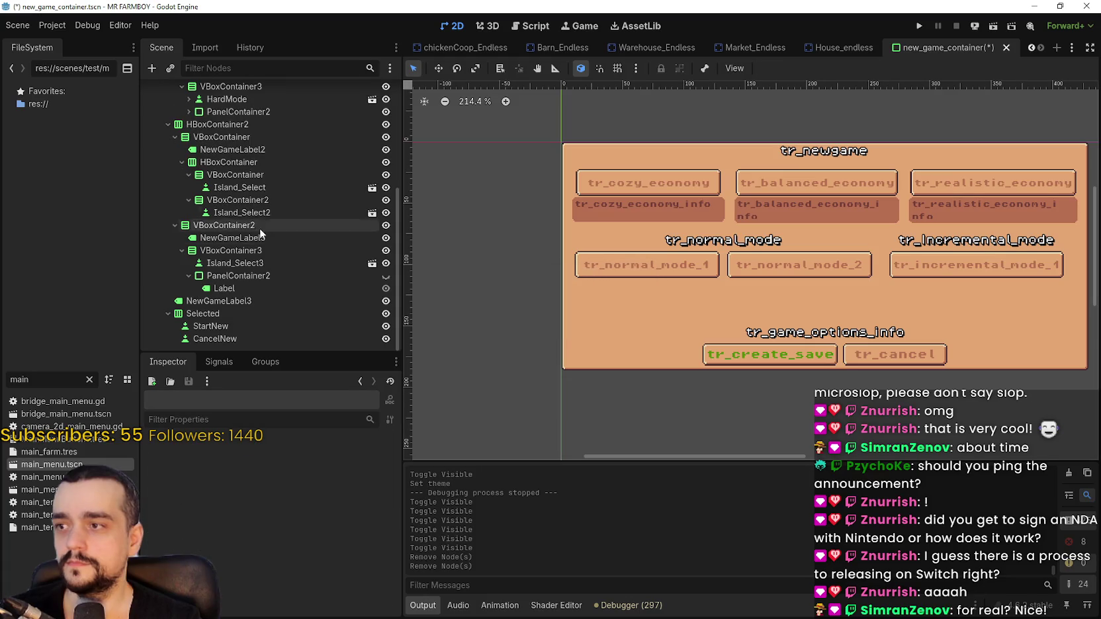
Inspect the economy options container, the Normal Mode heading and the mode columns container.
left_click(228, 237)
left_click(238, 252)
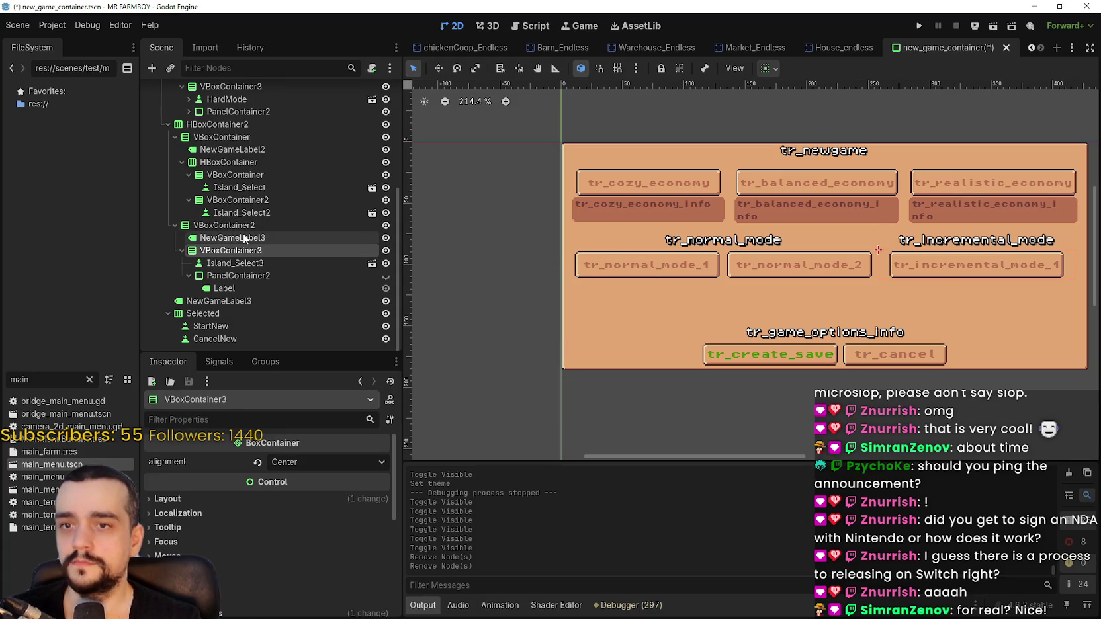
left_click(225, 137)
scroll(610, 260, "up", 2)
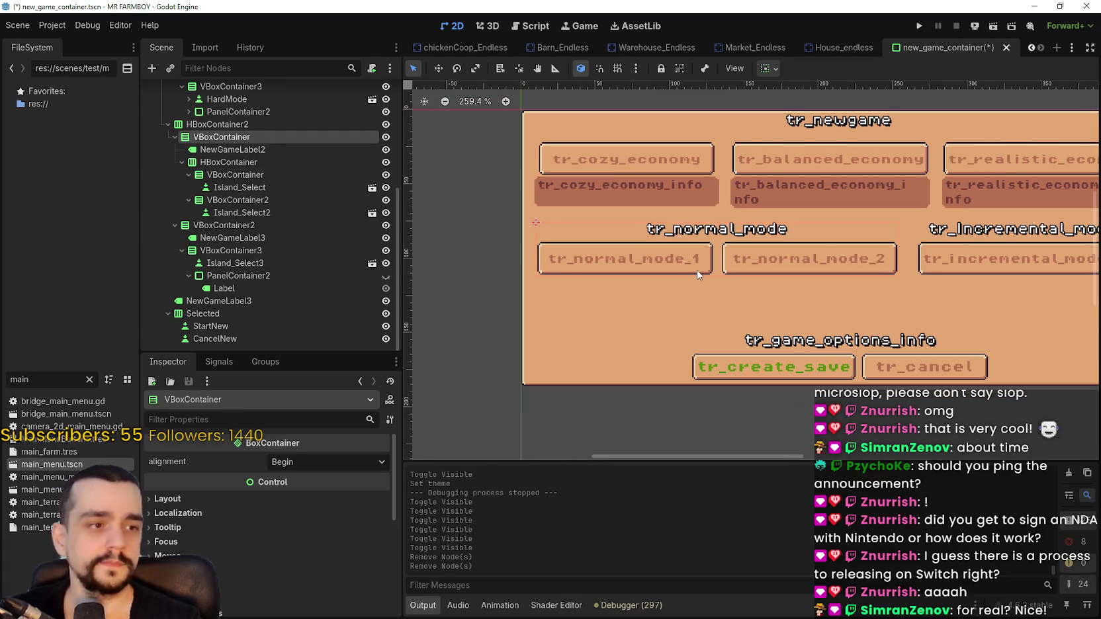
left_click(218, 149)
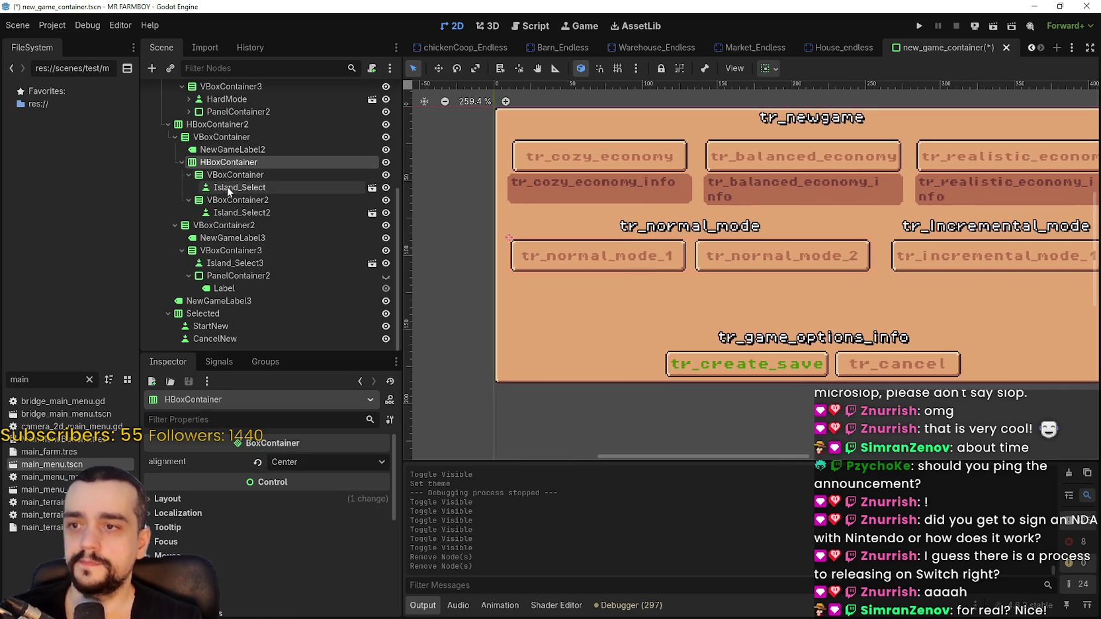
left_click(238, 149)
scroll(795, 279, "down", 1)
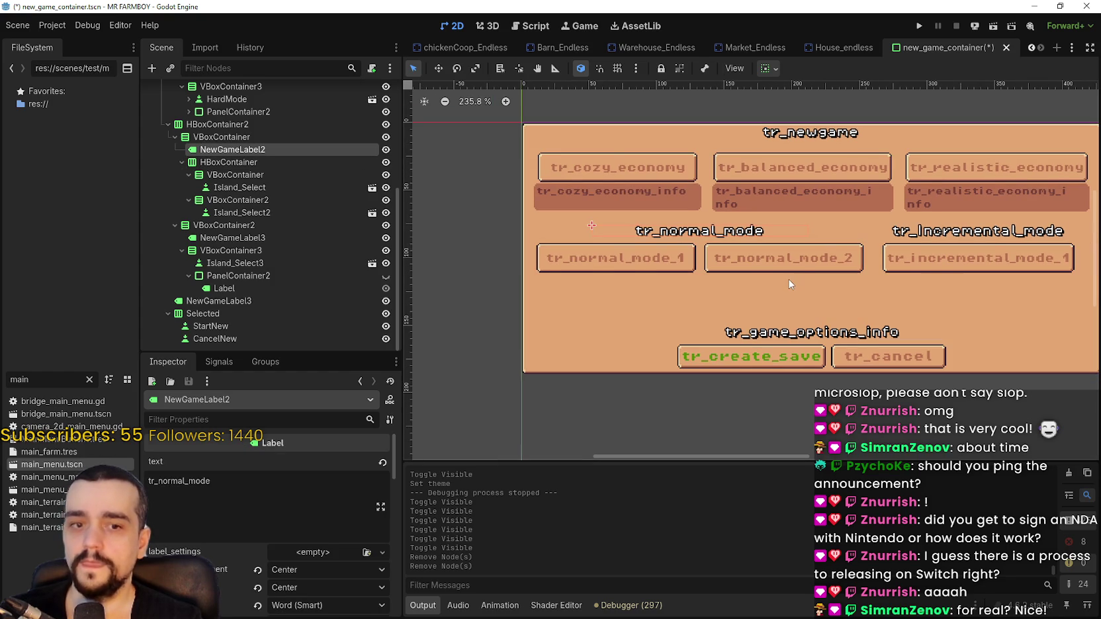
scroll(757, 286, "up", 1)
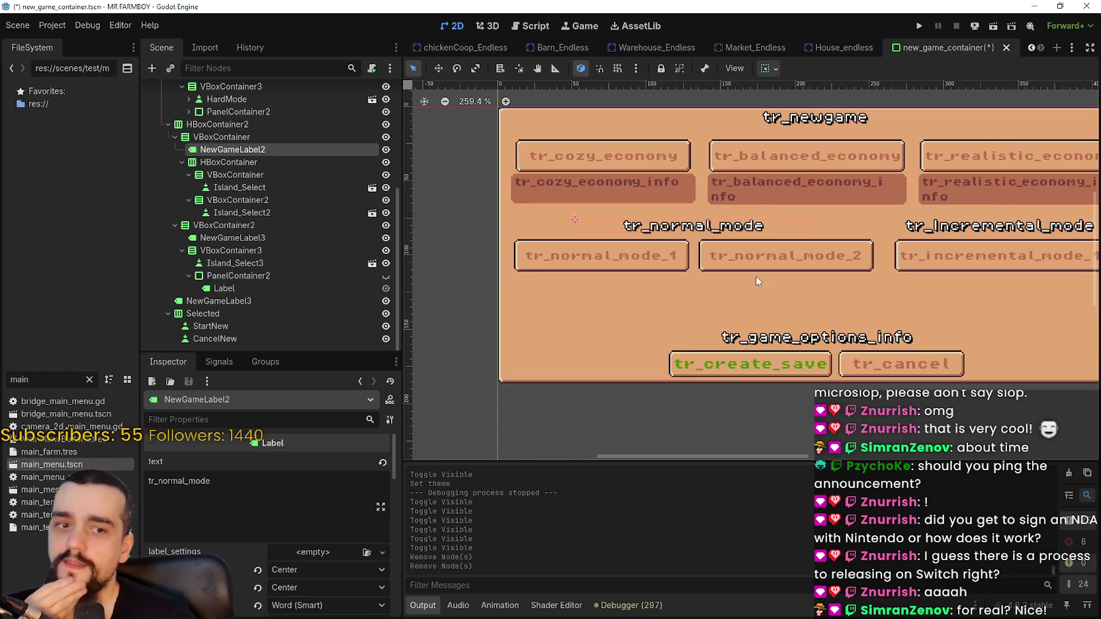
scroll(757, 278, "down", 2)
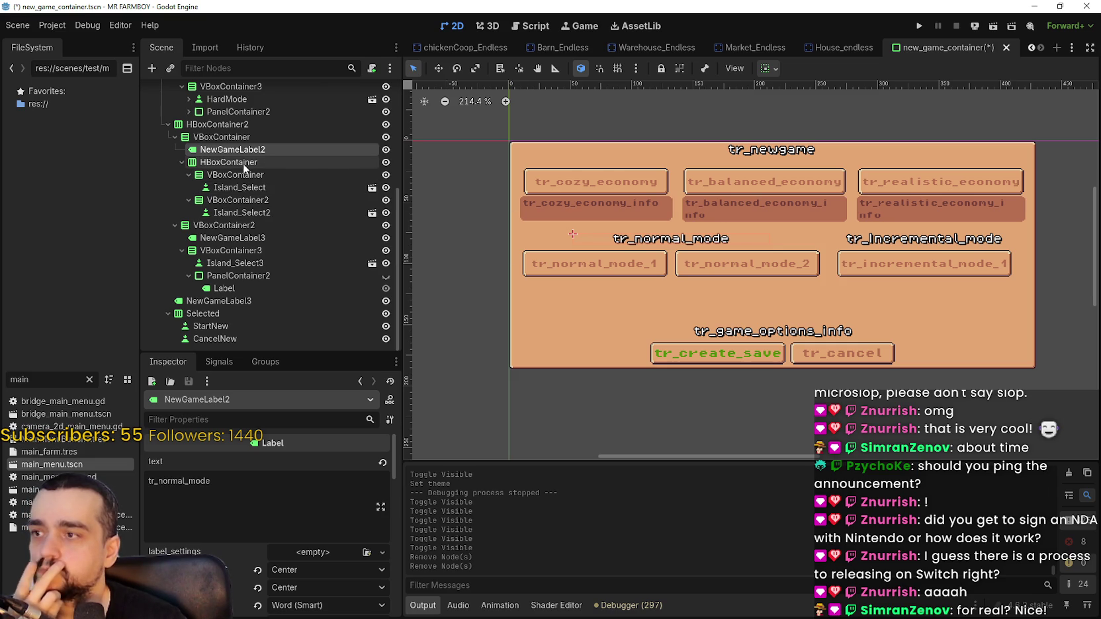
left_click(281, 166)
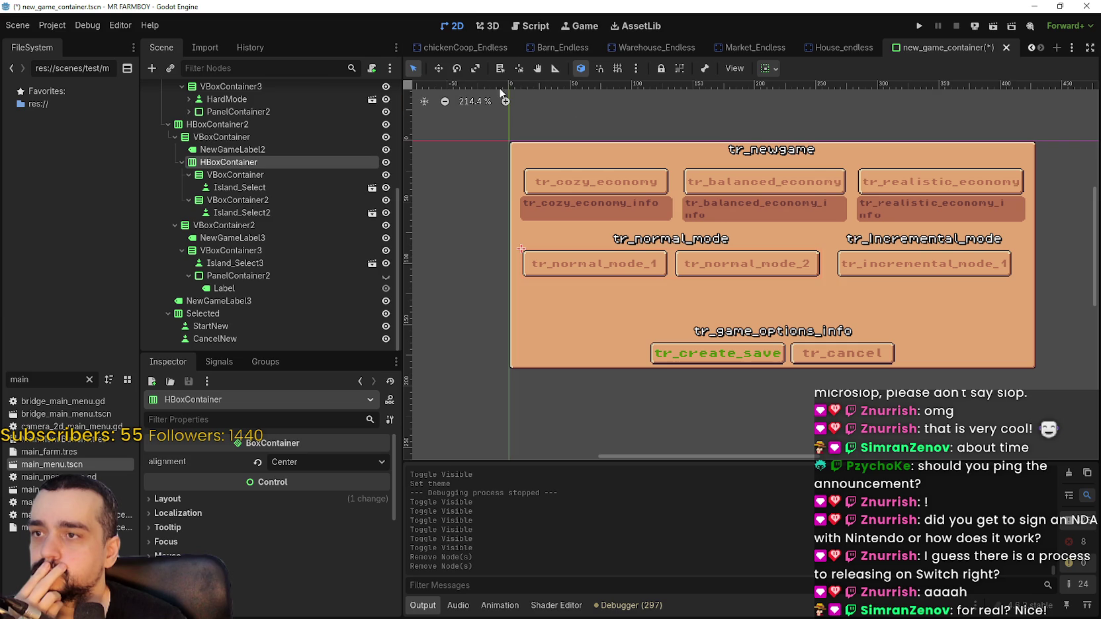
Set the translation preview to English [en] so real labels replace the translation keys.
left_click(642, 69)
left_click(643, 70)
scroll(632, 133, "up", 2)
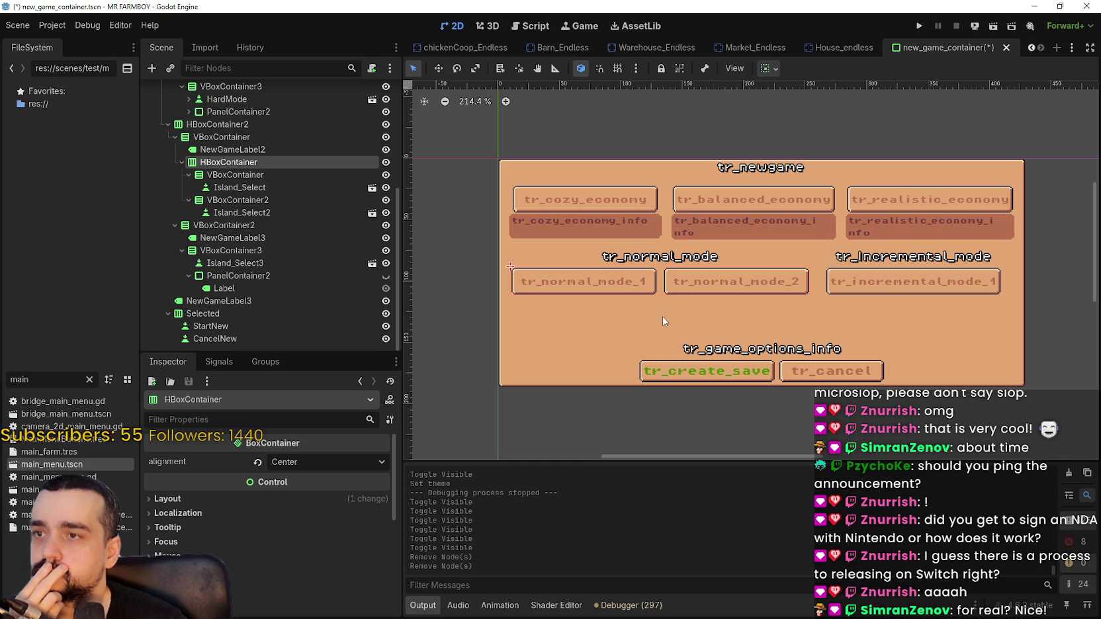
scroll(640, 179, "down", 1)
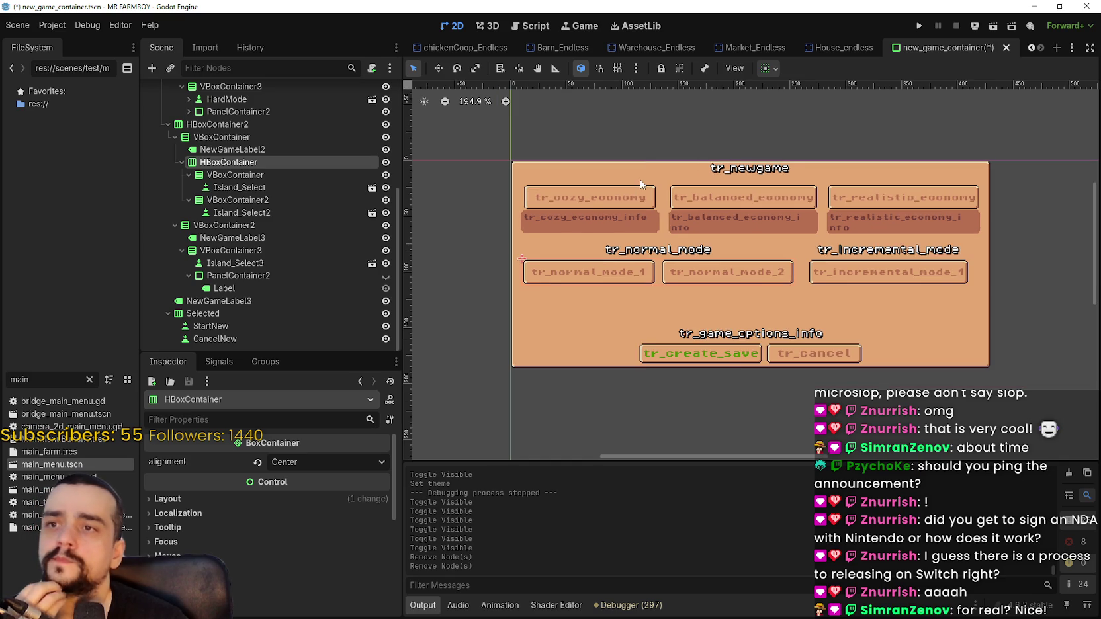
left_click(639, 68)
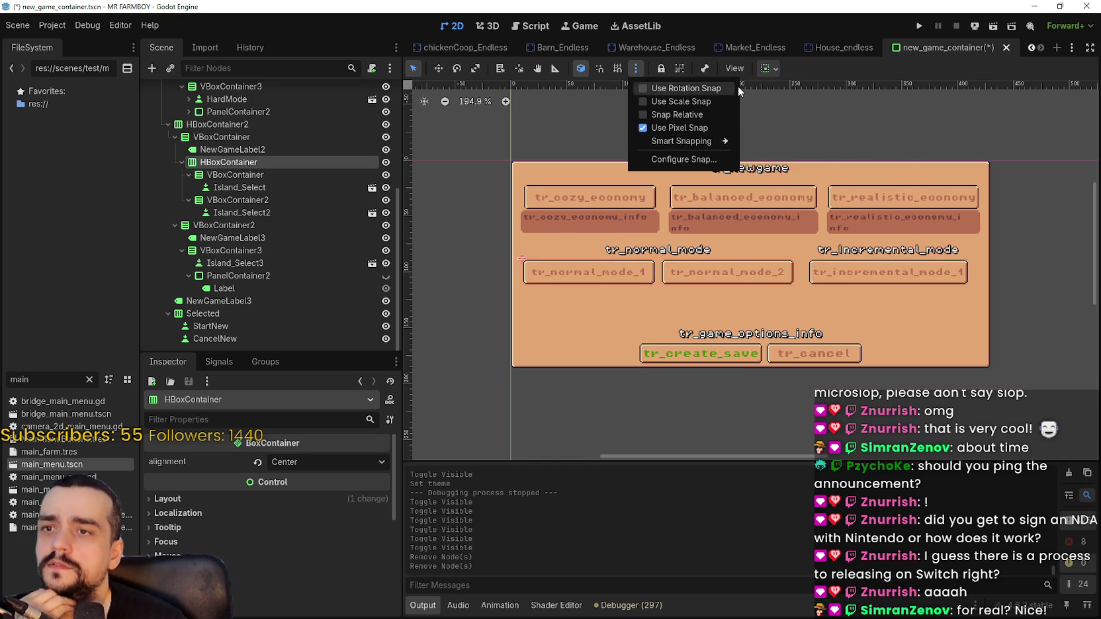
mouse_move(734, 68)
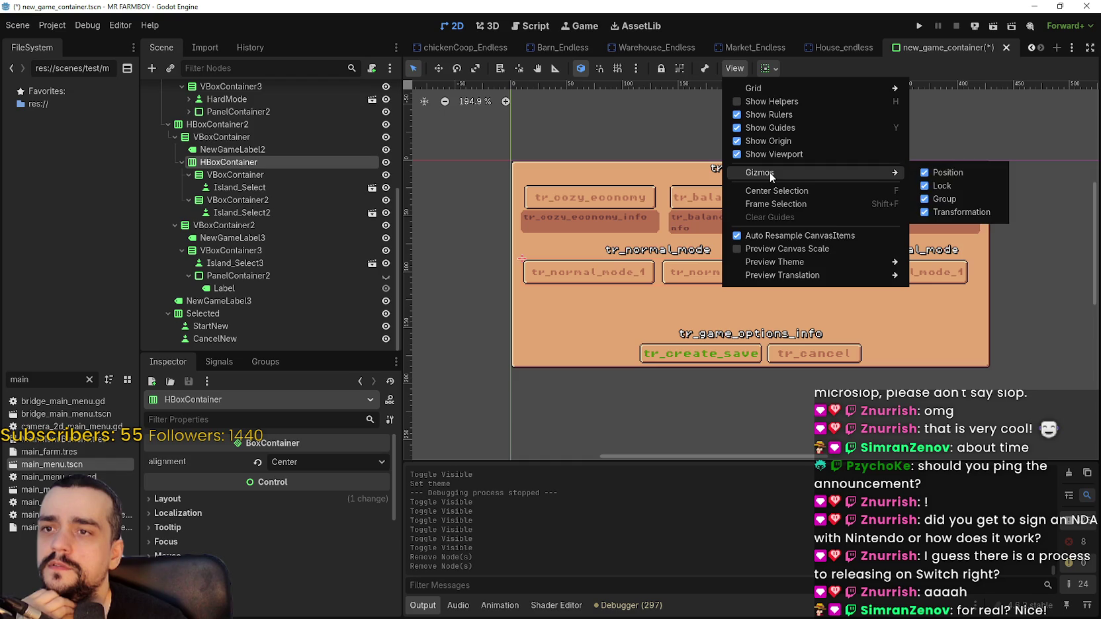
mouse_move(794, 275)
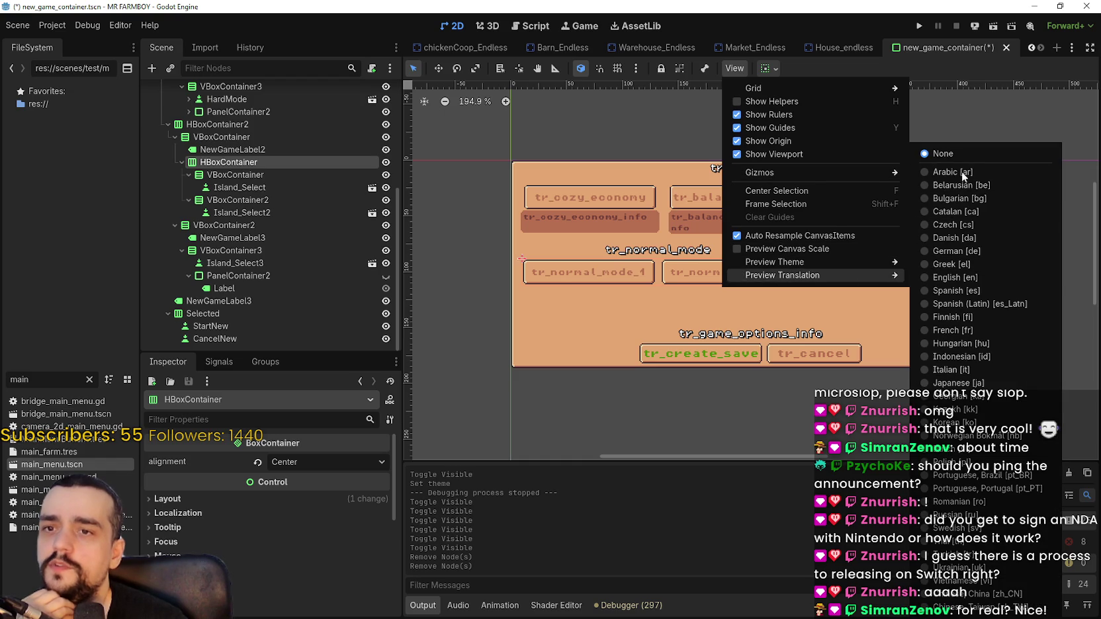
left_click(953, 277)
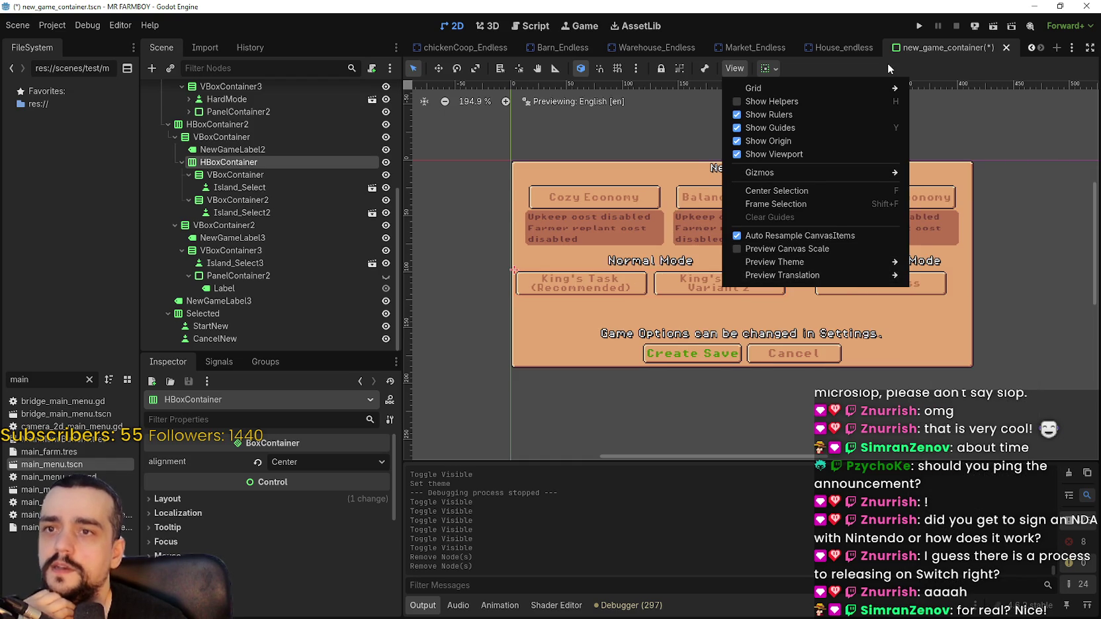
left_click(888, 63)
scroll(610, 256, "right", 3)
scroll(654, 315, "up", 2)
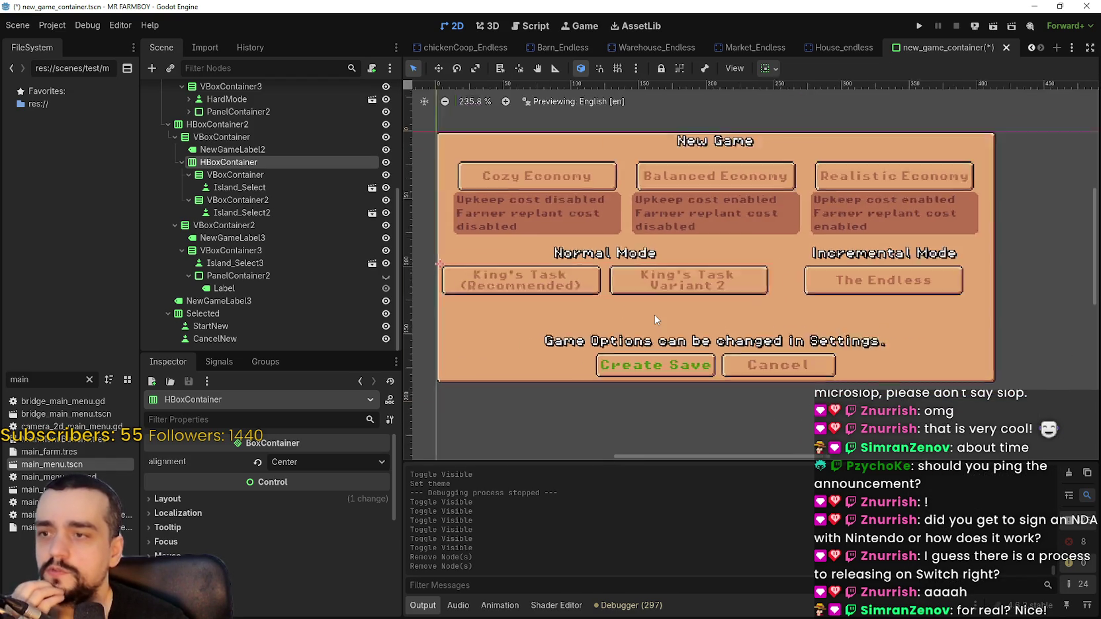
scroll(628, 303, "down", 2)
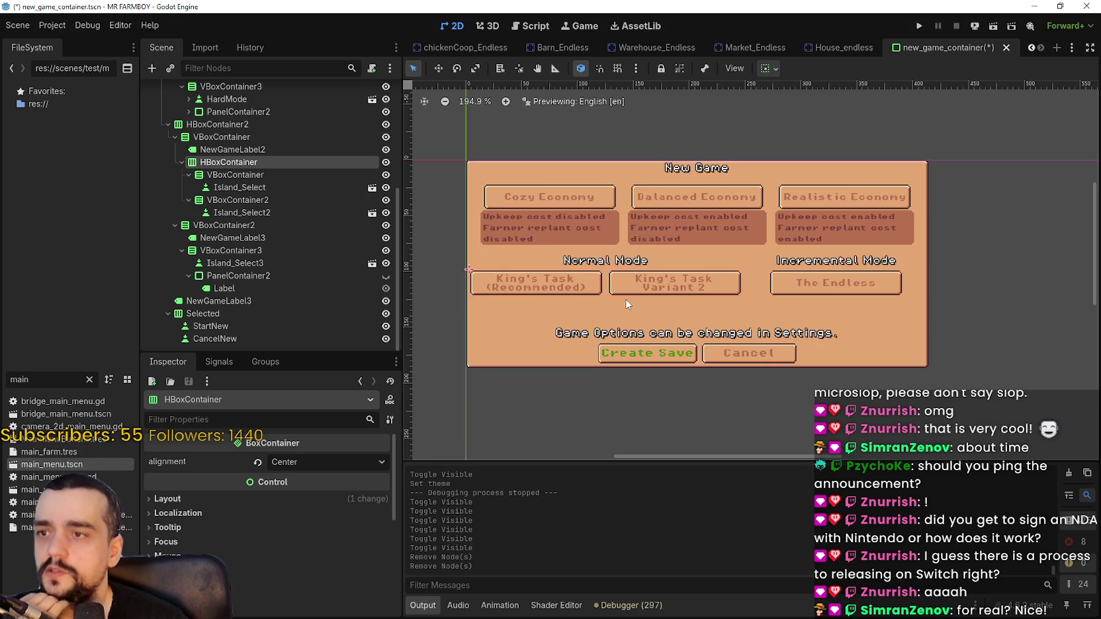
scroll(628, 308, "up", 2)
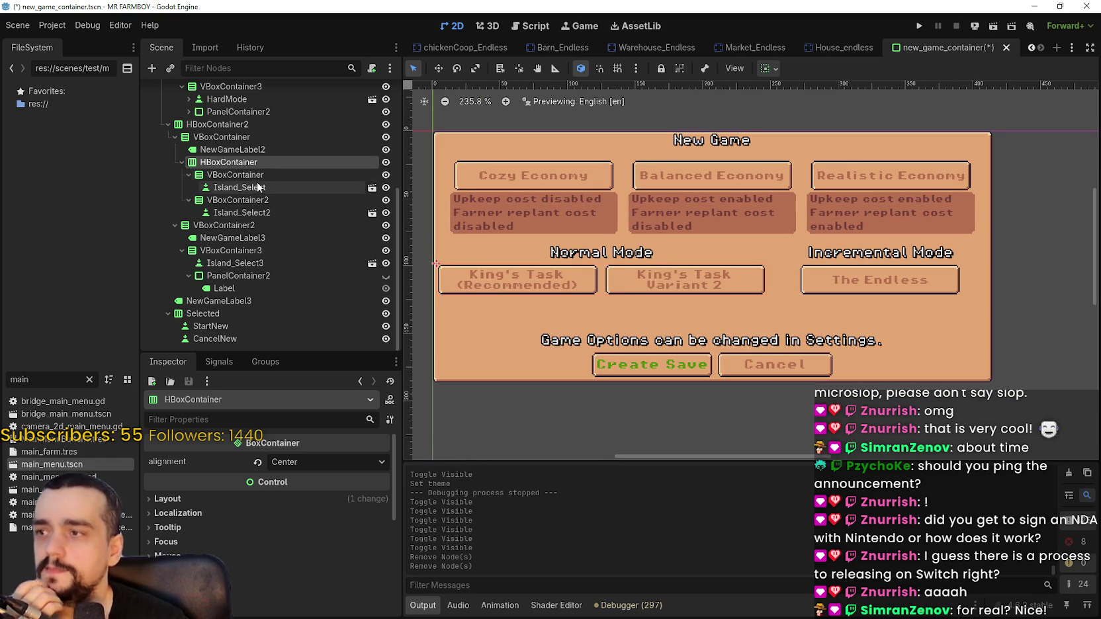
left_click_drag(703, 305, 723, 332)
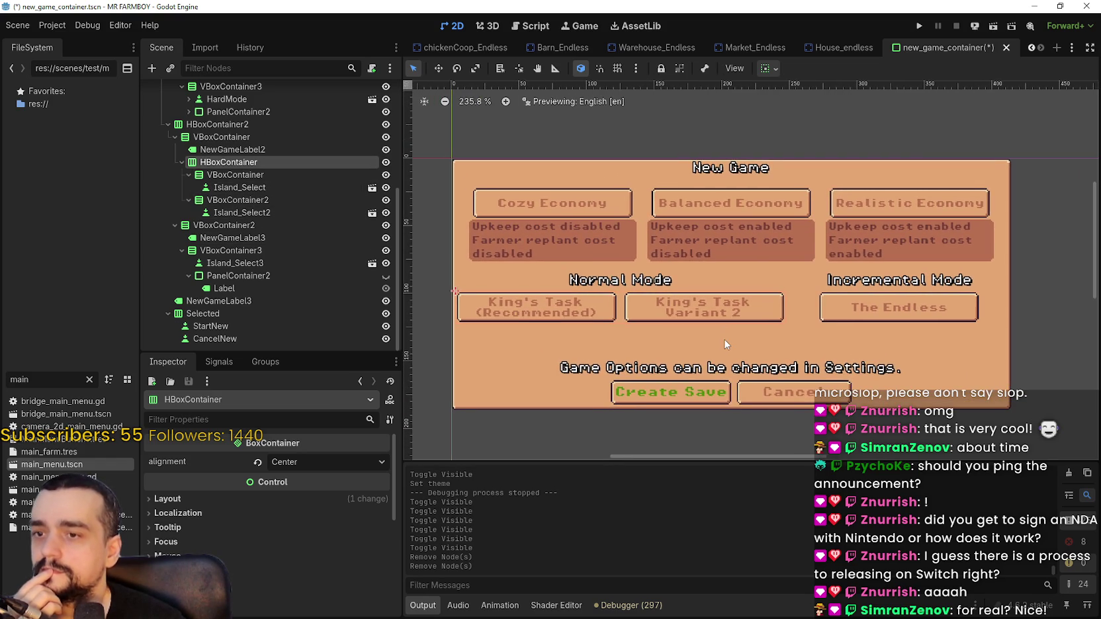
scroll(717, 329, "left", 1)
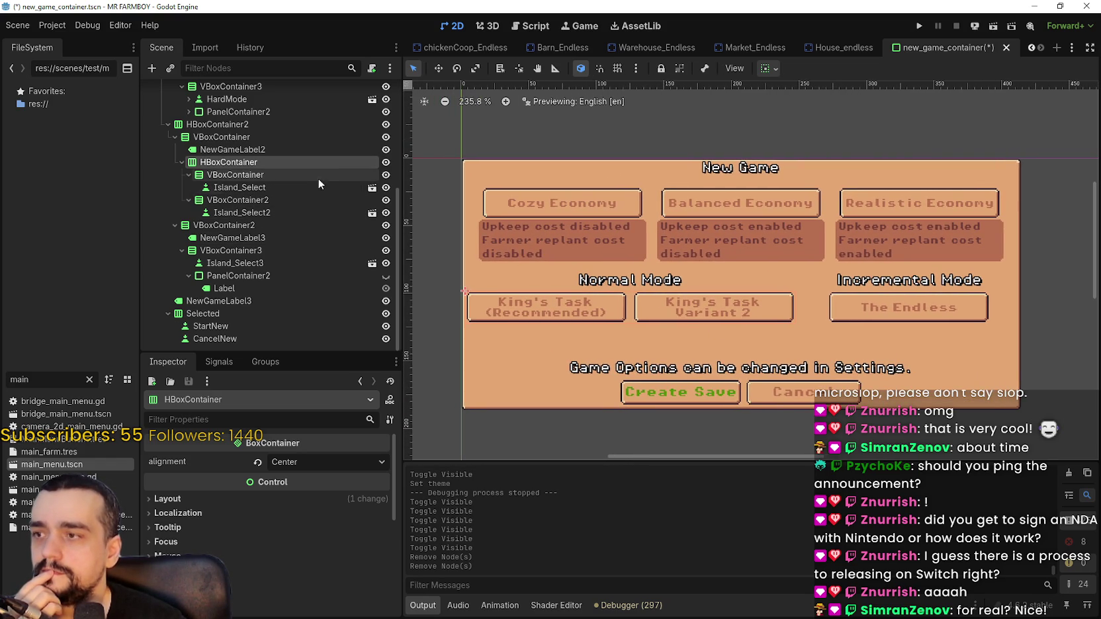
mouse_move(254, 178)
left_mouse_down()
mouse_move(252, 202)
mouse_move(238, 158)
mouse_move(237, 204)
mouse_move(238, 141)
left_mouse_up()
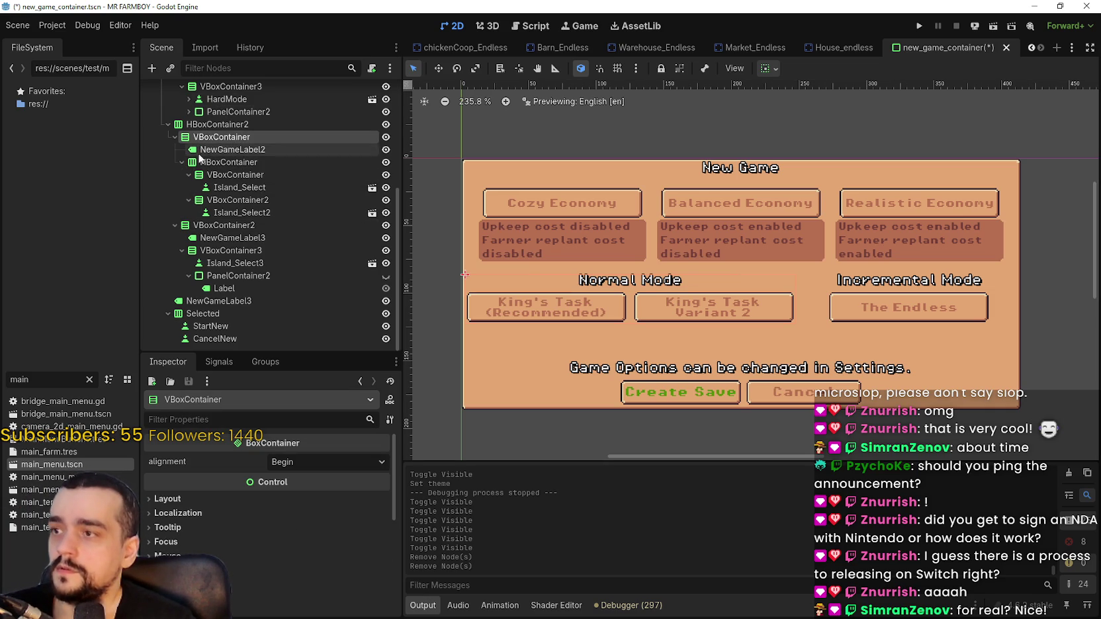
left_click(225, 162)
mouse_move(225, 187)
left_mouse_down()
mouse_move(213, 158)
mouse_move(224, 180)
left_mouse_up()
Move VBoxContainer above HBoxContainer, then drag King's Task Variant 2 and The Endless into it.
left_click(225, 177)
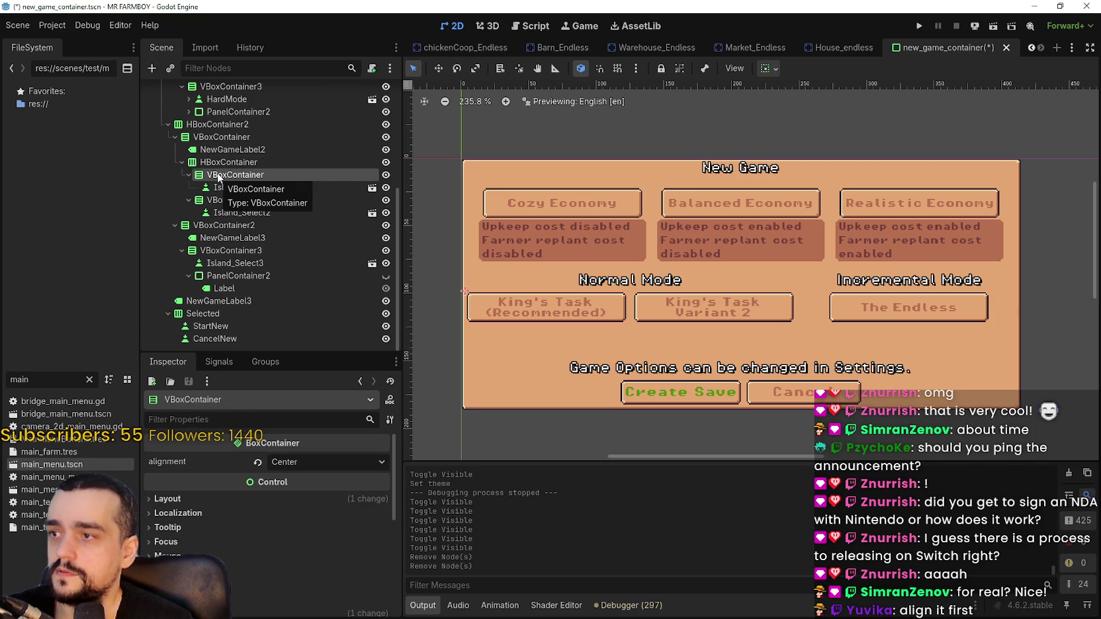
left_click_drag(219, 177, 224, 158)
mouse_move(240, 212)
left_mouse_down()
mouse_move(225, 169)
mouse_move(233, 159)
left_mouse_up()
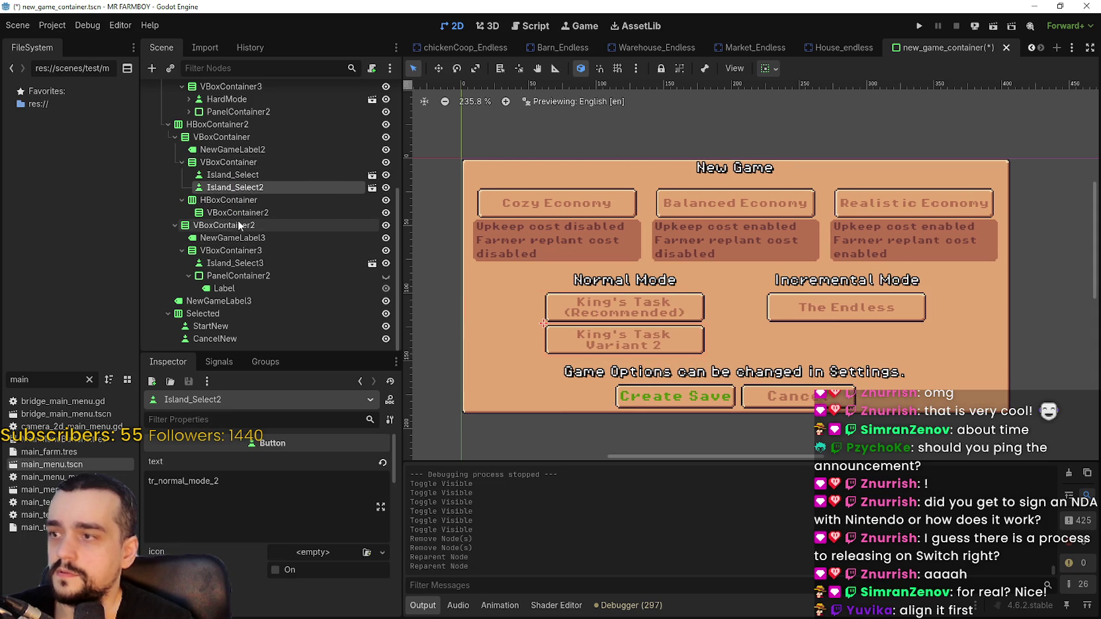
mouse_move(232, 263)
left_mouse_down()
mouse_move(286, 213)
mouse_move(254, 166)
left_mouse_up()
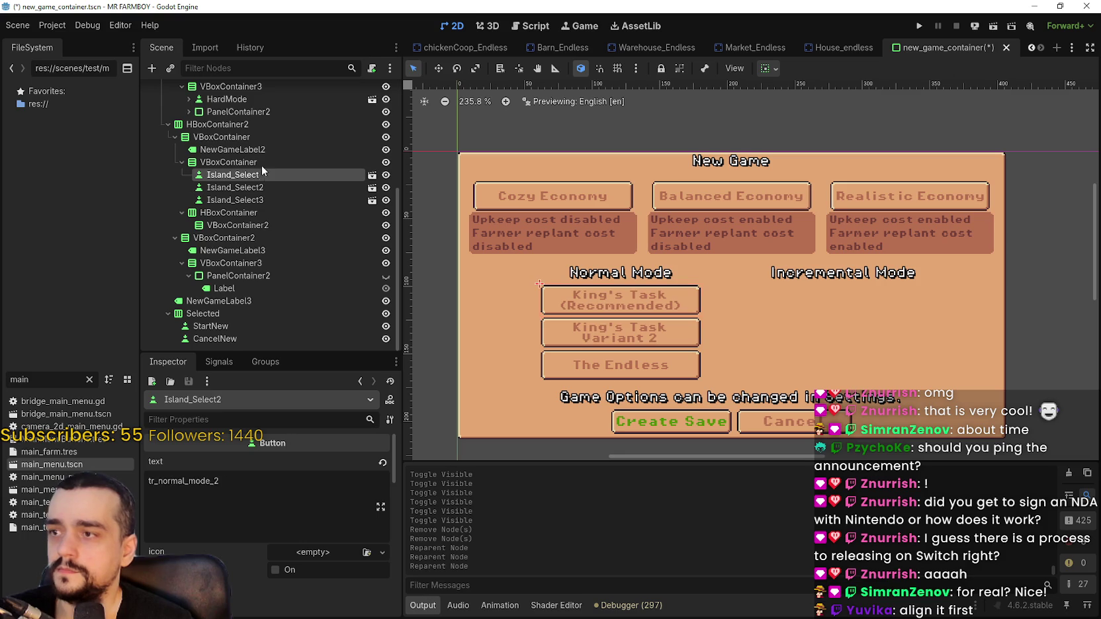
left_click(251, 149)
Rename the Normal Mode heading's text to 'Maps'.
double_click(202, 486)
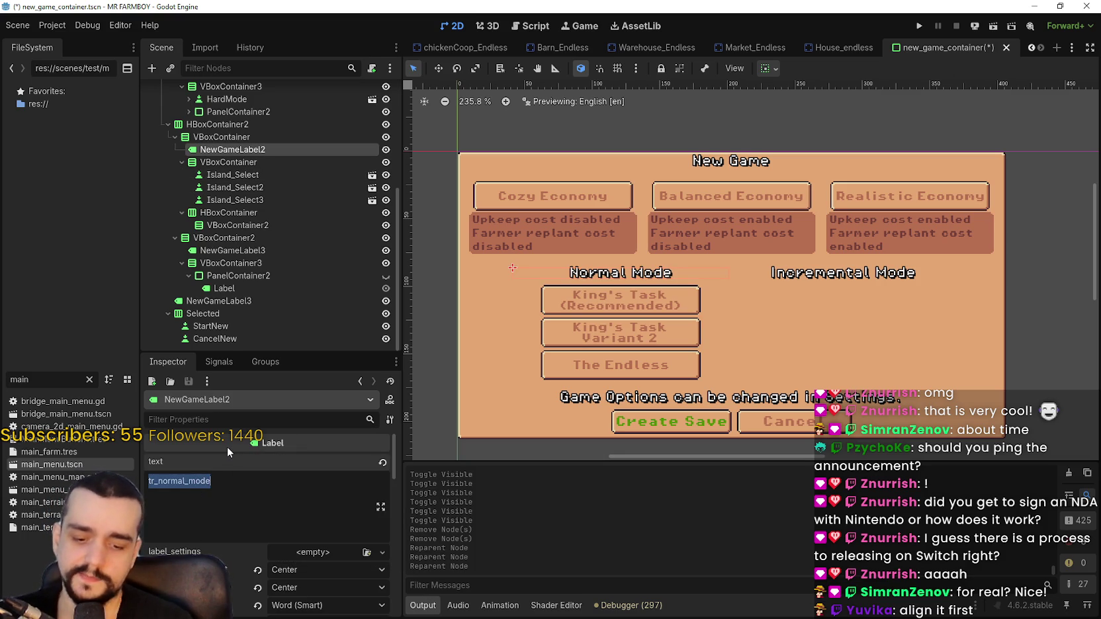
type("Maps")
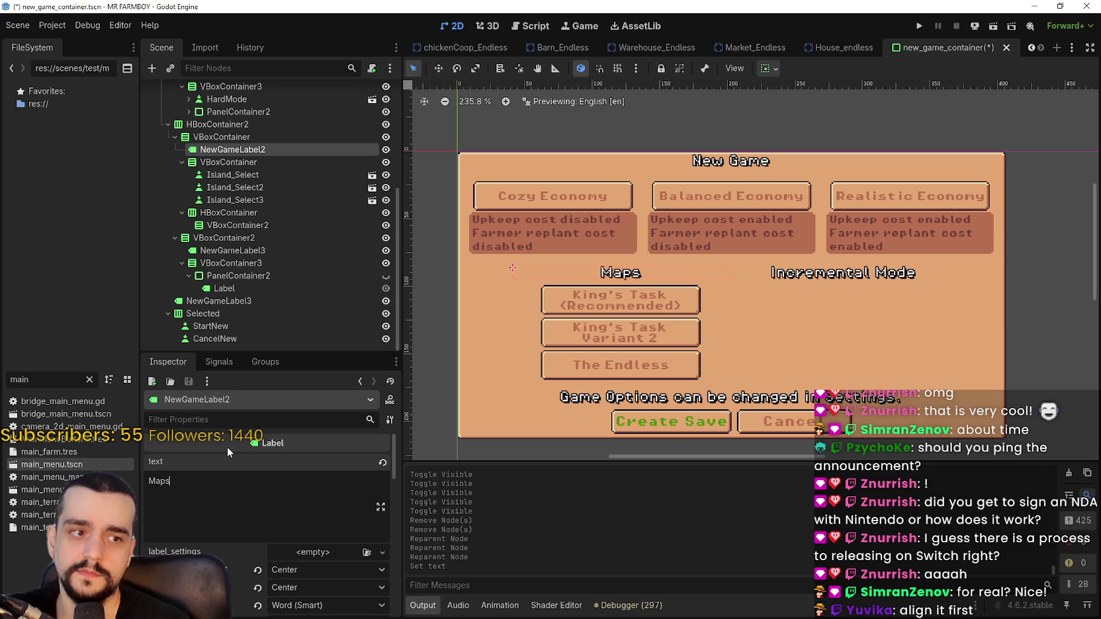
scroll(555, 349, "up", 3)
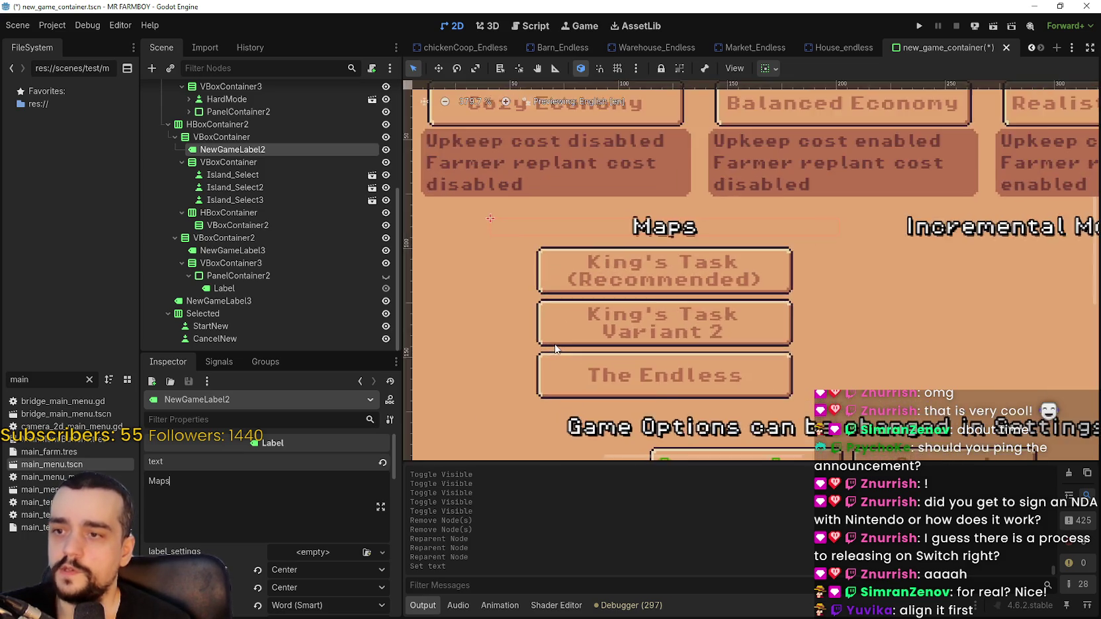
scroll(555, 349, "down", 5)
scroll(692, 314, "up", 2)
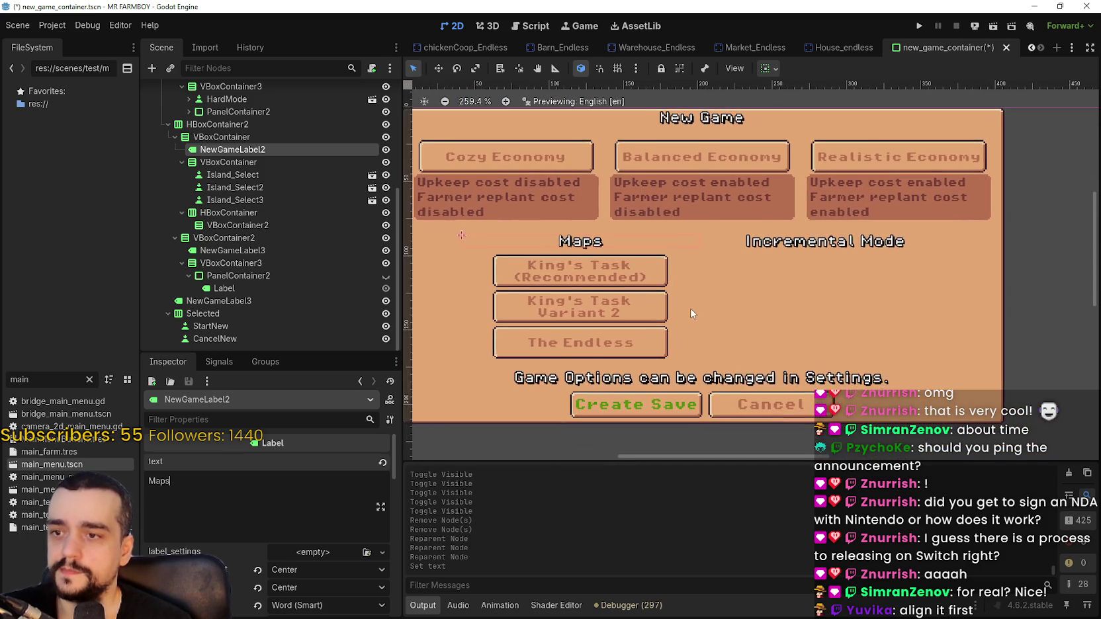
scroll(693, 314, "down", 2)
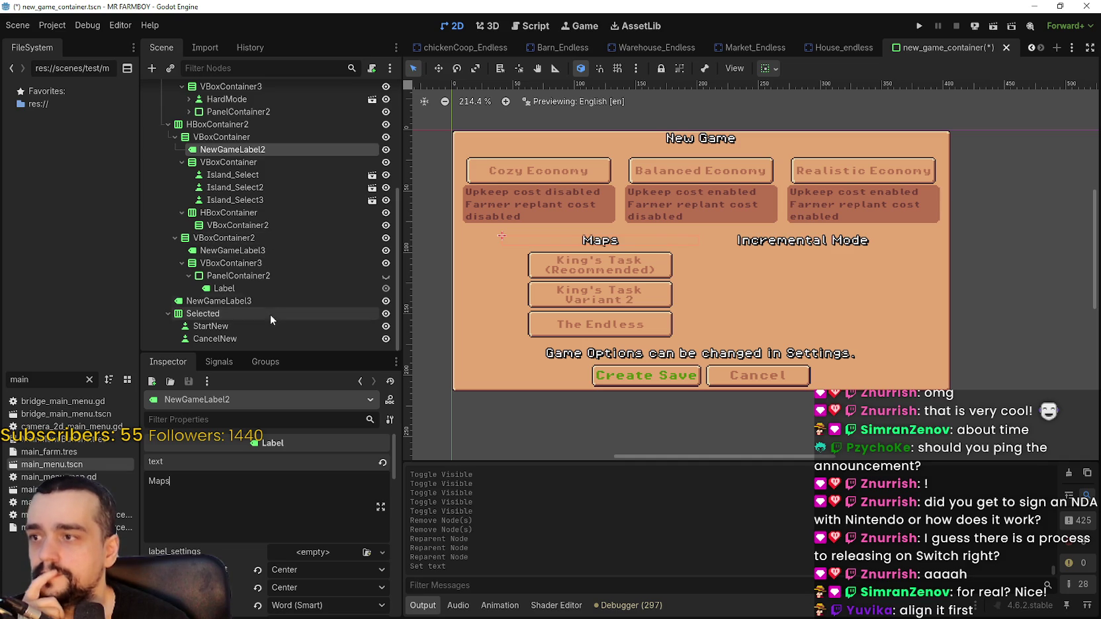
Change NewGameLabel3's text from tr_Incremental_mode to 'Description'.
left_click(263, 289)
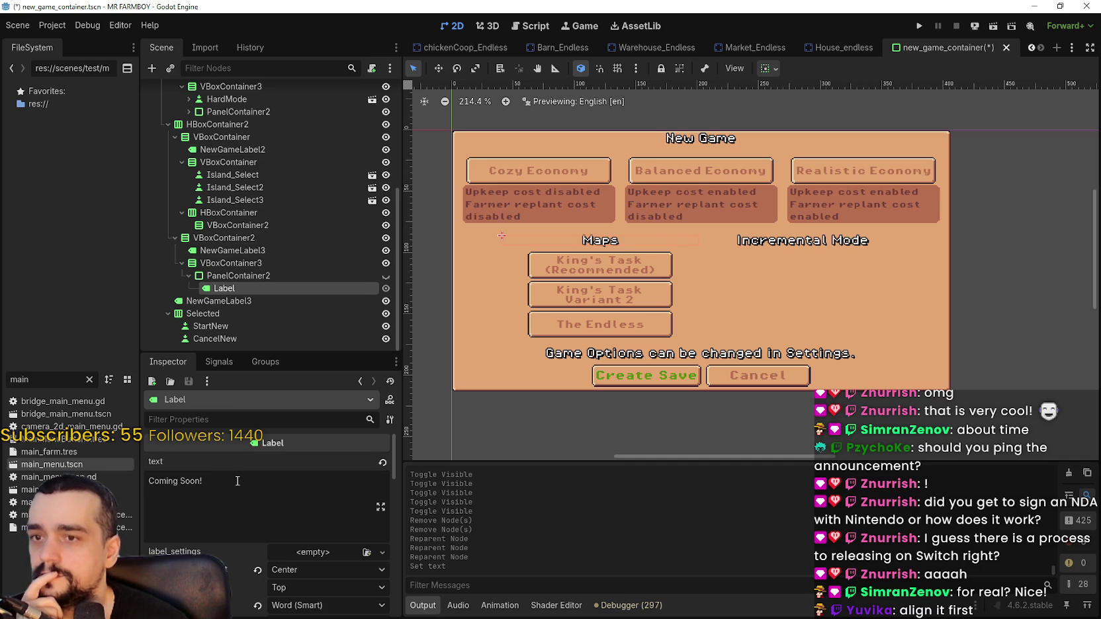
left_click(241, 252)
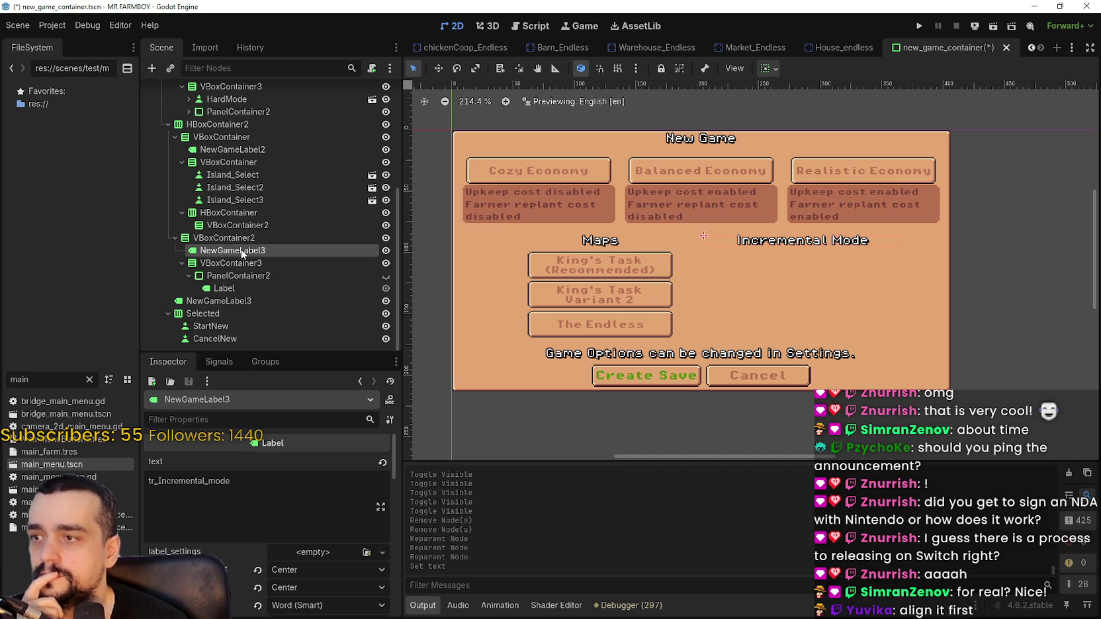
double_click(225, 480)
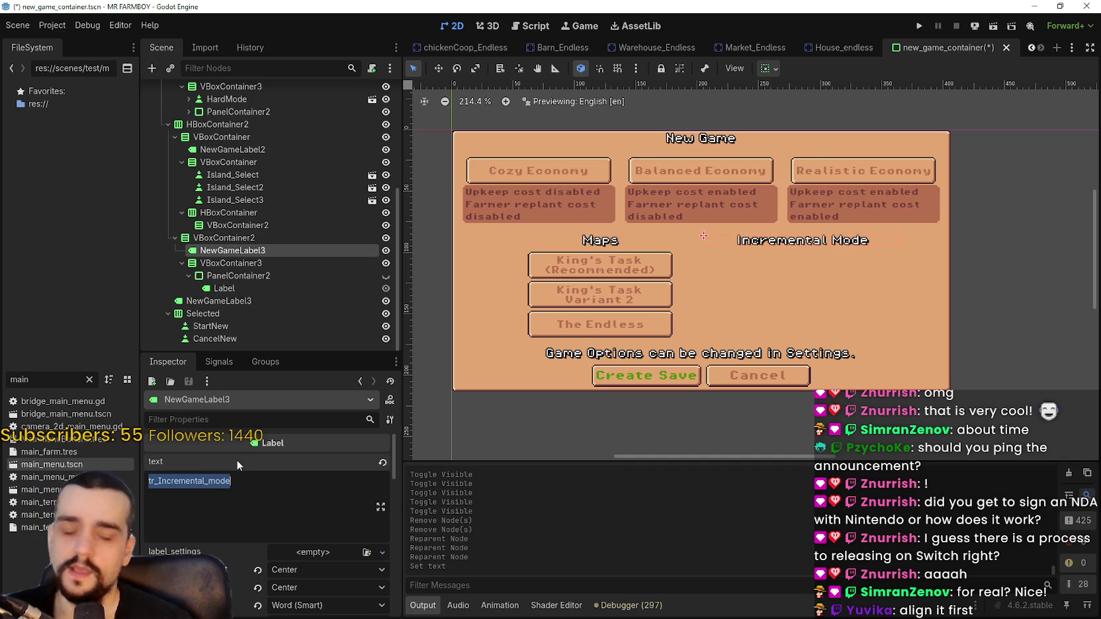
type("Descrip")
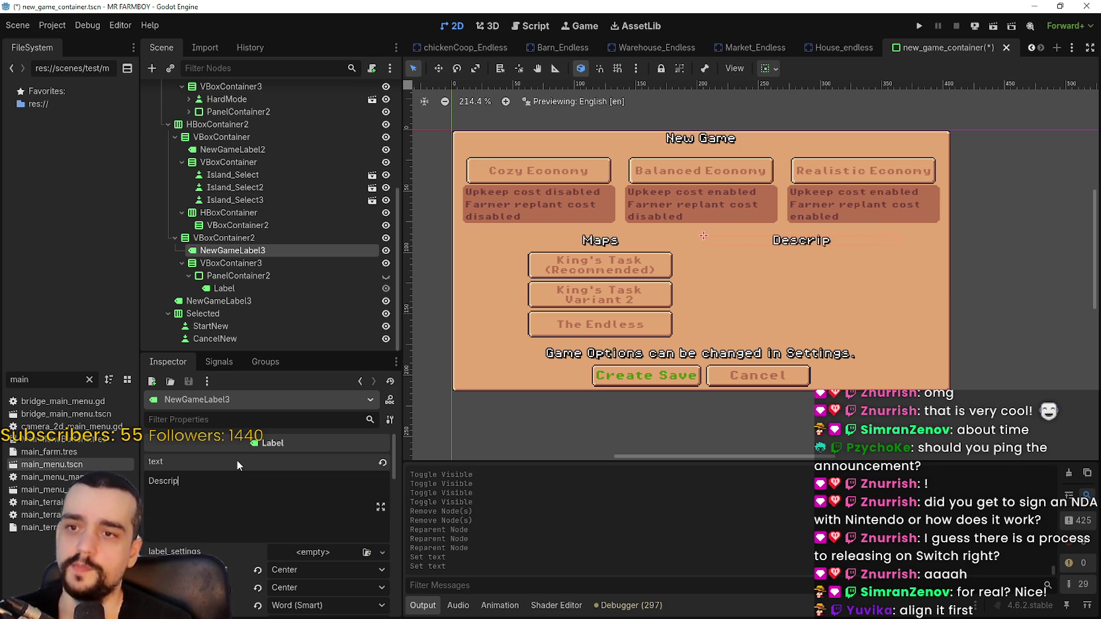
type("tion")
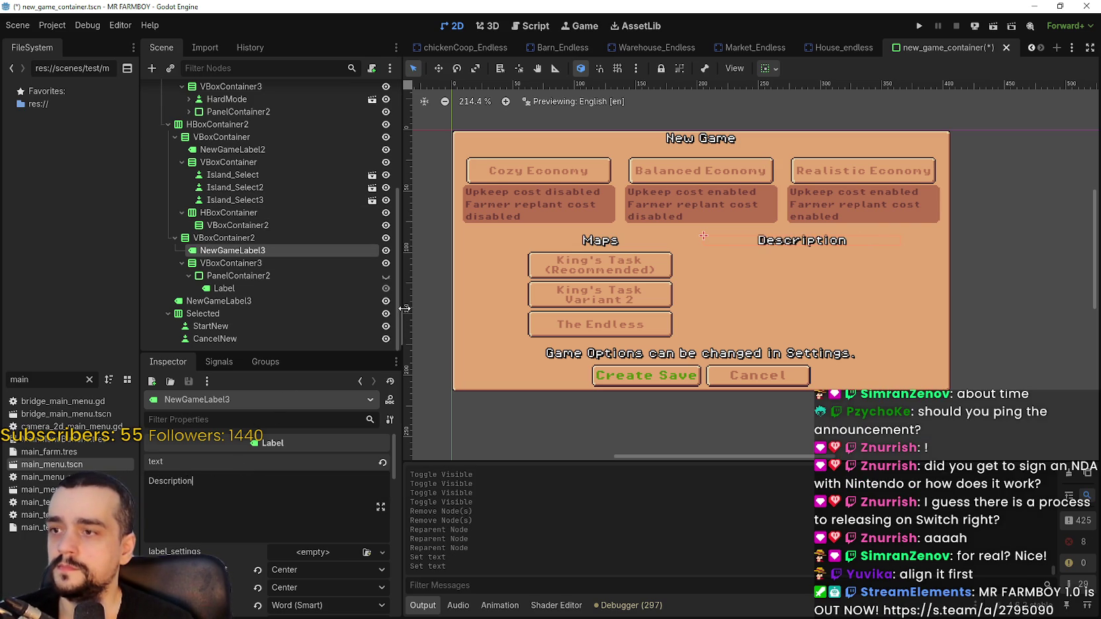
Make PanelContainer2 visible and place it directly under the Description heading.
left_click(385, 275)
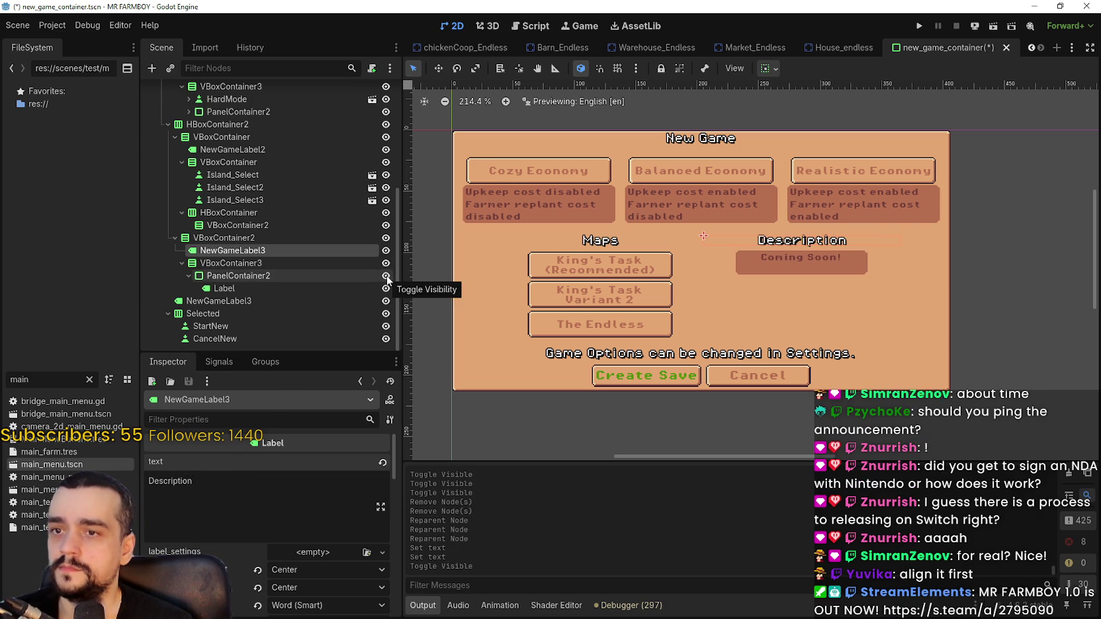
left_click(289, 262)
left_click_drag(223, 277, 250, 263)
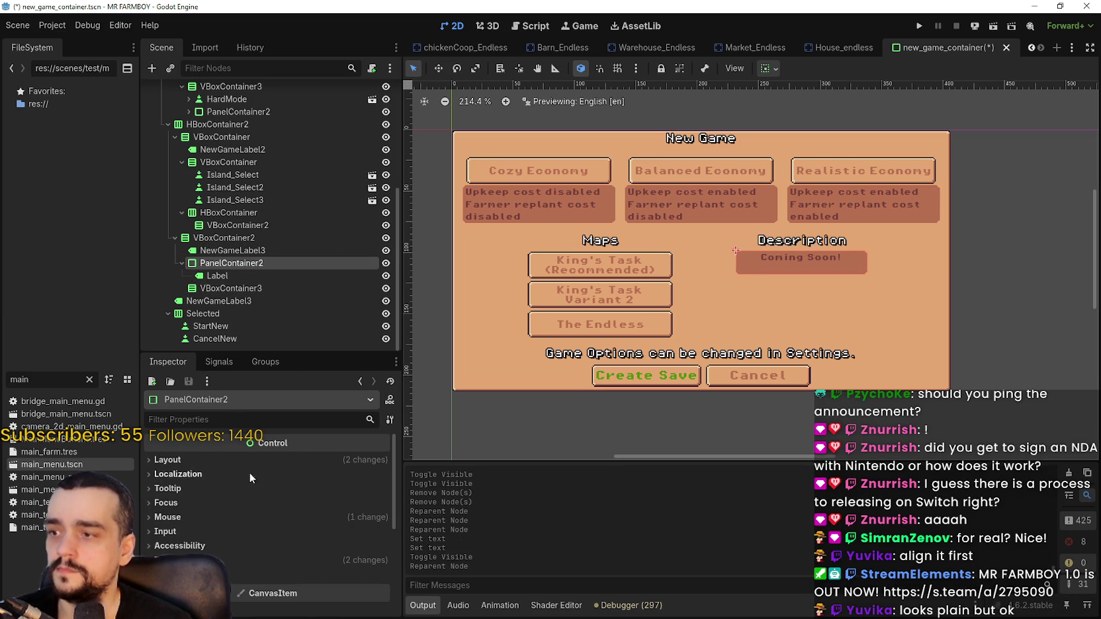
Replace the panel label's 'Coming Soon!' text with a long placeholder string.
left_click(216, 275)
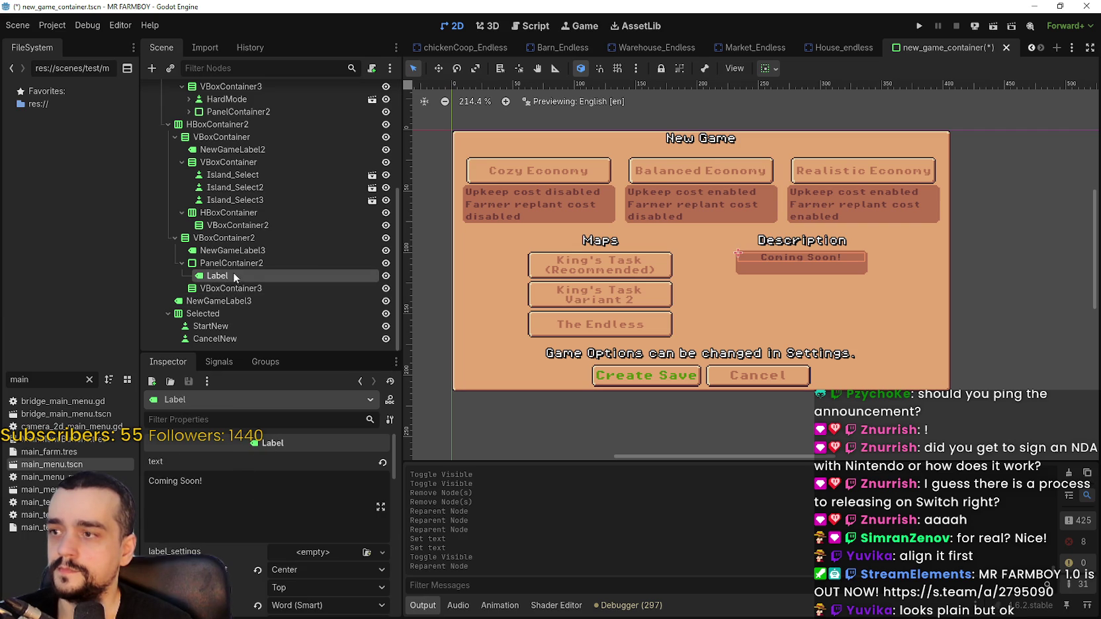
left_click(207, 479)
key("ctrl+a")
type("Bas")
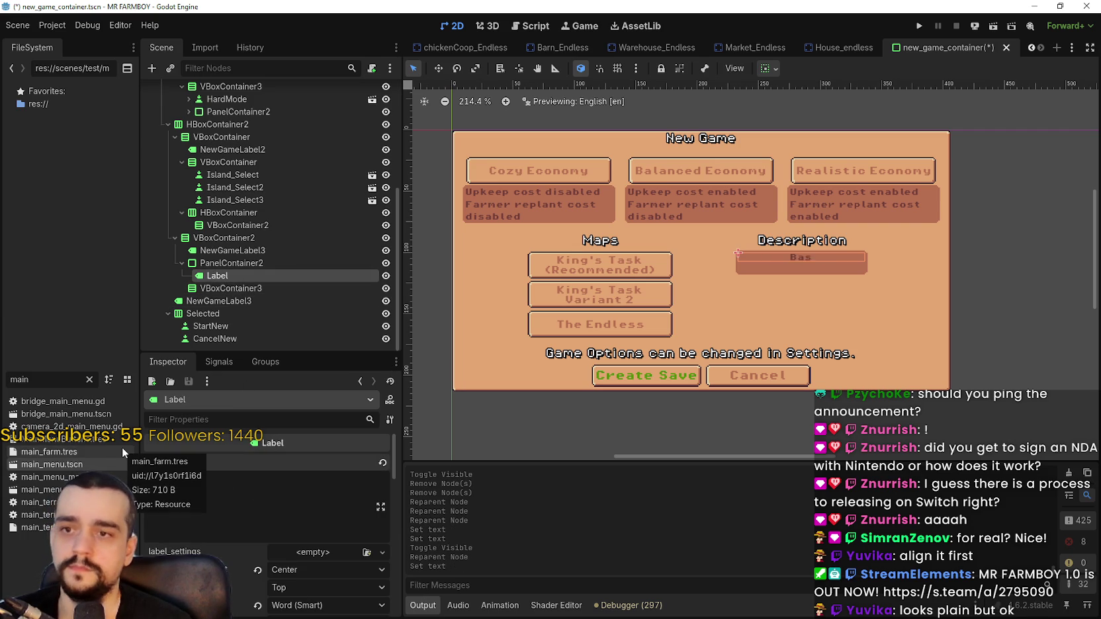
type("dadwdwdawdwadwadwadwadwad")
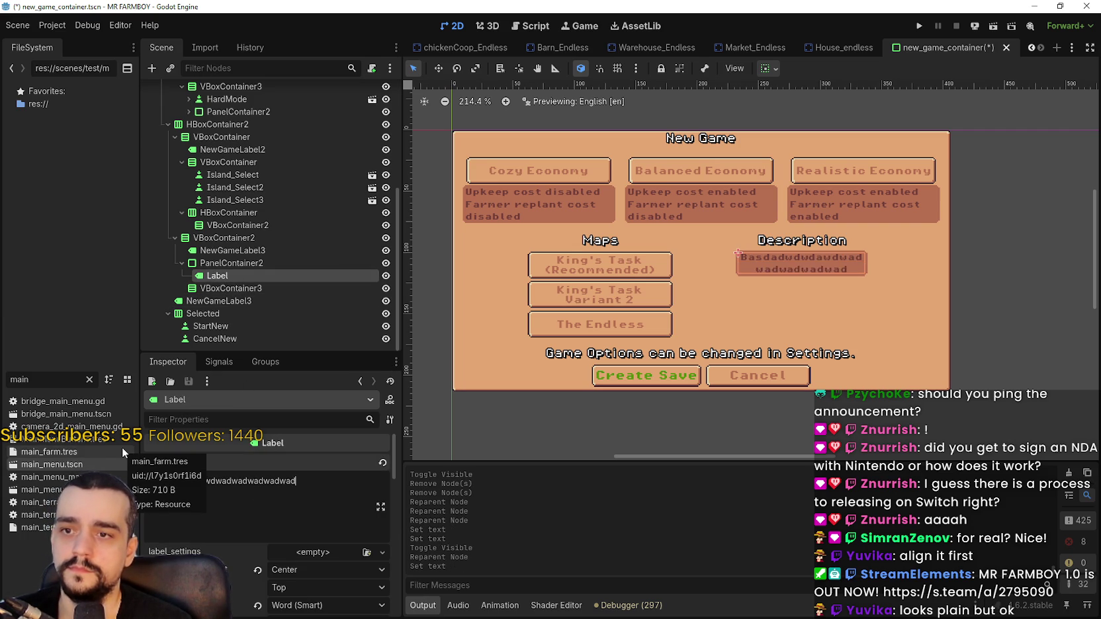
type("awdwdwadawdwadwadwadwadiok")
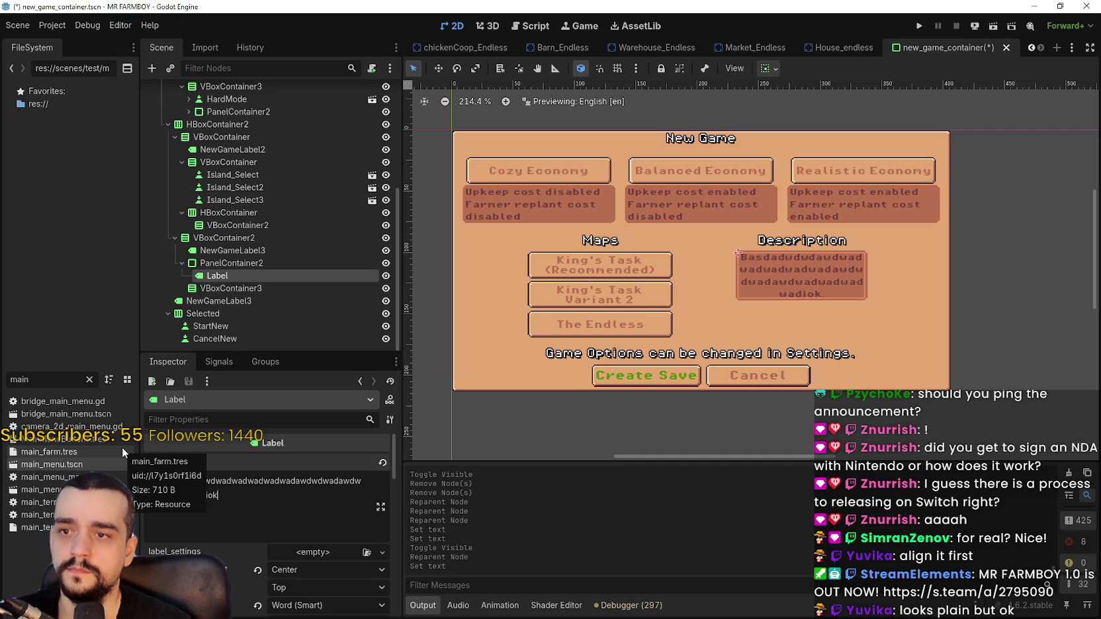
type("wjdiowjadwapodwaodwajkdowajdwaodjwadwadwadwua")
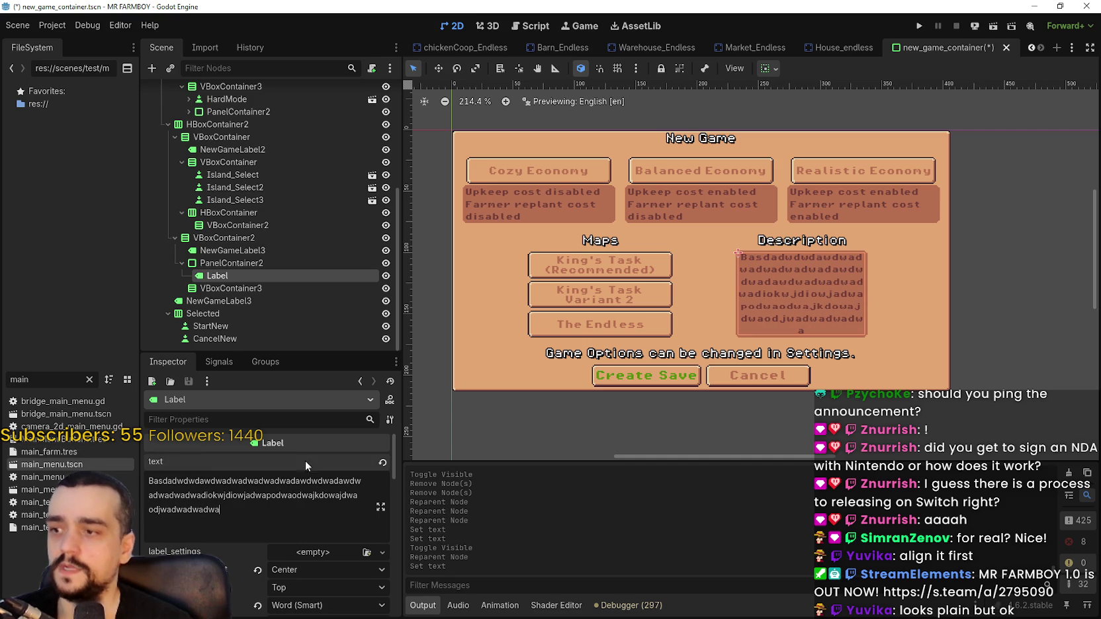
scroll(860, 247, "up", 2)
scroll(760, 279, "down", 1)
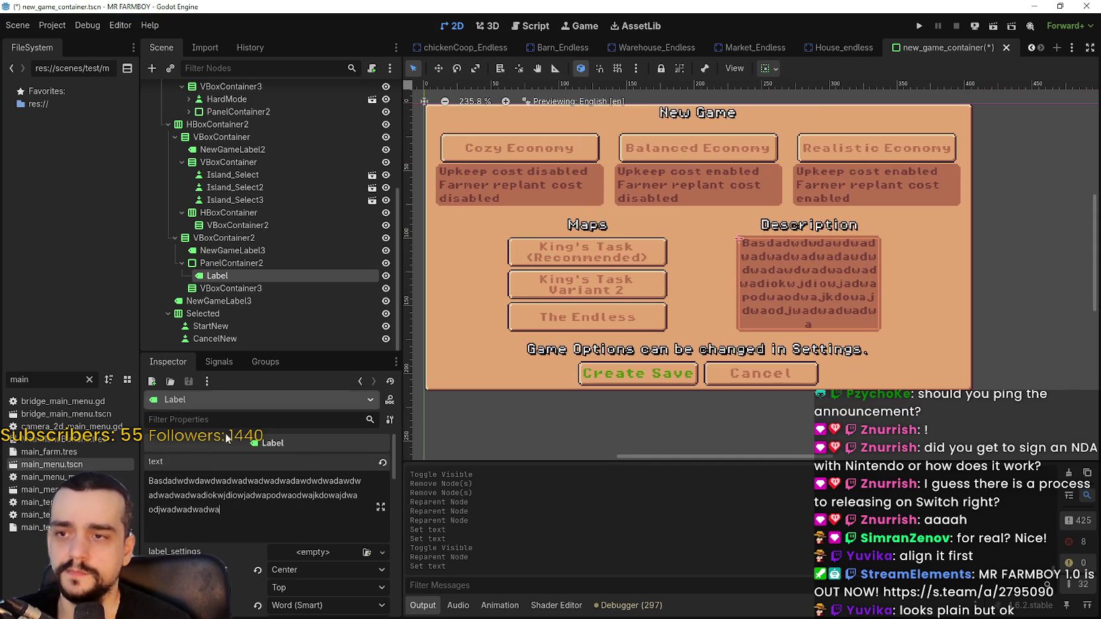
scroll(310, 564, "down", 3)
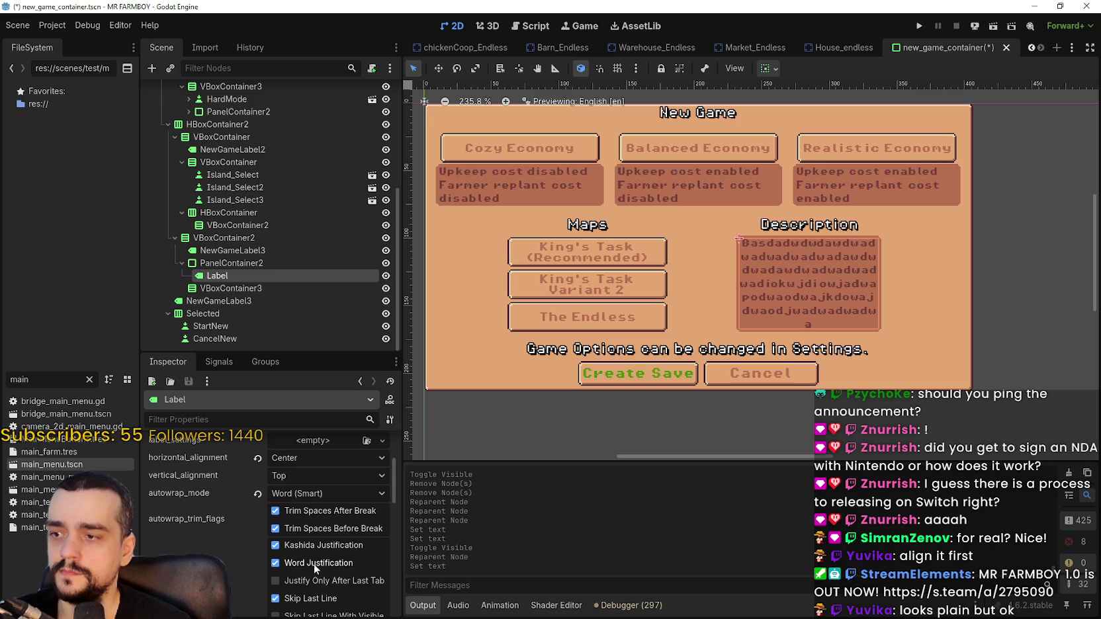
Set the placeholder label's horizontal alignment to Left and give its panel a 20 px minimum height.
left_click(296, 460)
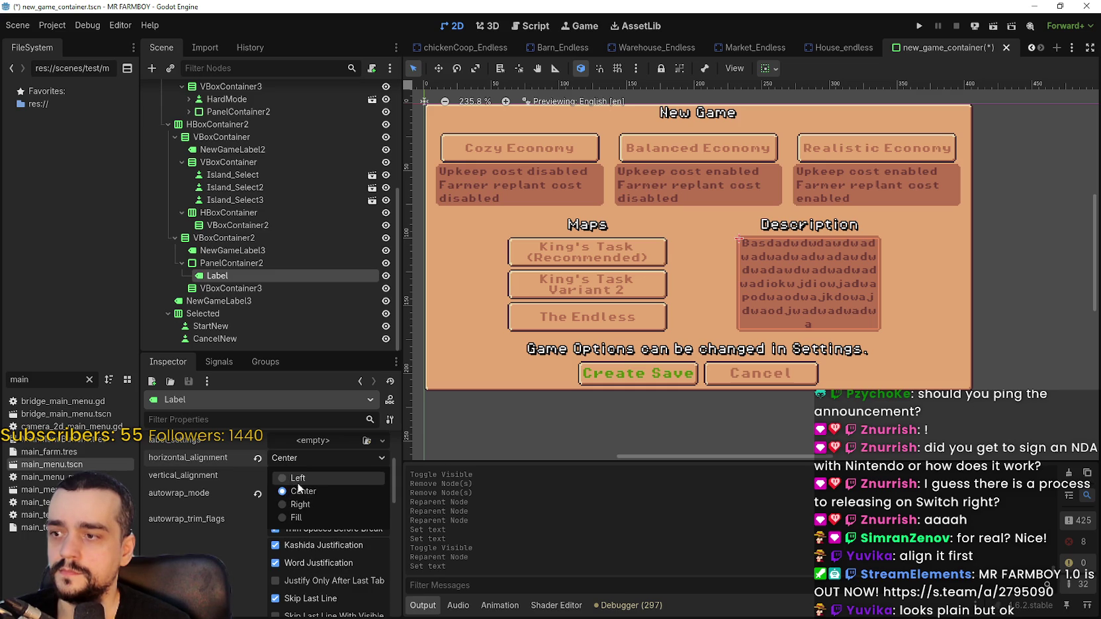
left_click(301, 478)
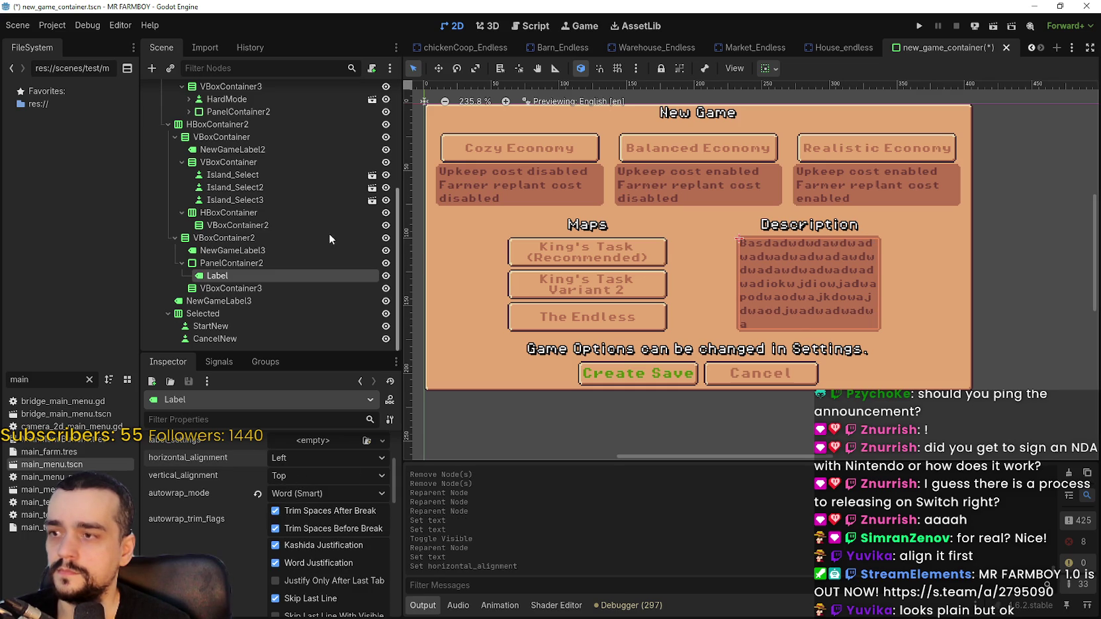
left_click(278, 265)
left_click(253, 463)
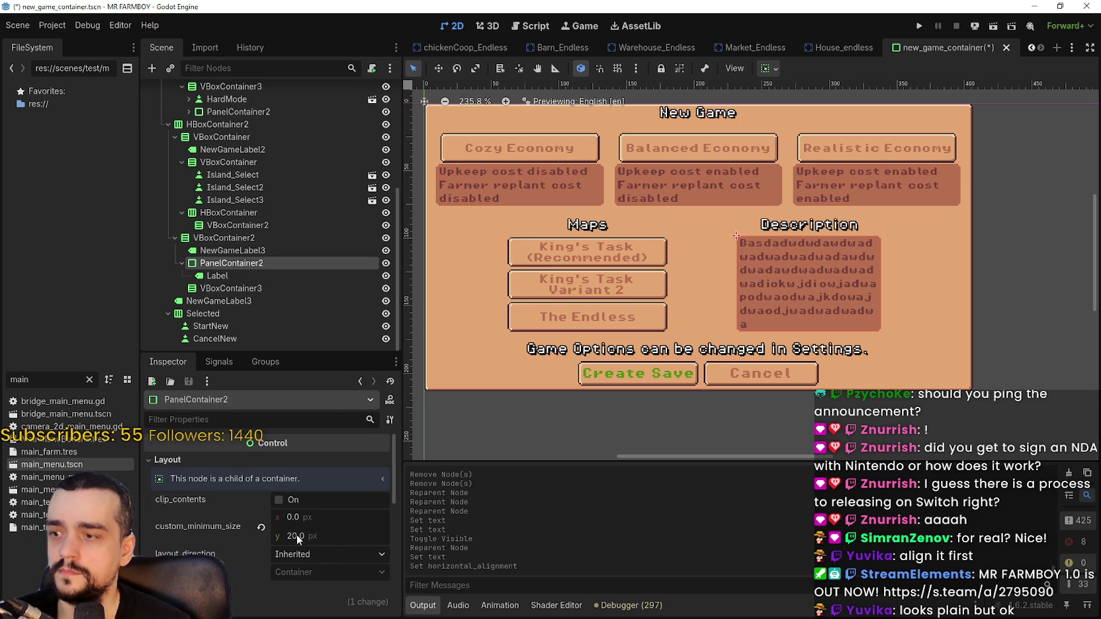
scroll(678, 273, "up", 1)
scroll(679, 274, "down", 1)
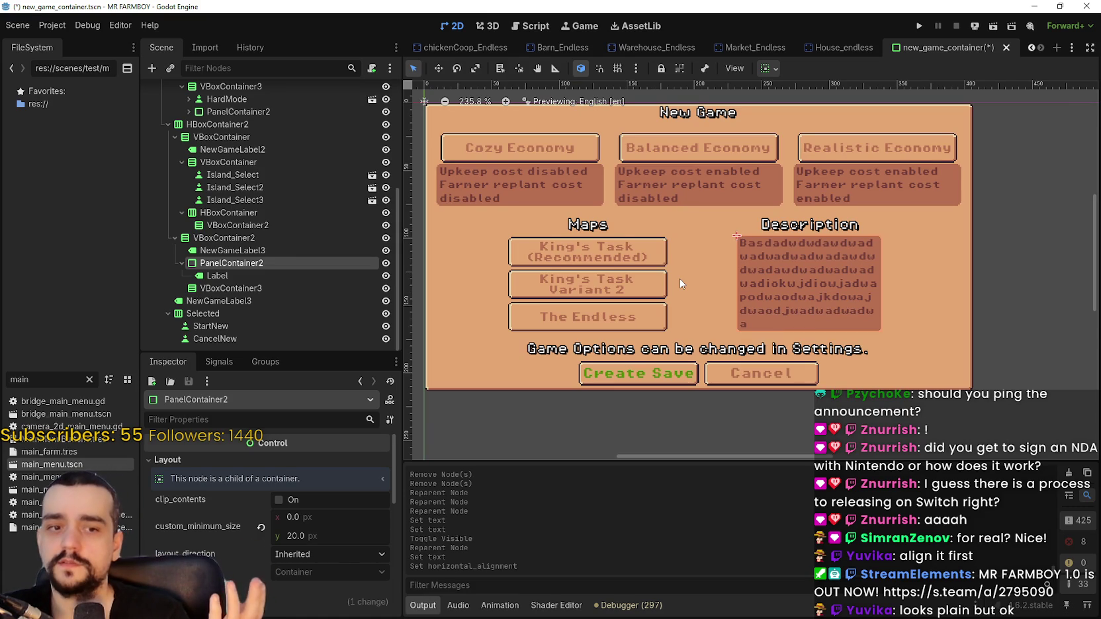
left_click(269, 175)
scroll(314, 542, "down", 5)
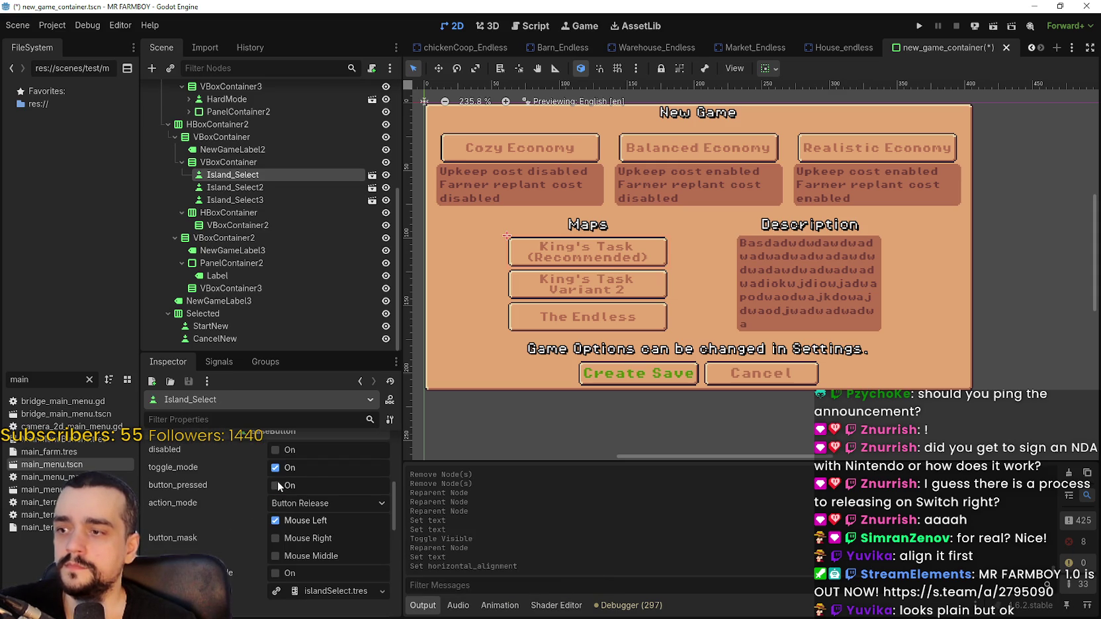
Enable button_pressed on the King's Task (Recommended) and Balanced Economy buttons.
left_click(275, 485)
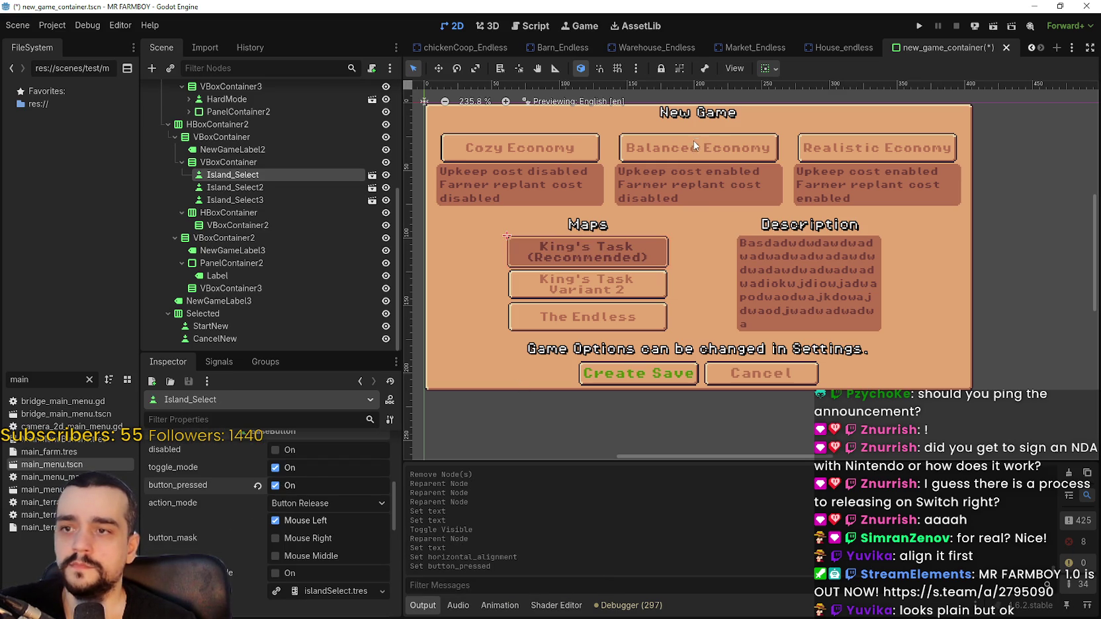
scroll(278, 216, "up", 5)
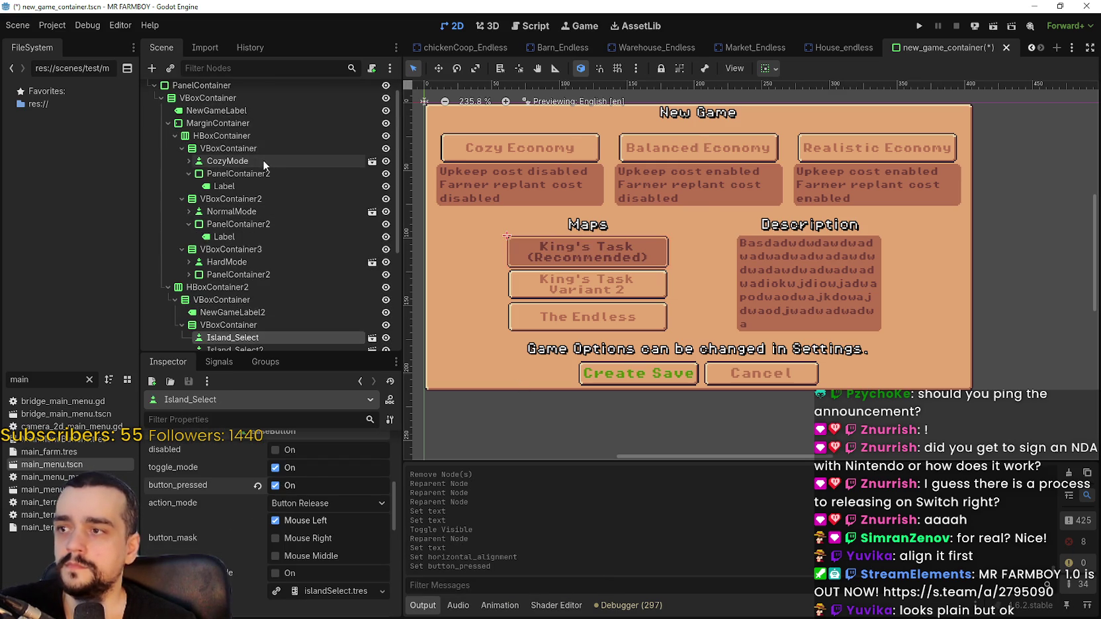
left_click(263, 212)
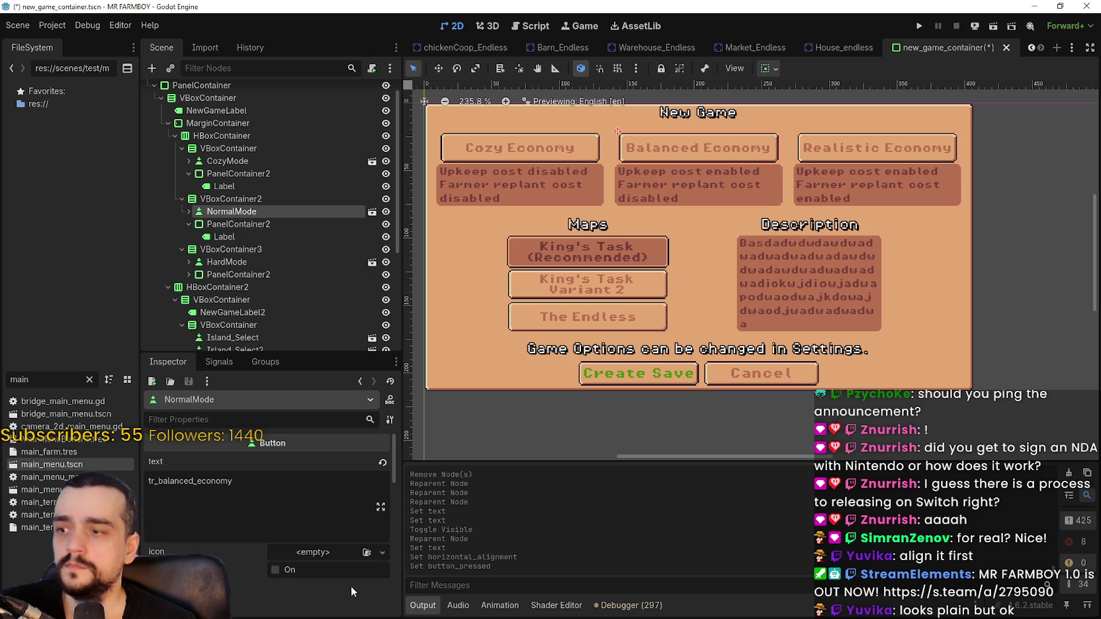
scroll(331, 571, "down", 1)
left_click(259, 473)
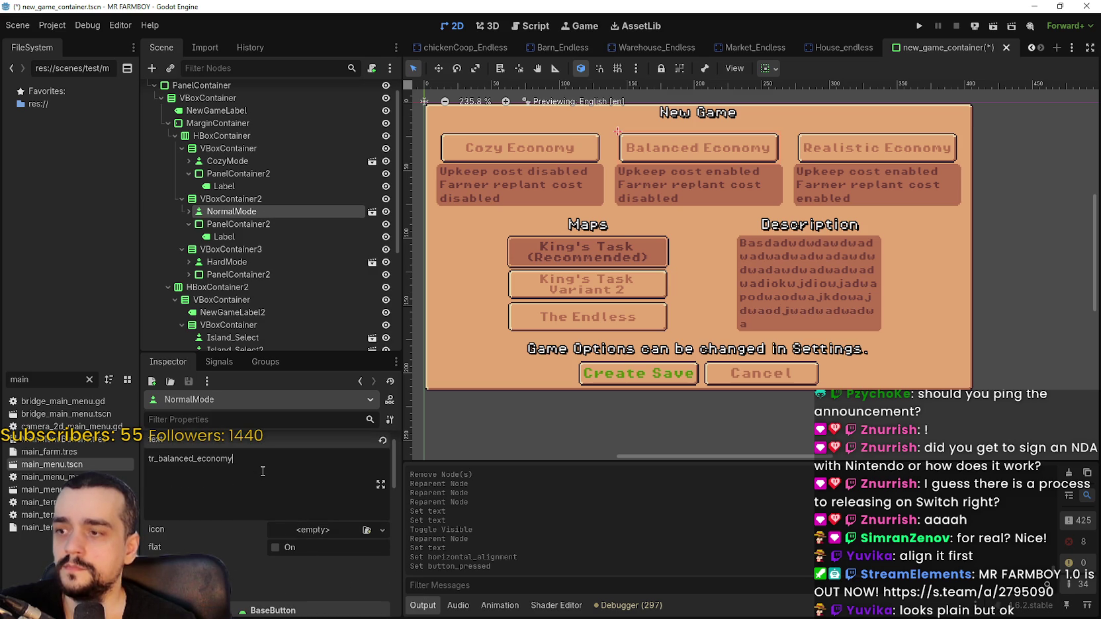
scroll(201, 545, "down", 6)
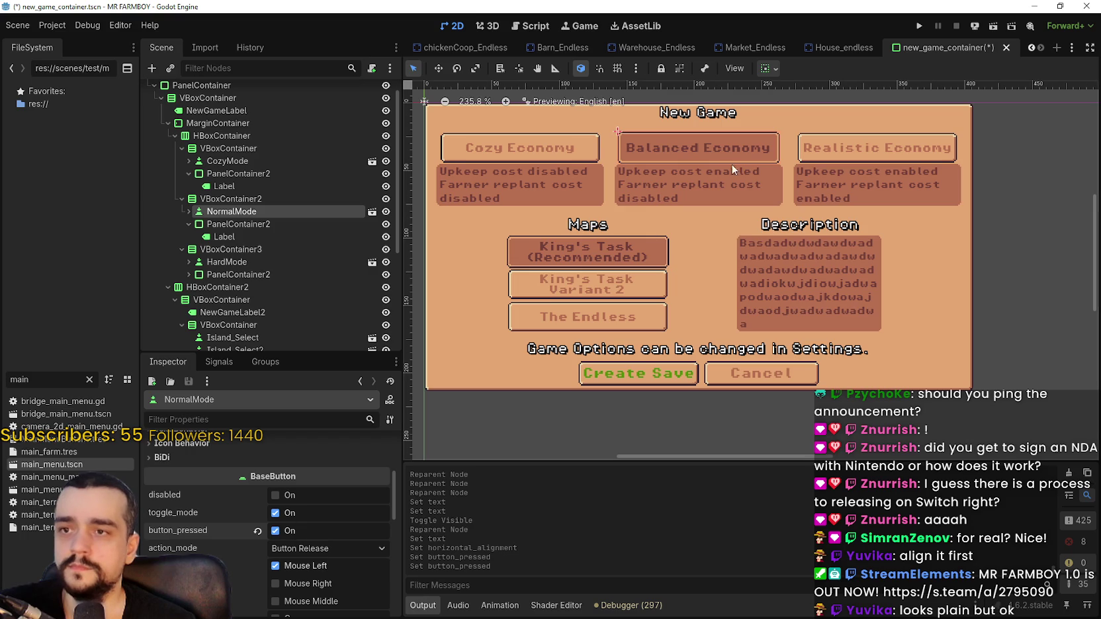
Try adding a second line to the economy description text, then remove it again.
left_click(270, 226)
left_click(263, 237)
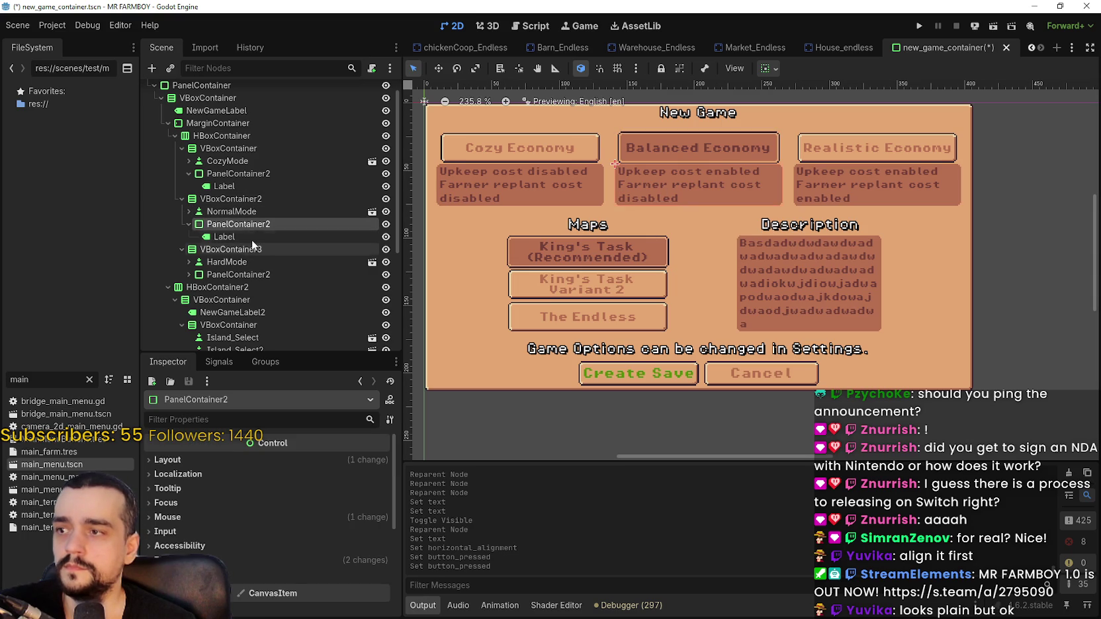
key("Return")
type("Re")
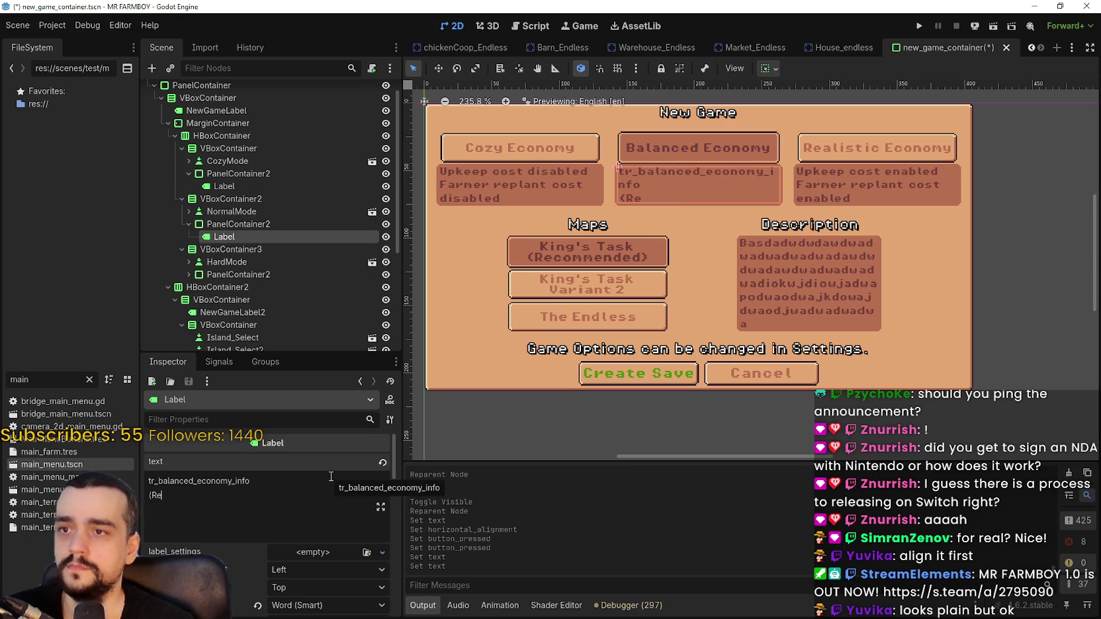
key("BackSpace")
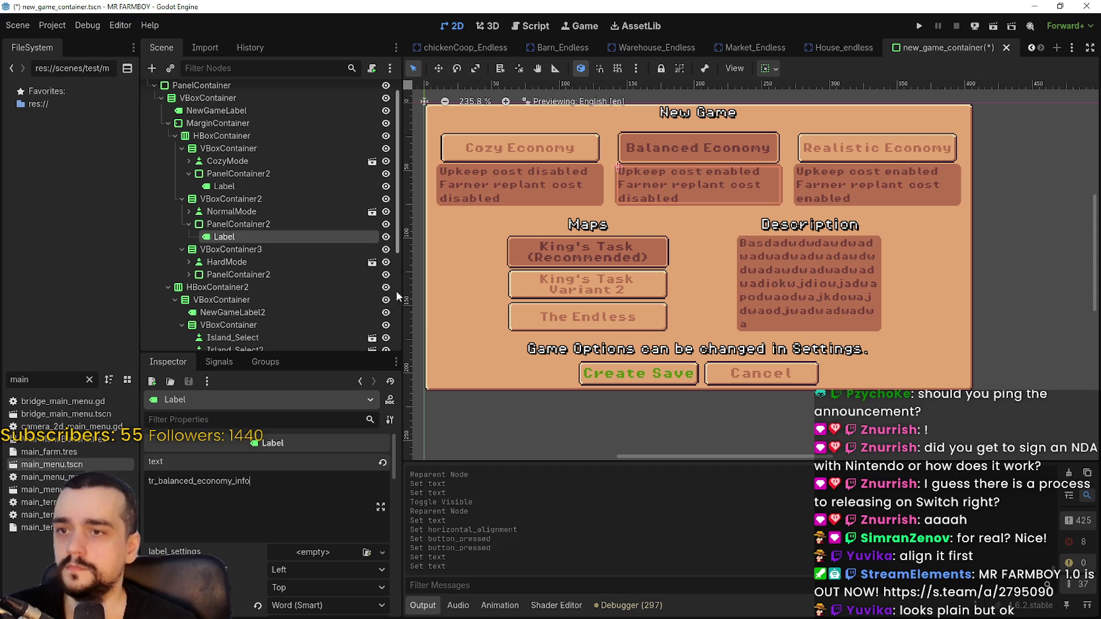
left_click(258, 211)
Set the middle economy button's text to 'Balanced Economy' with '(Recommended)' on a second line.
left_click(258, 211)
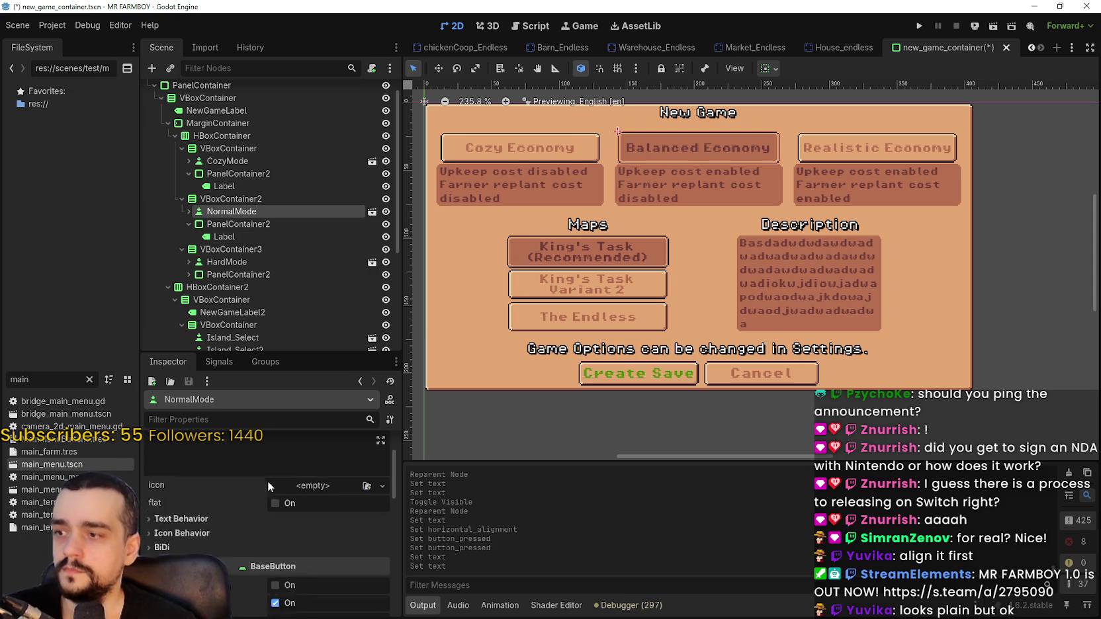
left_click(278, 480)
key("Return")
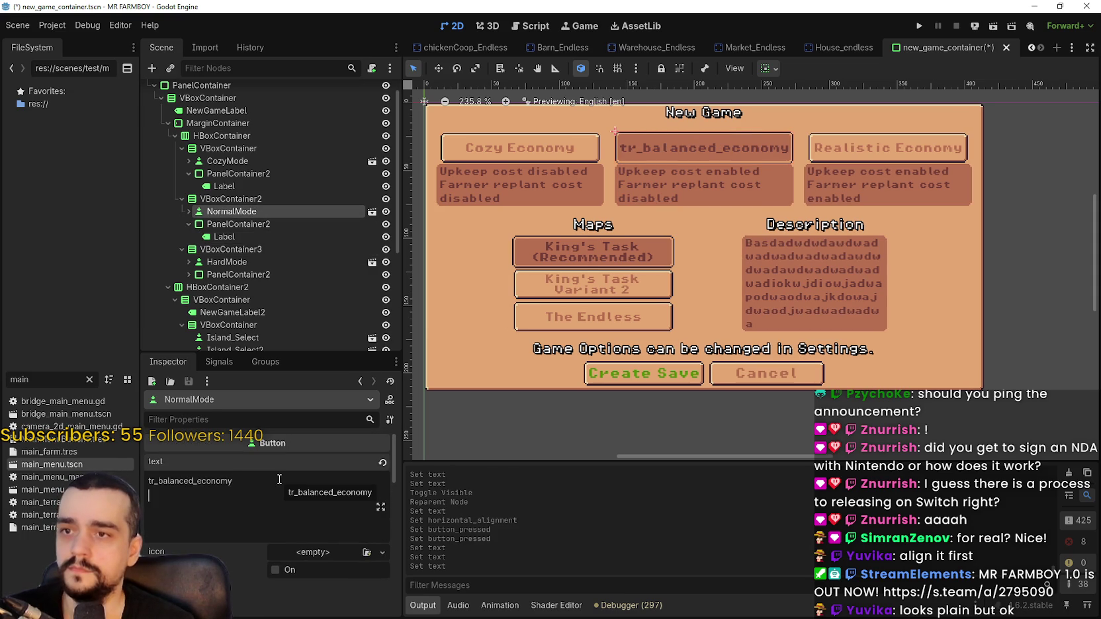
key("BackSpace")
key("BackSpace")
key("BackSpace")
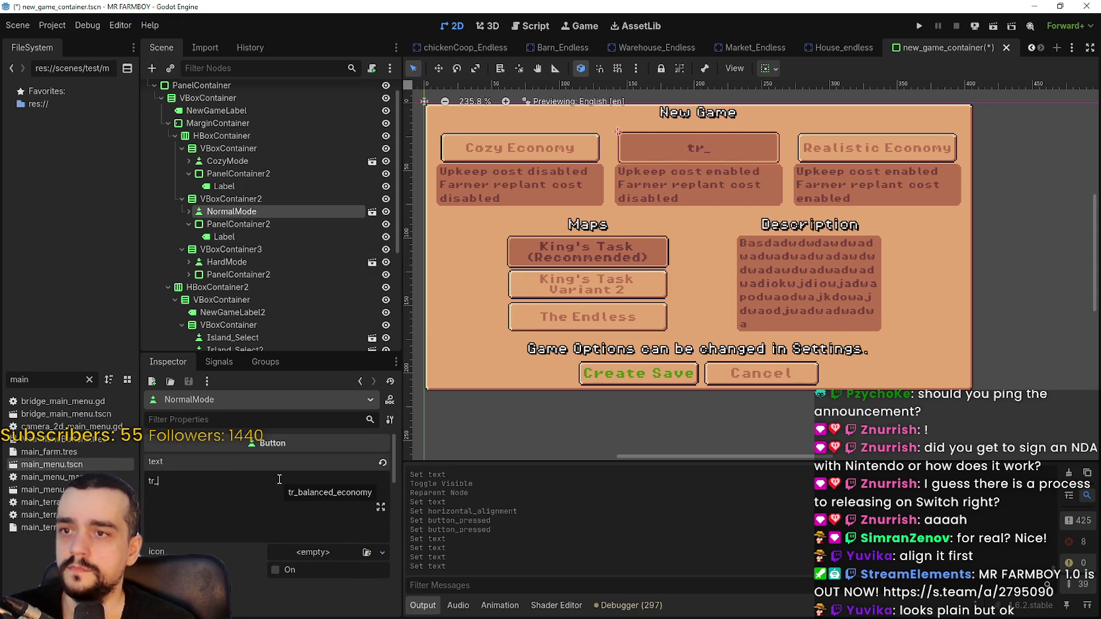
type("Balan")
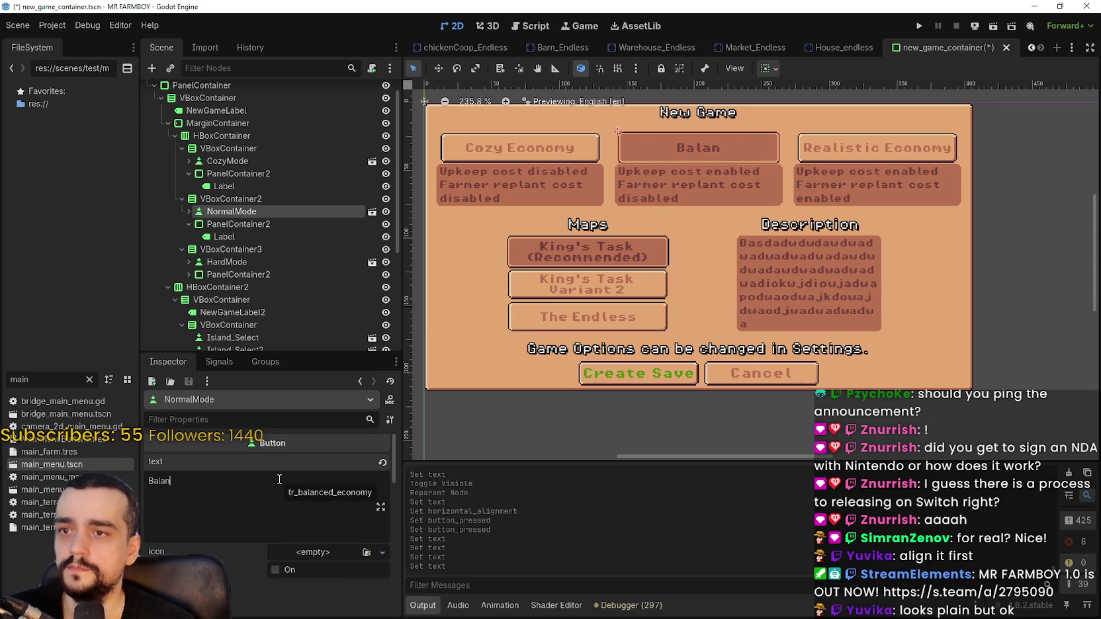
type("ced E")
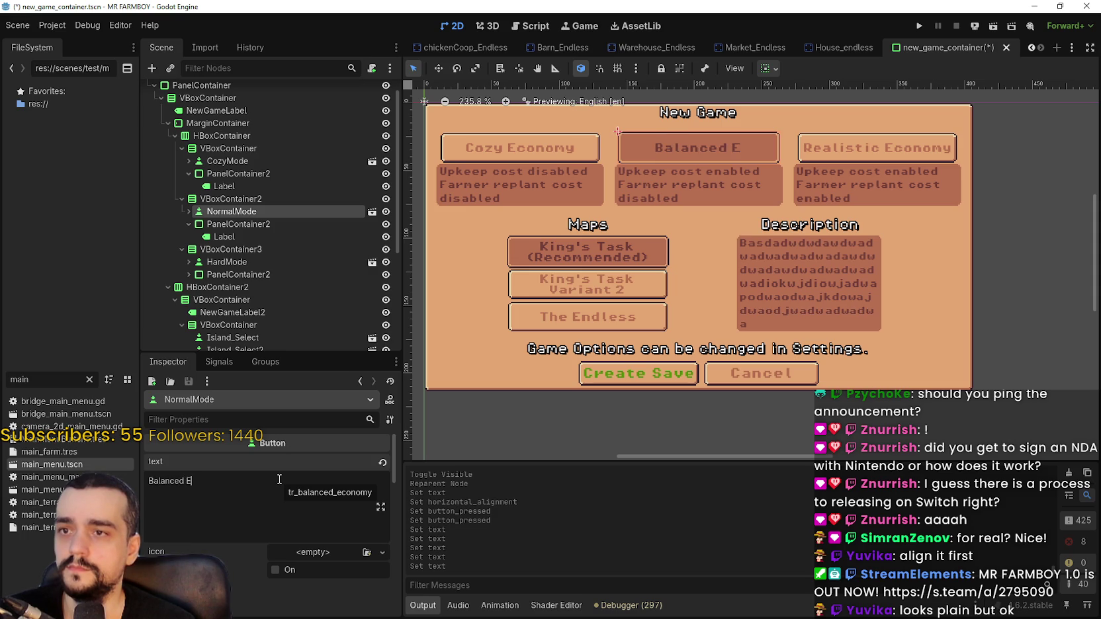
type("conomy ")
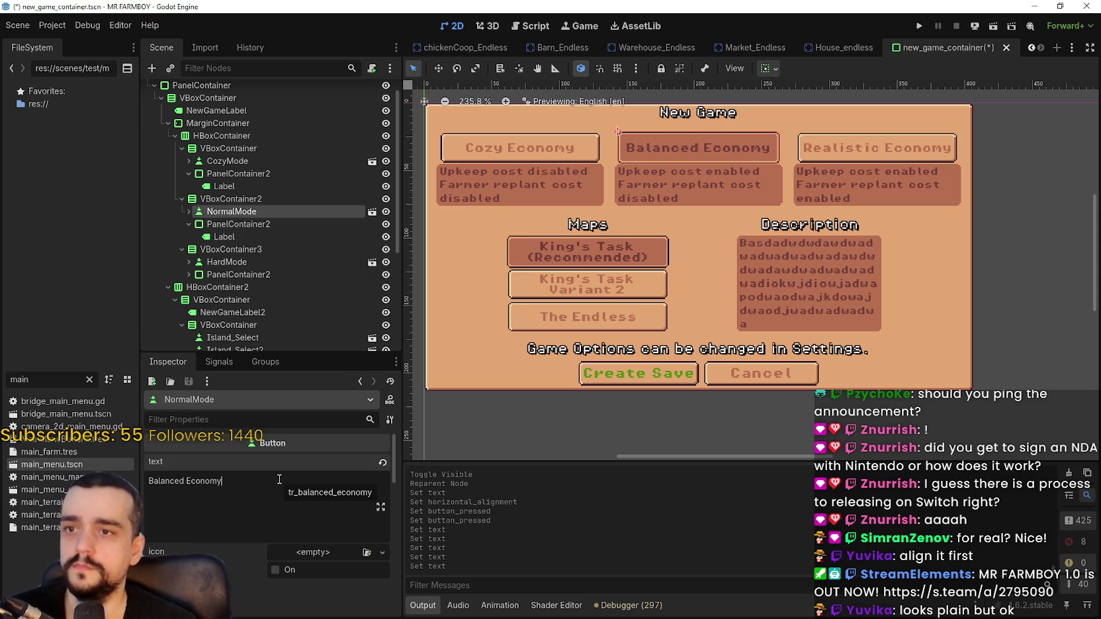
type("(Recommende")
key("BackSpace")
key("BackSpace")
key("BackSpace")
type("mmended)")
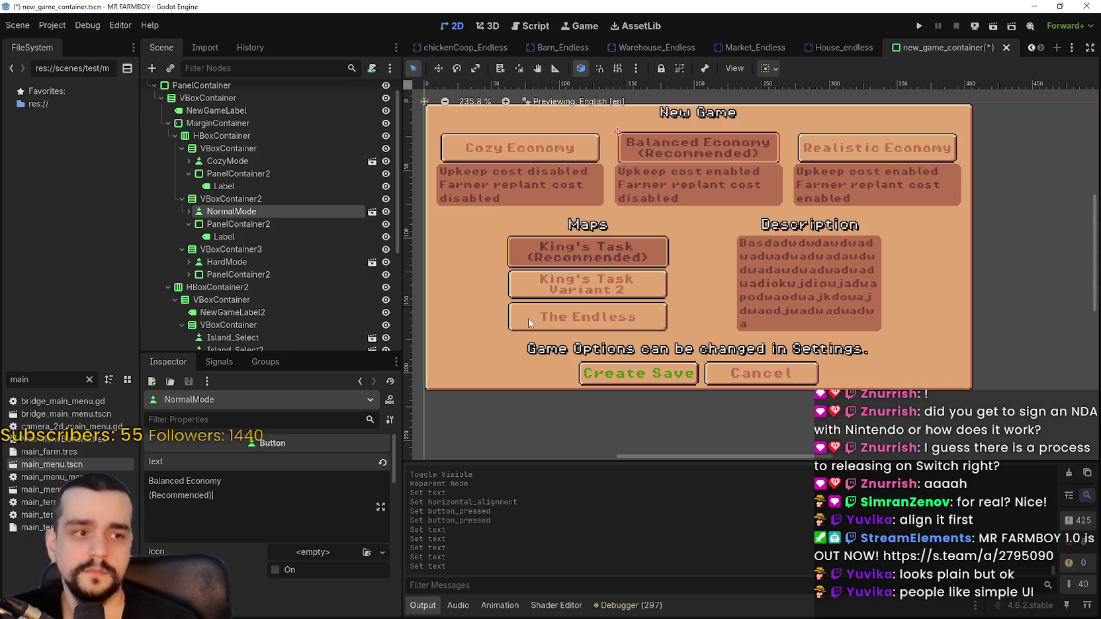
scroll(684, 282, "up", 1)
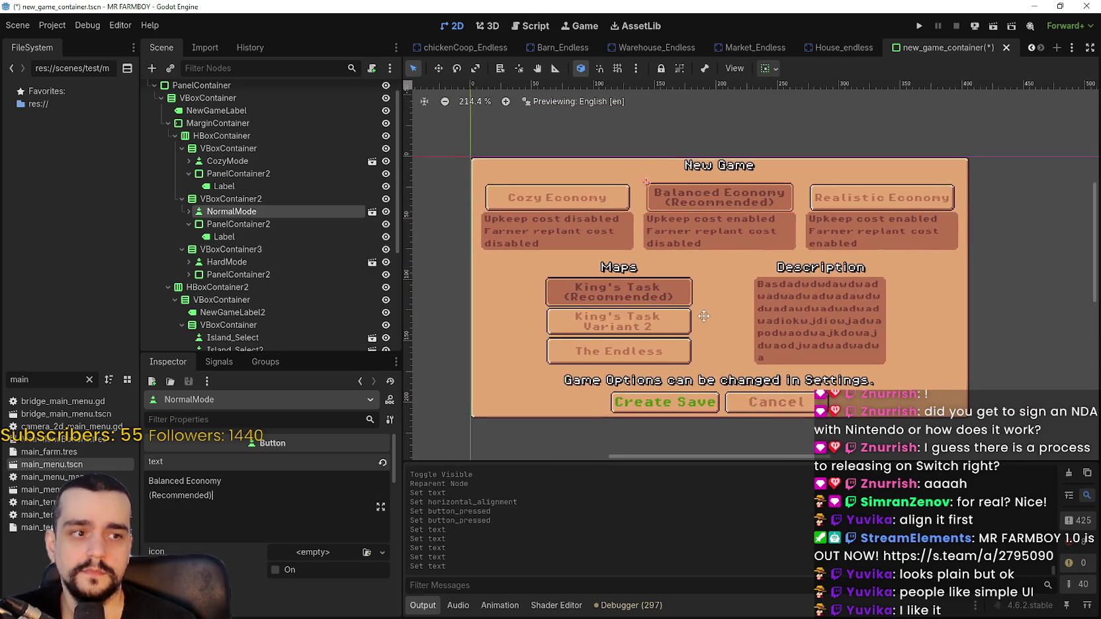
scroll(334, 267, "down", 5)
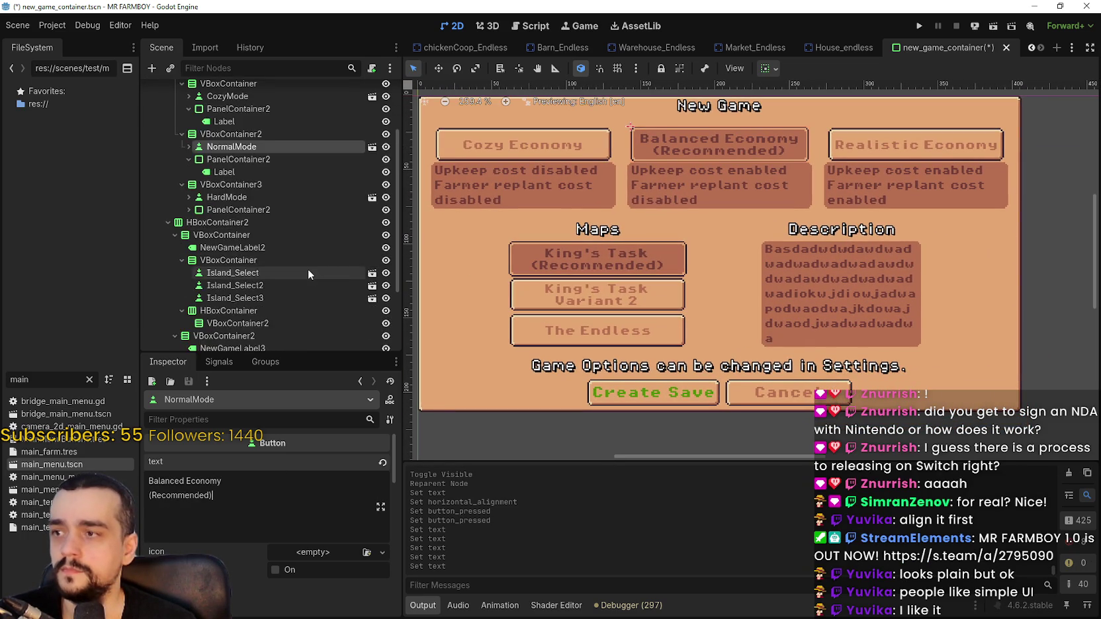
scroll(571, 258, "down", 2)
scroll(507, 283, "up", 1)
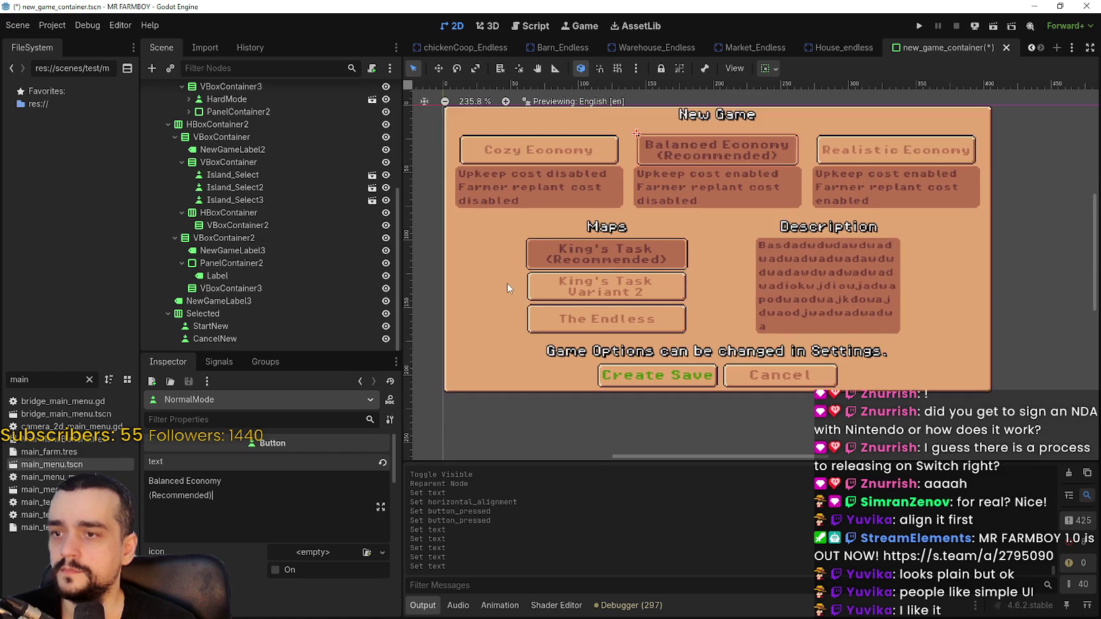
scroll(652, 331, "right", 1)
scroll(652, 331, "up", 1)
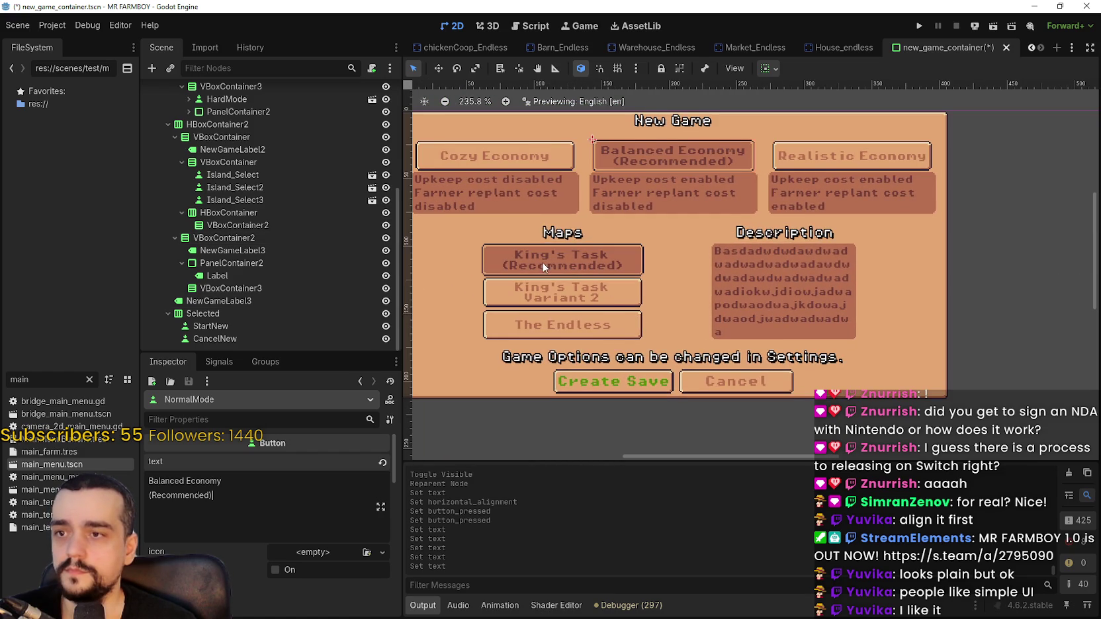
scroll(535, 260, "up", 1)
scroll(535, 260, "left", 1)
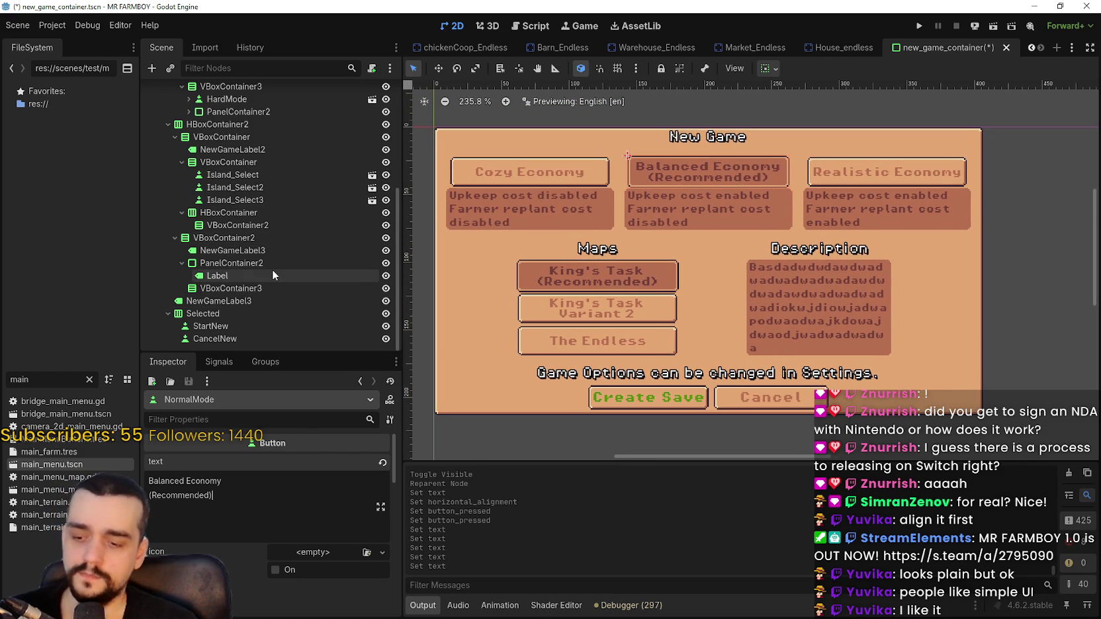
left_click(274, 200)
left_click(265, 176)
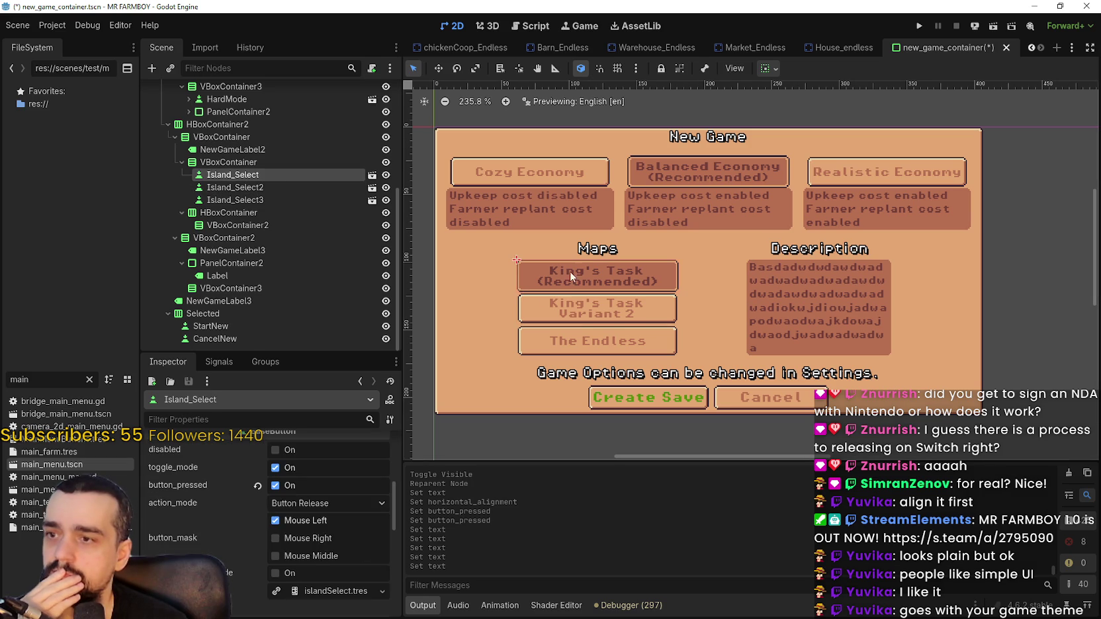
left_click(281, 162)
left_click(275, 150)
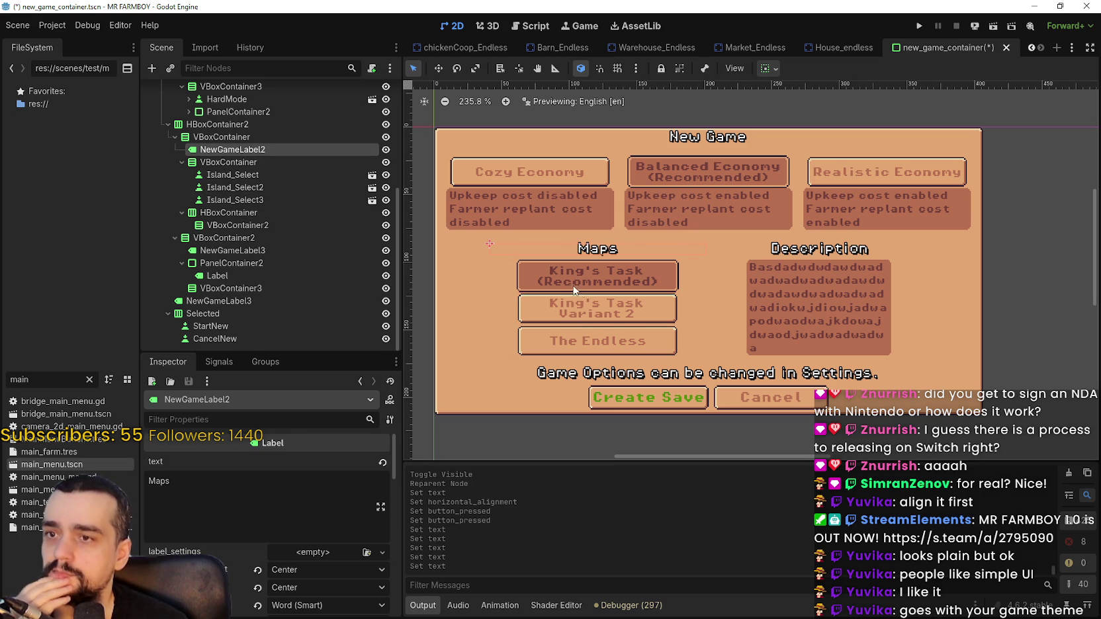
left_click(256, 137)
left_click(260, 173)
left_click(248, 162)
Set the map column's alignment to Center and inspect the Maps row, column and King's Task button.
left_click(310, 463)
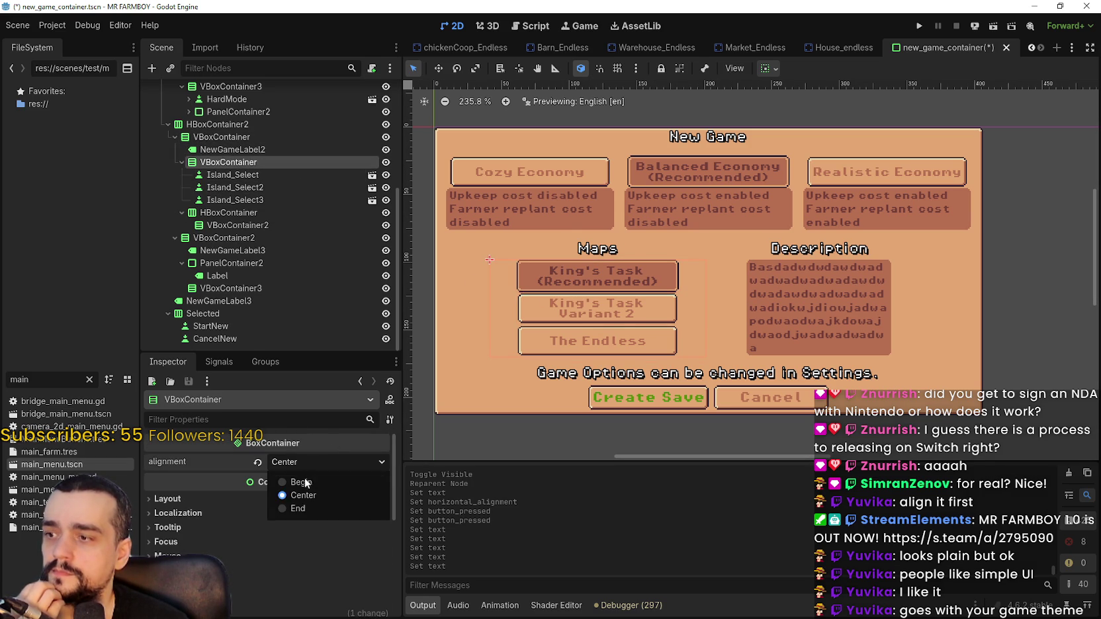
left_click(311, 495)
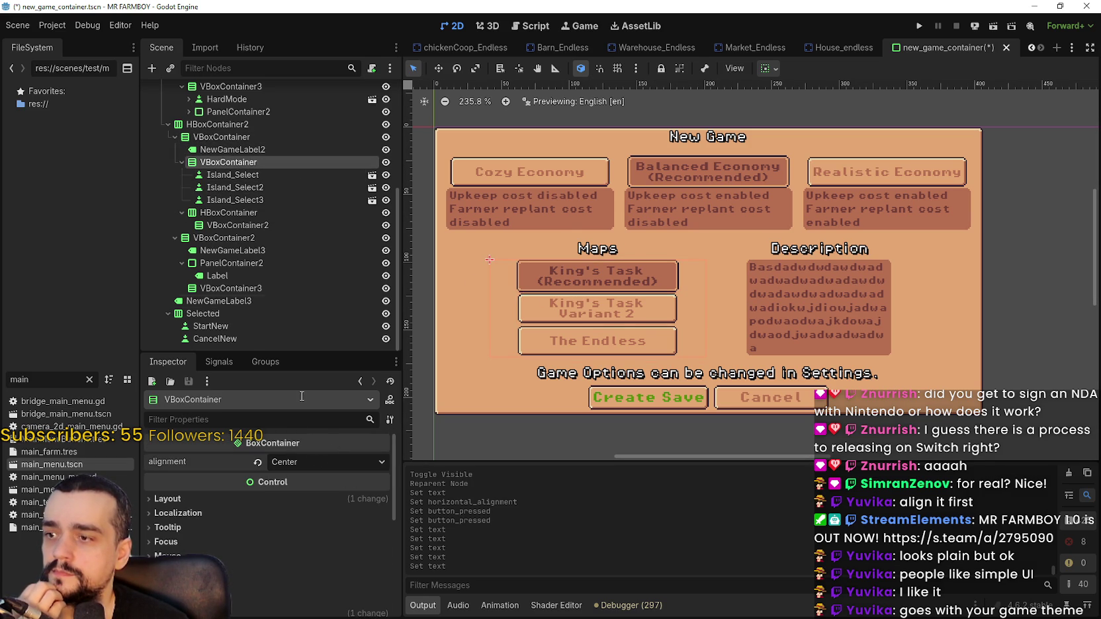
left_click(218, 126)
scroll(502, 292, "up", 3)
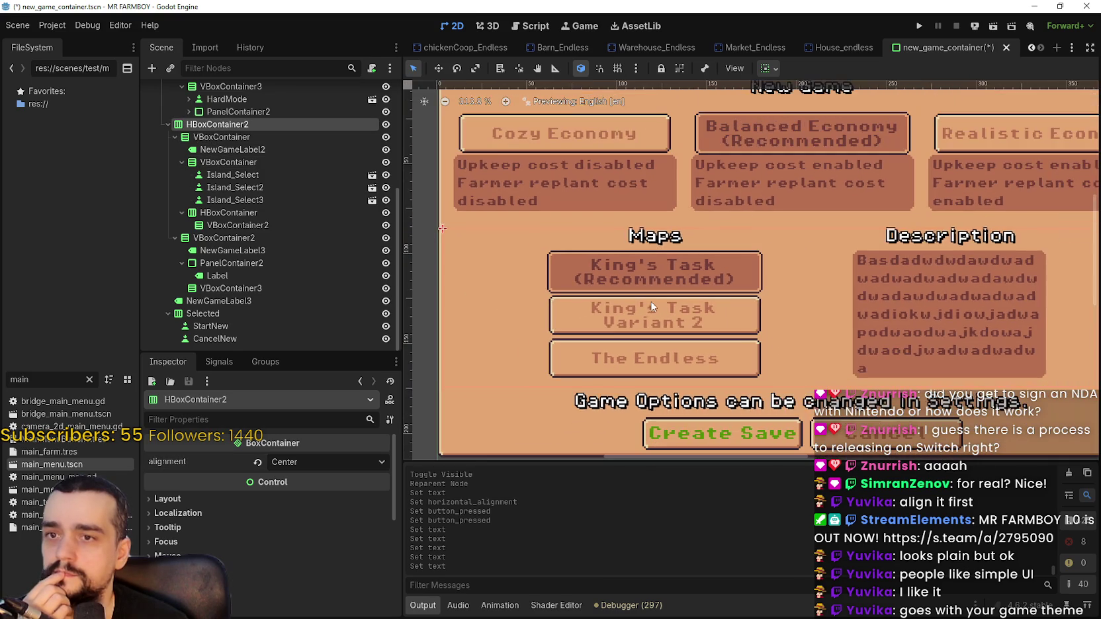
mouse_move(708, 298)
left_mouse_down()
mouse_move(765, 302)
mouse_move(680, 324)
mouse_move(609, 319)
mouse_move(755, 326)
left_mouse_up()
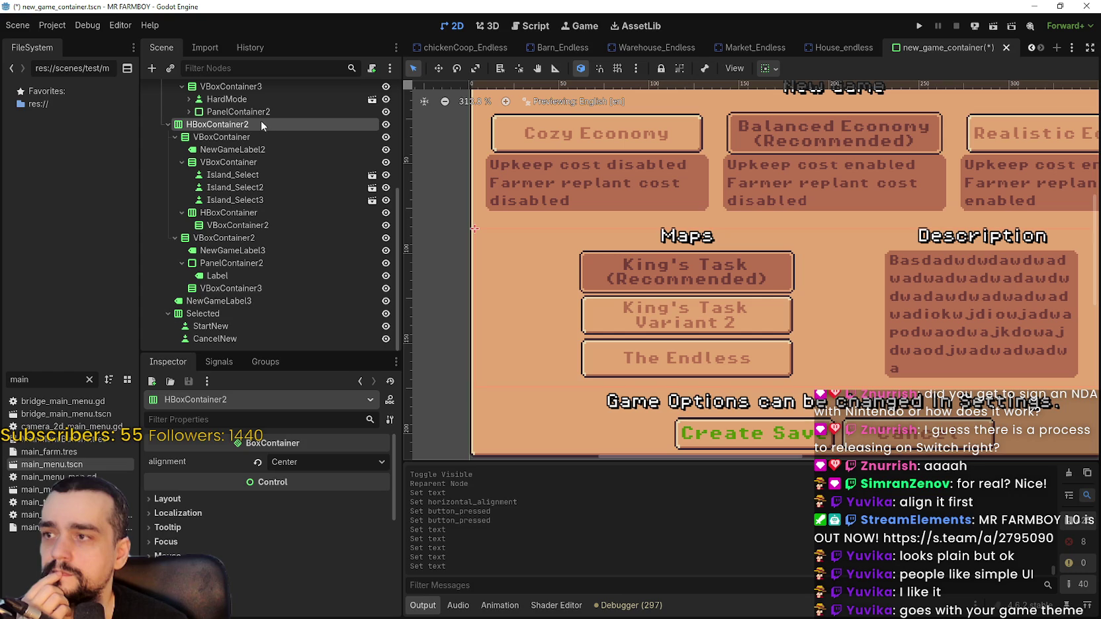
left_click(217, 137)
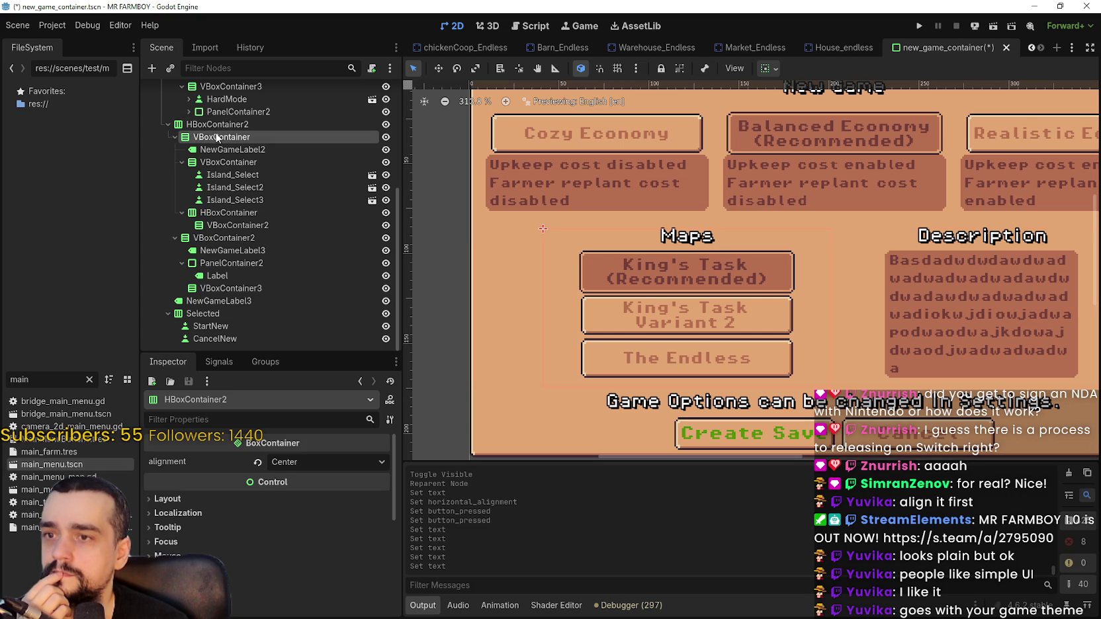
left_click(225, 175)
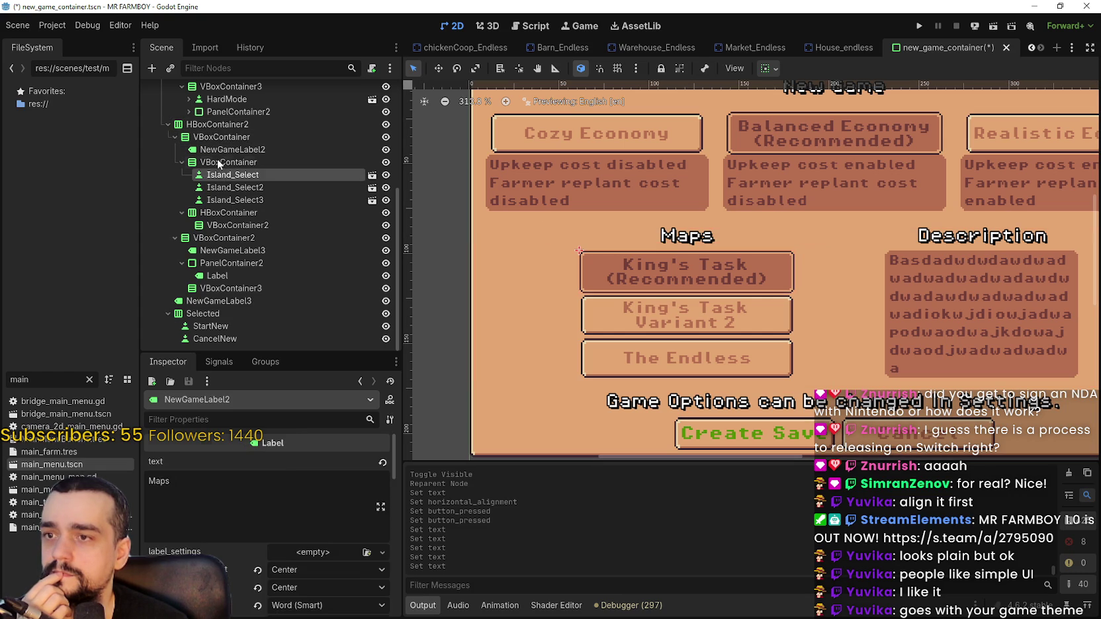
left_click(226, 162)
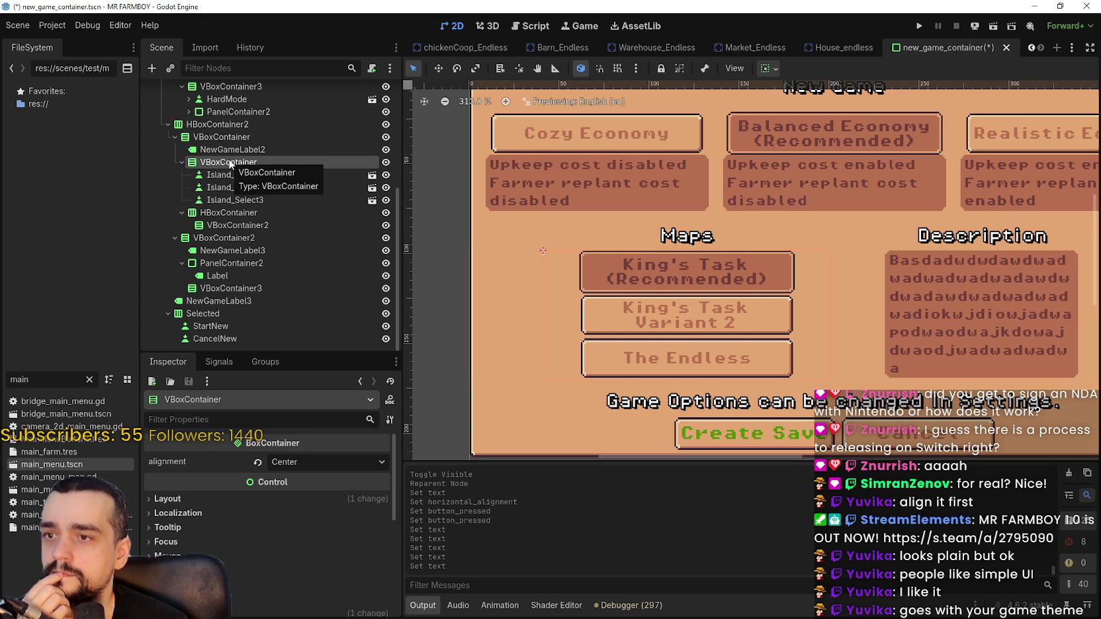
scroll(709, 332, "down", 1)
scroll(709, 331, "down", 2)
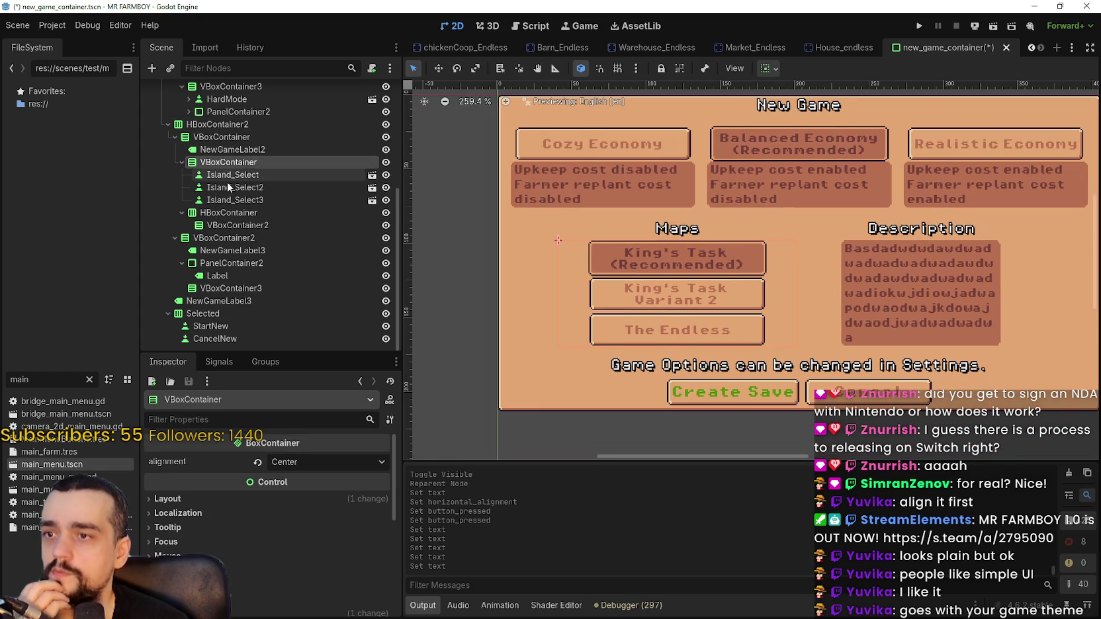
Set the map column's alignment to Begin and its horizontal size flag to left.
left_click(299, 466)
left_click(301, 482)
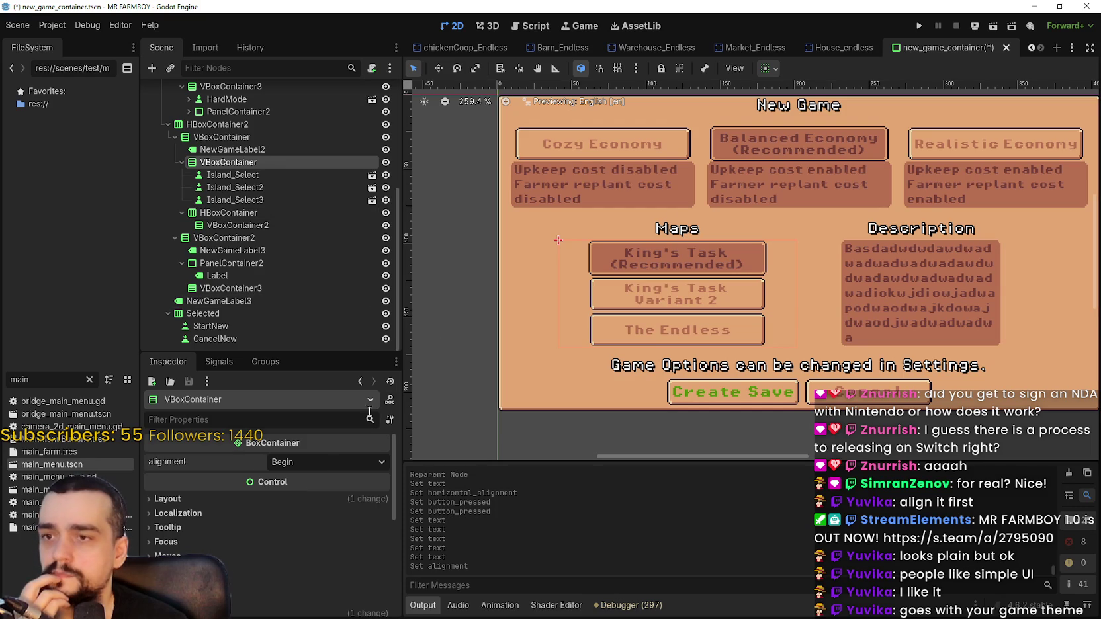
left_click(766, 69)
left_click(775, 111)
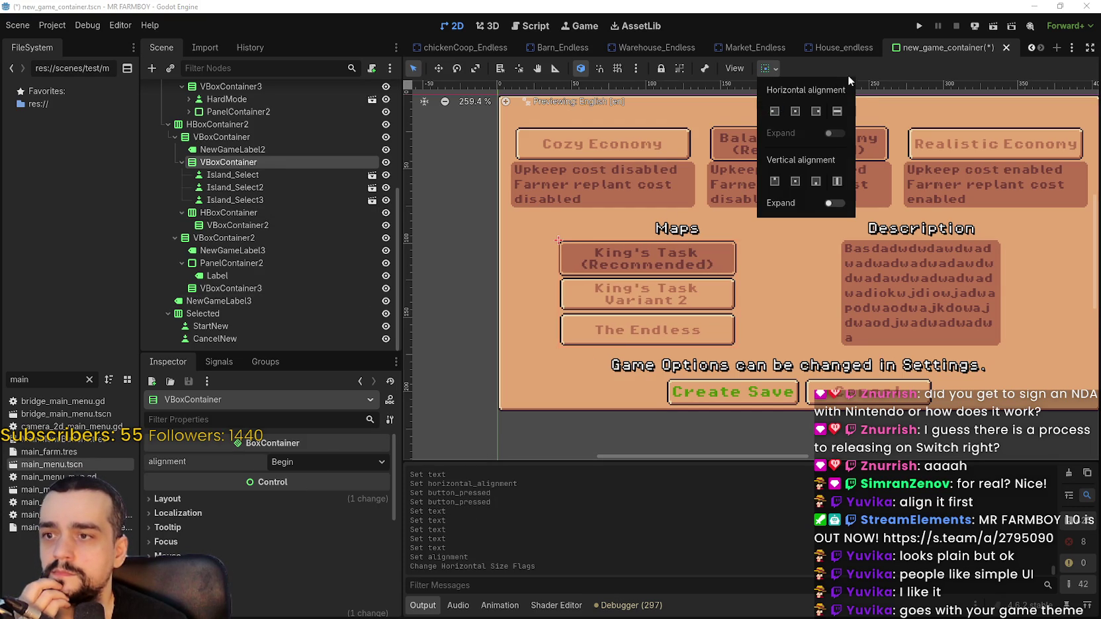
Change NewGameLabel2's horizontal size flags and set its Horizontal Alignment to Left.
left_click(225, 150)
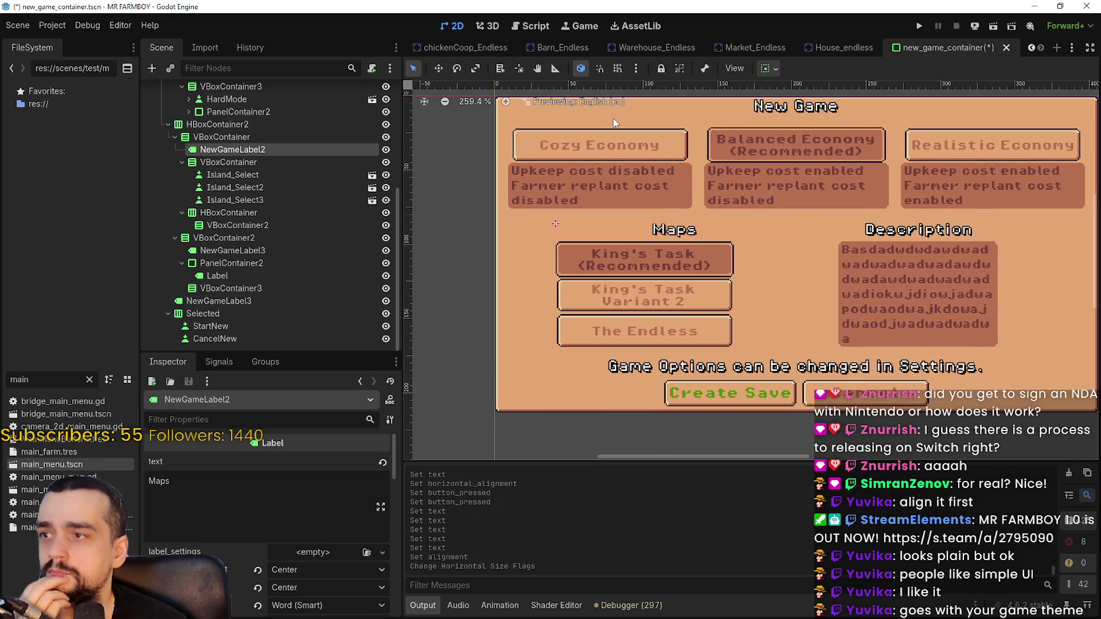
left_click(766, 68)
left_click(776, 112)
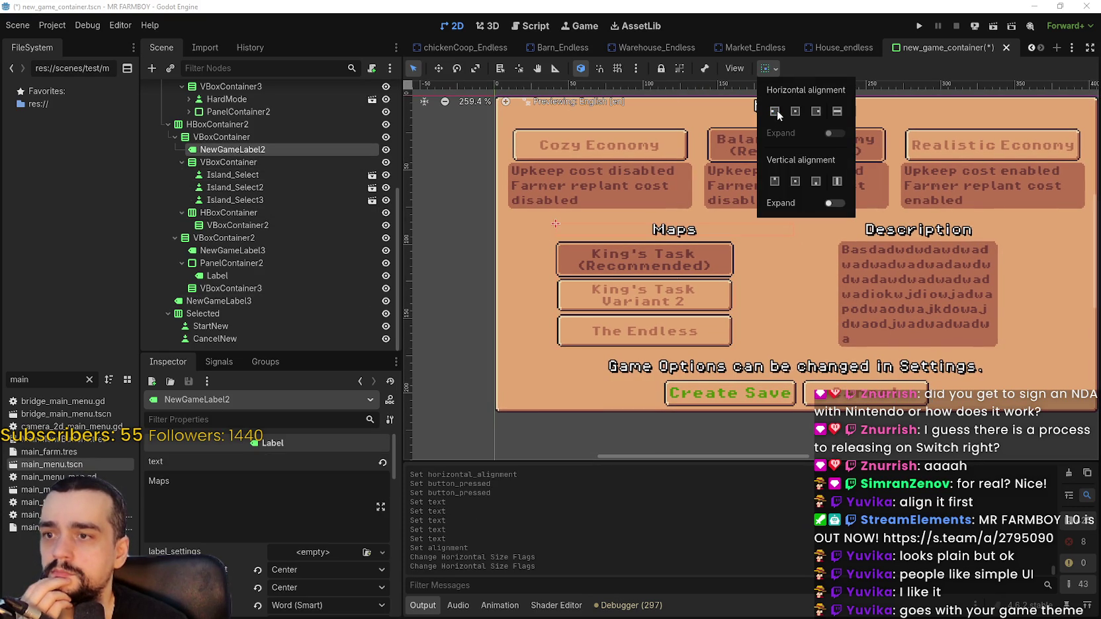
left_click(778, 113)
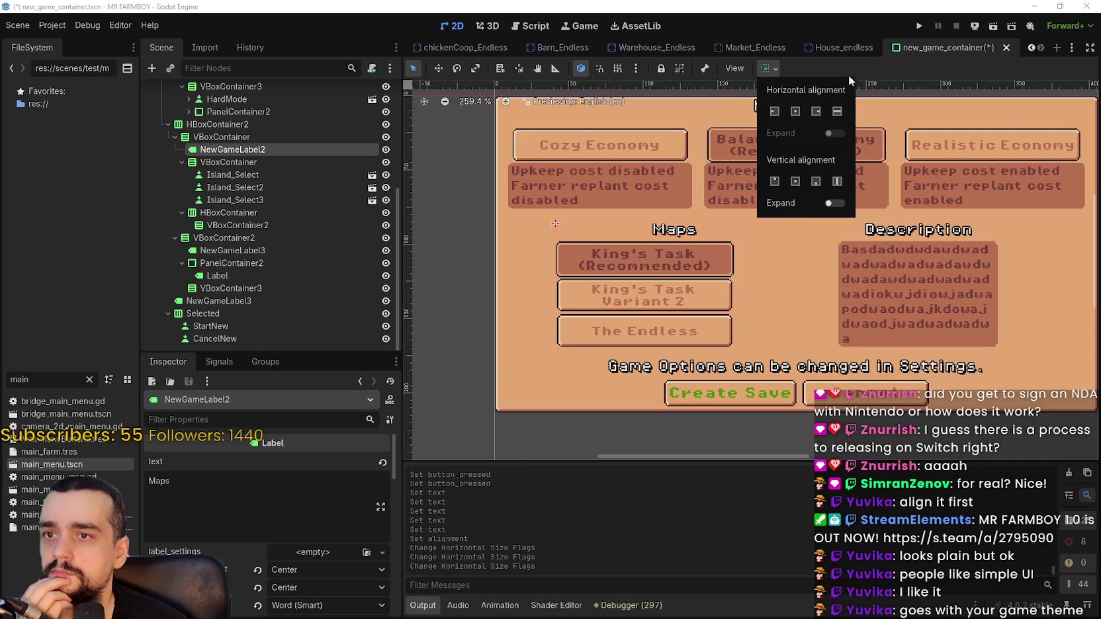
left_click(304, 570)
left_click(304, 571)
scroll(667, 327, "down", 2)
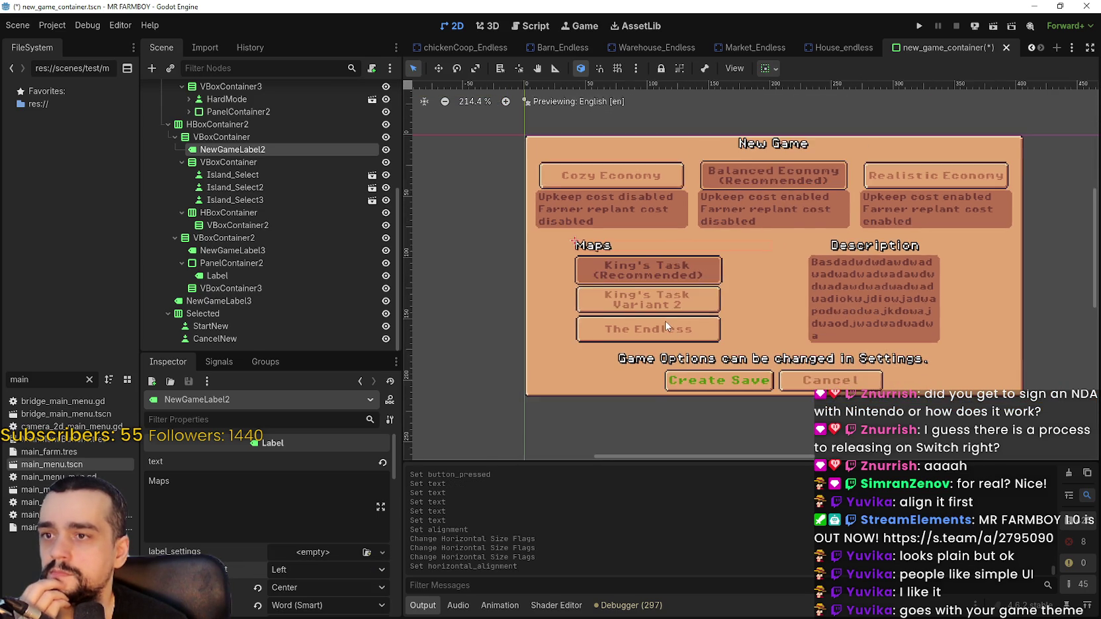
scroll(667, 326, "up", 3)
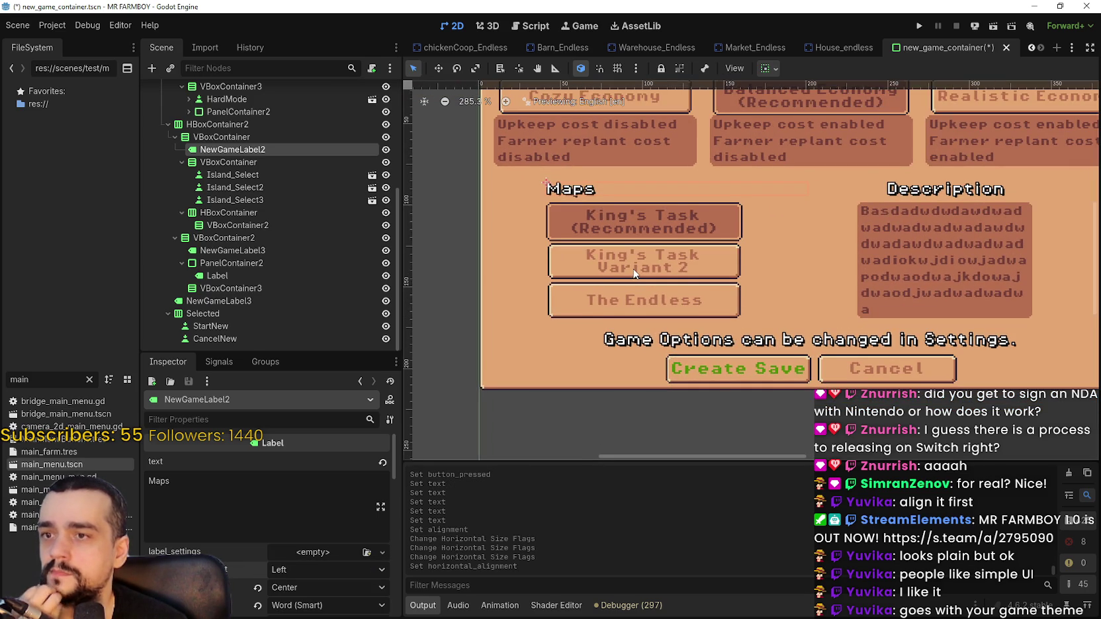
scroll(634, 273, "down", 3)
scroll(583, 262, "up", 3)
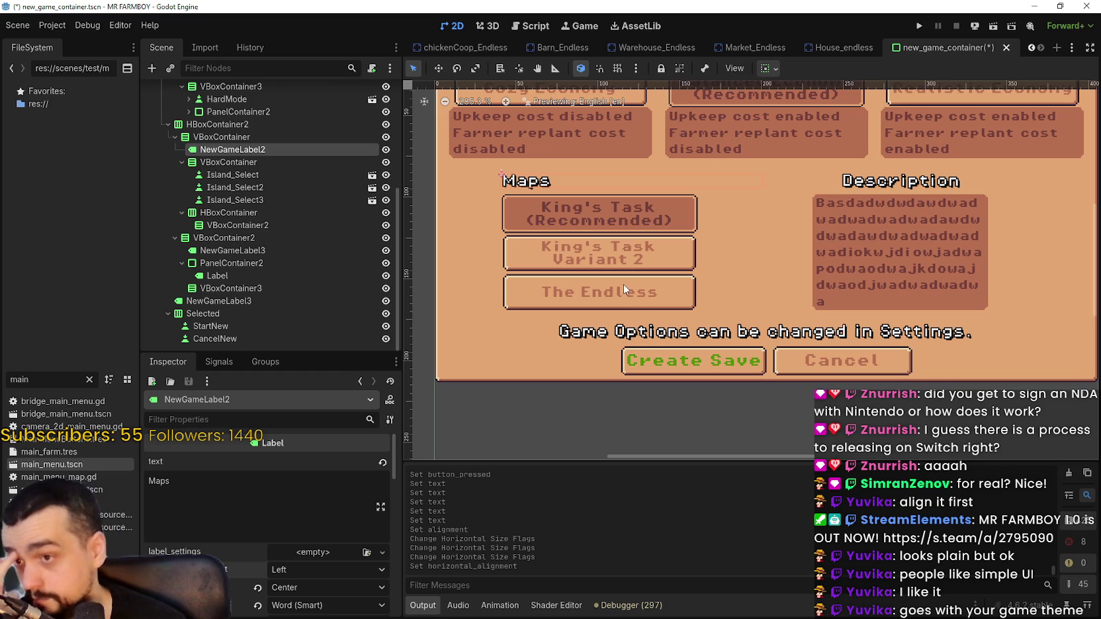
scroll(624, 289, "down", 2)
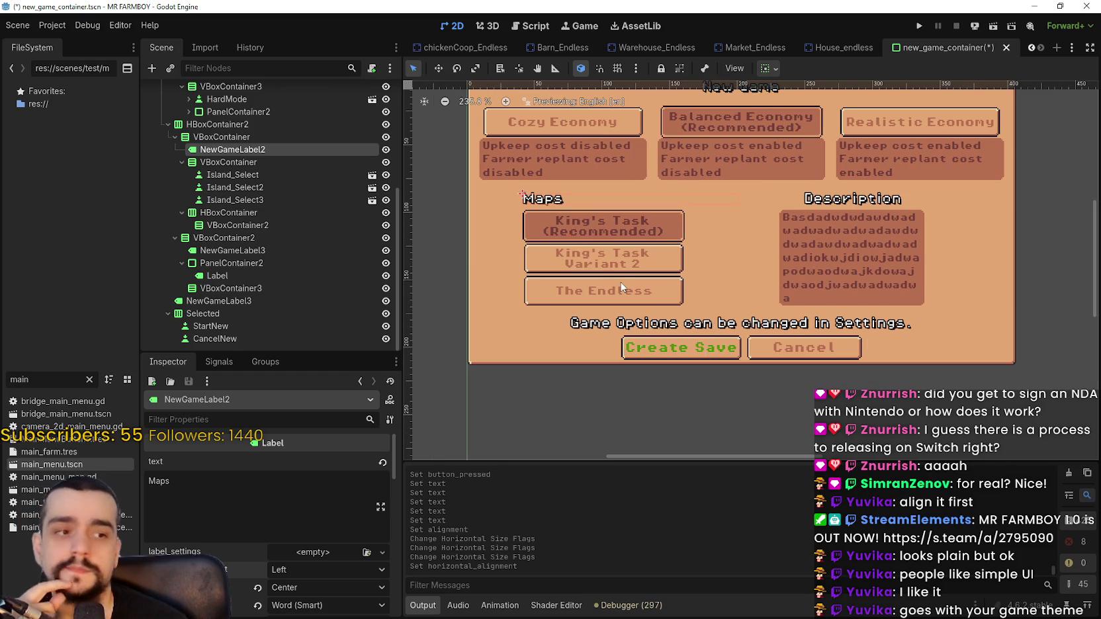
scroll(621, 287, "up", 1)
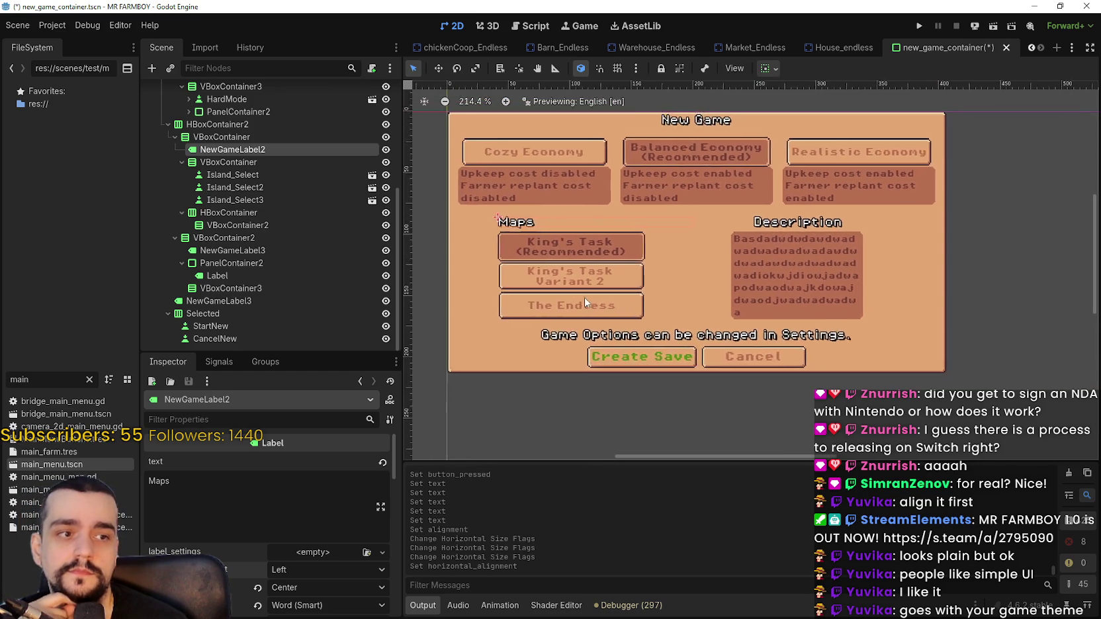
scroll(580, 289, "down", 1)
scroll(580, 289, "up", 1)
scroll(586, 262, "down", 1)
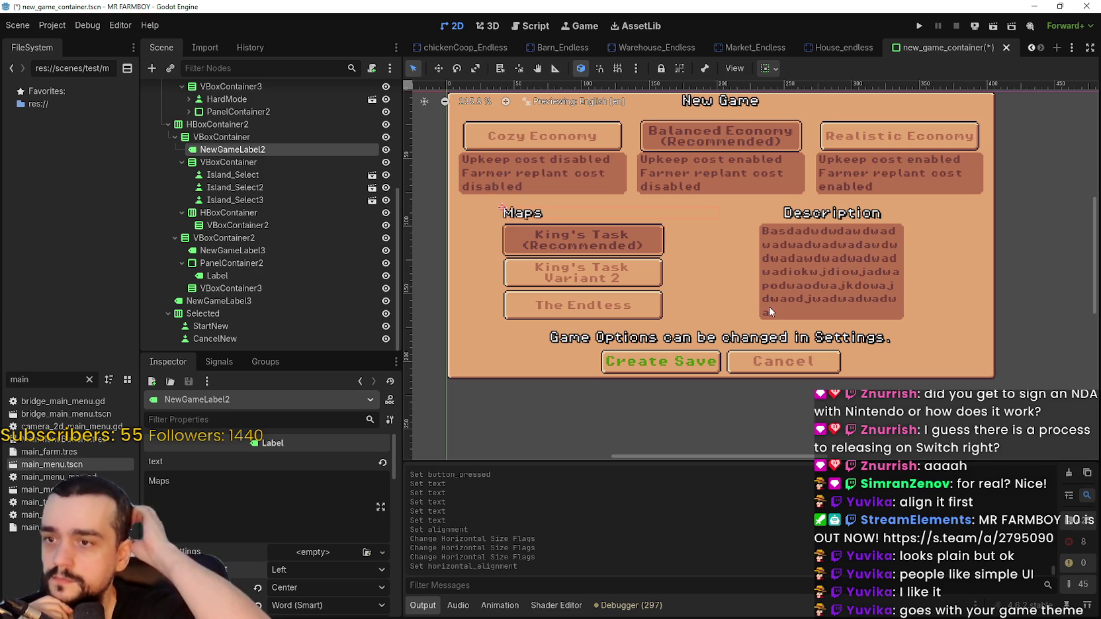
scroll(570, 344, "up", 2)
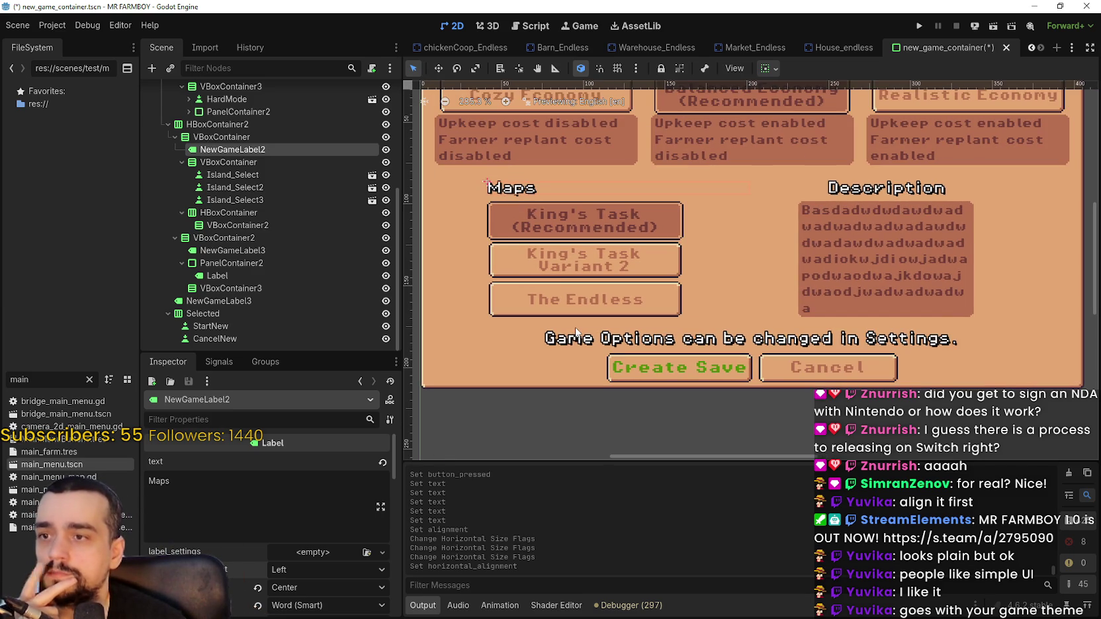
left_click(260, 187)
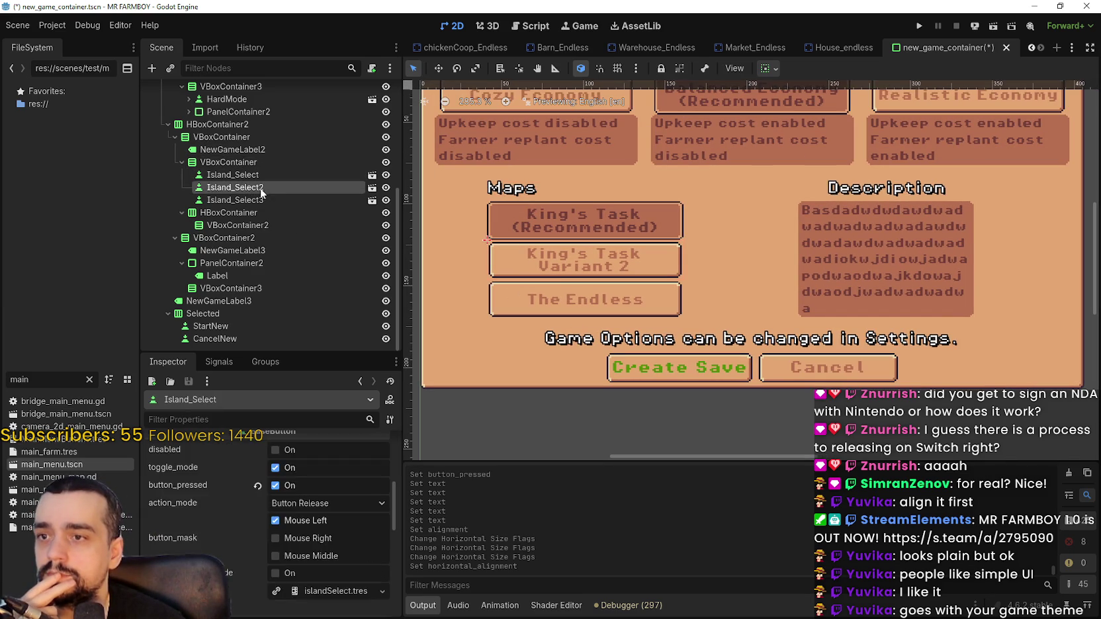
scroll(674, 261, "down", 3)
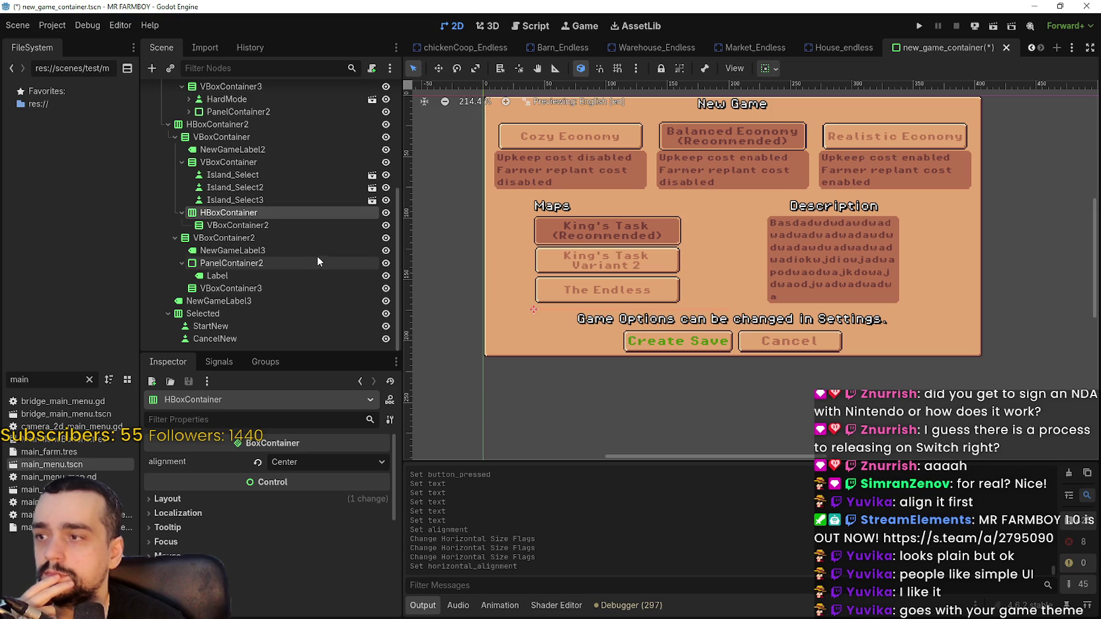
left_click(311, 251)
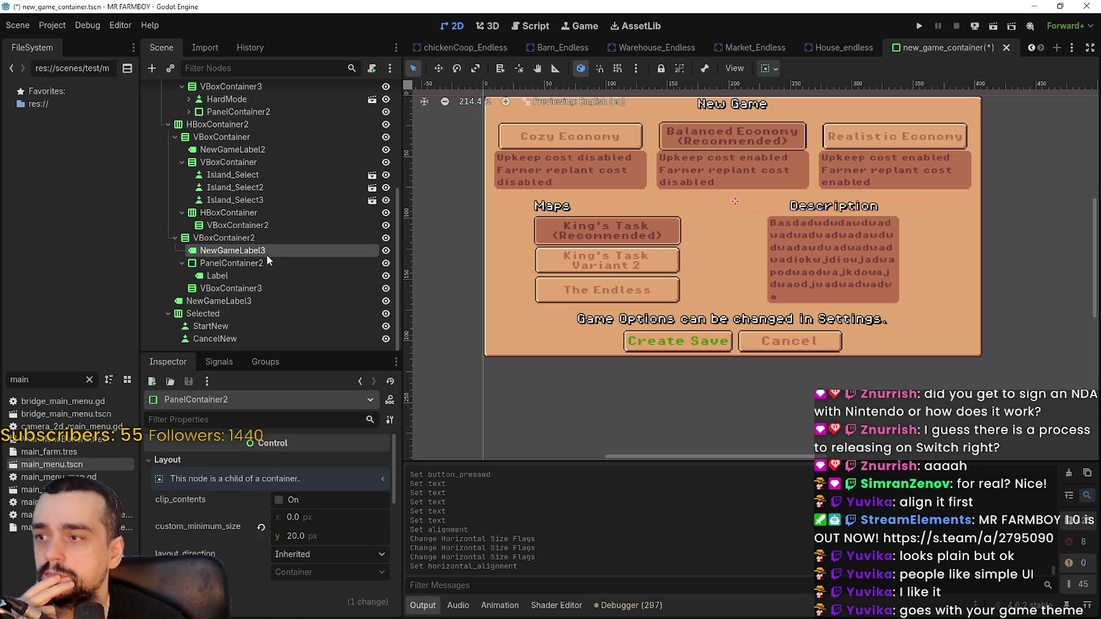
left_click(219, 275)
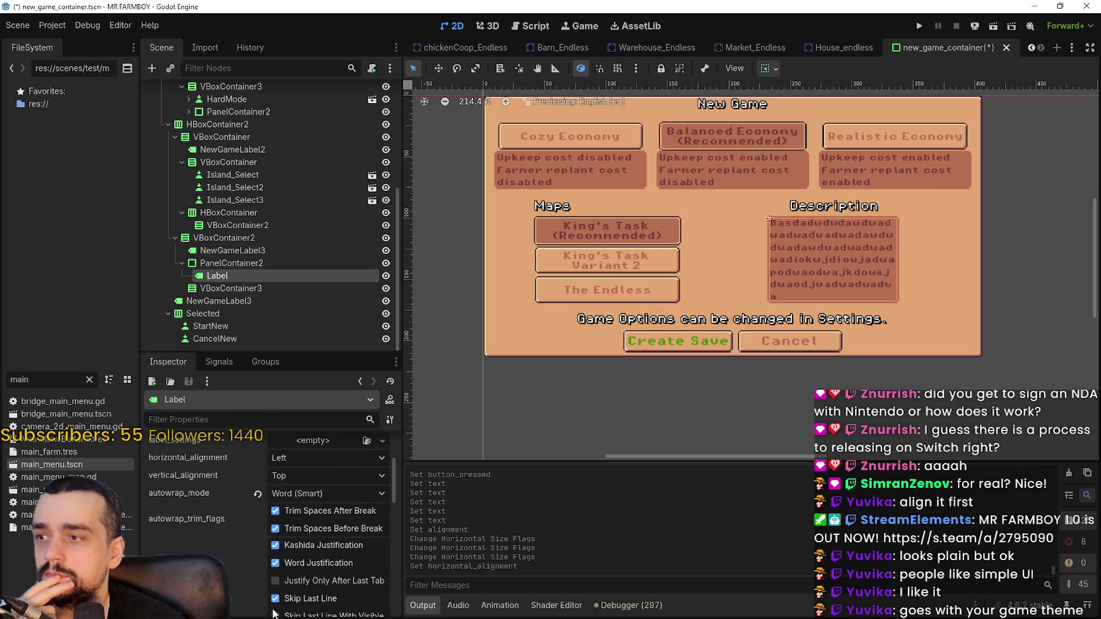
Overwrite the placeholder label text with 'Game Mode: Normal' and begin a second line.
scroll(292, 518, "up", 2)
triple_click(187, 487)
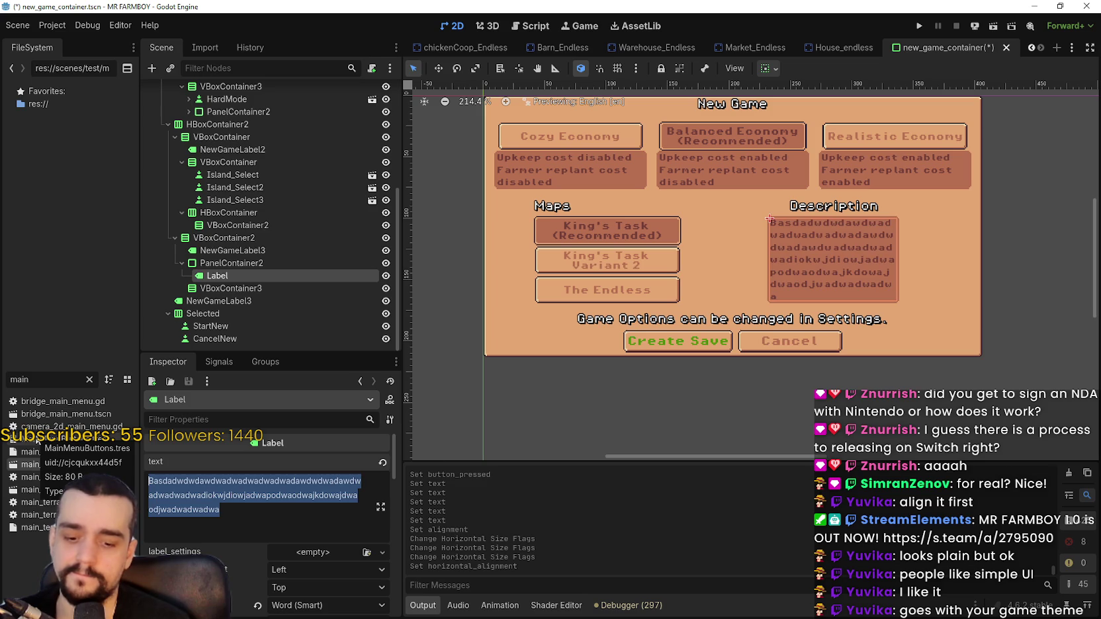
type("Gamode M")
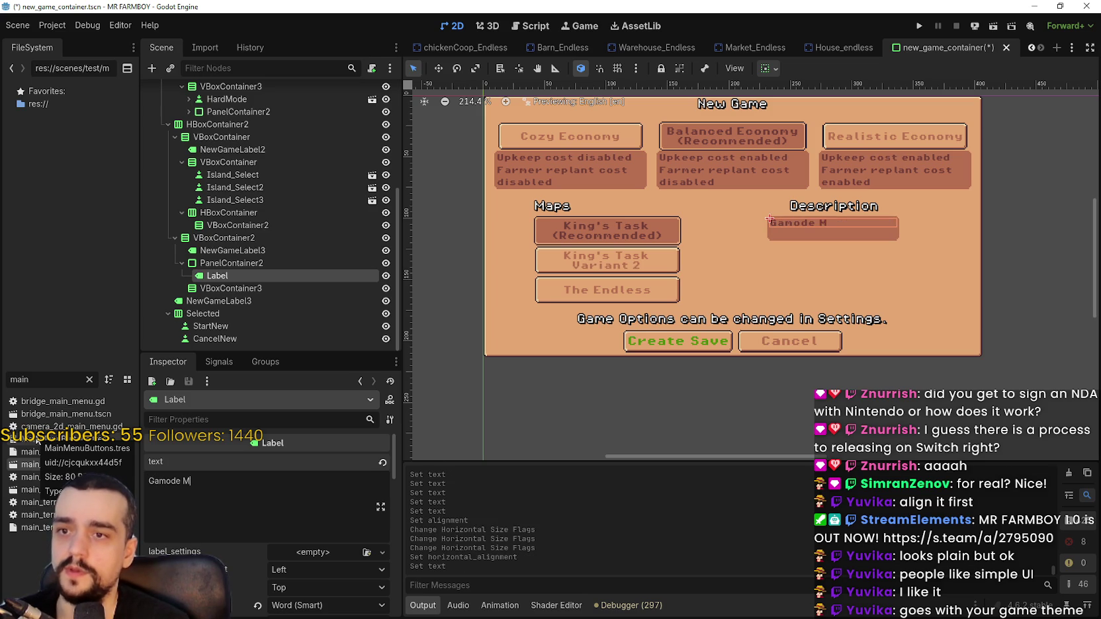
key("BackSpace")
key("BackSpace")
key("BackSpace")
type("ame")
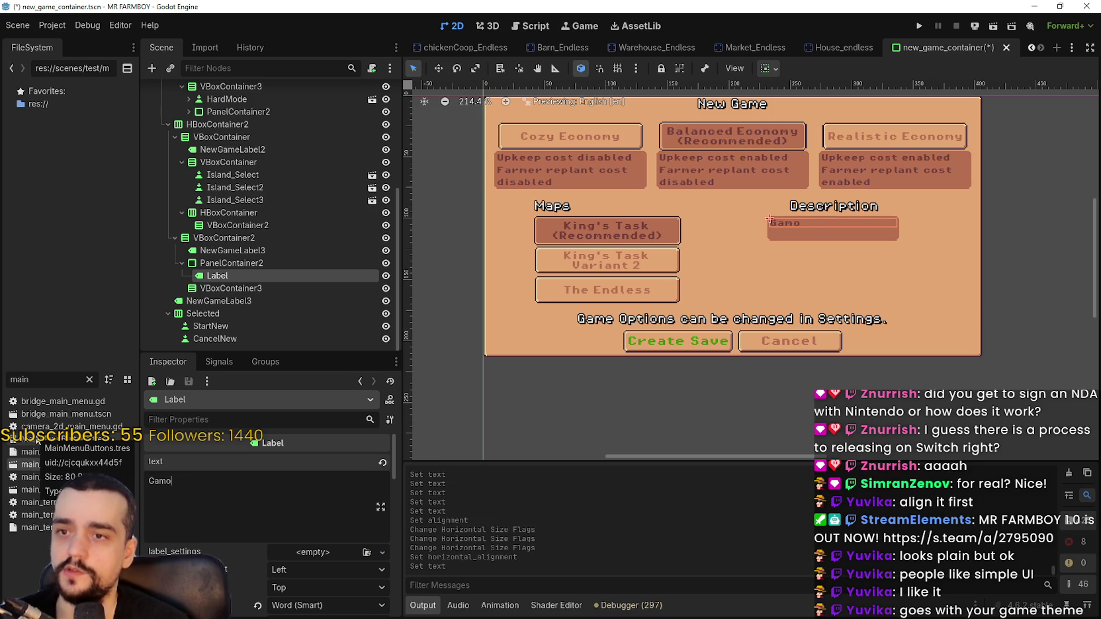
type(" Mod")
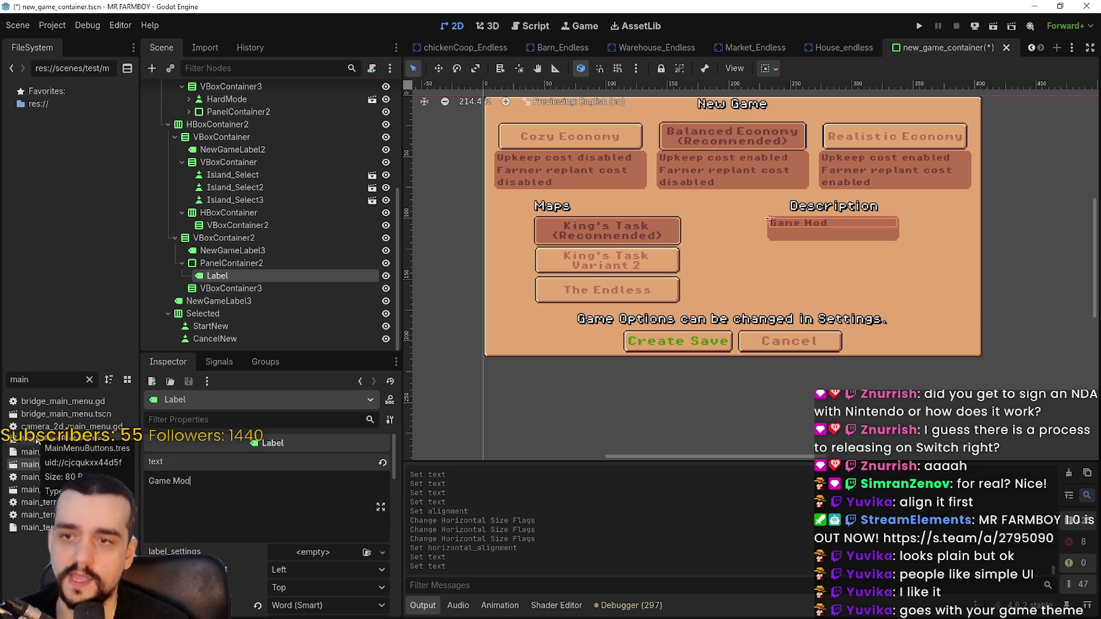
type("e: Normal")
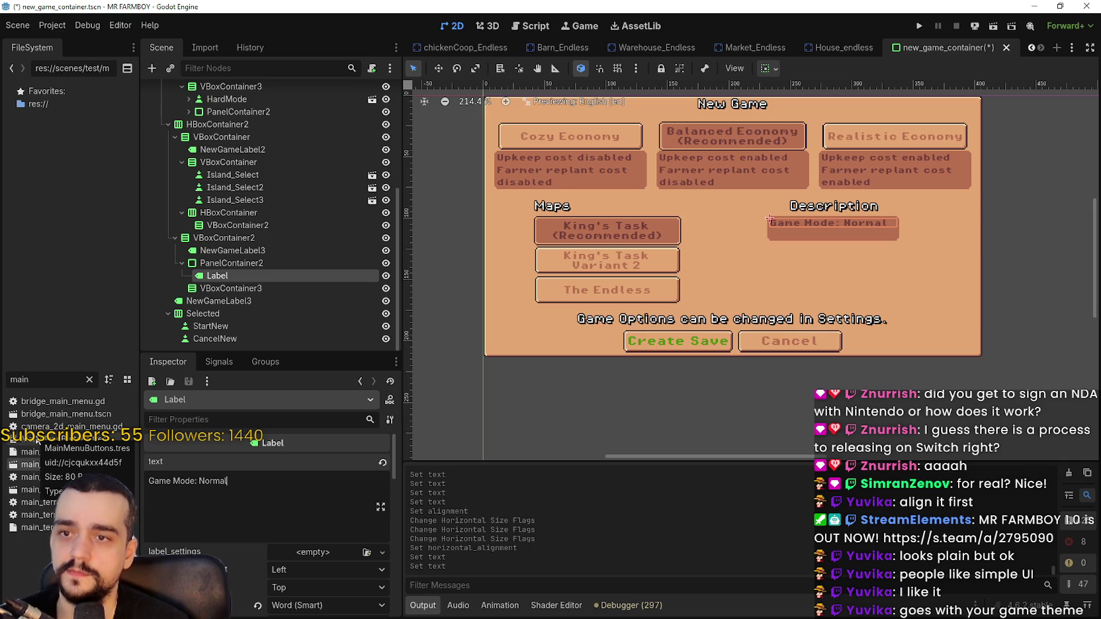
key("Return")
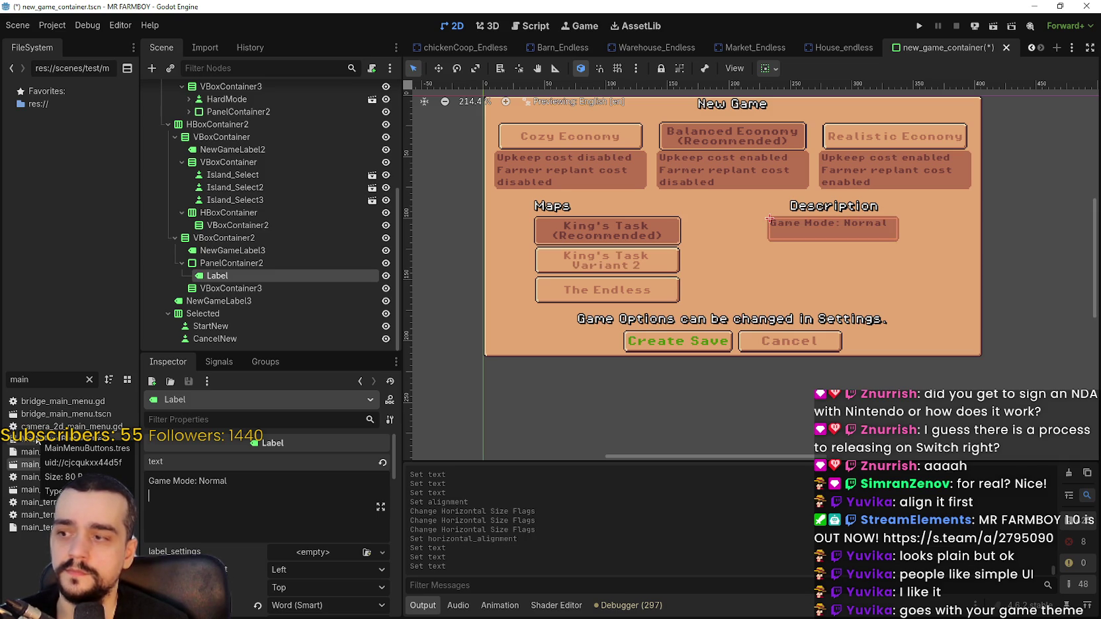
left_click(241, 263)
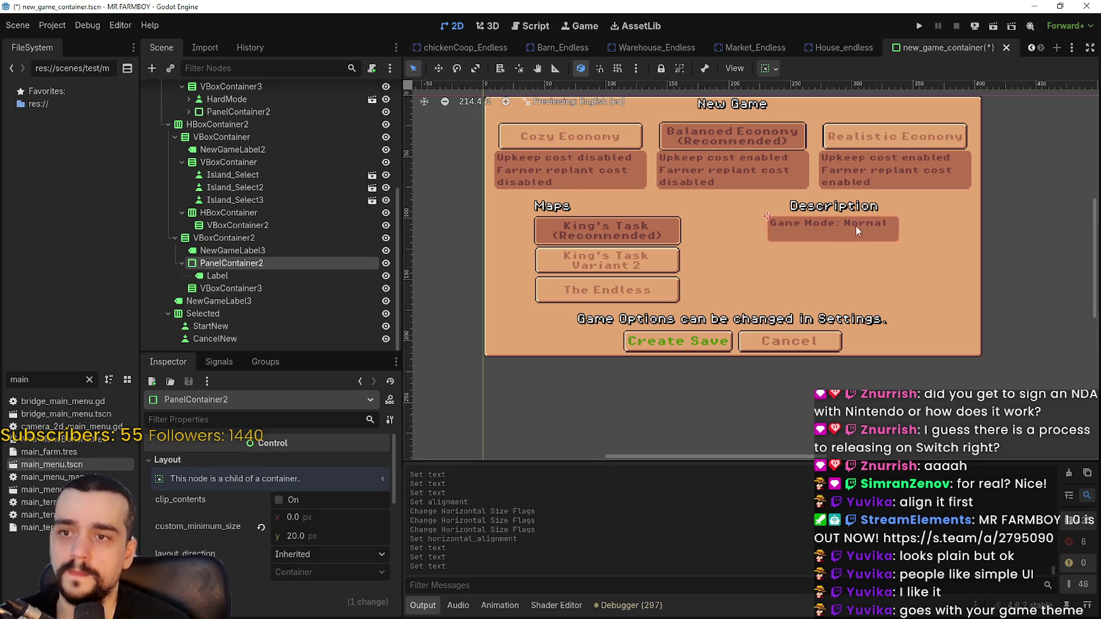
Set PanelContainer2's sizing to horizontal Fill and vertical Fill plus Expand.
scroll(866, 232, "up", 1)
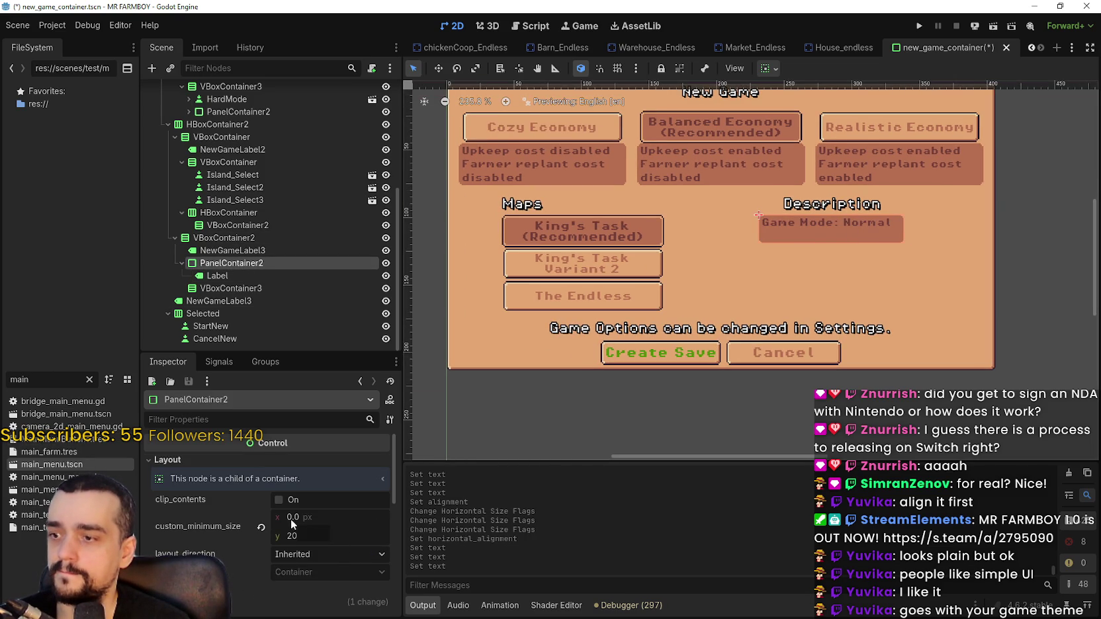
left_click(769, 68)
left_click(837, 112)
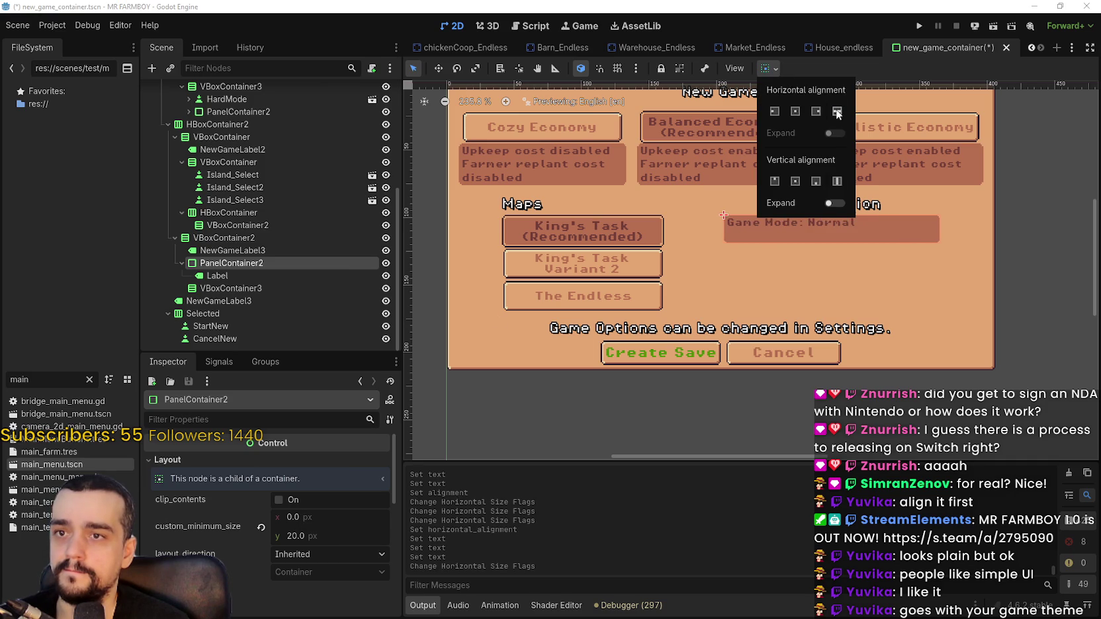
left_click(837, 180)
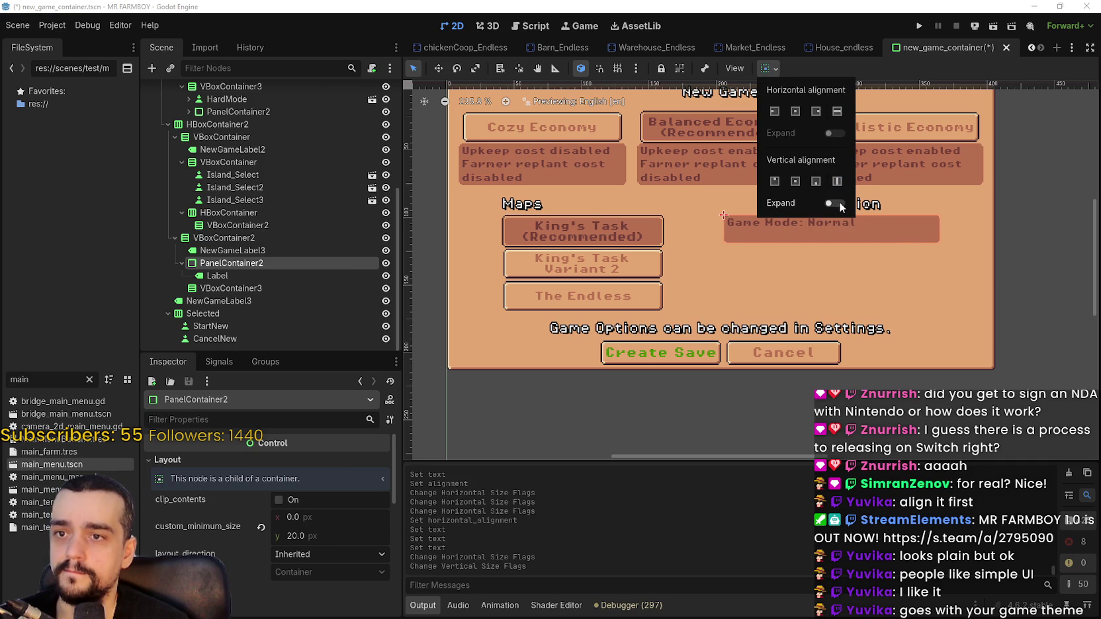
left_click(835, 204)
left_click(772, 282)
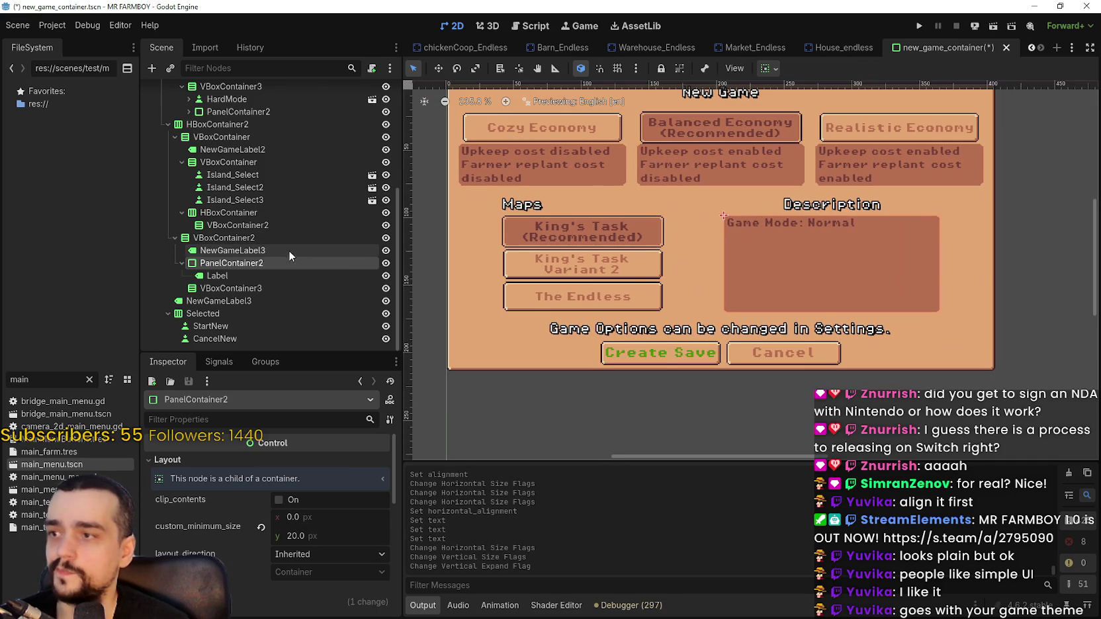
Left-align the NewGameLabel3 Description heading and save the scene with Ctrl+S.
left_click(291, 251)
left_click(291, 570)
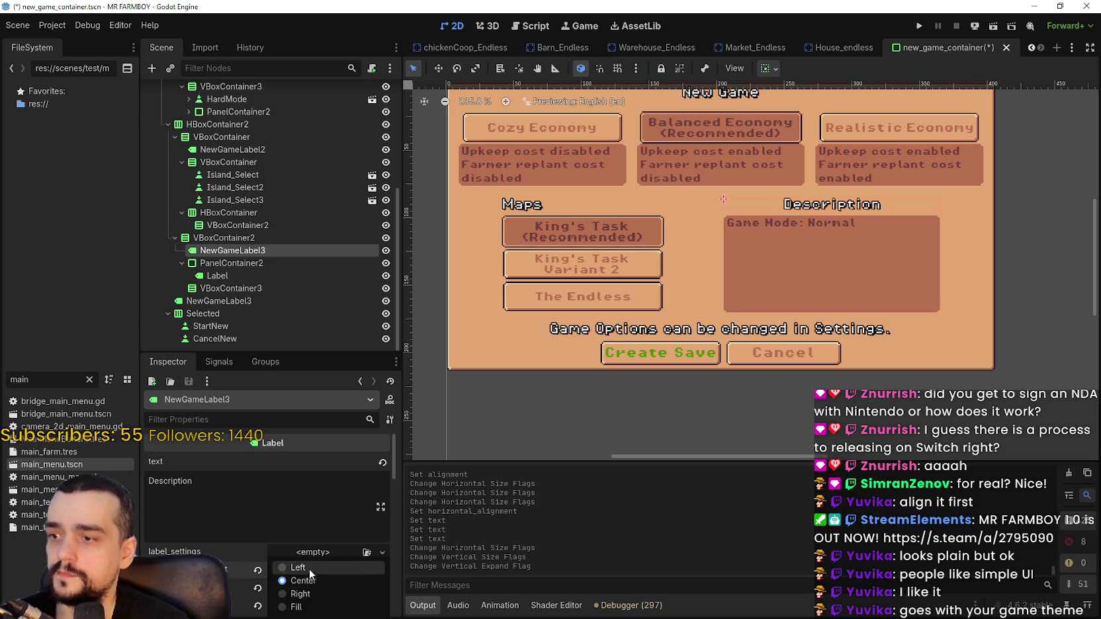
left_click(310, 572)
key("ctrl+s")
scroll(730, 252, "down", 3)
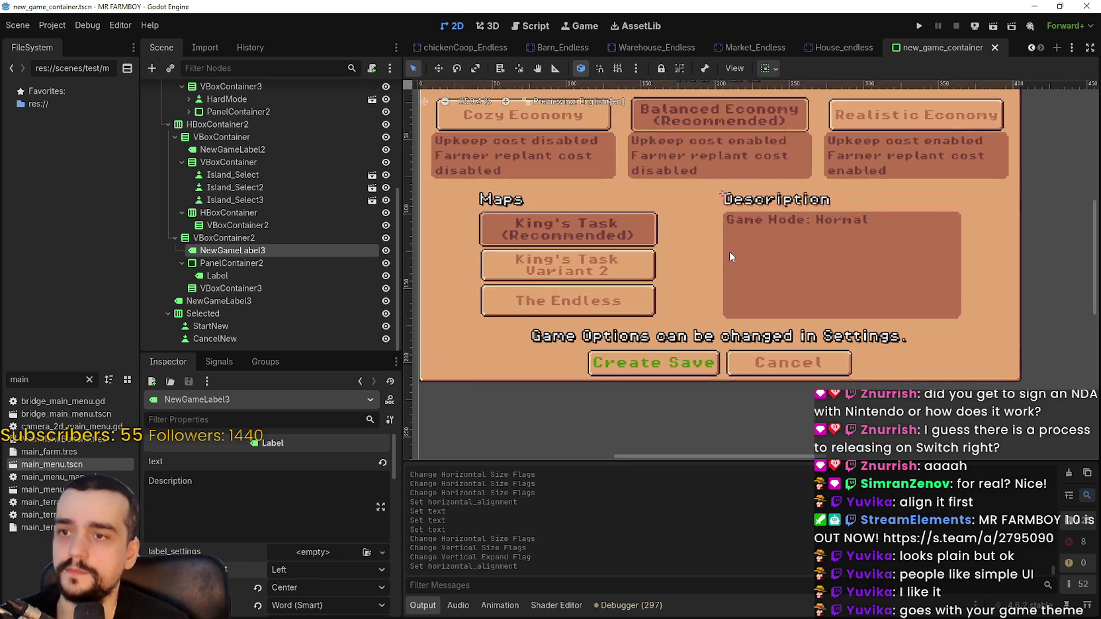
scroll(705, 272, "up", 2)
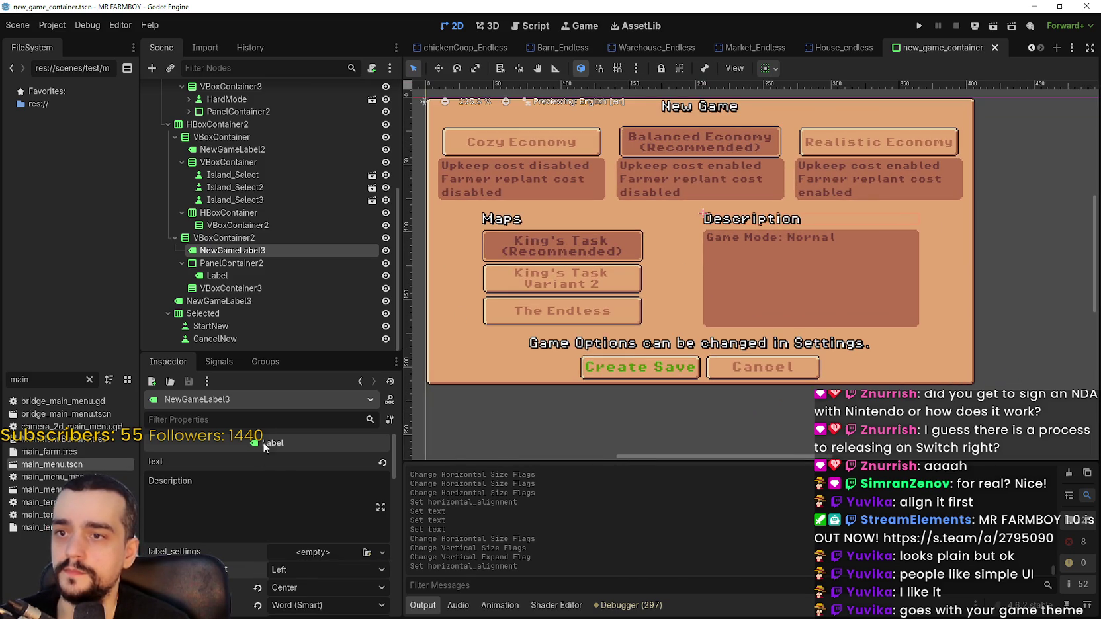
left_click(239, 276)
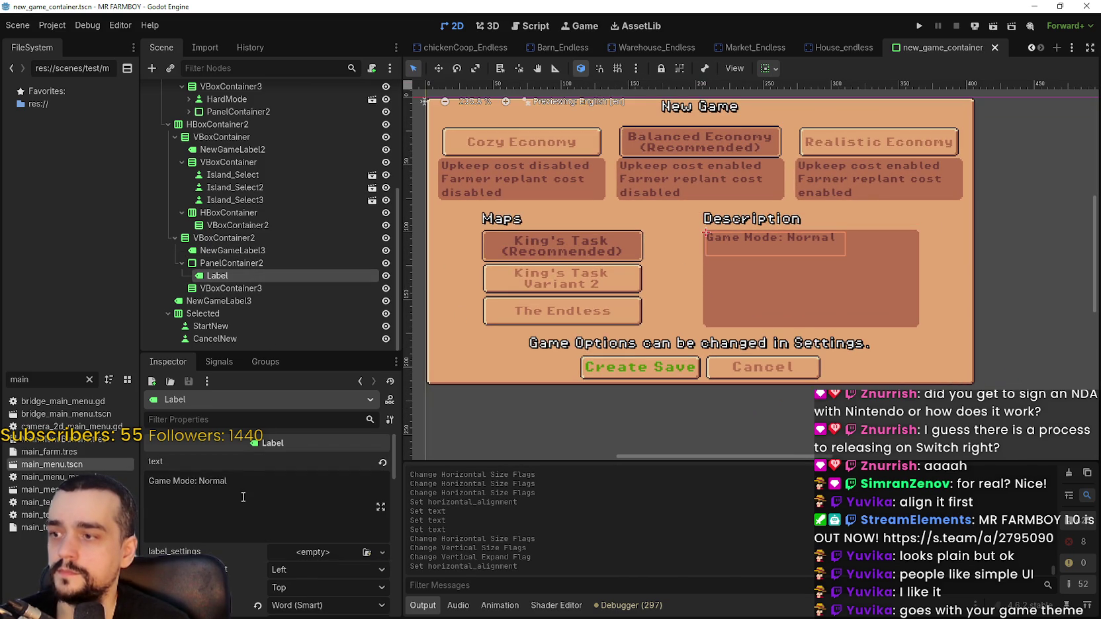
Make the description Label fill the panel both horizontally and vertically.
key("Return")
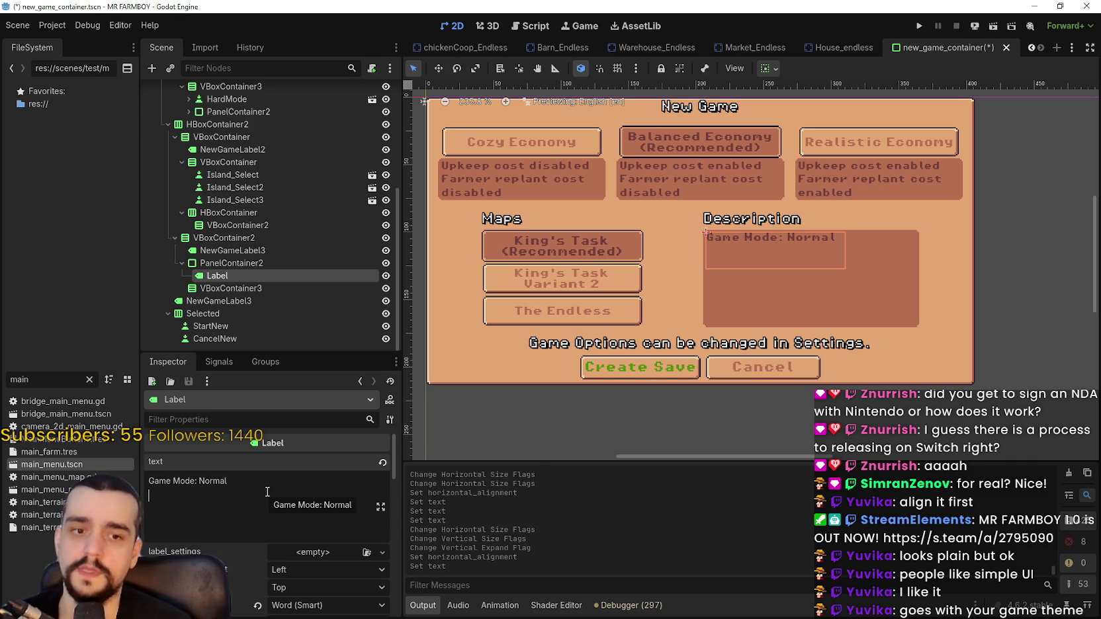
left_click(770, 68)
left_click(838, 112)
left_click(838, 181)
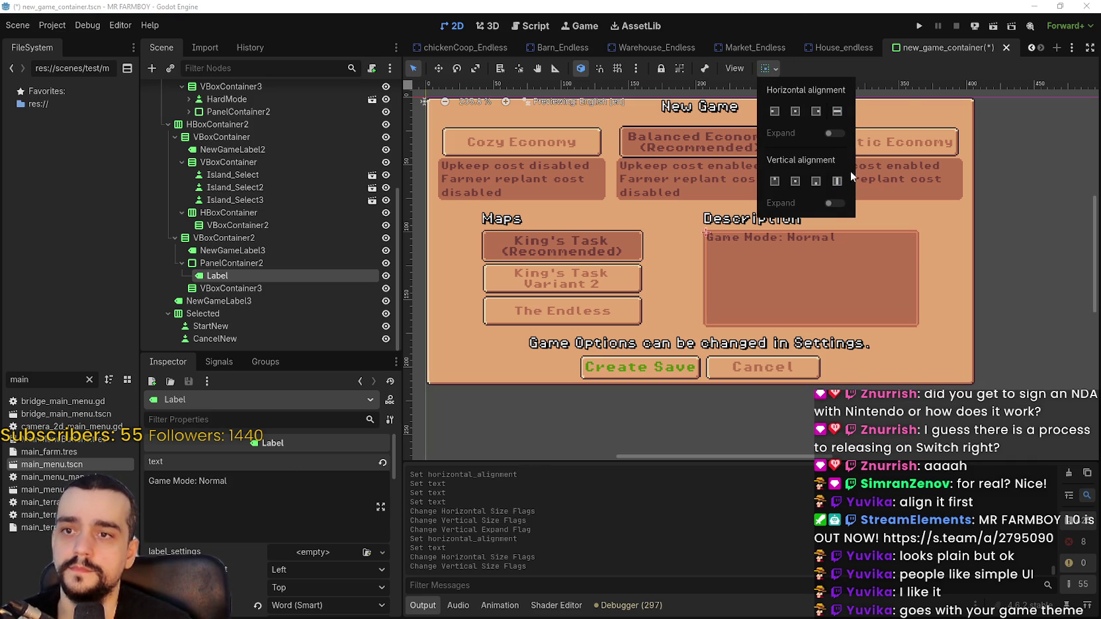
left_click(908, 79)
Delete the 'Map Layout:' line so the description reads only 'Game Mode: Normal'.
left_click(233, 503)
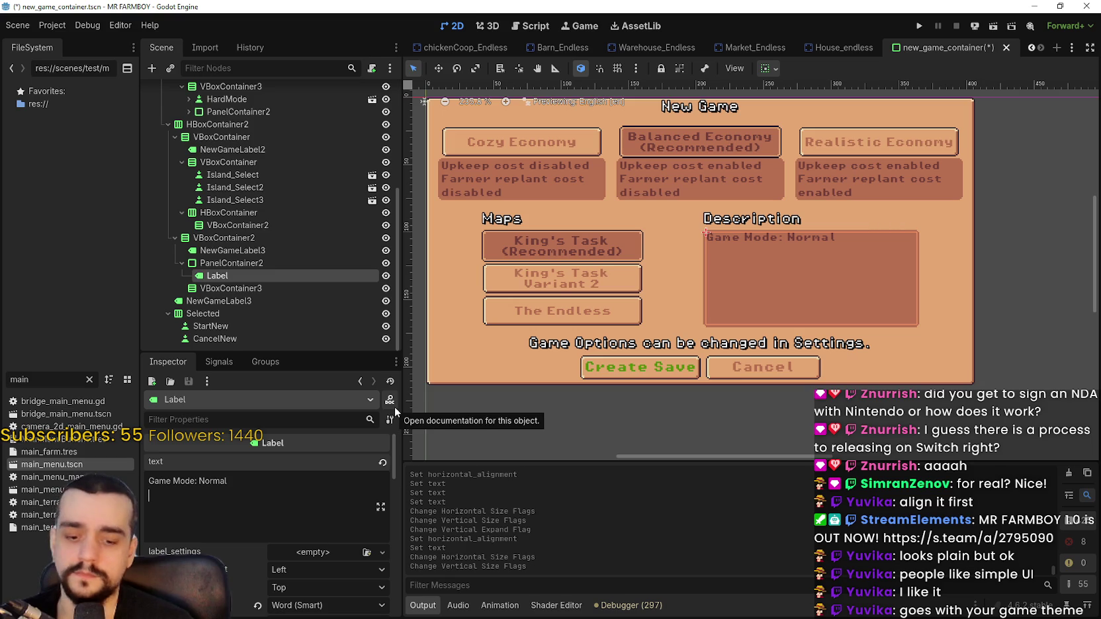
type("Map")
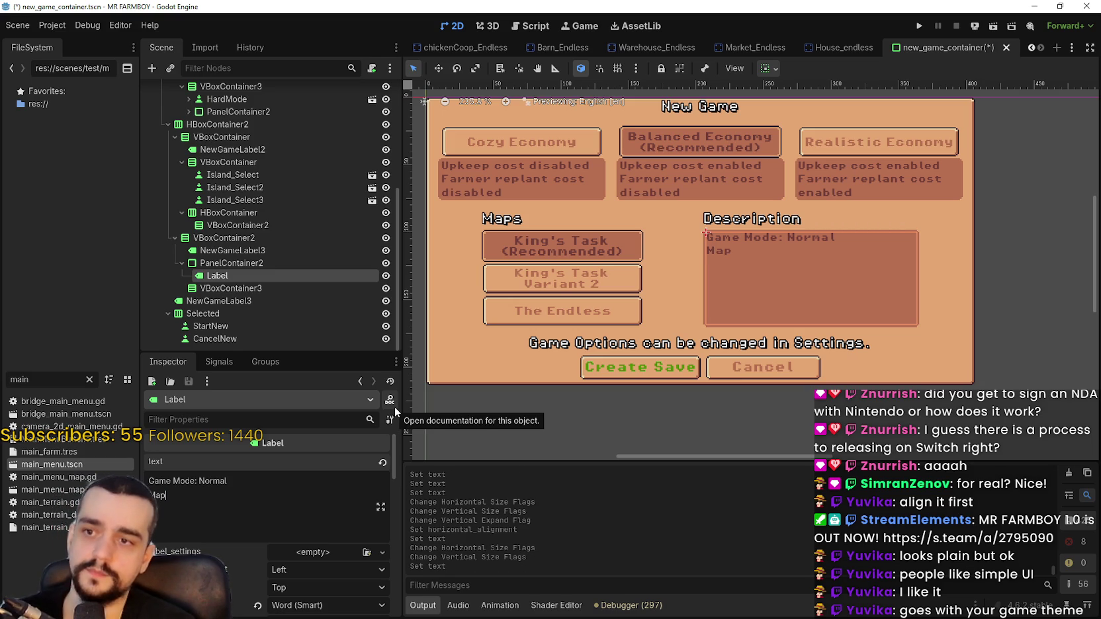
key("BackSpace")
key("BackSpace")
key("BackSpace")
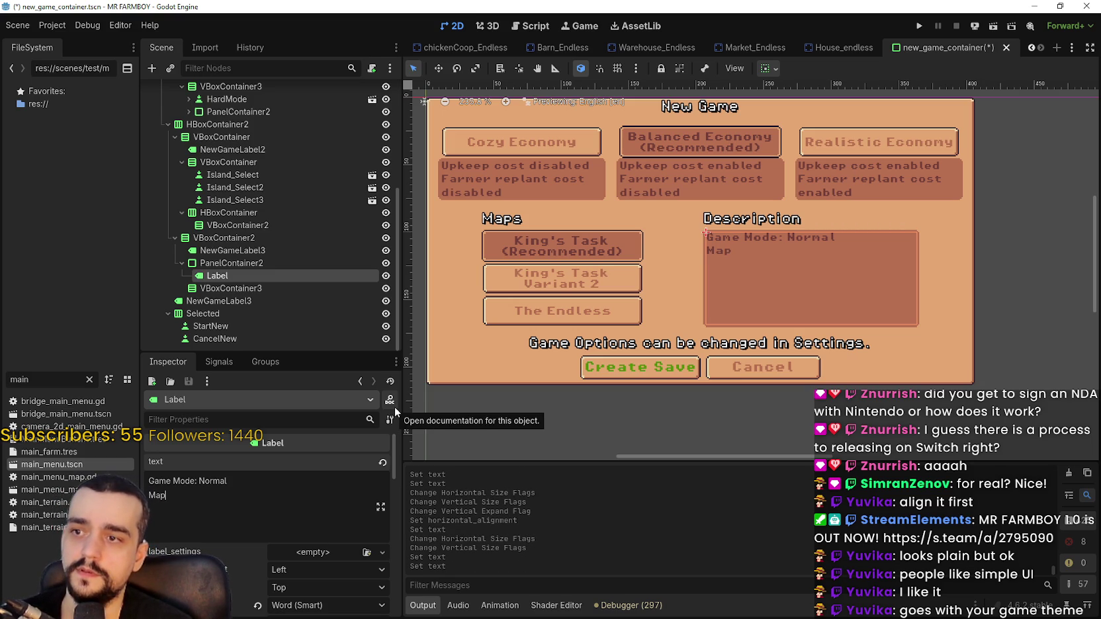
key("BackSpace")
key("BackSpace")
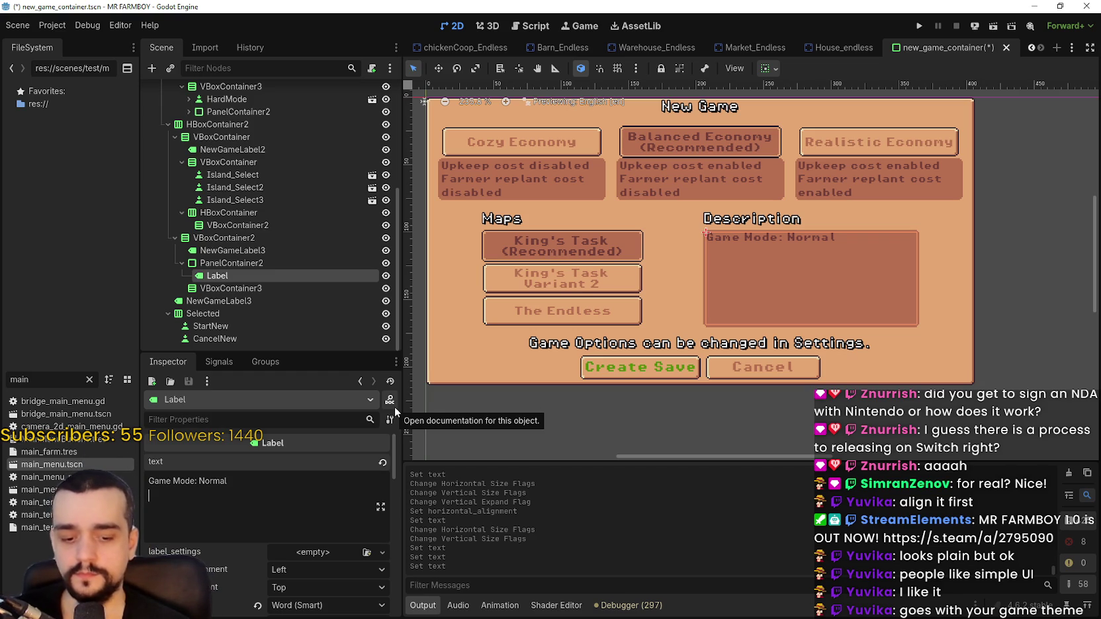
type("M")
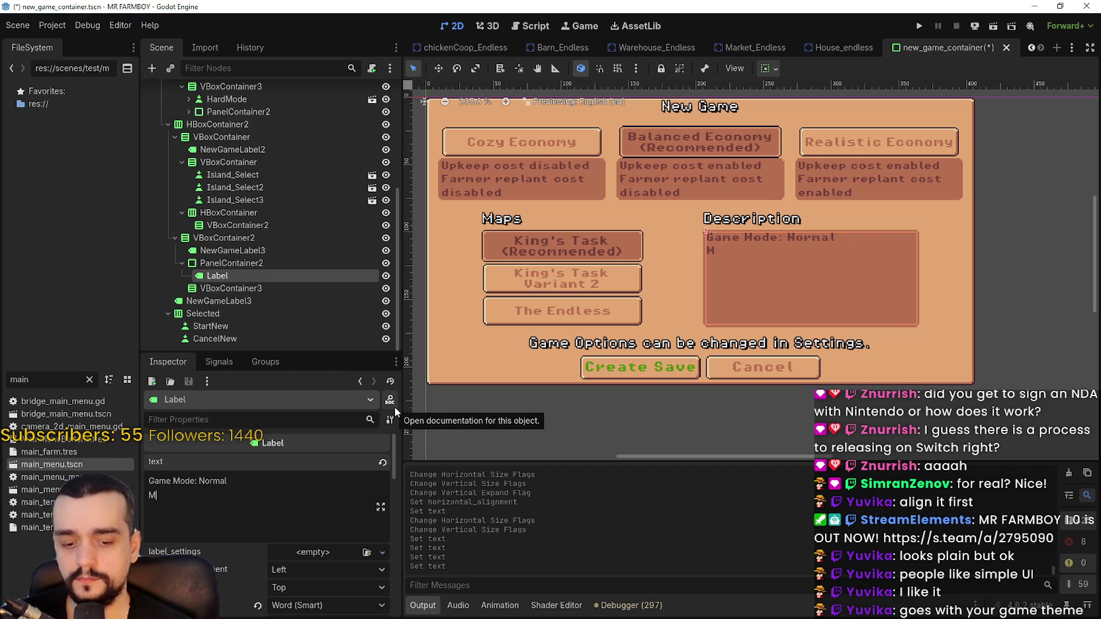
type("ap La")
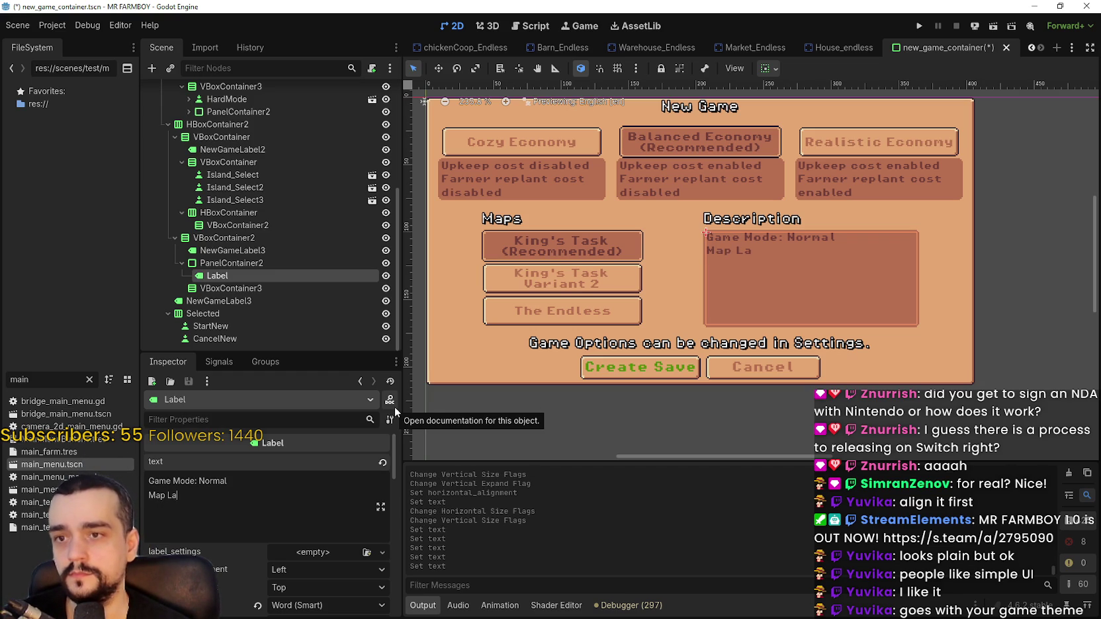
type("yout:")
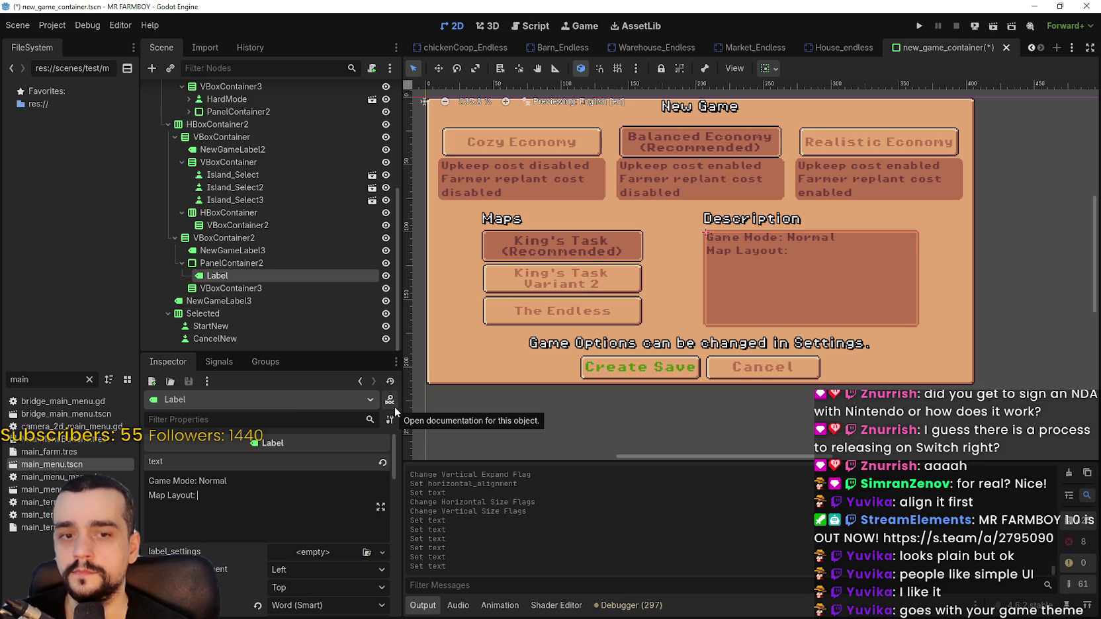
key("BackSpace")
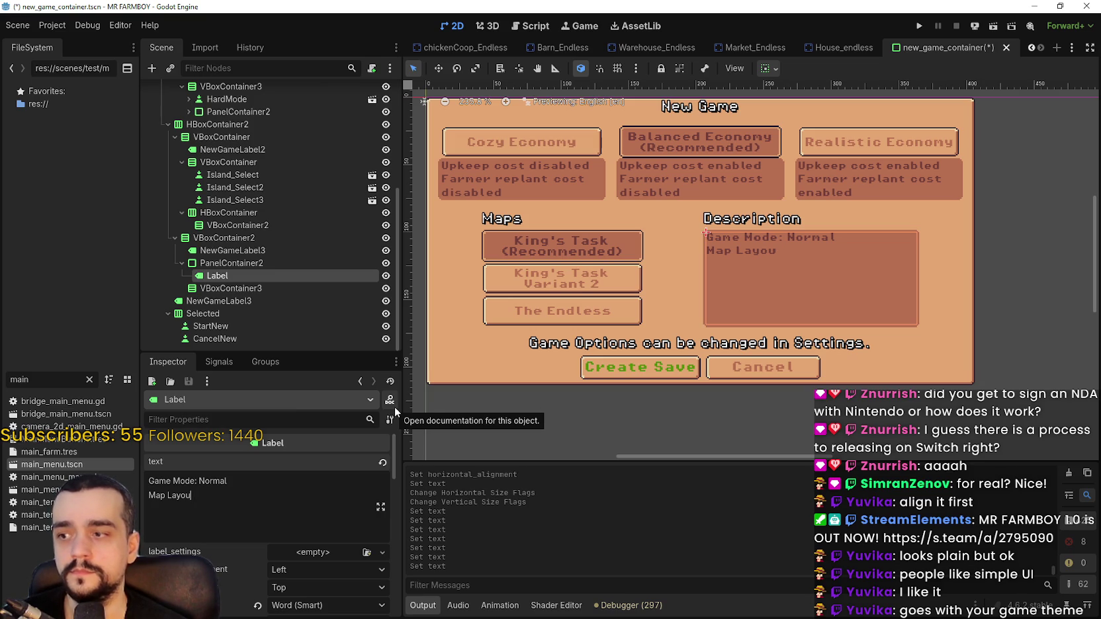
key("BackSpace")
key("BackSpace")
key("BackSpace")
key("BackSpace")
key("BackSpace")
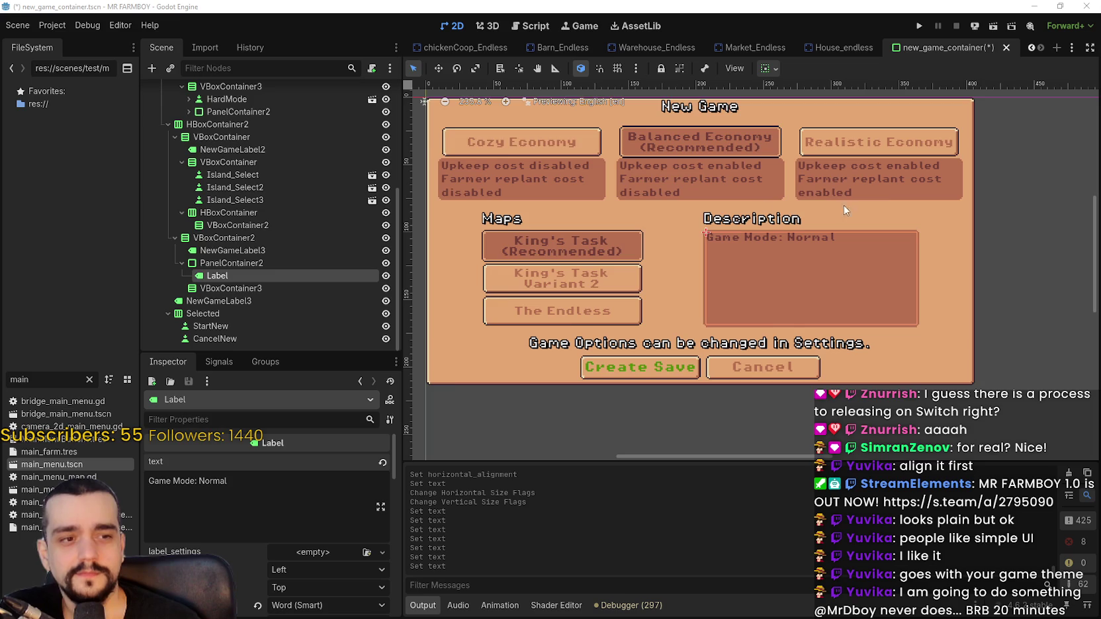
Set the NewGameLabel2 Maps heading's horizontal alignment to Center.
scroll(740, 252, "down", 3)
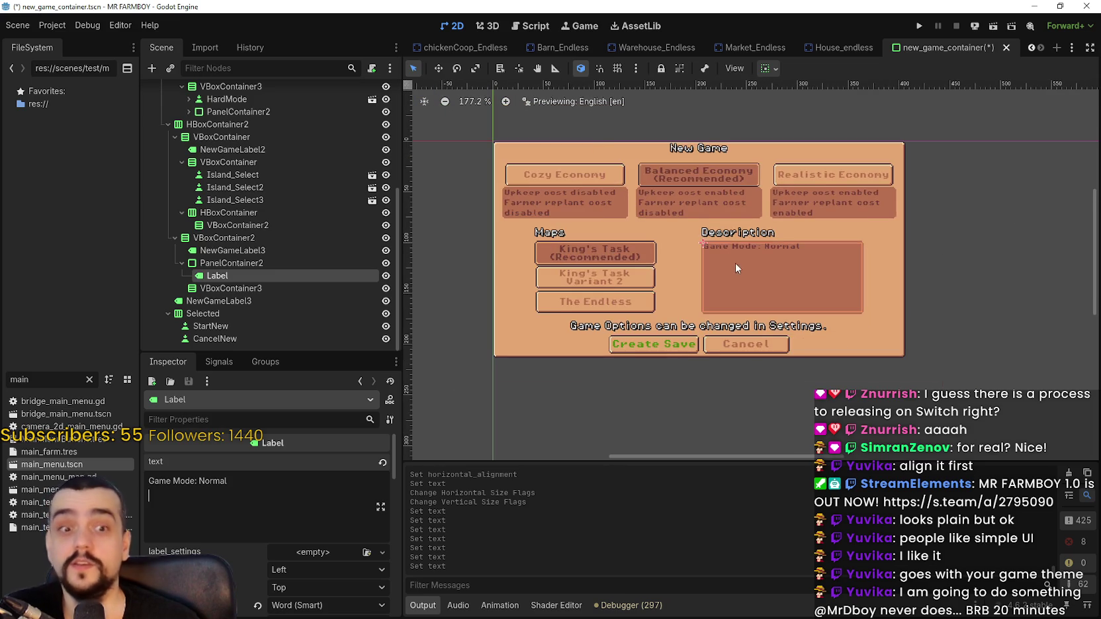
scroll(735, 262, "up", 5)
scroll(567, 320, "down", 5)
scroll(567, 320, "up", 1)
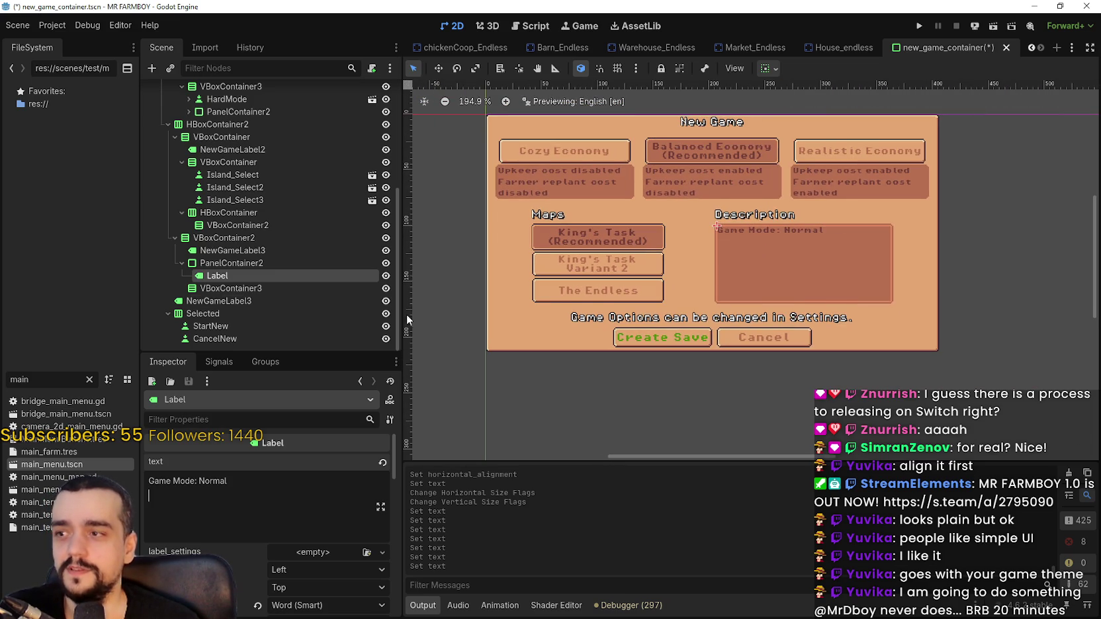
left_click(331, 289)
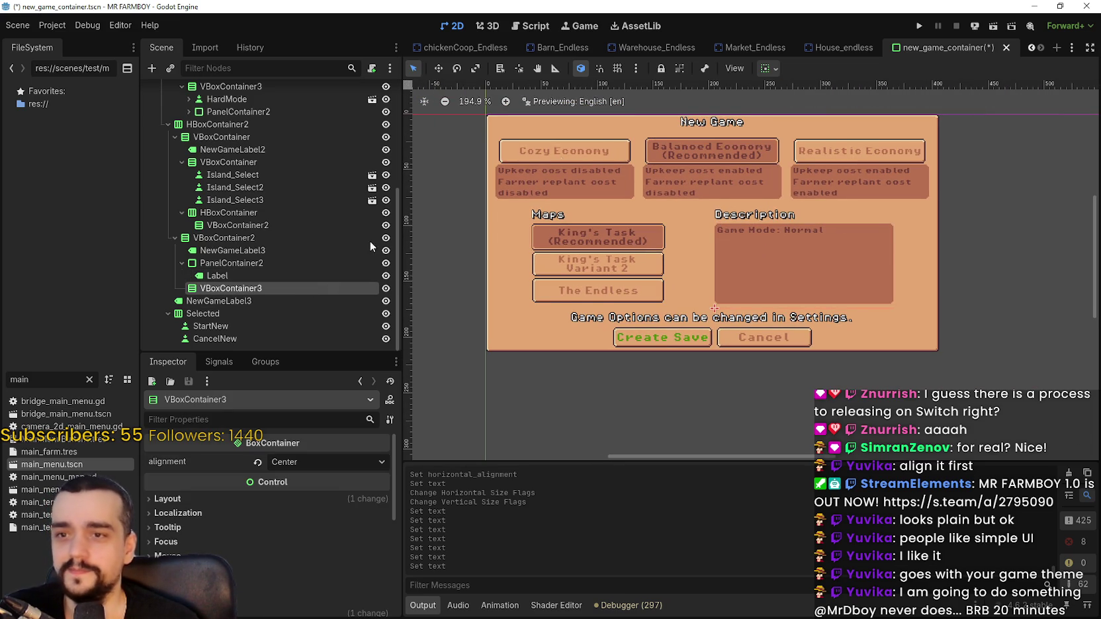
scroll(598, 236, "up", 1)
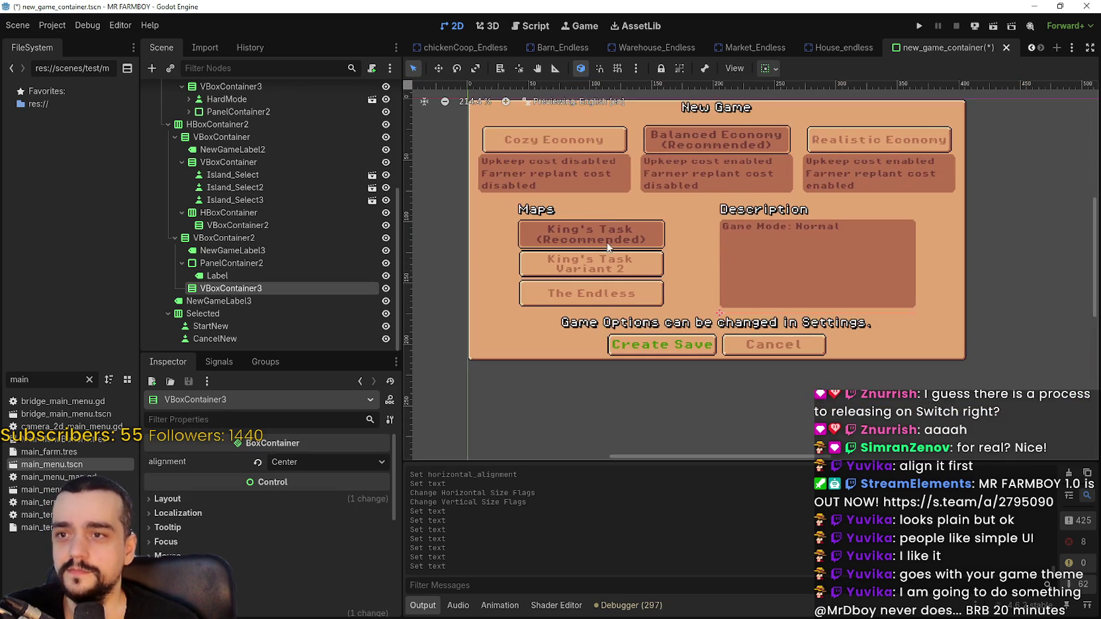
scroll(607, 235, "down", 1)
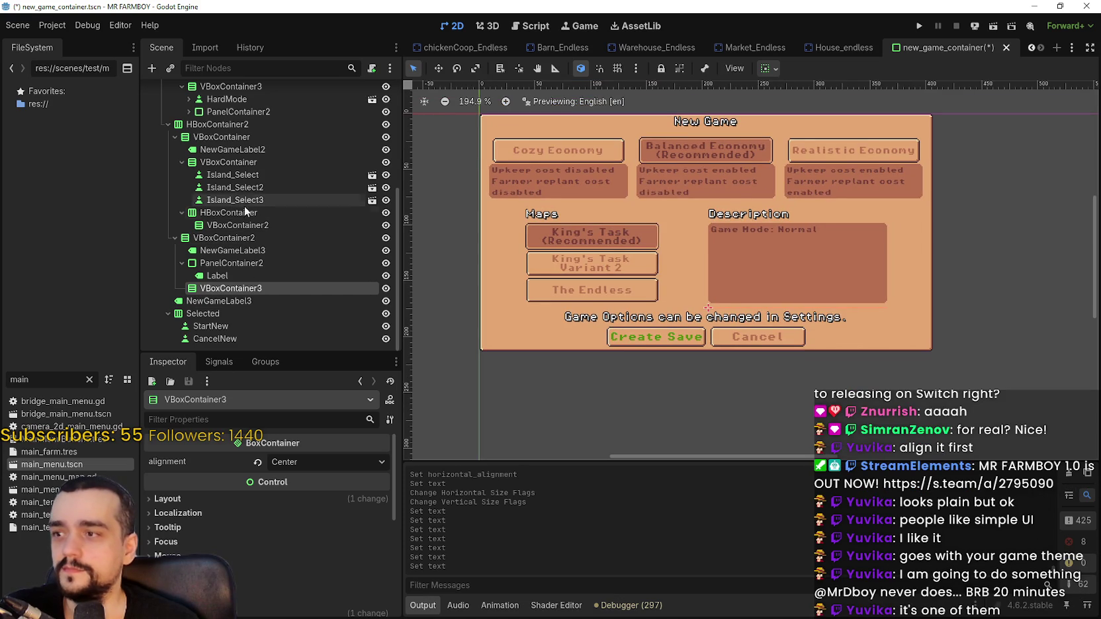
left_click(263, 149)
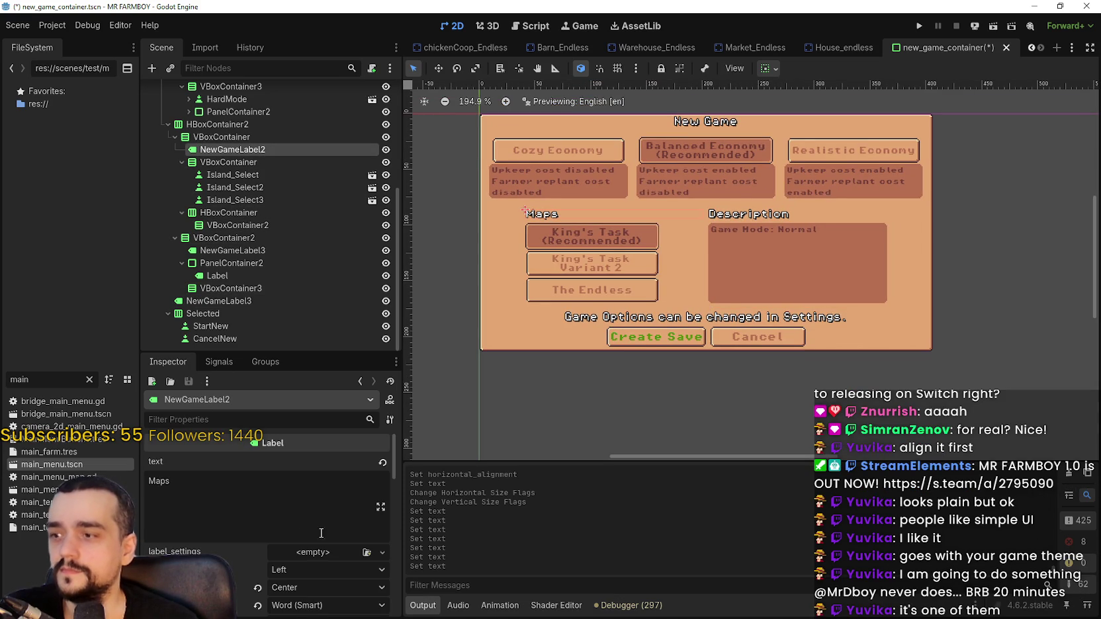
left_click(322, 569)
left_click(331, 581)
scroll(702, 245, "up", 4)
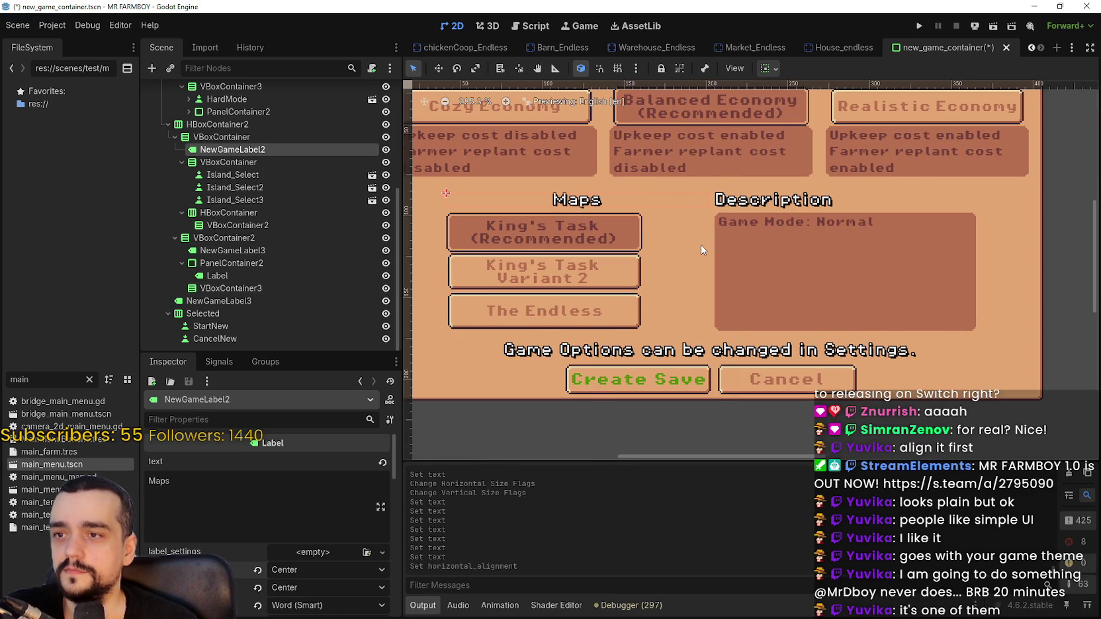
scroll(701, 245, "down", 1)
left_click(281, 574)
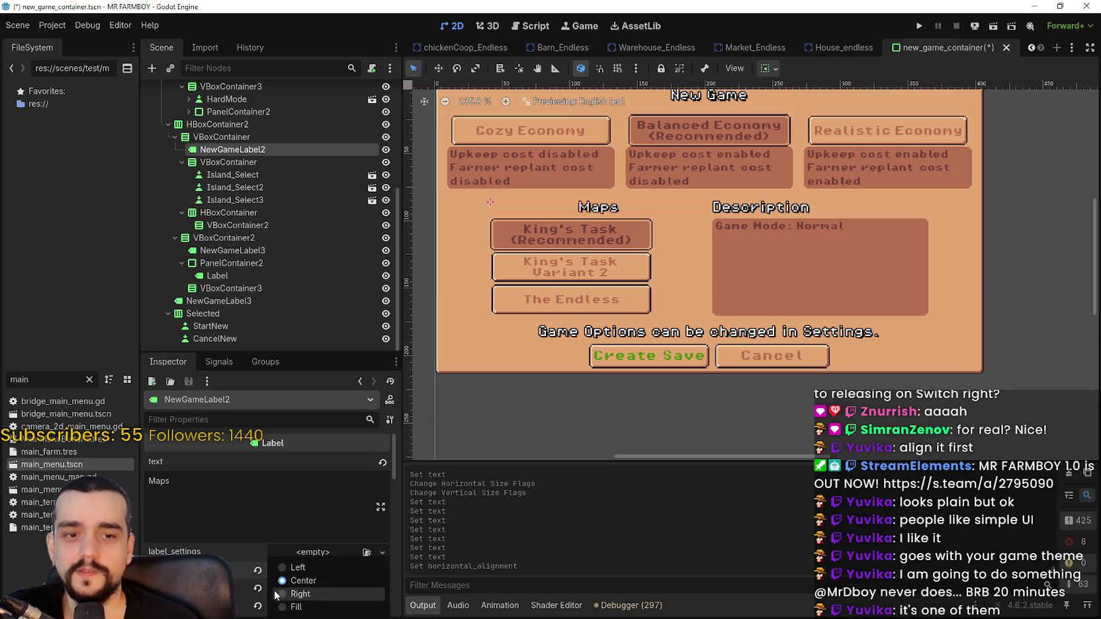
Return the Maps heading to left alignment and inspect the map button nodes.
left_click(293, 568)
scroll(616, 238, "up", 2)
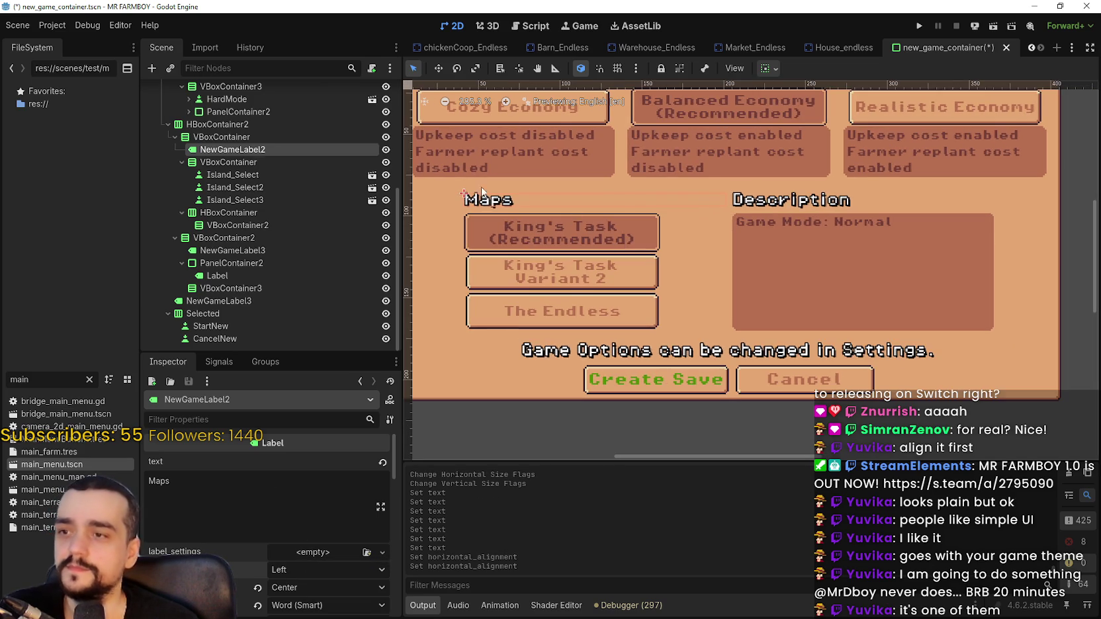
left_click(221, 176)
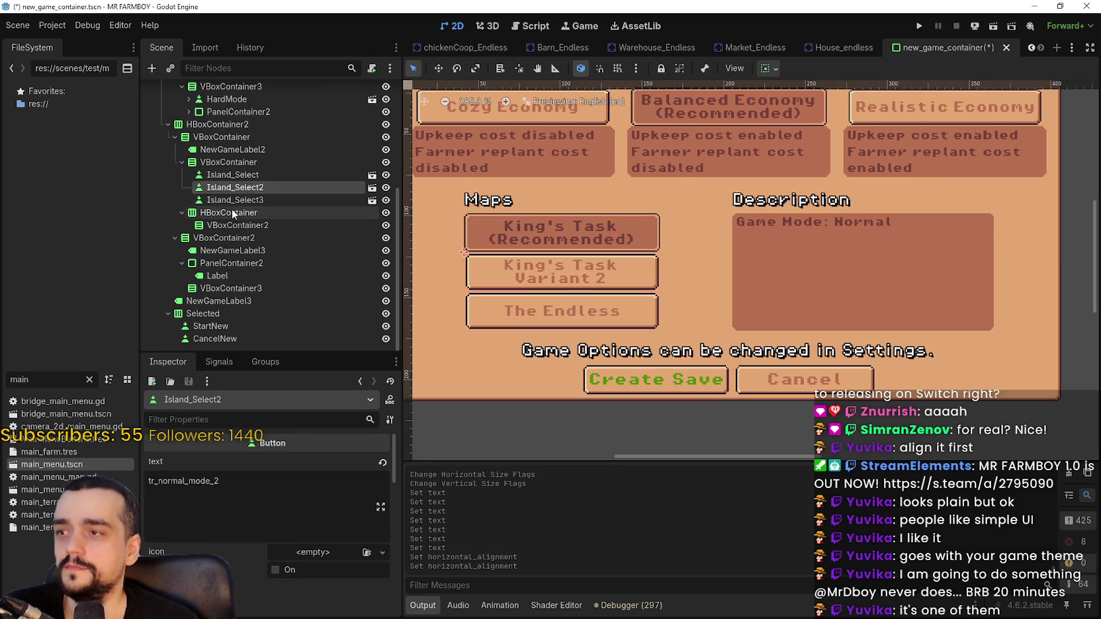
left_click(238, 177)
scroll(792, 318, "down", 3)
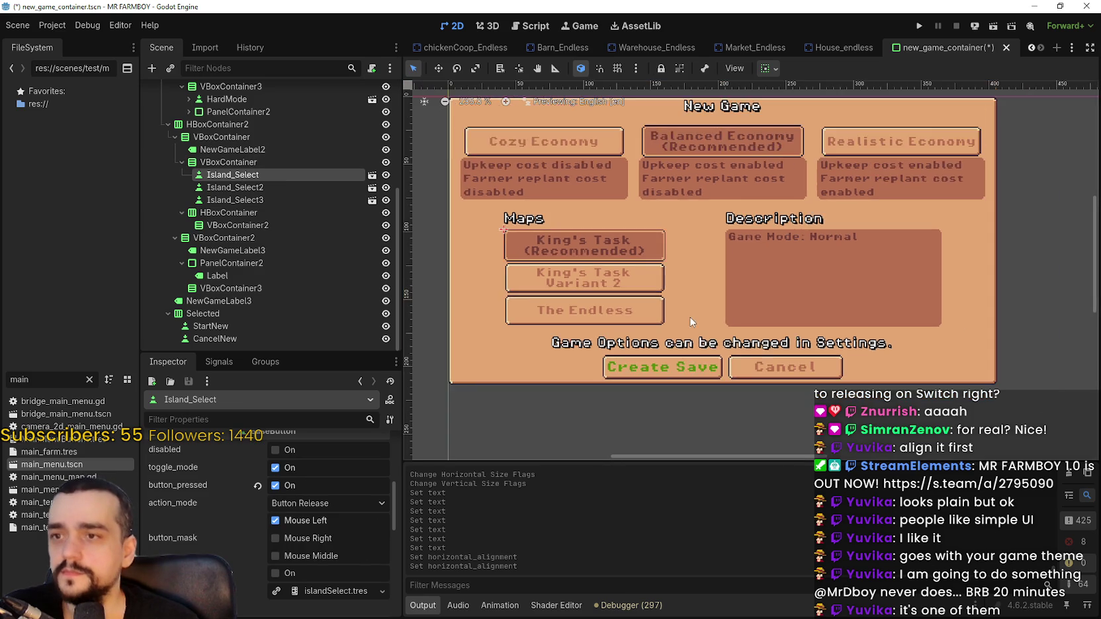
scroll(787, 315, "up", 2)
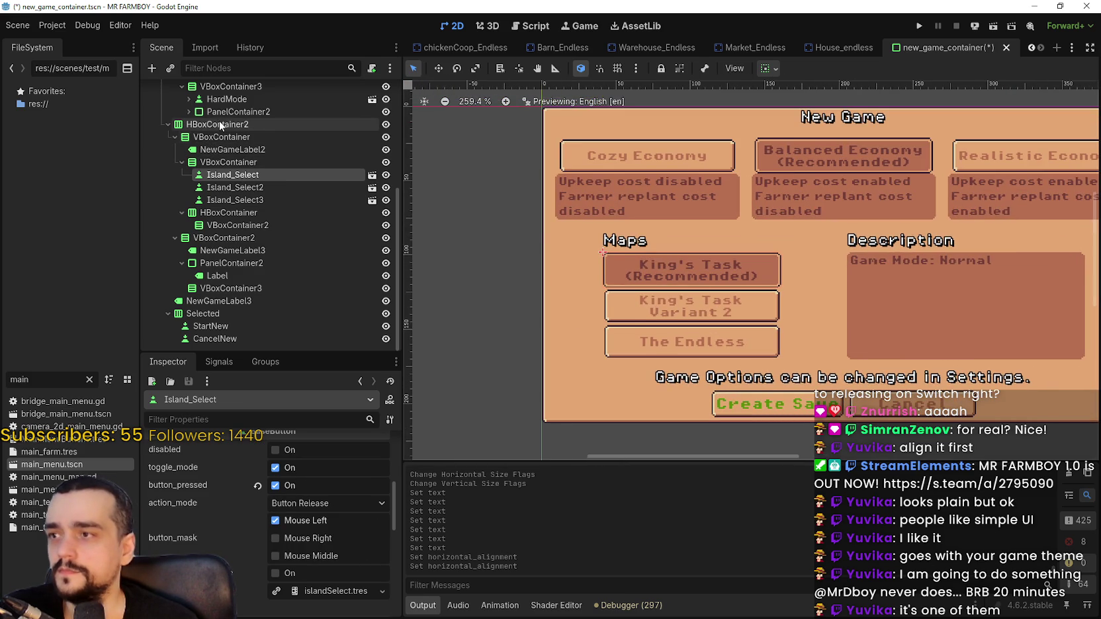
Change the horizontal size flags of the Maps column VBoxContainer.
left_click(220, 124)
scroll(638, 295, "up", 4)
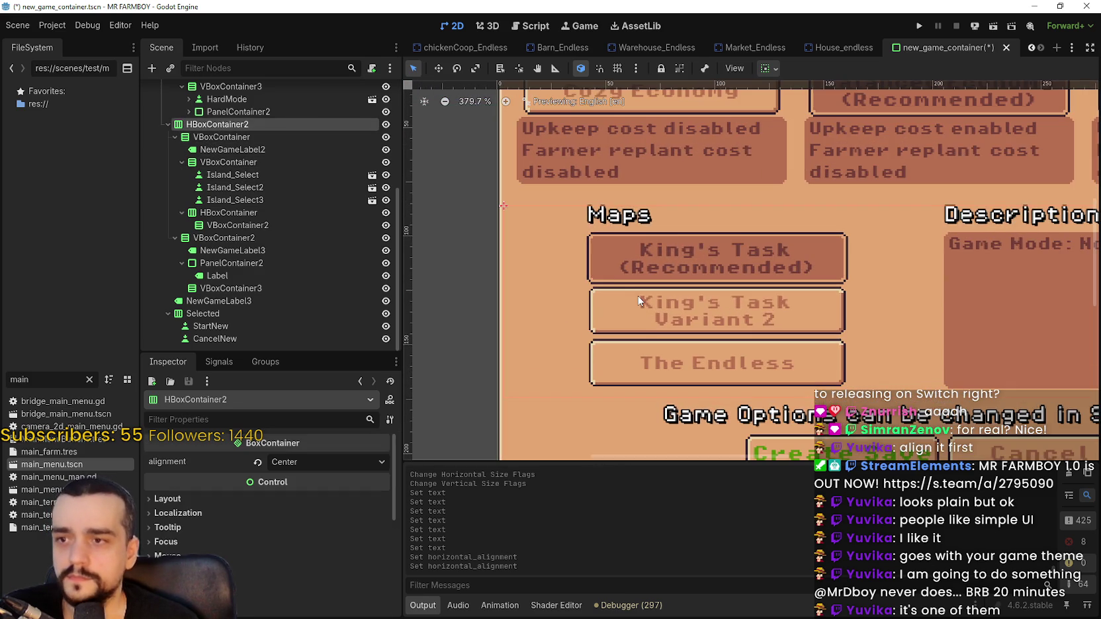
left_click(259, 136)
scroll(796, 248, "down", 2)
scroll(795, 244, "down", 2)
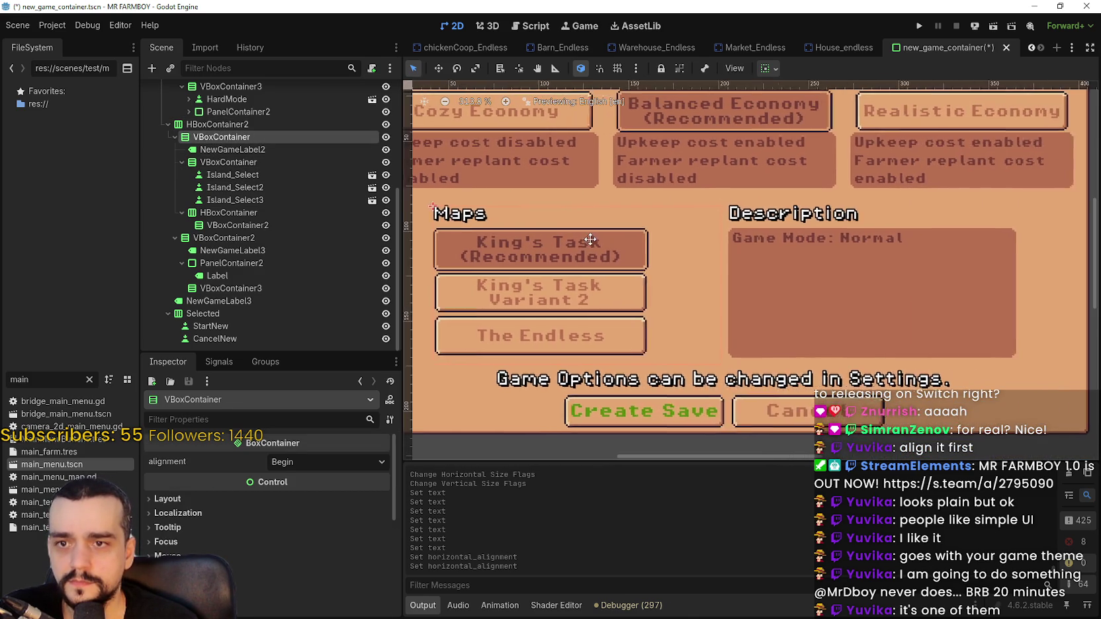
scroll(585, 235, "up", 2)
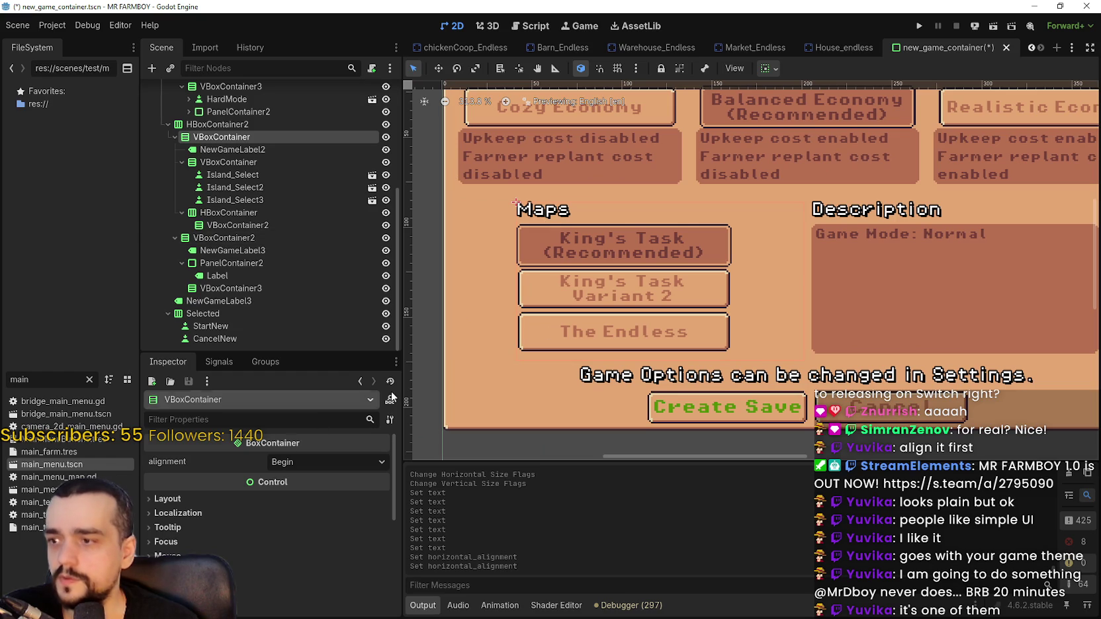
left_click(770, 68)
left_click(777, 113)
left_click(778, 113)
Inspect the Maps heading, HBoxContainer2 and Description column nodes in the Scene tree.
left_click(256, 149)
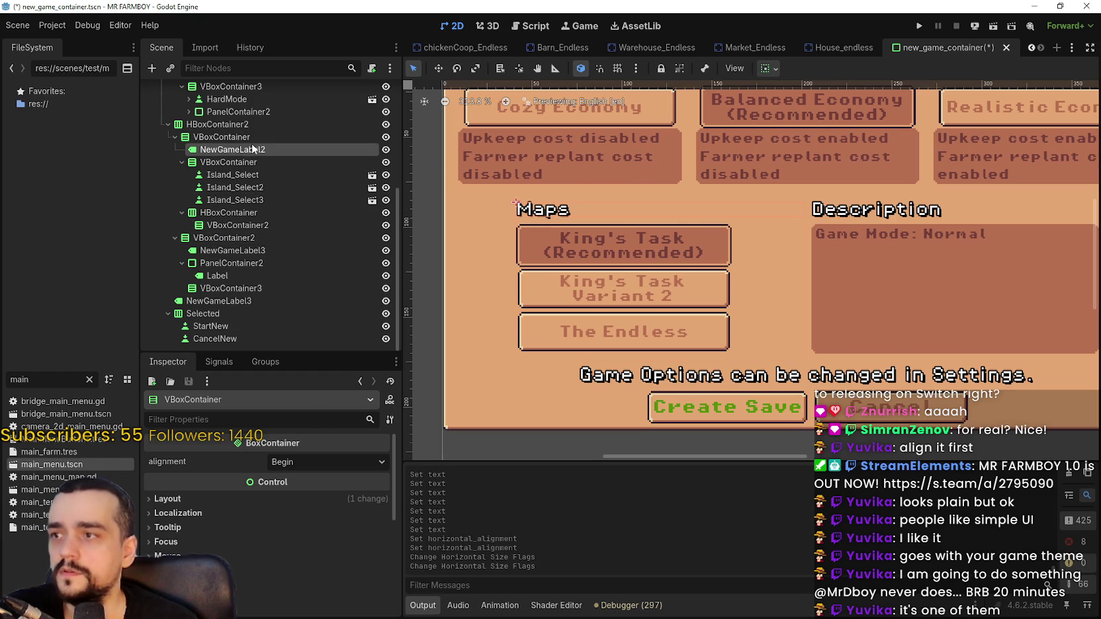
scroll(561, 237, "up", 2)
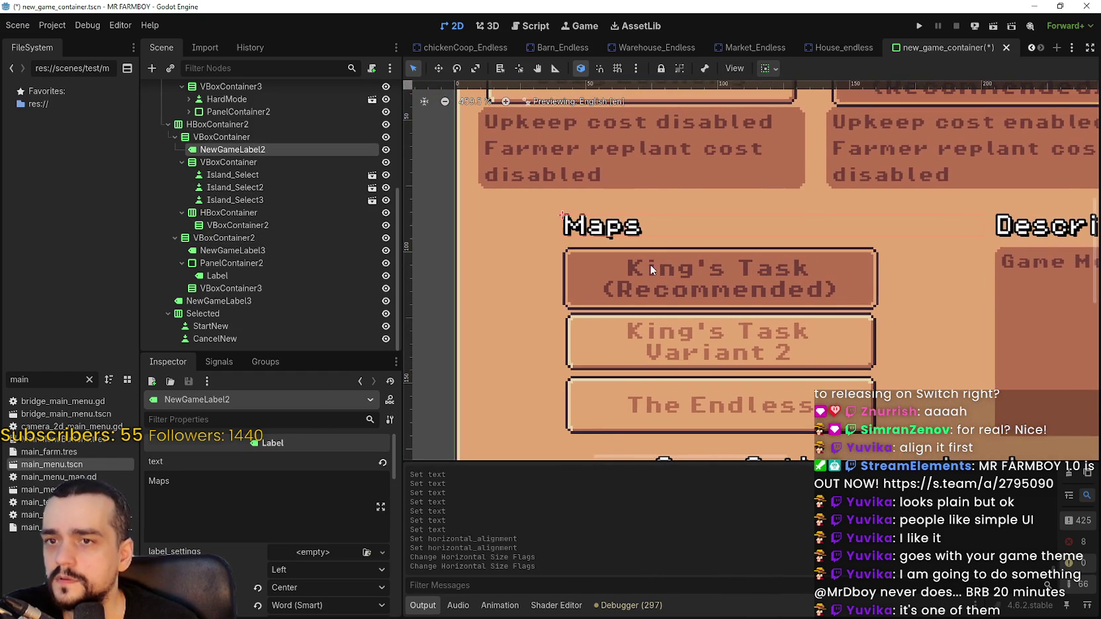
left_click(222, 124)
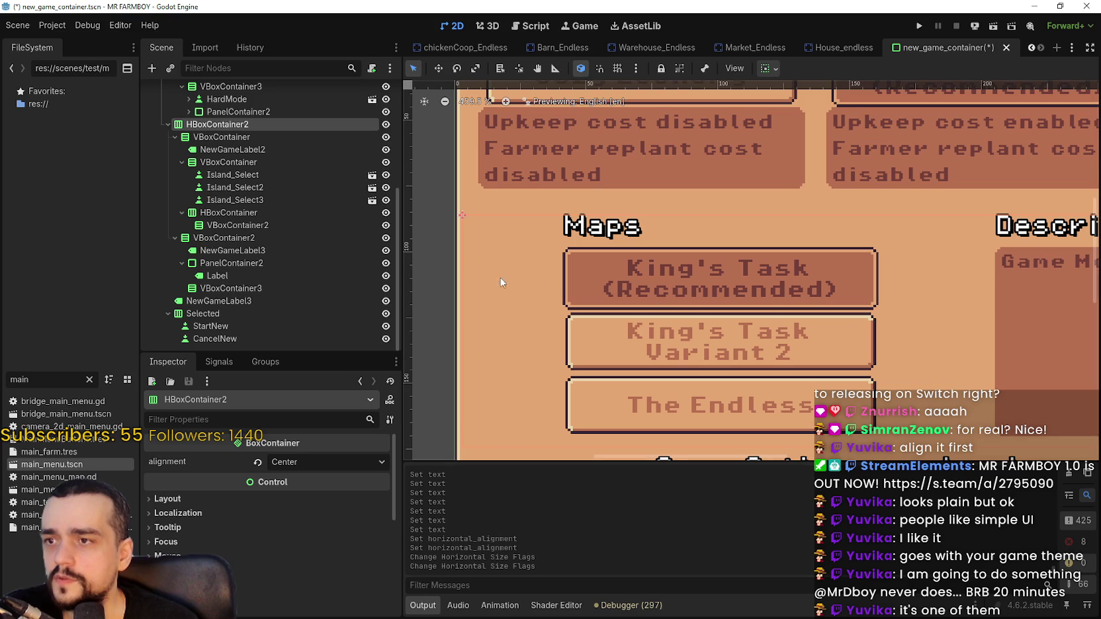
scroll(265, 503, "down", 3)
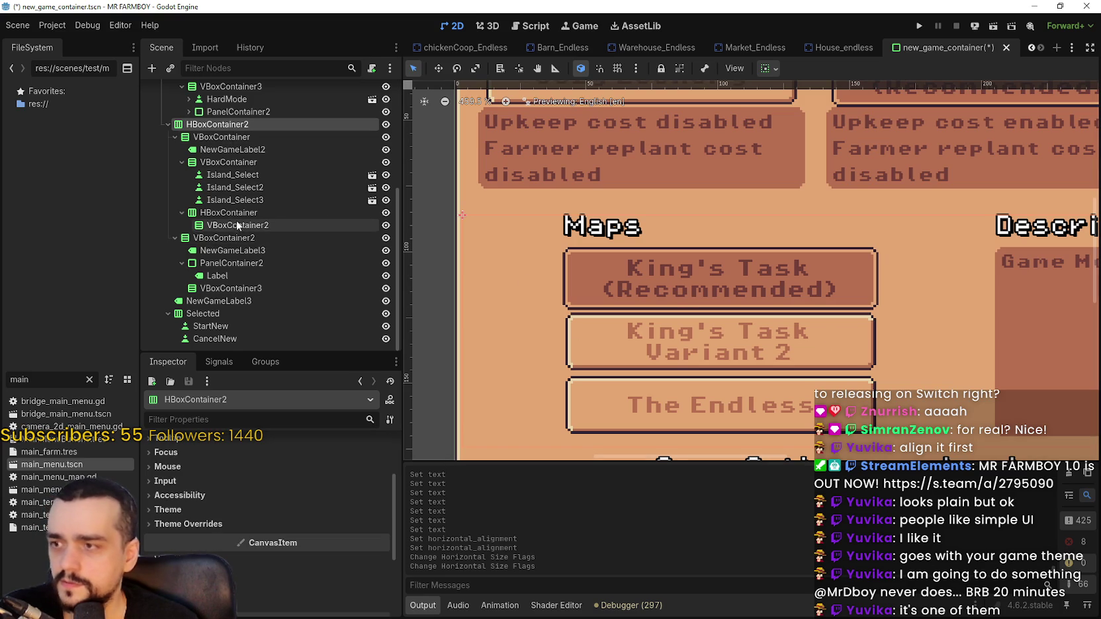
left_click(222, 301)
left_click(224, 289)
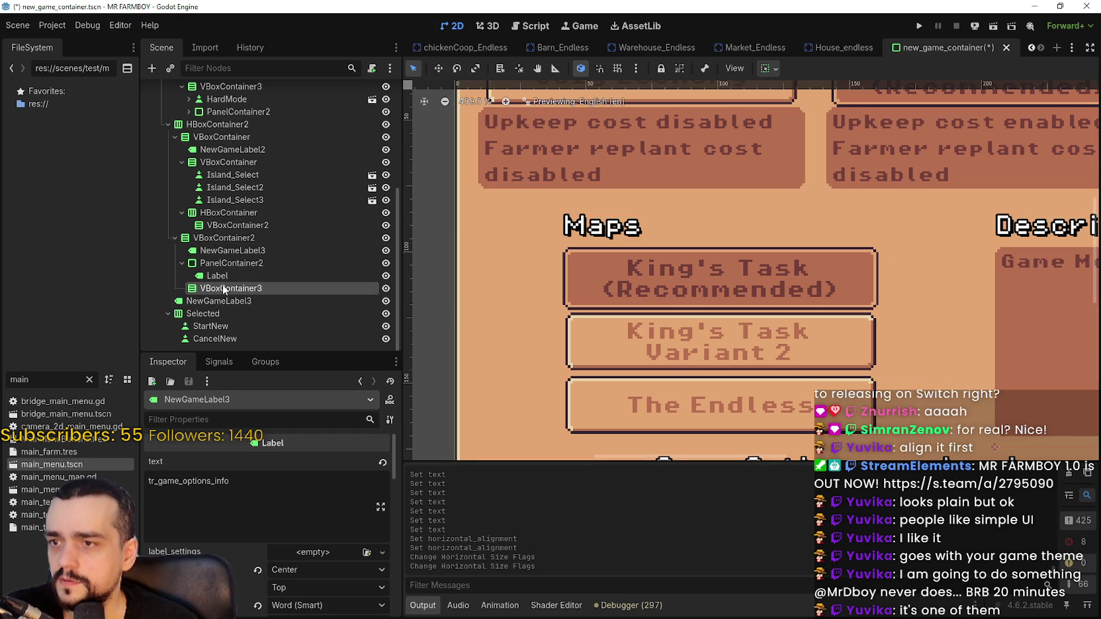
left_click(231, 264)
left_click(232, 238)
left_click(233, 225)
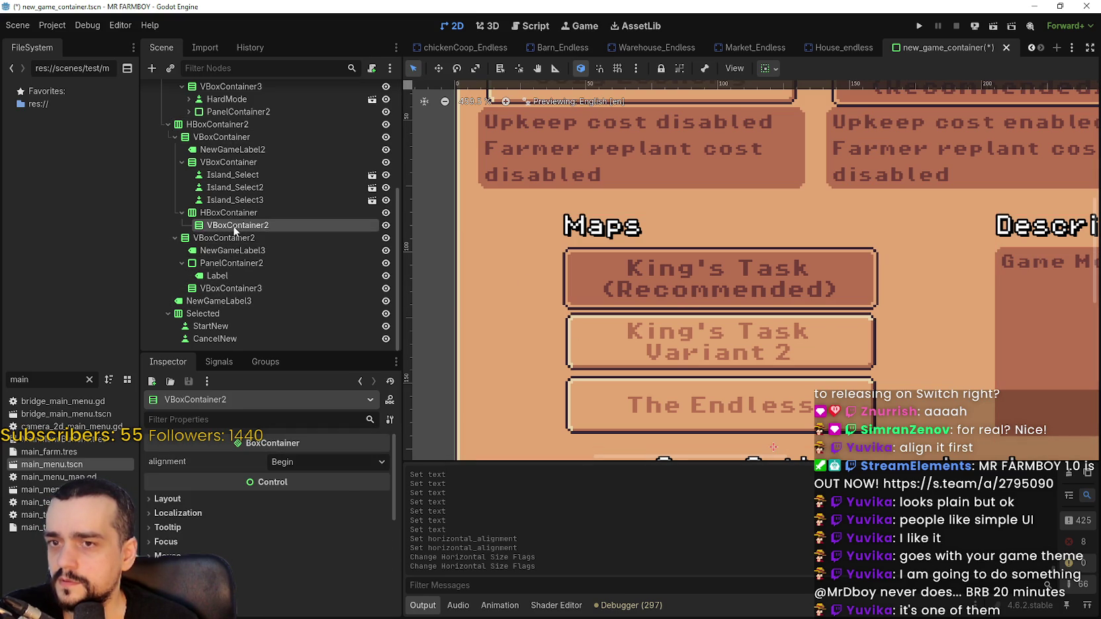
Collapse the Maps column VBoxContainer branch in the Scene tree.
left_click(238, 212)
left_click(238, 201)
left_click(235, 187)
left_click(187, 163)
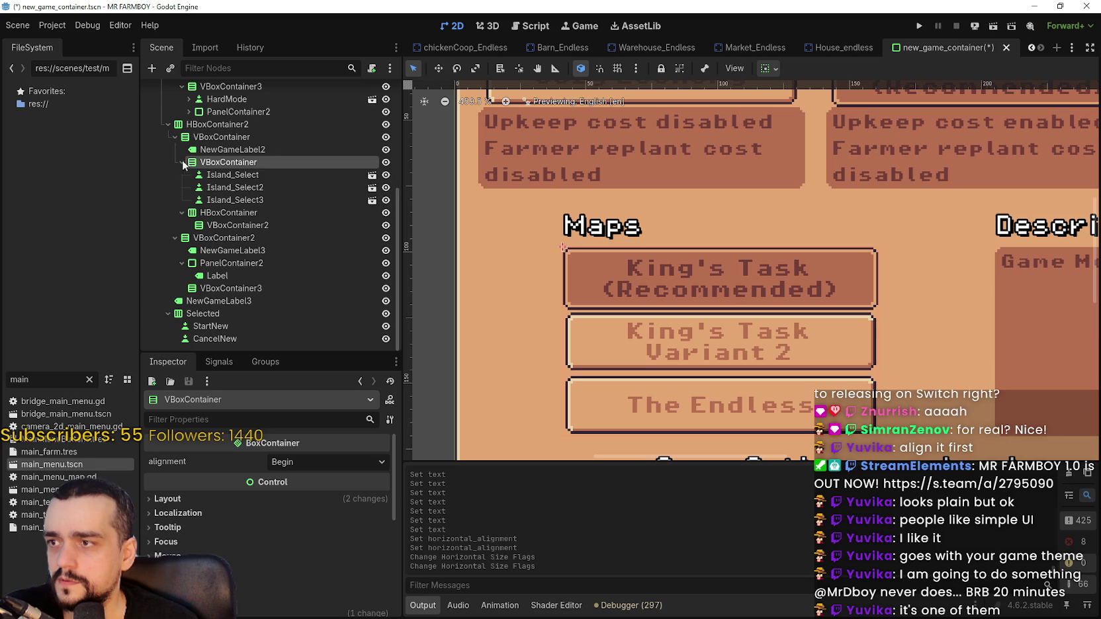
left_click(183, 163)
left_click(175, 175)
left_click(206, 227)
left_click(217, 212)
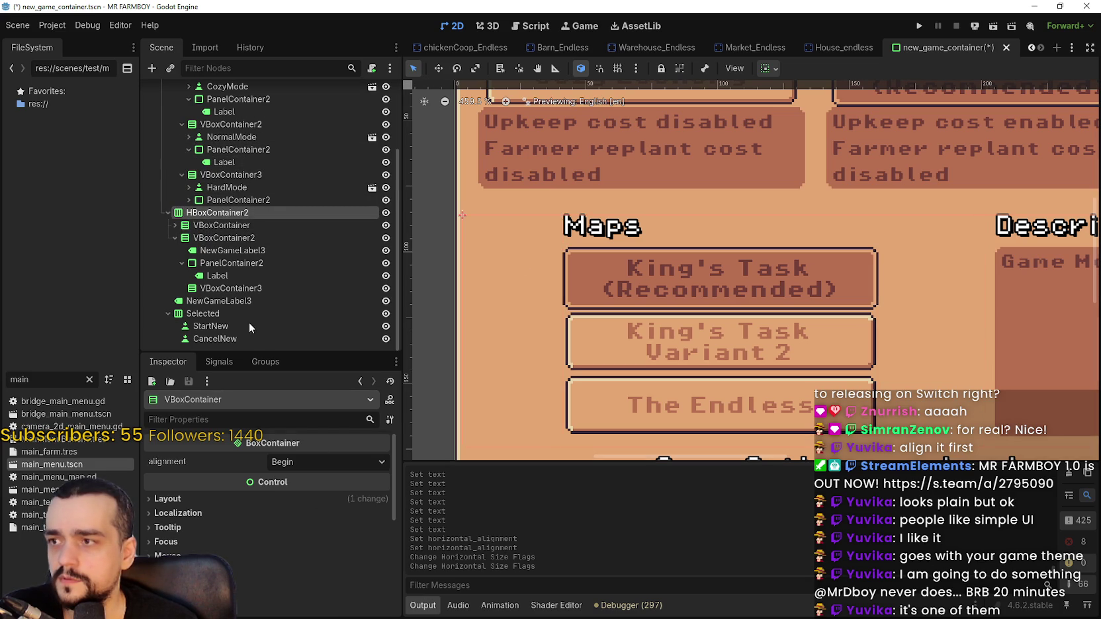
Align HBoxContainer2's contents to the start so Maps and Description sit side by side.
left_click(301, 439)
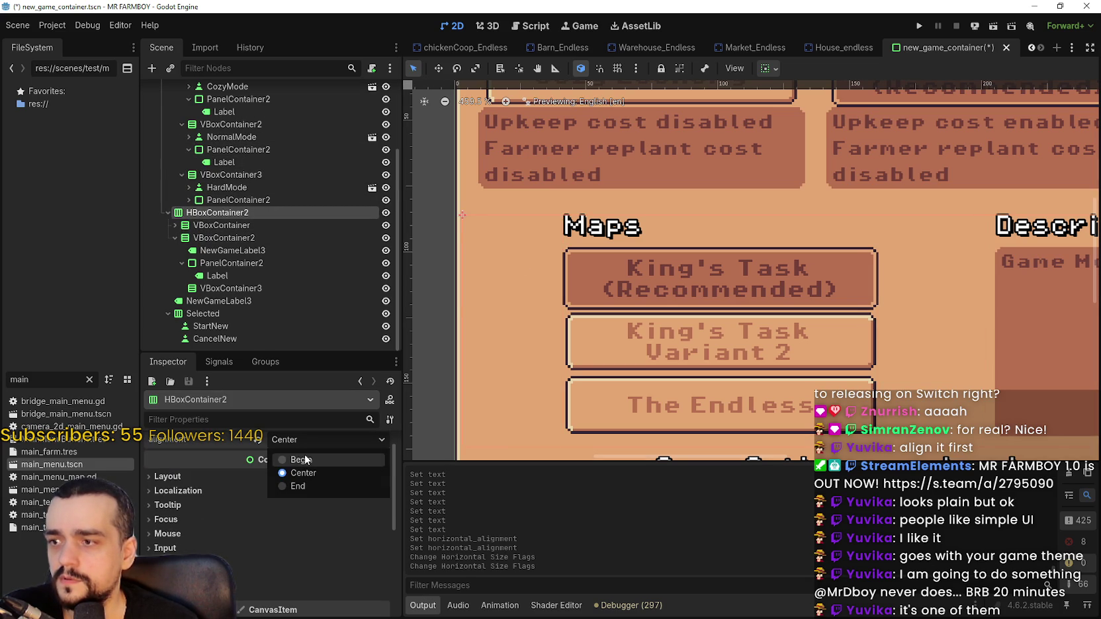
left_click(301, 455)
scroll(740, 314, "down", 3)
scroll(728, 304, "up", 2)
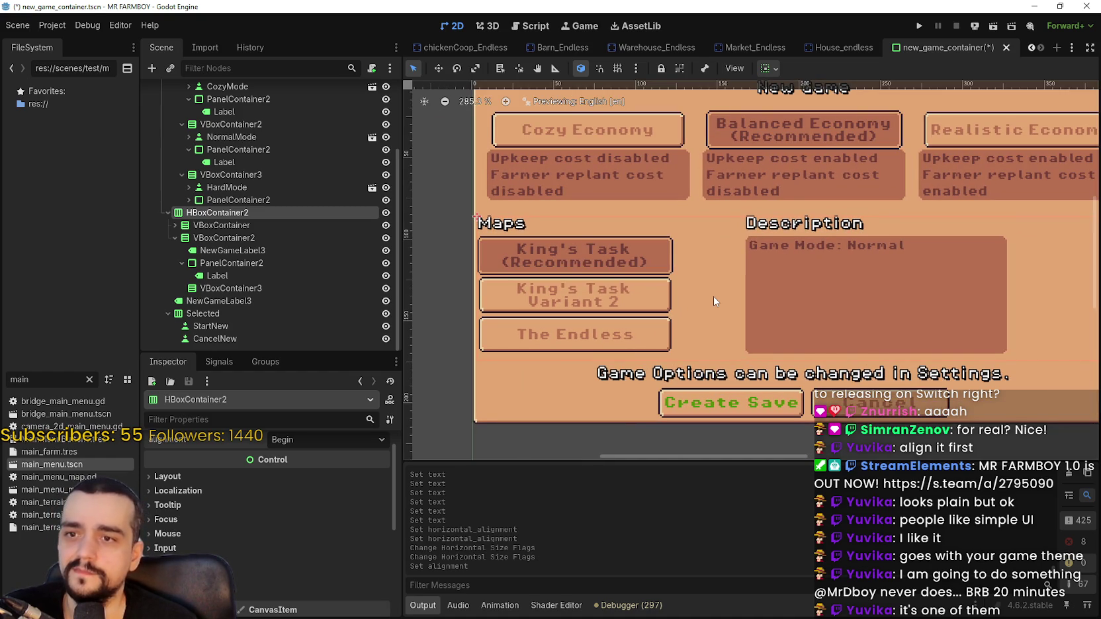
scroll(735, 295, "down", 4)
scroll(670, 290, "up", 3)
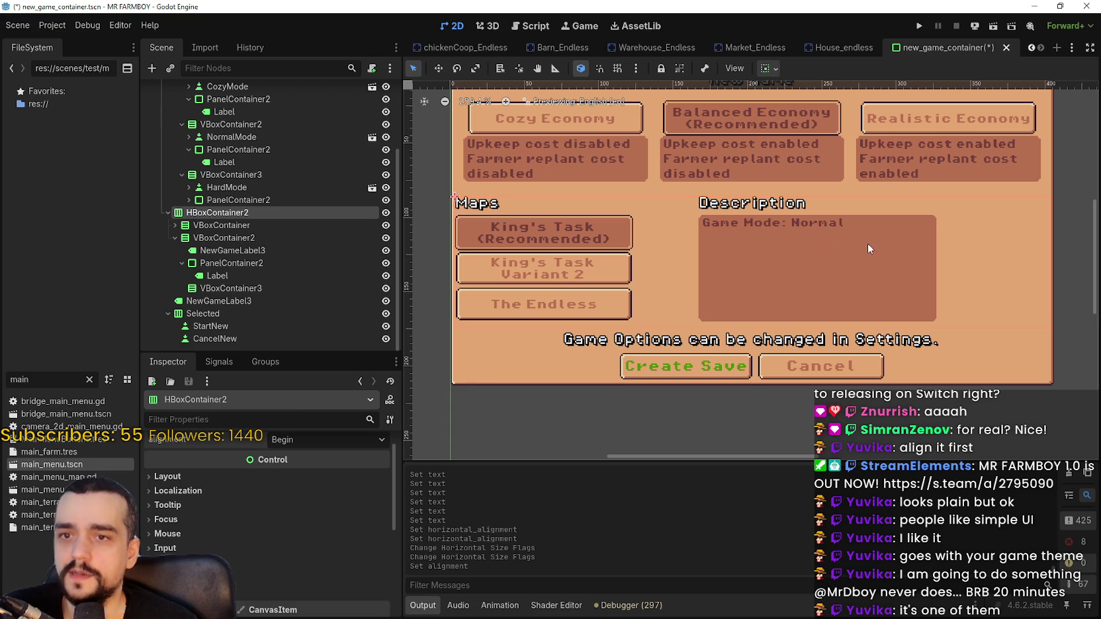
scroll(556, 278, "down", 2)
scroll(627, 311, "up", 2)
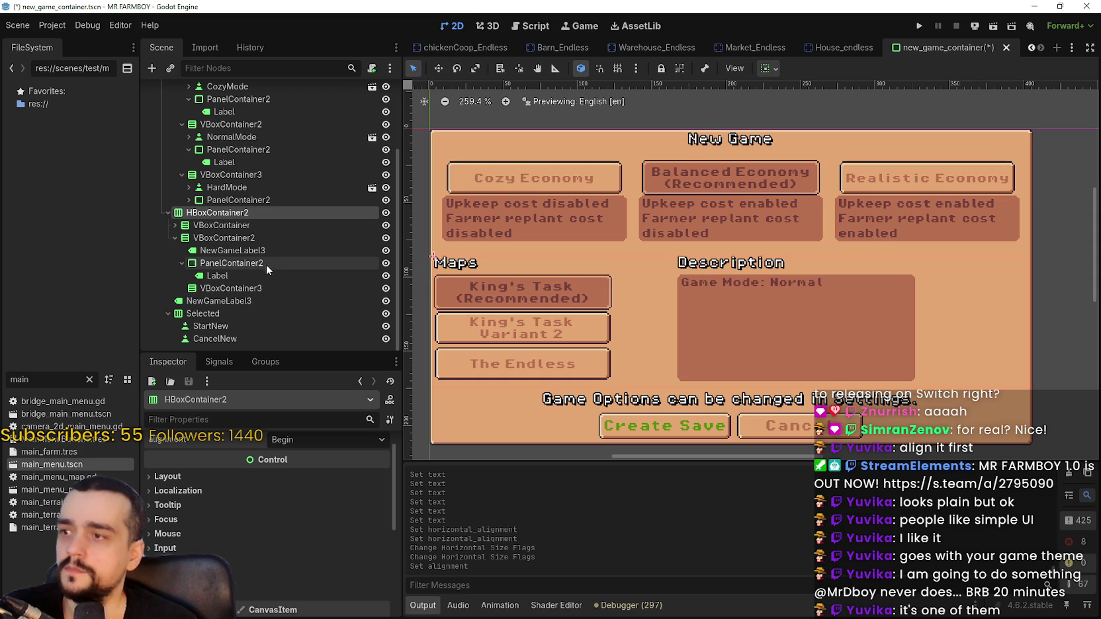
scroll(520, 334, "up", 3)
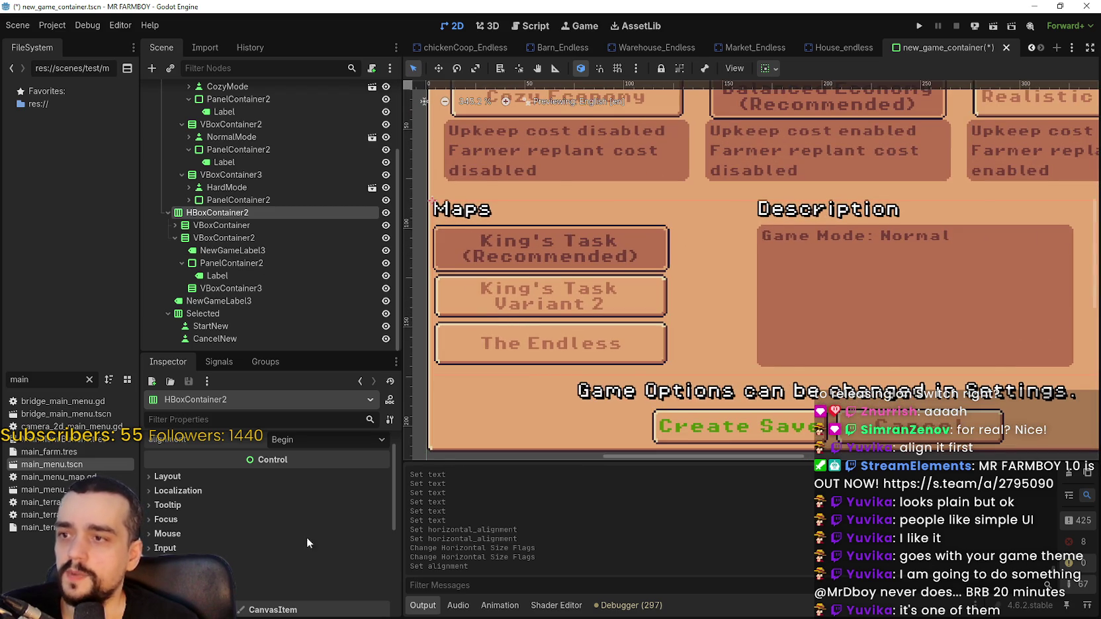
scroll(262, 558, "down", 2)
Enable HBoxContainer2's separation override and raise it to 9.
left_click(251, 562)
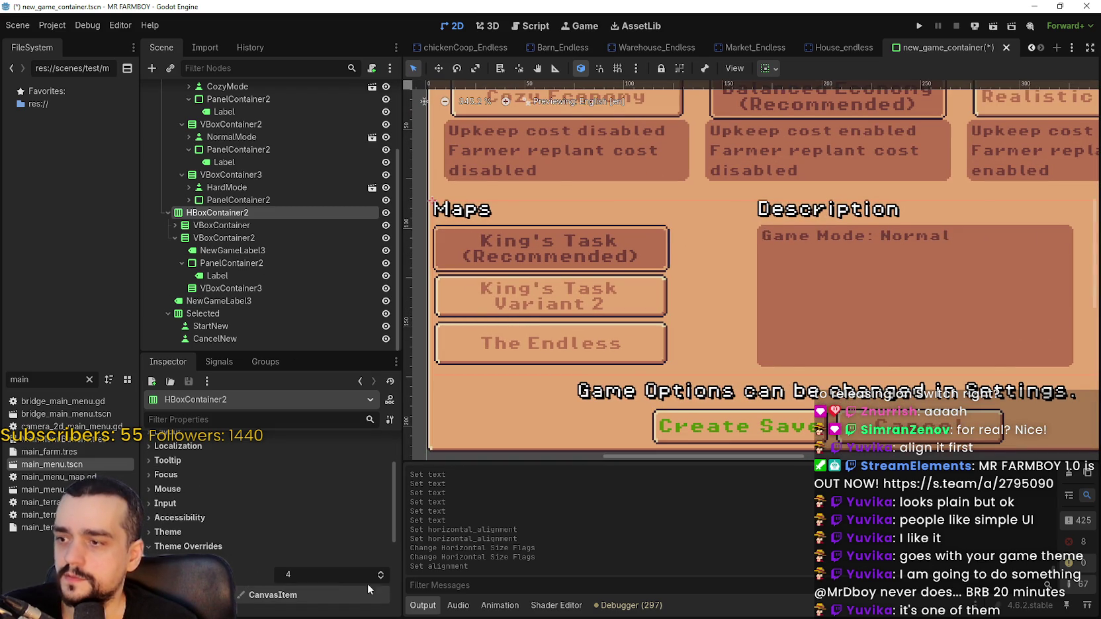
left_click(382, 575)
left_click(382, 574)
left_click(382, 575)
left_click(380, 573)
left_click(380, 574)
Try the top VBoxContainer's spacing at 5, then return it to 4.
scroll(275, 235, "up", 3)
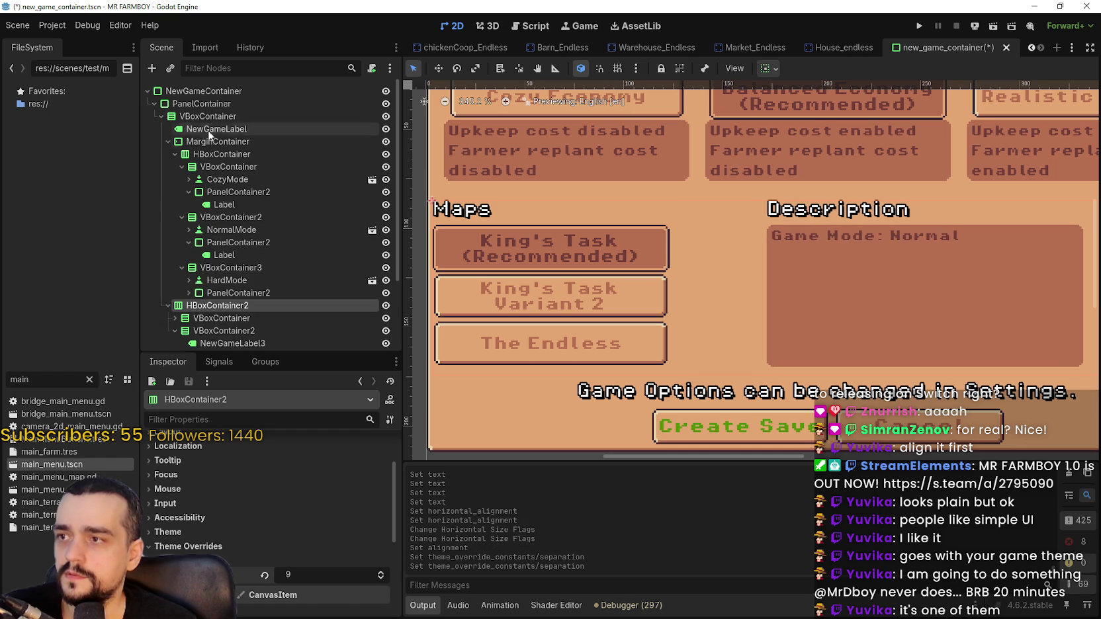
left_click(200, 103)
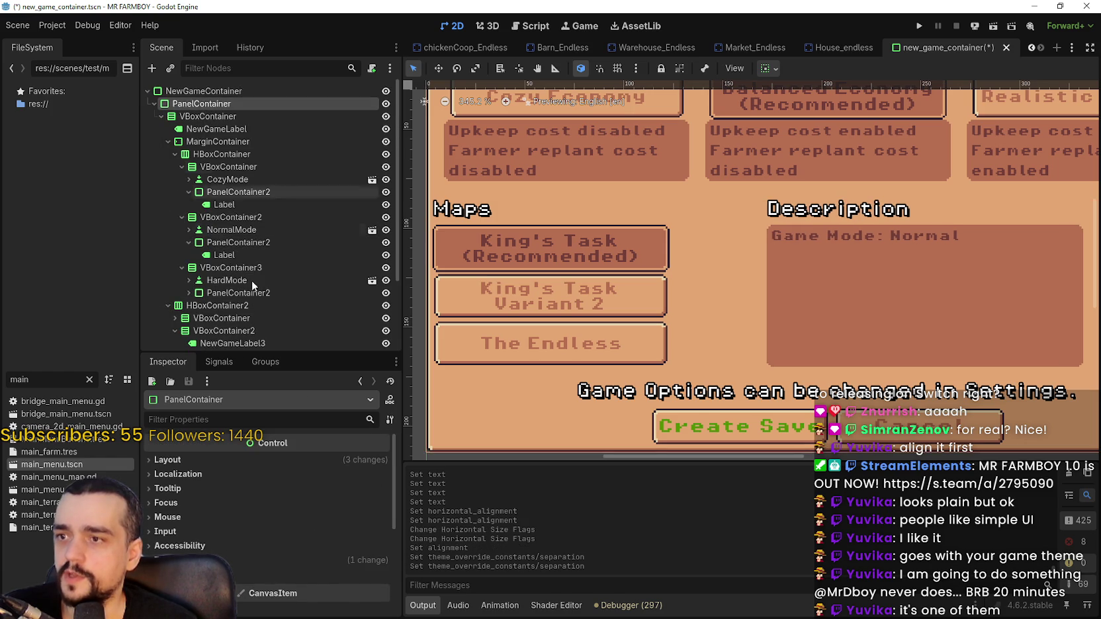
scroll(537, 309, "down", 2)
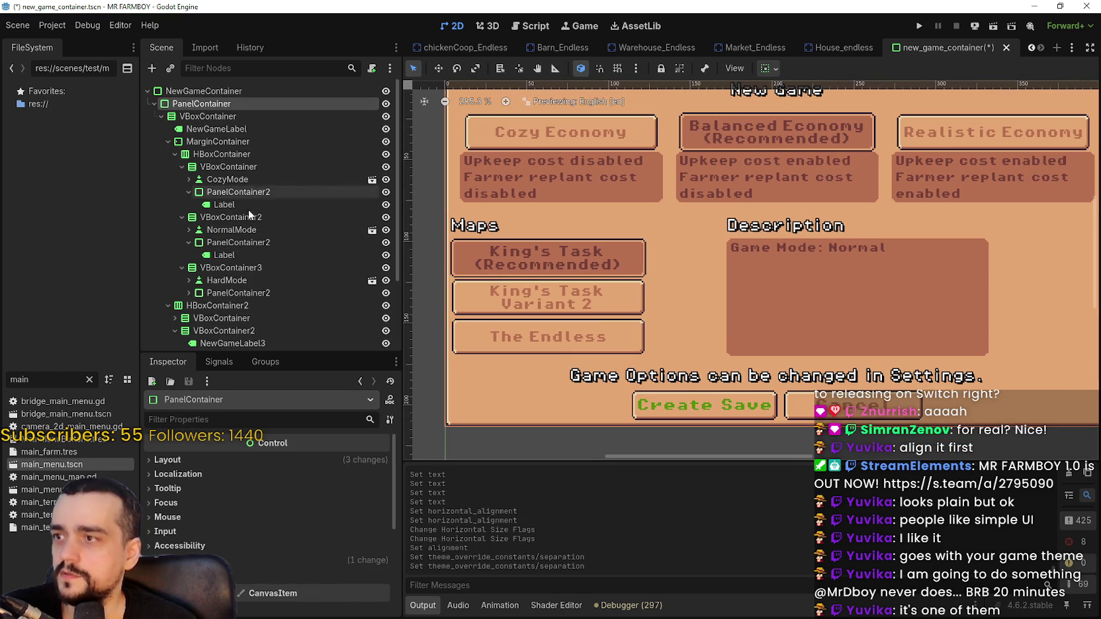
left_click(204, 307)
left_click(184, 116)
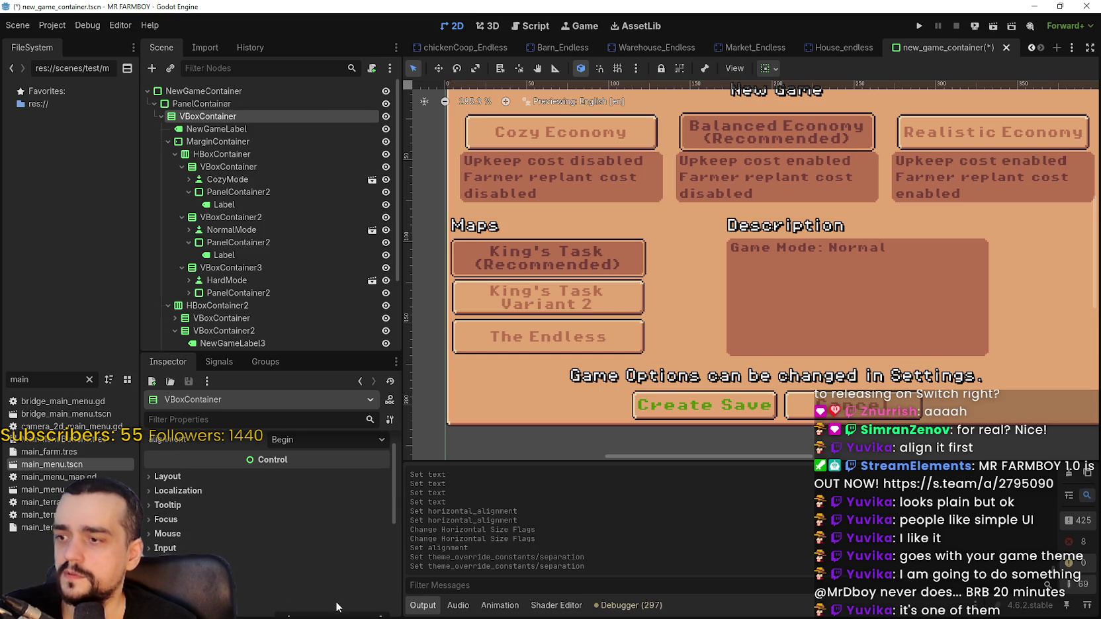
scroll(372, 582, "down", 2)
left_click(378, 551)
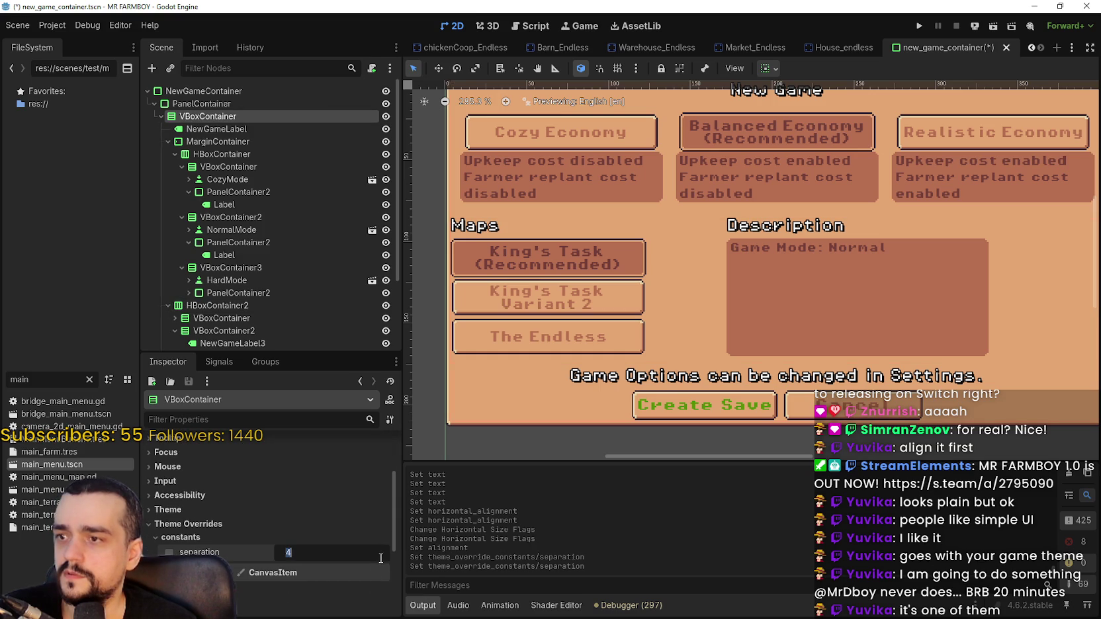
left_click(362, 539)
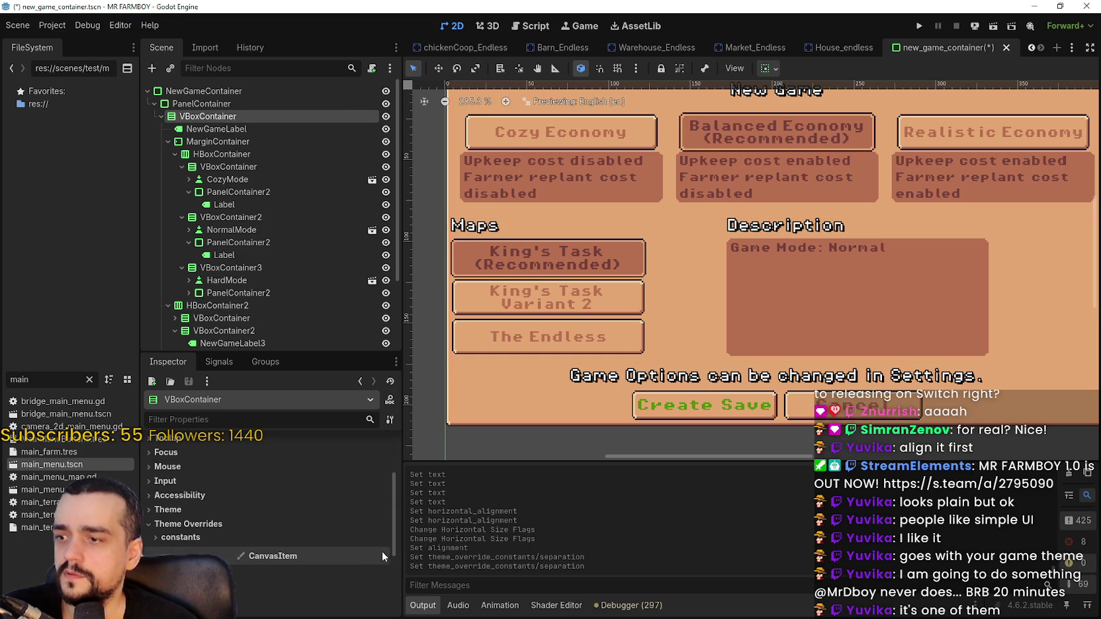
left_click(381, 538)
left_click(382, 550)
left_click(383, 556)
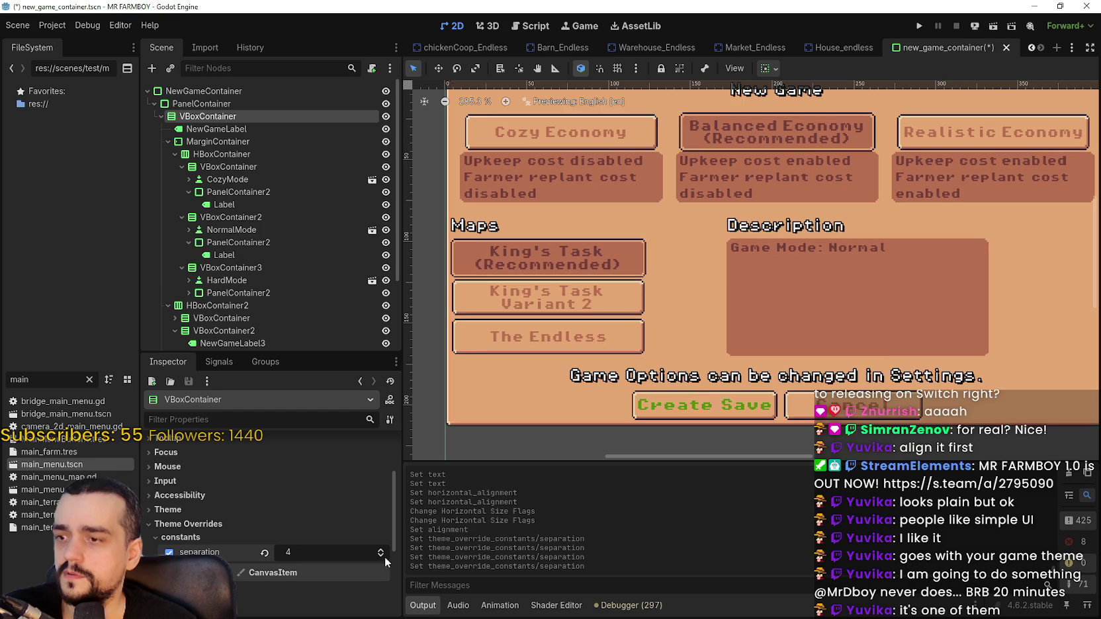
Inspect the PanelContainer, VBoxContainer and game-mode MarginContainer, re-centring the New Game panel.
left_click(202, 104)
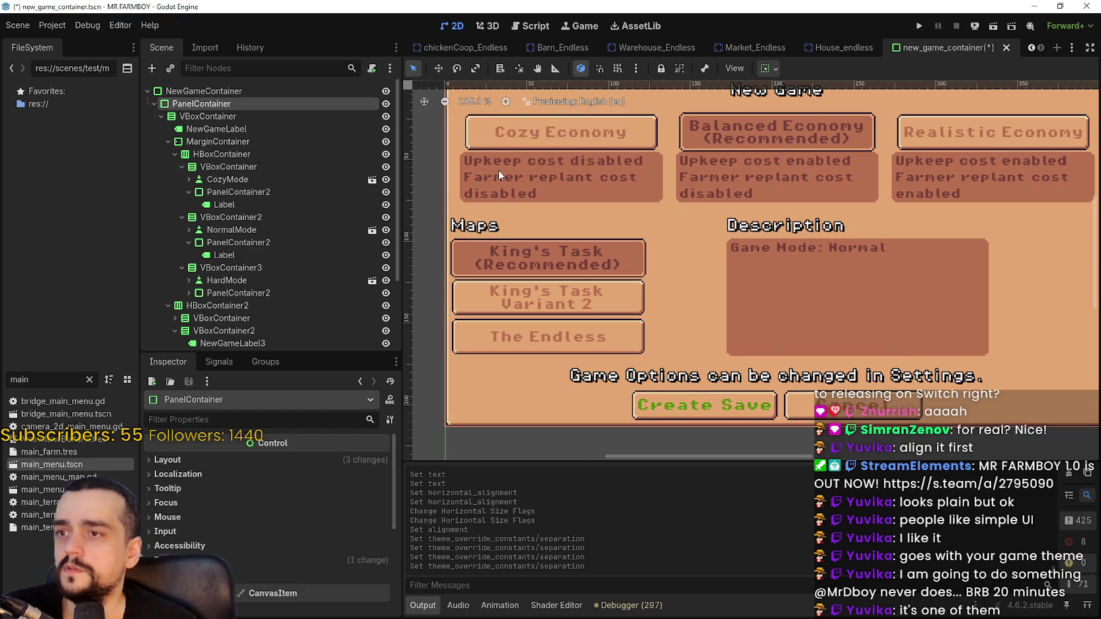
scroll(498, 183, "down", 2)
left_click(213, 116)
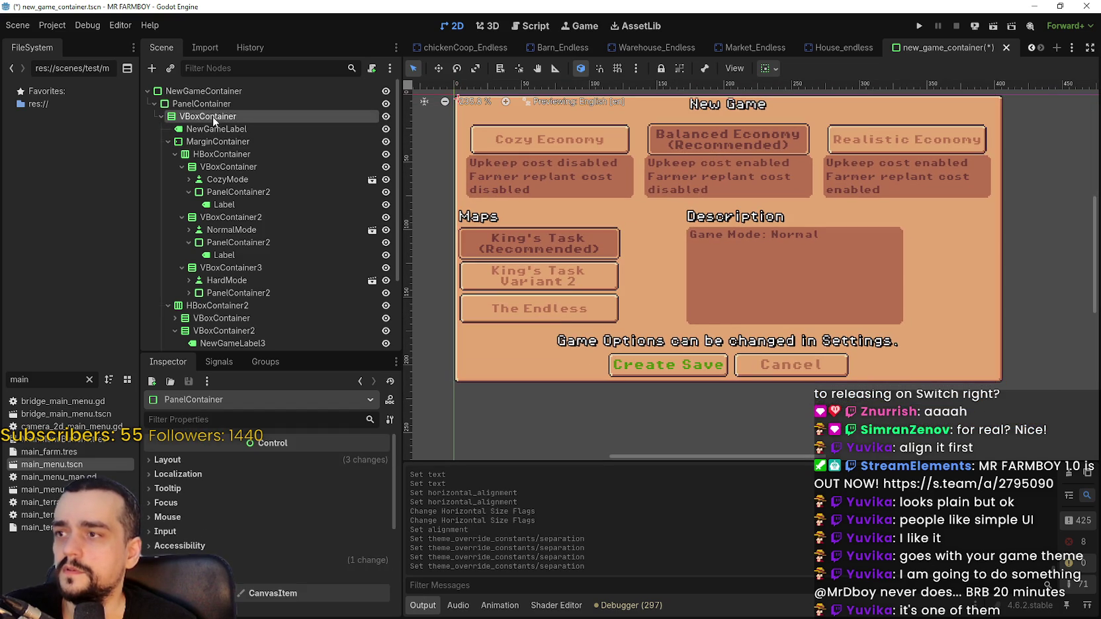
scroll(463, 327, "up", 4)
mouse_move(503, 87)
left_mouse_down()
mouse_move(503, 311)
mouse_move(503, 183)
left_mouse_up()
scroll(562, 231, "down", 9)
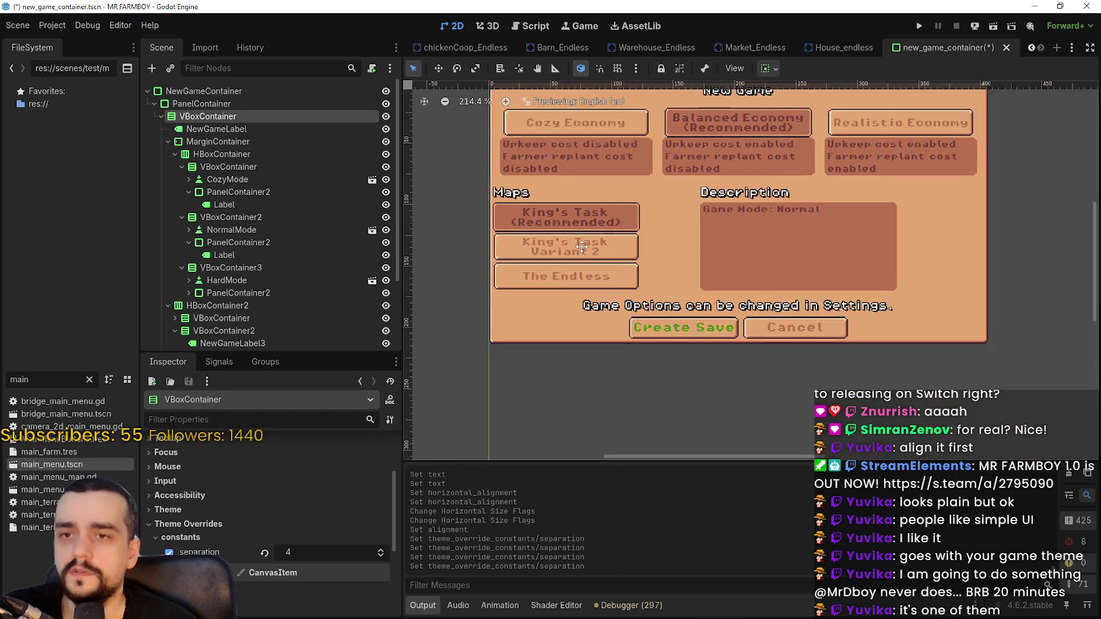
scroll(220, 135, "down", 2)
scroll(219, 135, "up", 2)
left_click(220, 142)
scroll(643, 257, "up", 2)
mouse_move(583, 259)
left_mouse_down()
mouse_move(566, 278)
mouse_move(567, 248)
mouse_move(599, 241)
left_mouse_up()
scroll(273, 247, "down", 3)
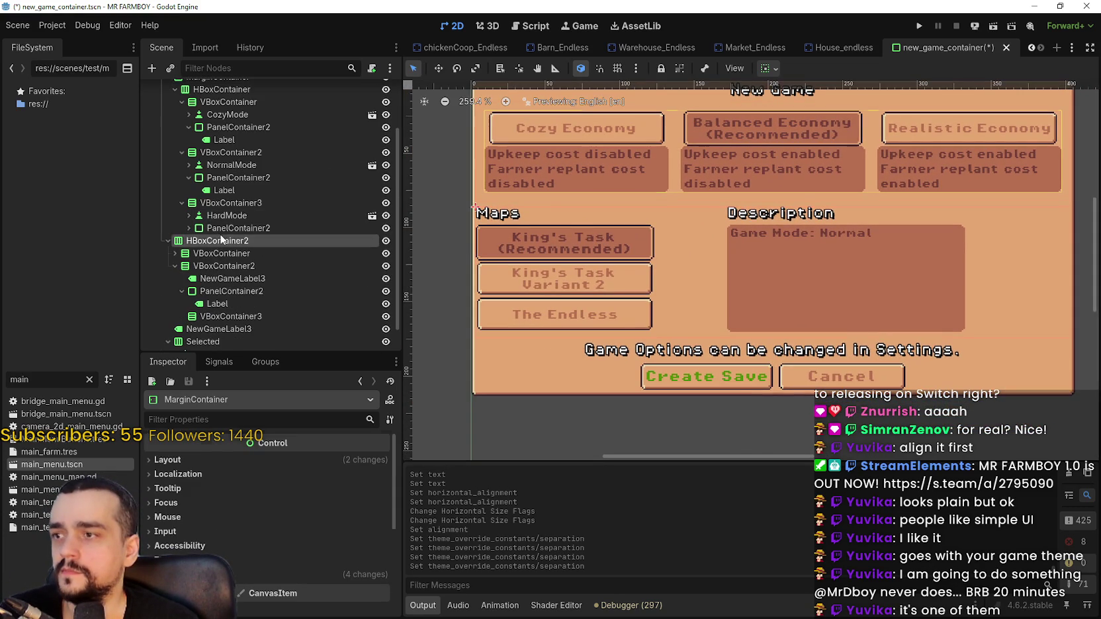
Test HBoxContainer2's separation at 10 and settle back on 9.
left_click(222, 240)
scroll(499, 272, "up", 3)
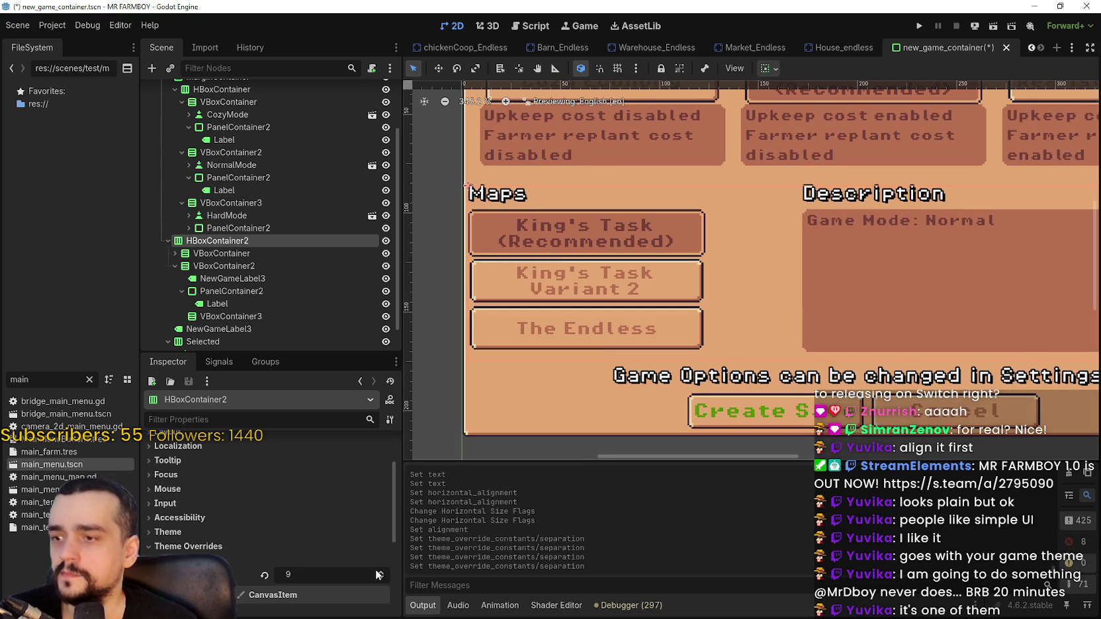
left_click(382, 571)
left_click(381, 577)
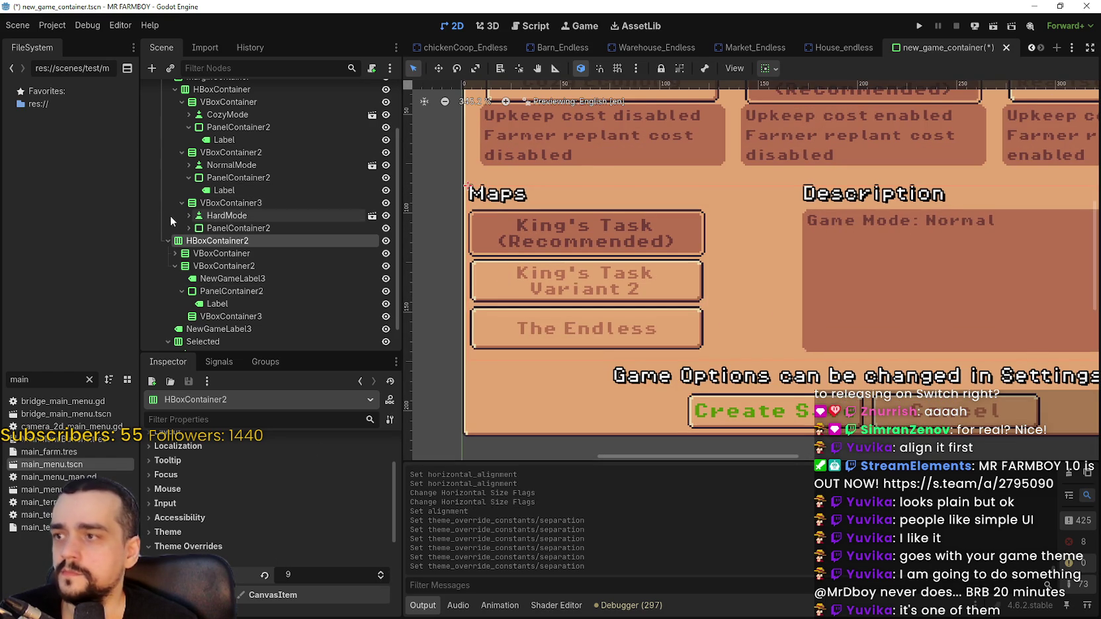
scroll(672, 217, "down", 3)
mouse_move(672, 217)
left_mouse_down()
mouse_move(598, 241)
mouse_move(596, 269)
mouse_move(599, 225)
left_mouse_up()
scroll(317, 471, "up", 3)
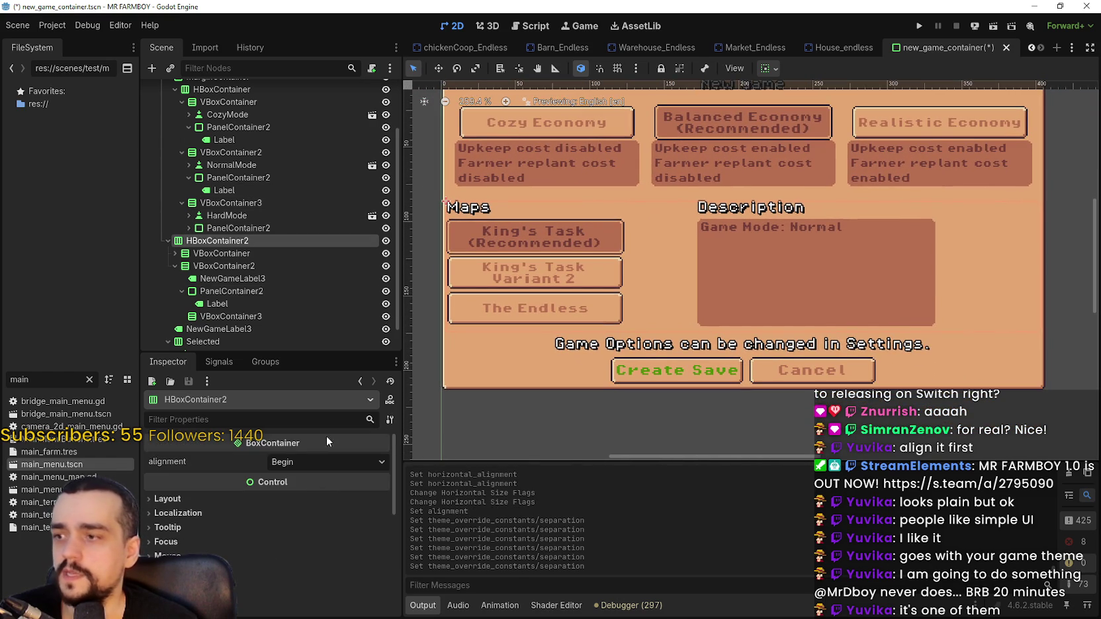
scroll(197, 216, "up", 2)
scroll(197, 213, "up", 2)
left_click(202, 117)
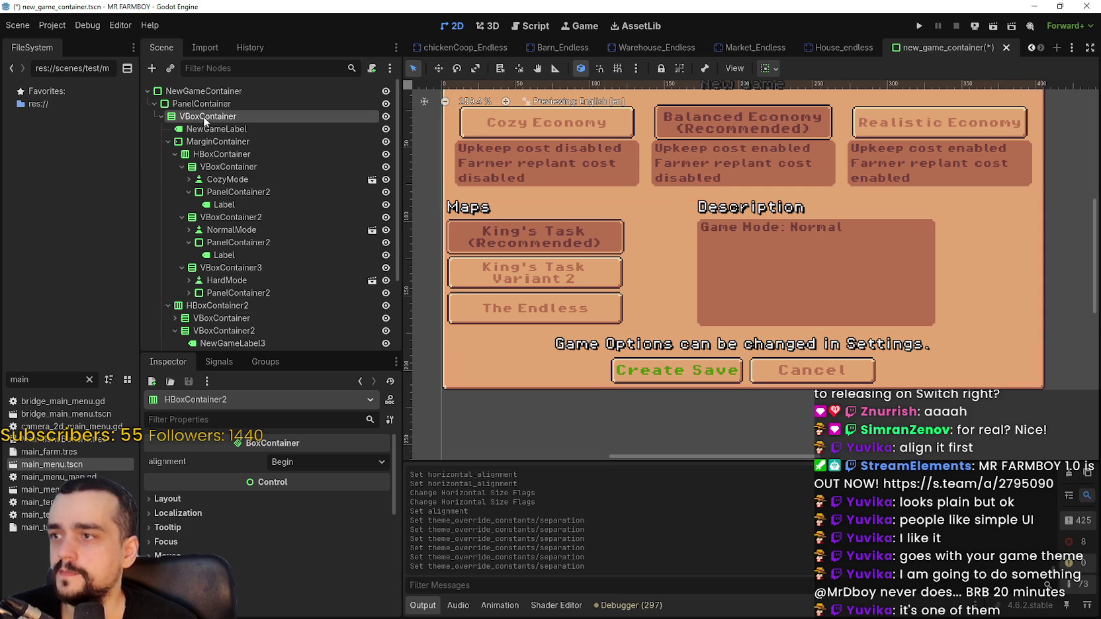
right_click(196, 115)
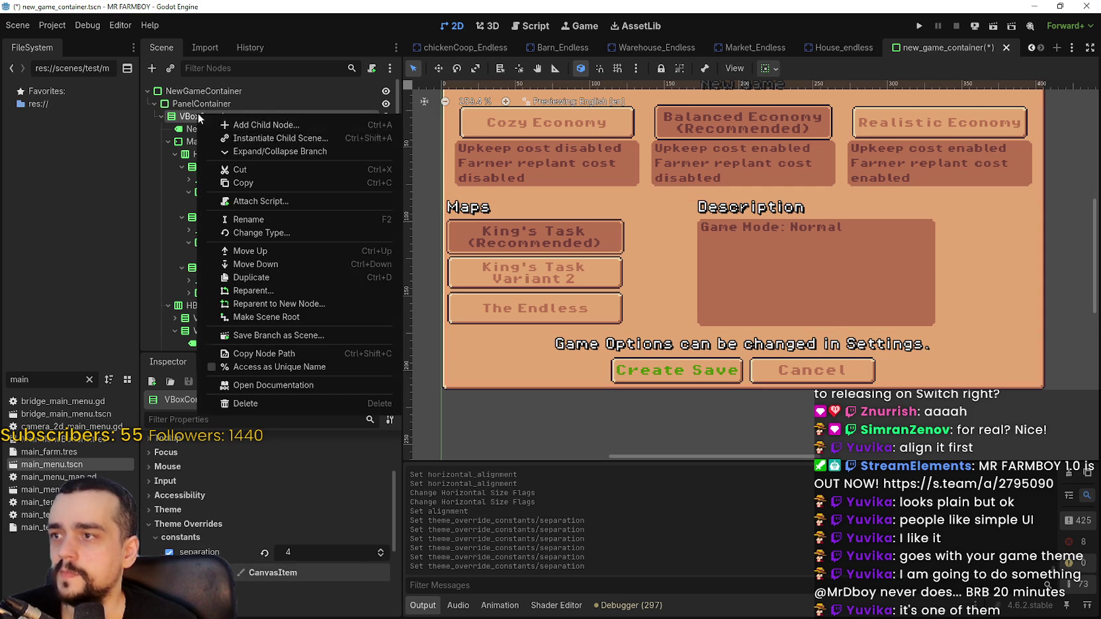
Add a MarginContainer2 child to VBoxContainer, placed below the game-mode MarginContainer.
left_click(276, 131)
type("margin")
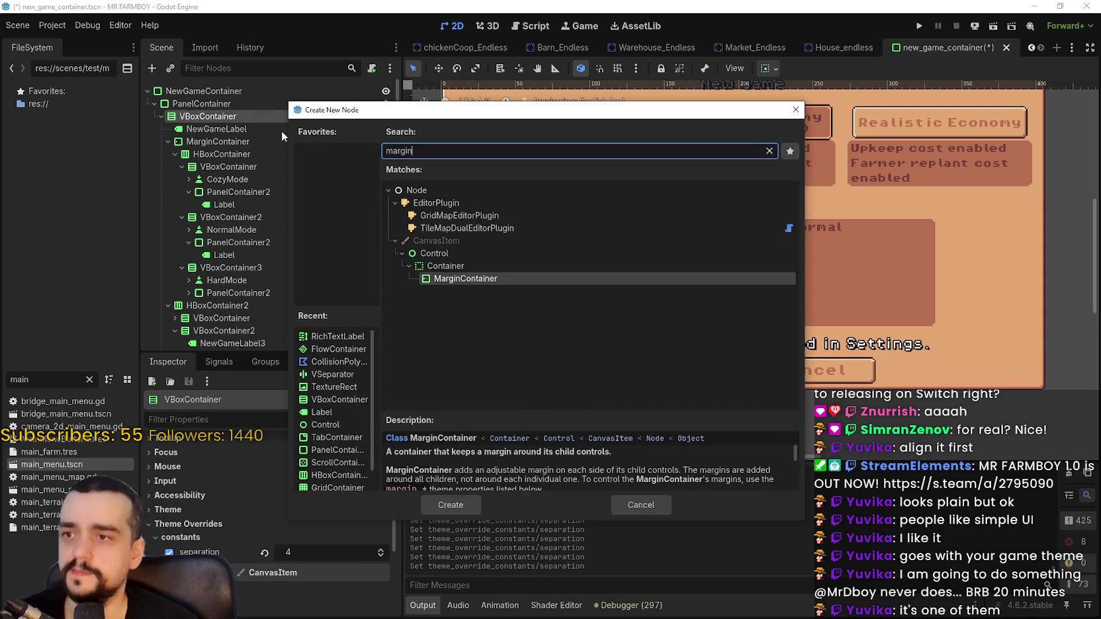
key("Return")
mouse_move(234, 342)
left_mouse_down()
mouse_move(255, 311)
mouse_move(255, 212)
mouse_move(243, 309)
mouse_move(234, 301)
left_mouse_up()
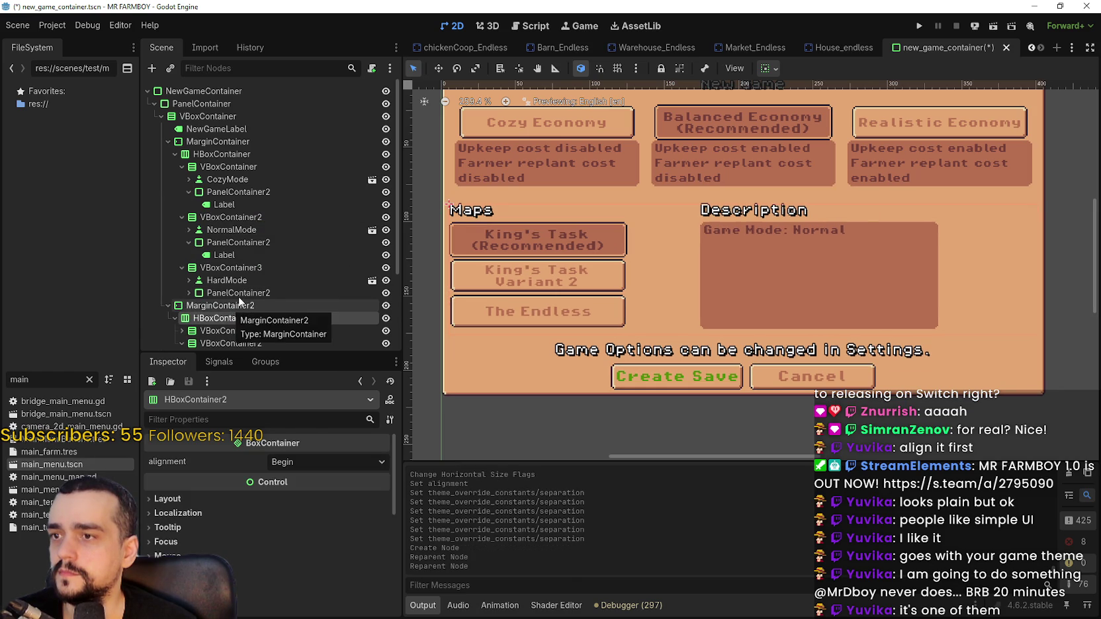
left_click(235, 306)
scroll(278, 522, "down", 2)
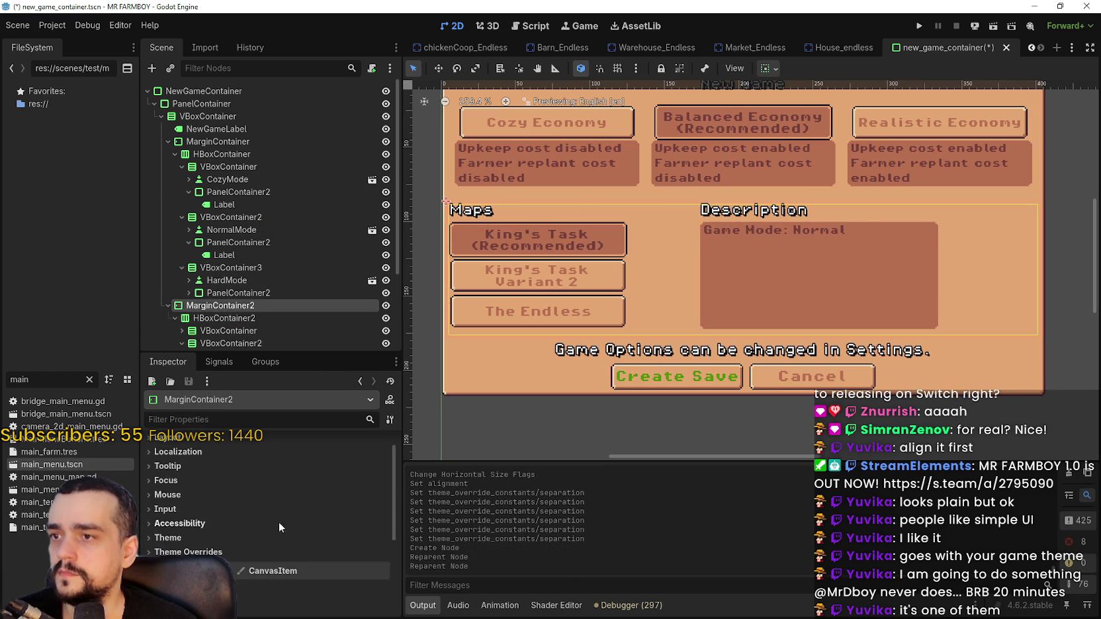
Enable MarginContainer2's margin constant overrides and raise the left margin to 9.
scroll(278, 522, "down", 3)
scroll(505, 238, "up", 1)
scroll(513, 237, "down", 1)
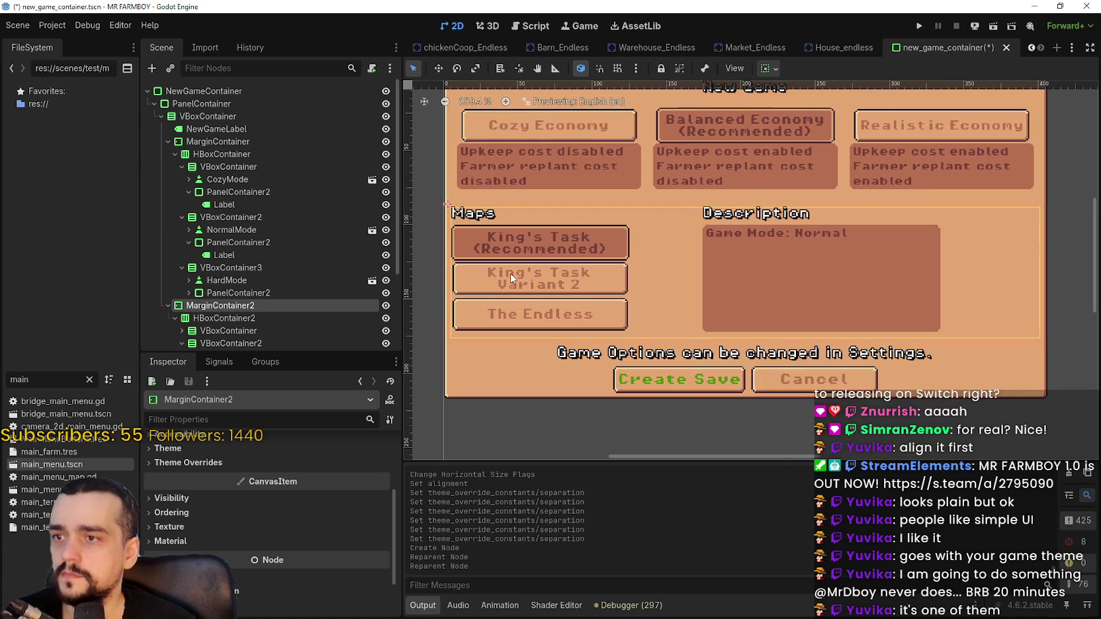
scroll(511, 273, "down", 2)
scroll(510, 273, "up", 1)
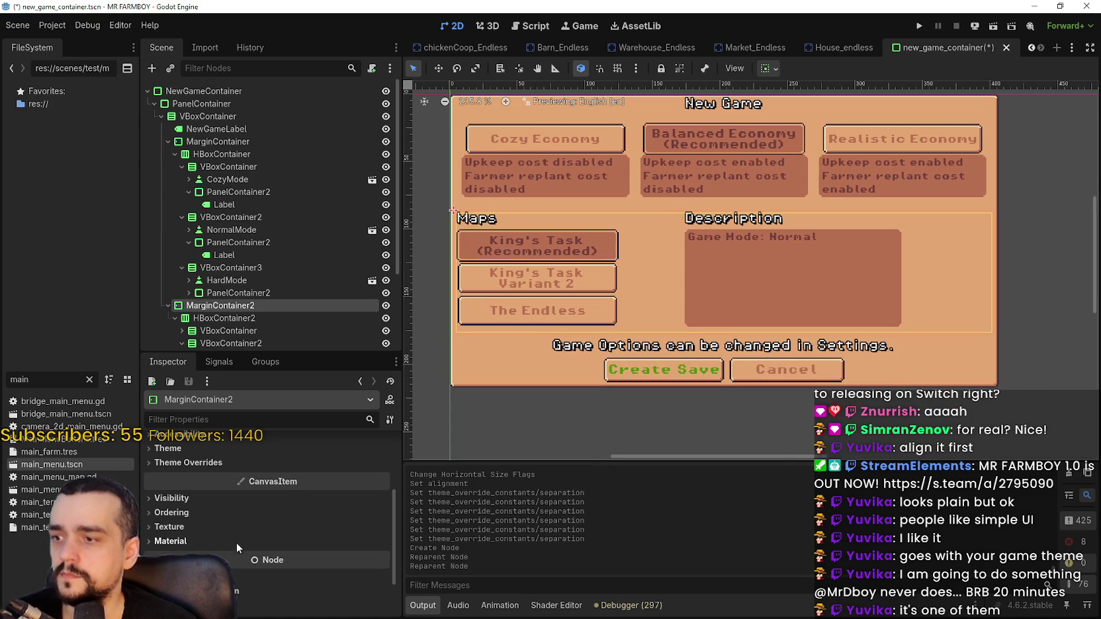
left_click(232, 464)
left_click(365, 477)
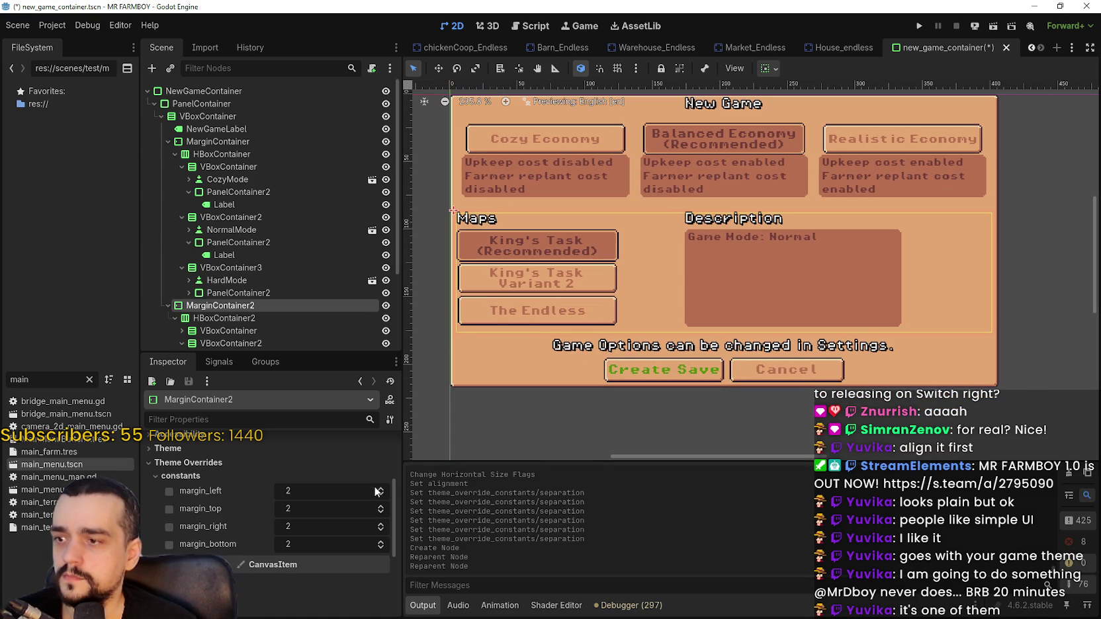
left_click(380, 487)
left_click(381, 488)
left_click(380, 487)
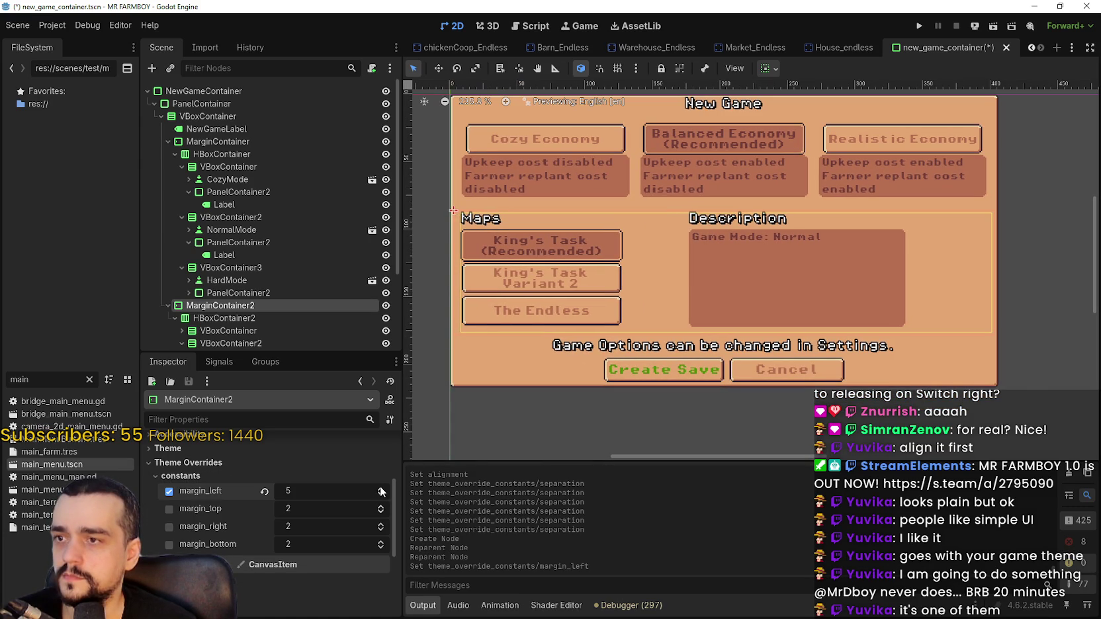
left_click(380, 489)
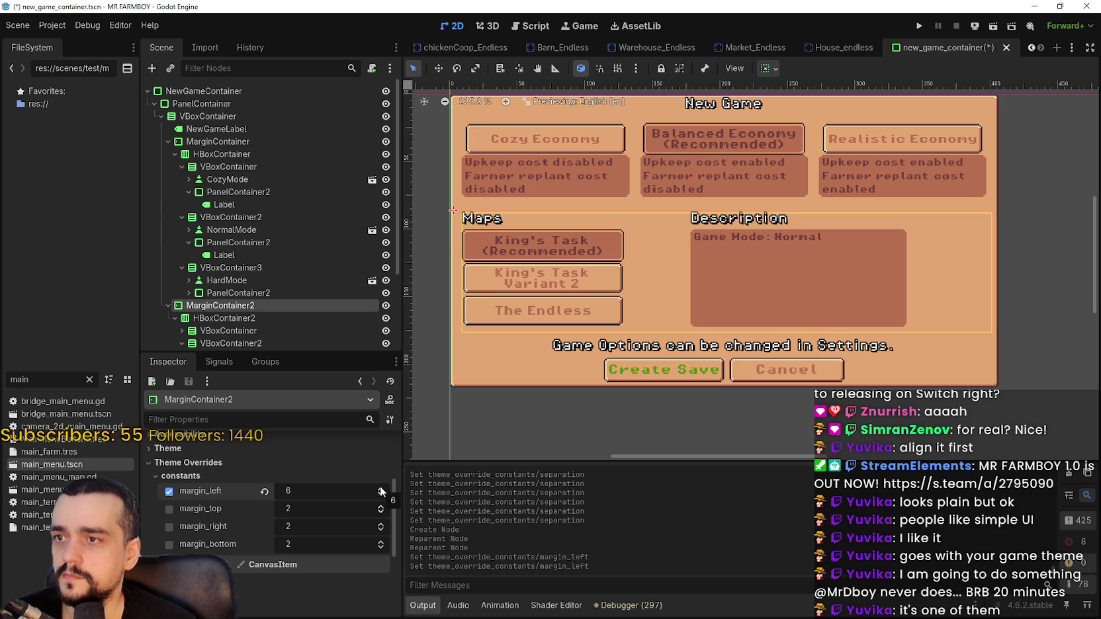
left_click(380, 488)
left_click(381, 488)
scroll(477, 195, "up", 5)
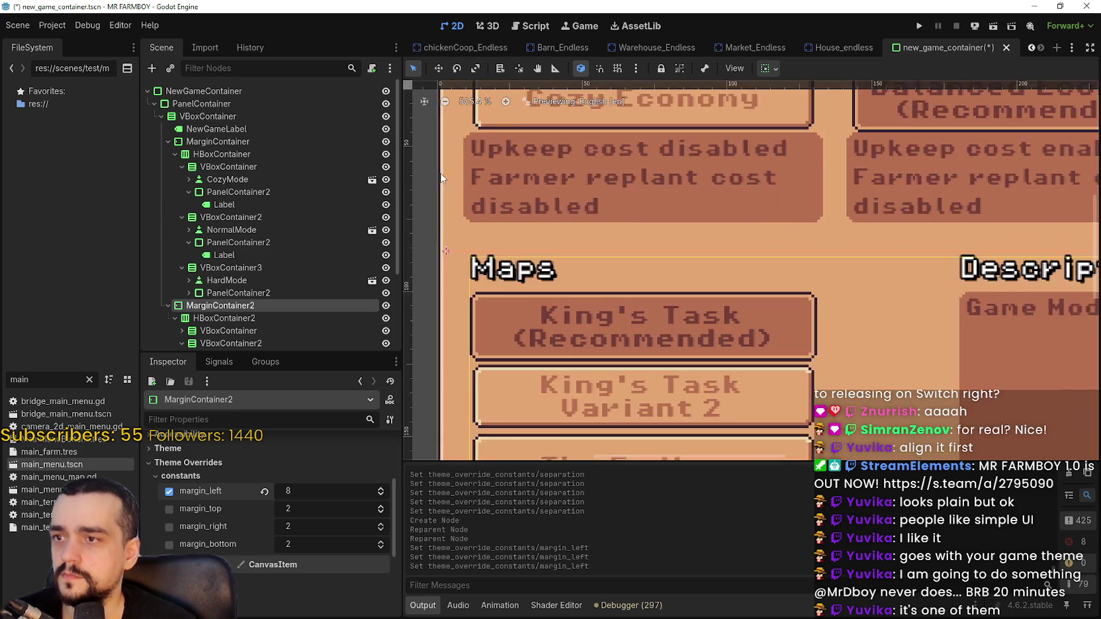
left_click(381, 490)
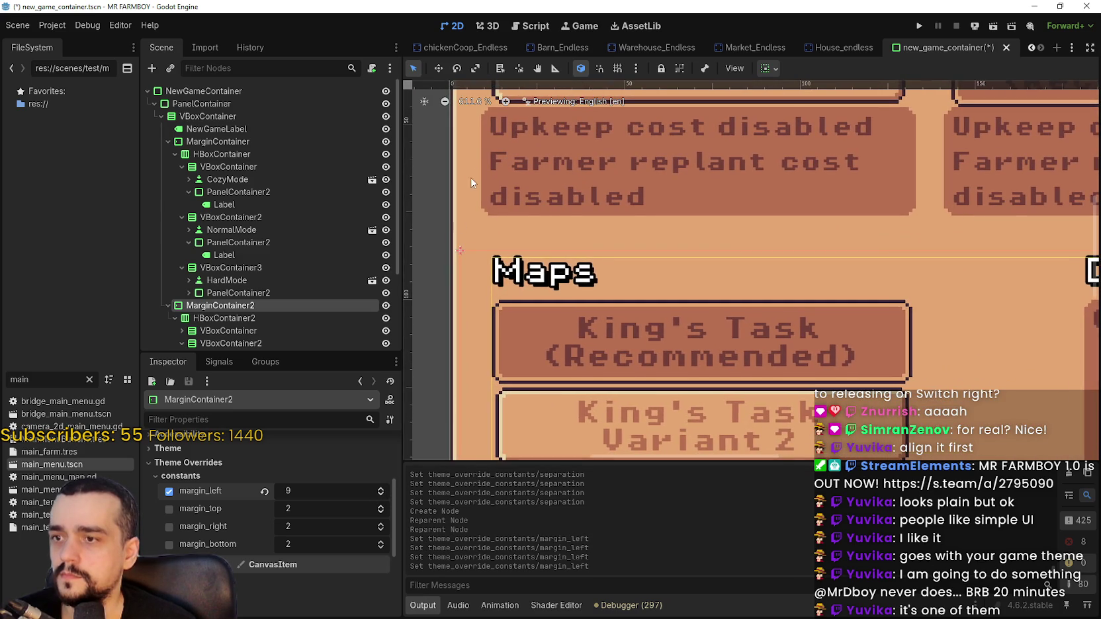
Set MarginContainer2's right margin to 9, matching the left margin.
scroll(539, 258, "down", 2)
scroll(539, 259, "down", 8)
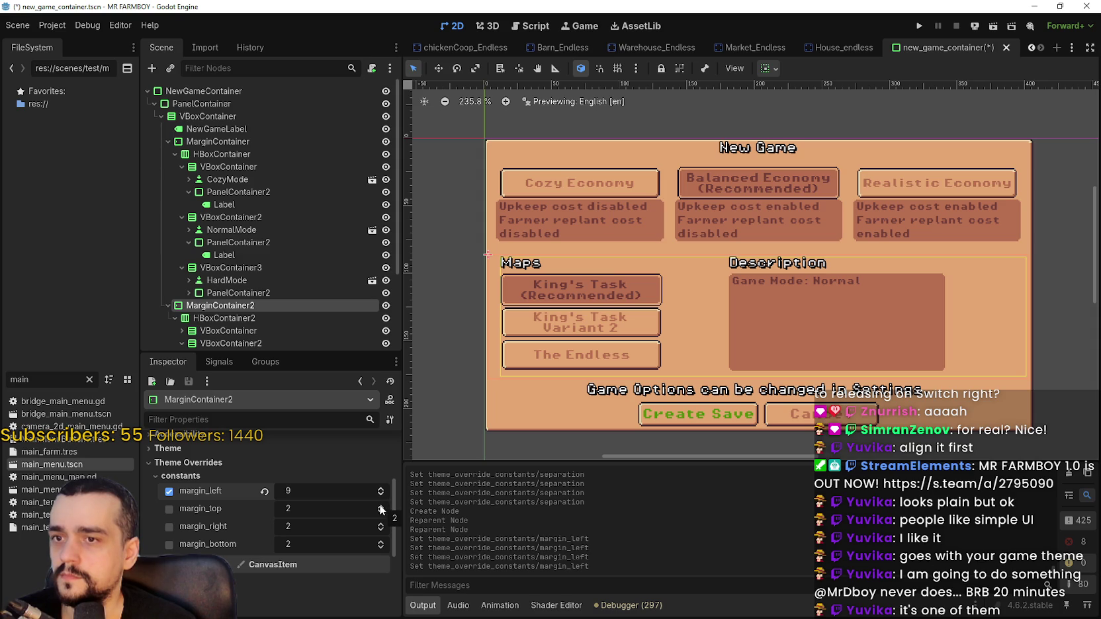
double_click(381, 523)
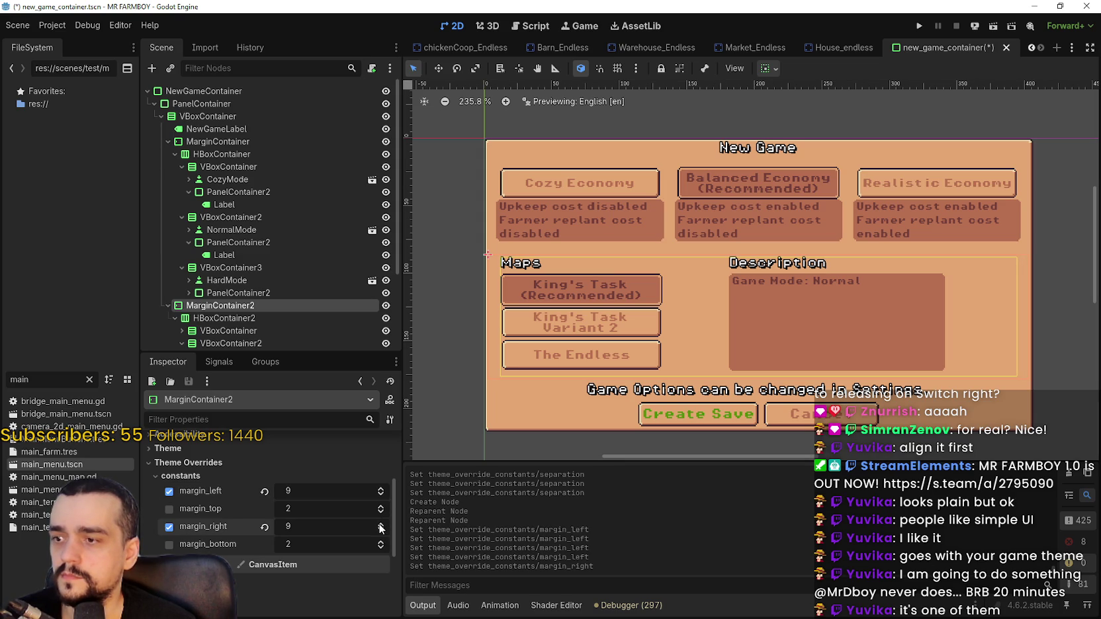
scroll(506, 227, "up", 5)
scroll(545, 315, "down", 4)
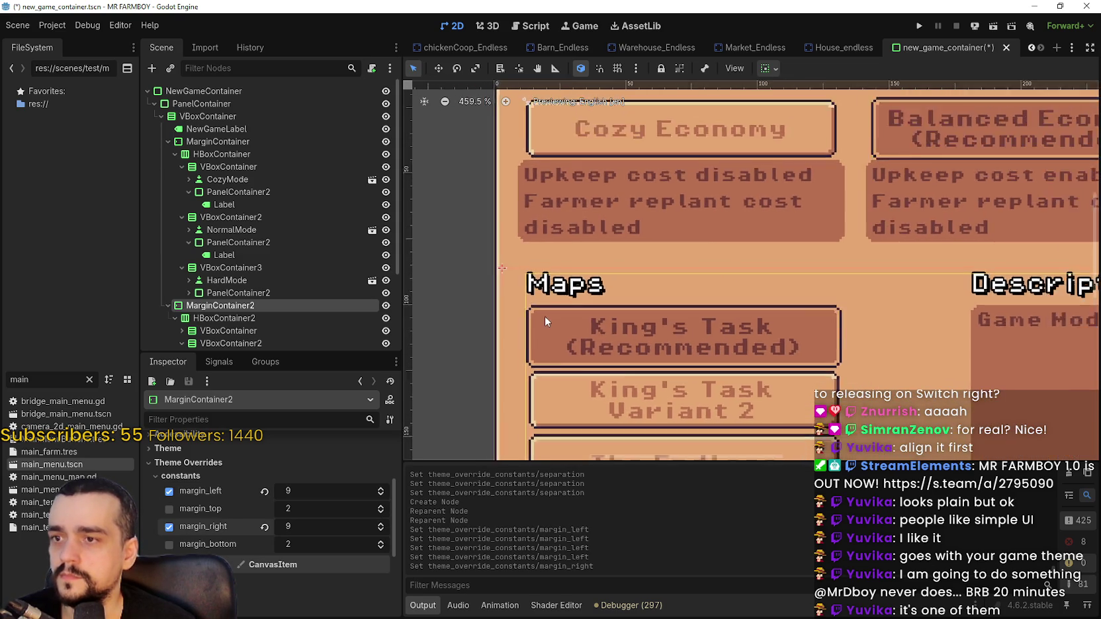
scroll(573, 329, "down", 3)
scroll(573, 329, "right", 3)
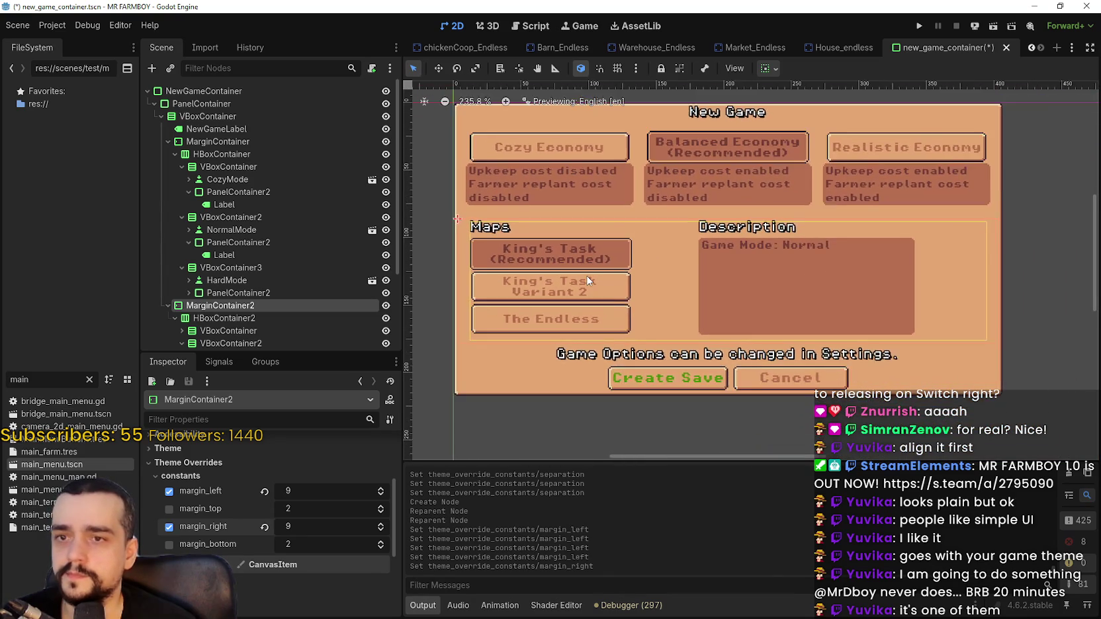
scroll(230, 319, "down", 3)
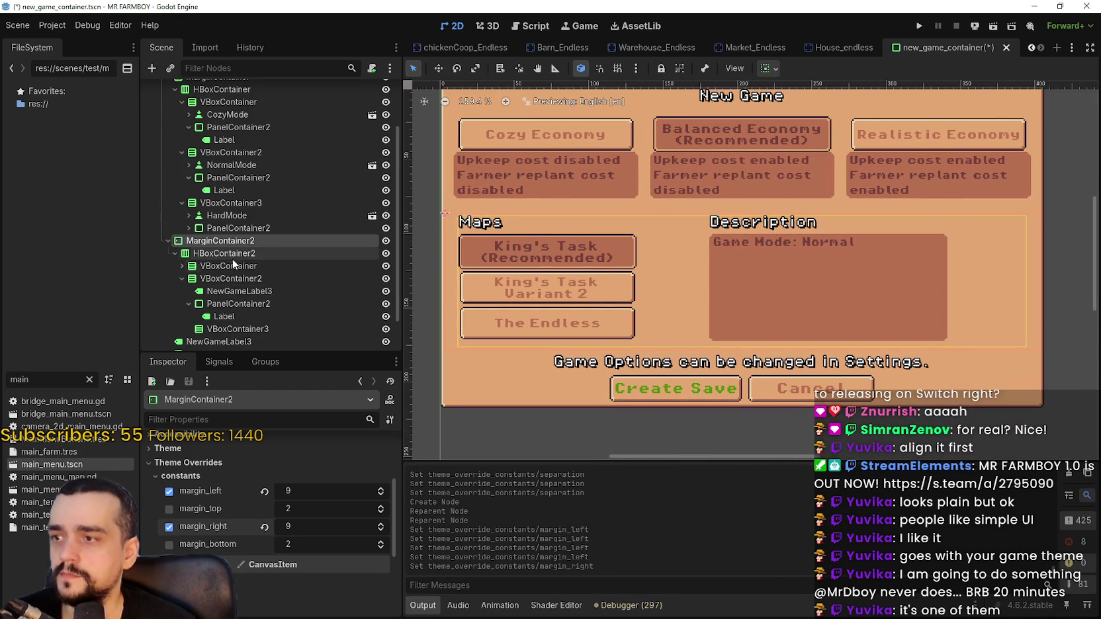
left_click(225, 254)
Set HBoxContainer2's alignment to Center, then select and expand the Maps column.
left_click(328, 461)
left_click(316, 495)
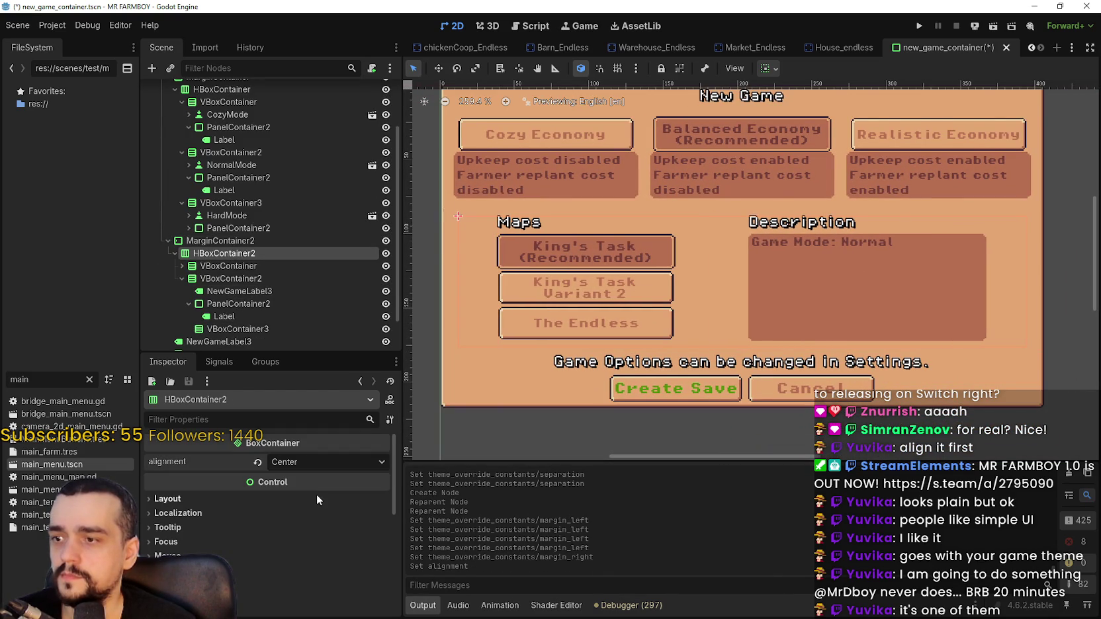
scroll(825, 286, "up", 1)
scroll(825, 286, "right", 1)
scroll(824, 287, "left", 1)
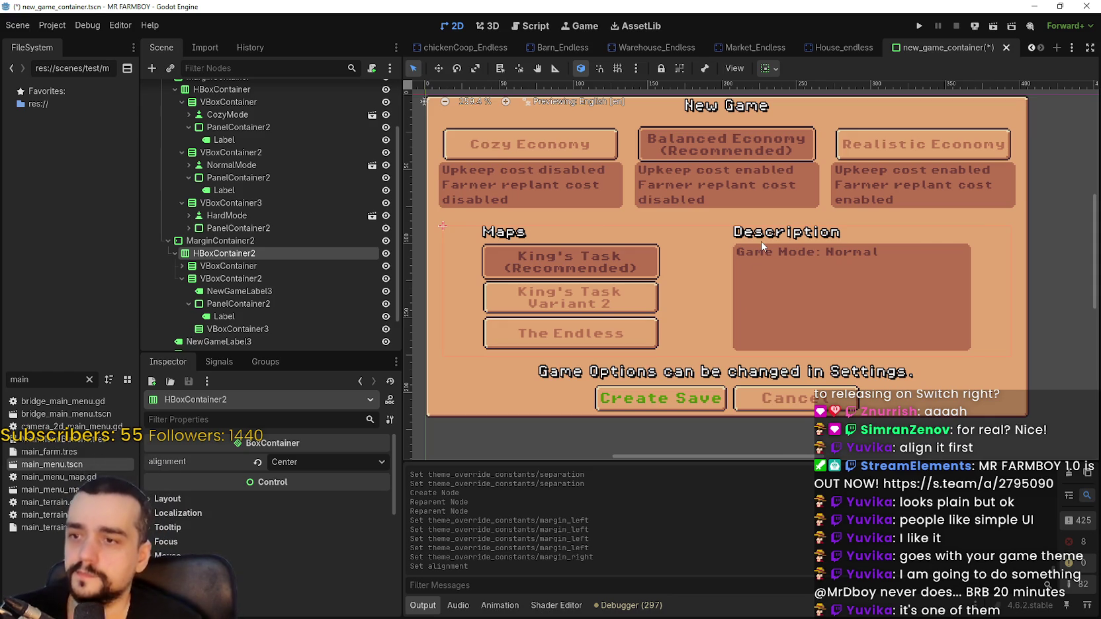
scroll(820, 278, "down", 3)
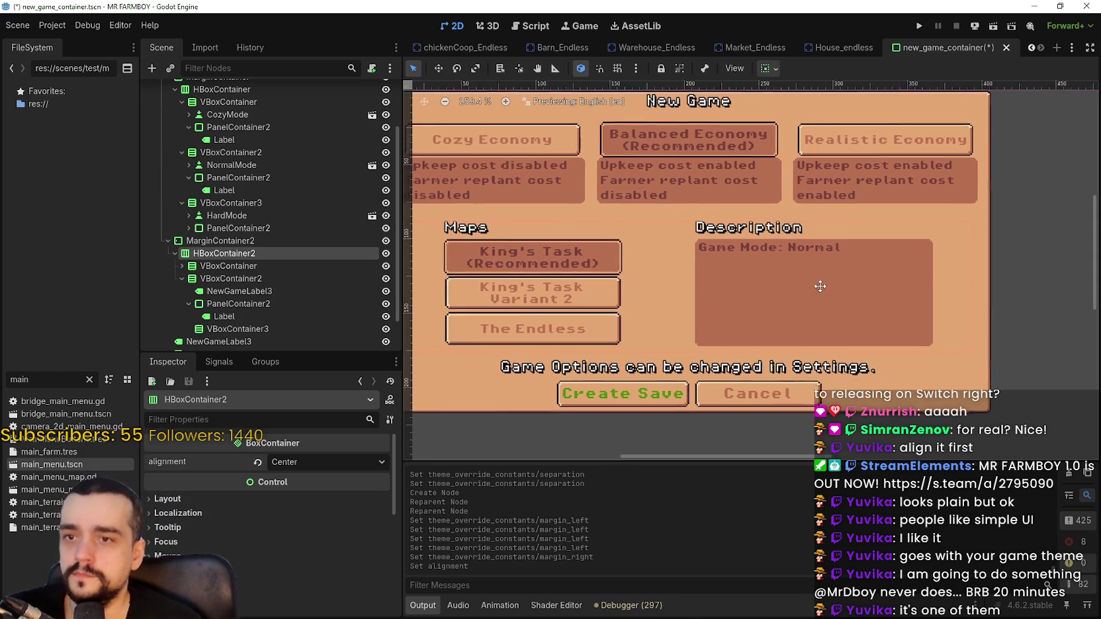
scroll(821, 278, "up", 2)
scroll(821, 278, "down", 1)
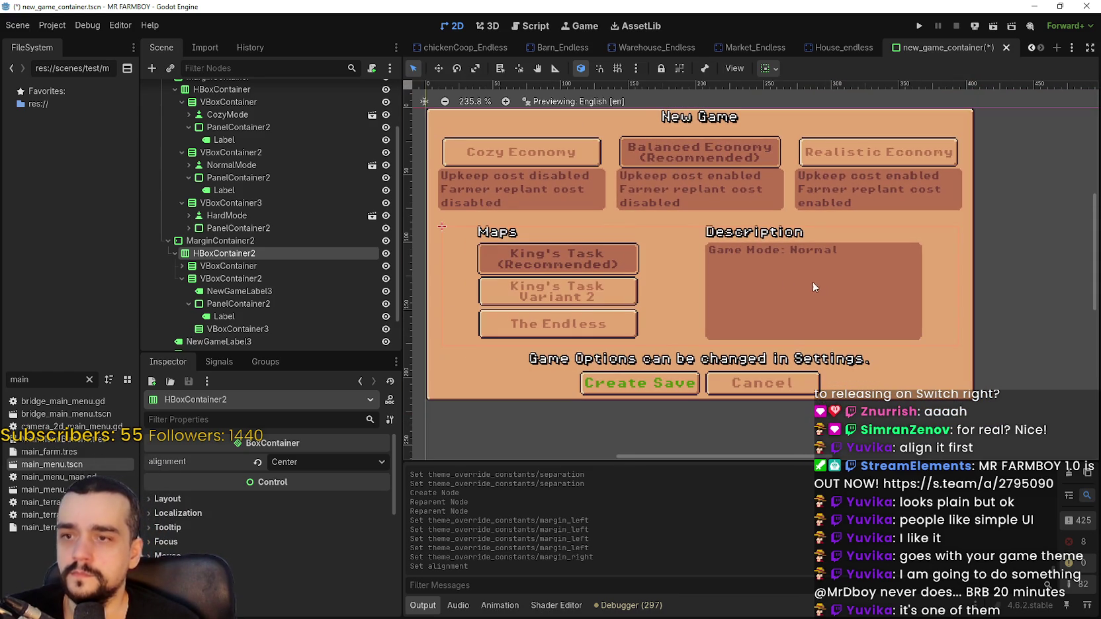
scroll(794, 285, "down", 1)
scroll(733, 302, "up", 1)
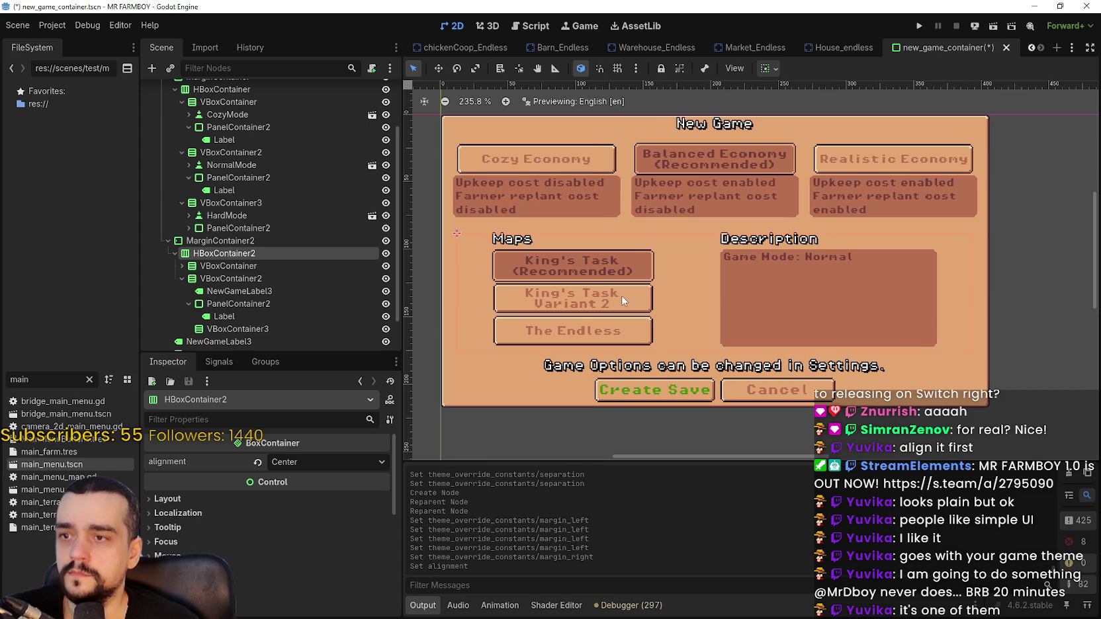
left_click(257, 265)
left_click(181, 266)
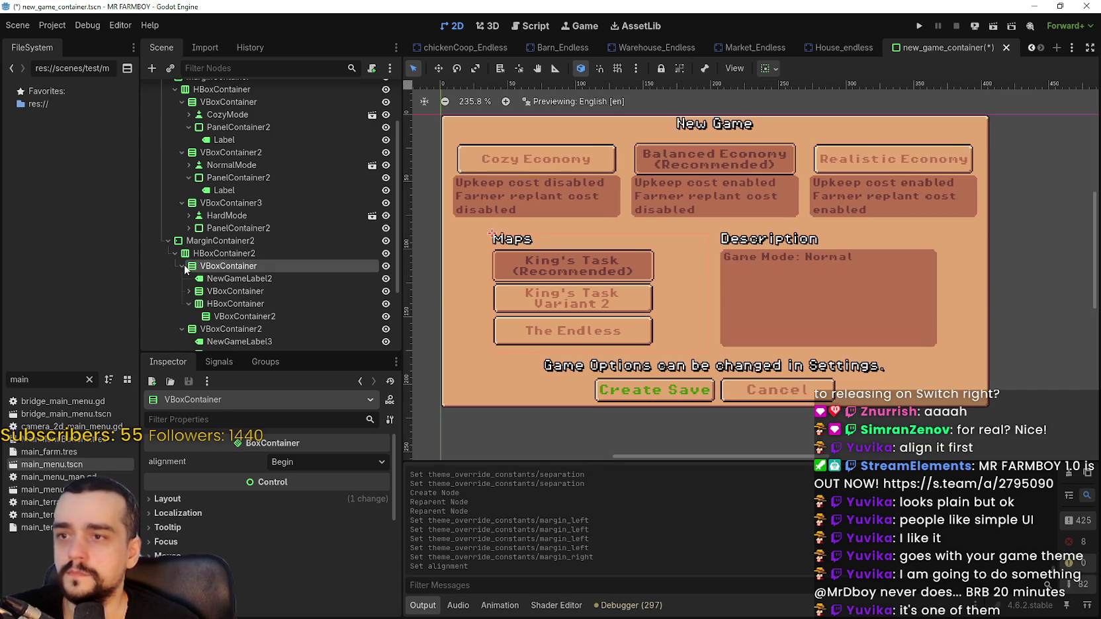
Change the Maps VBoxContainer's horizontal sizing from Shrink Begin to Shrink Center.
scroll(486, 307, "up", 4)
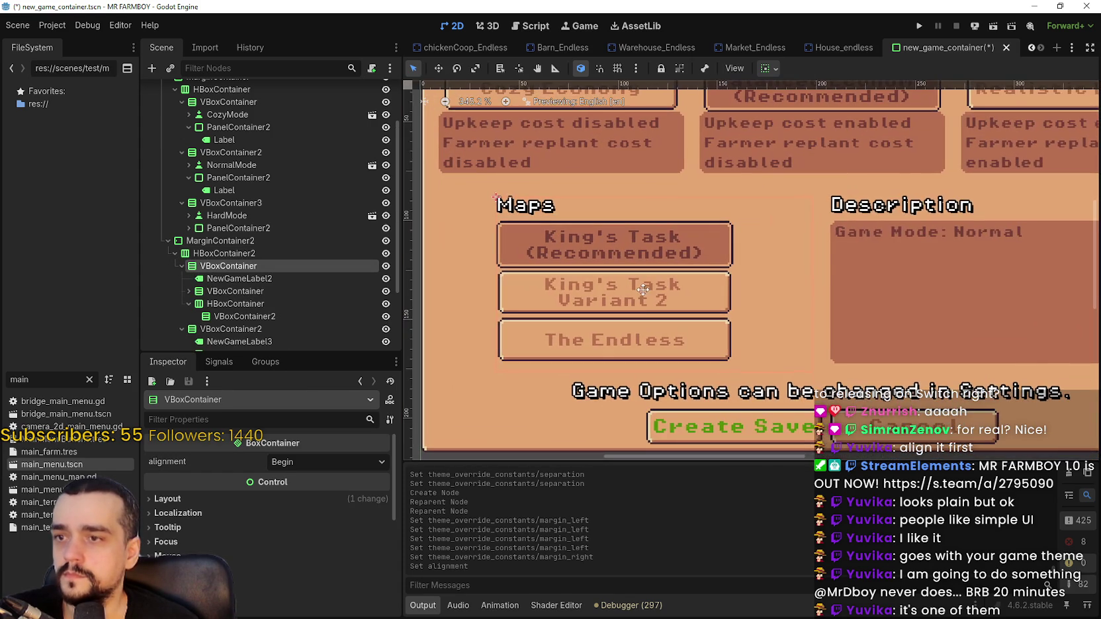
scroll(640, 280, "down", 1)
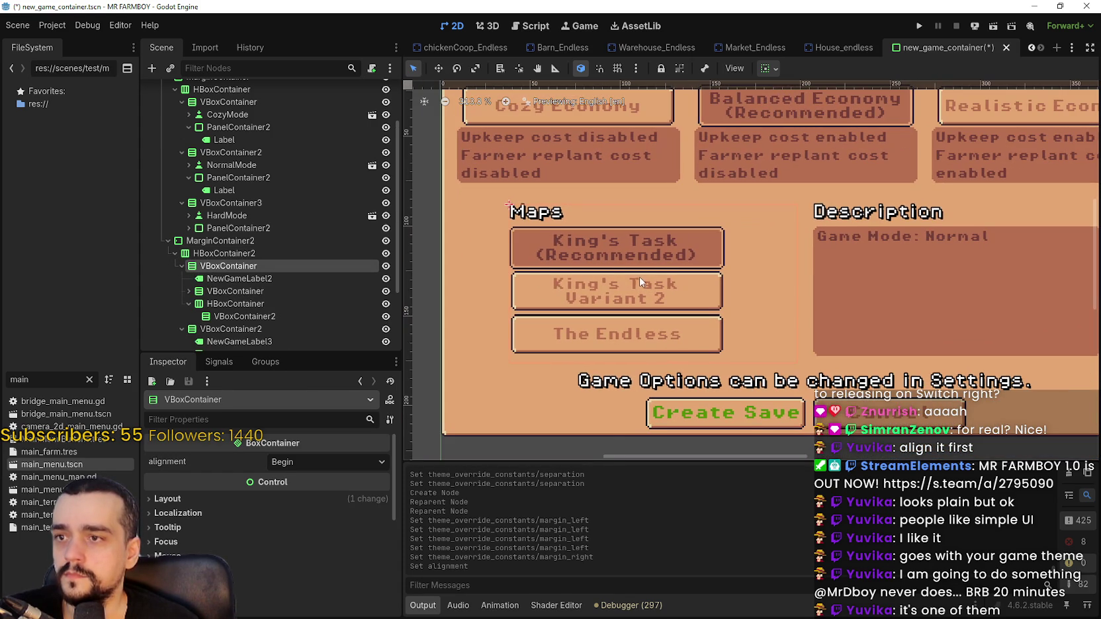
left_click(768, 69)
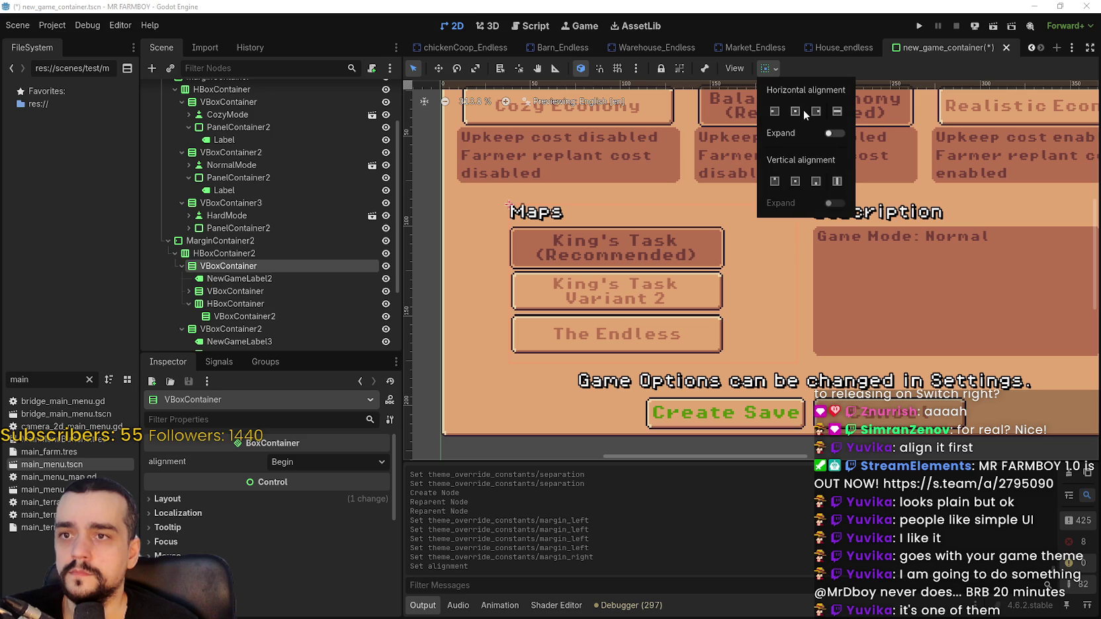
left_click(776, 111)
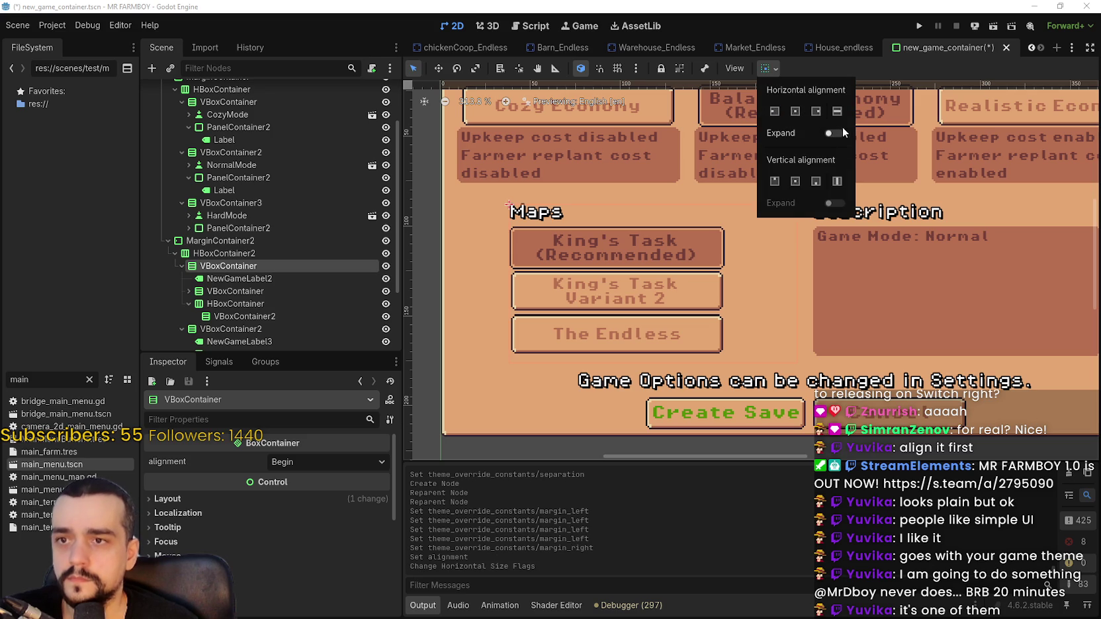
scroll(748, 212, "up", 2)
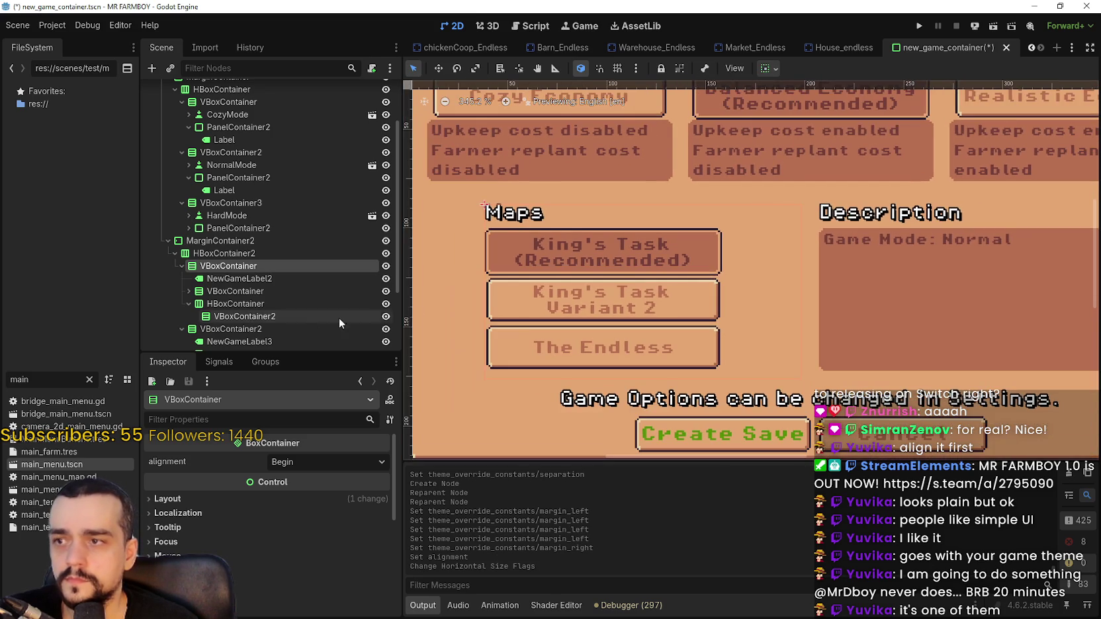
left_click(768, 68)
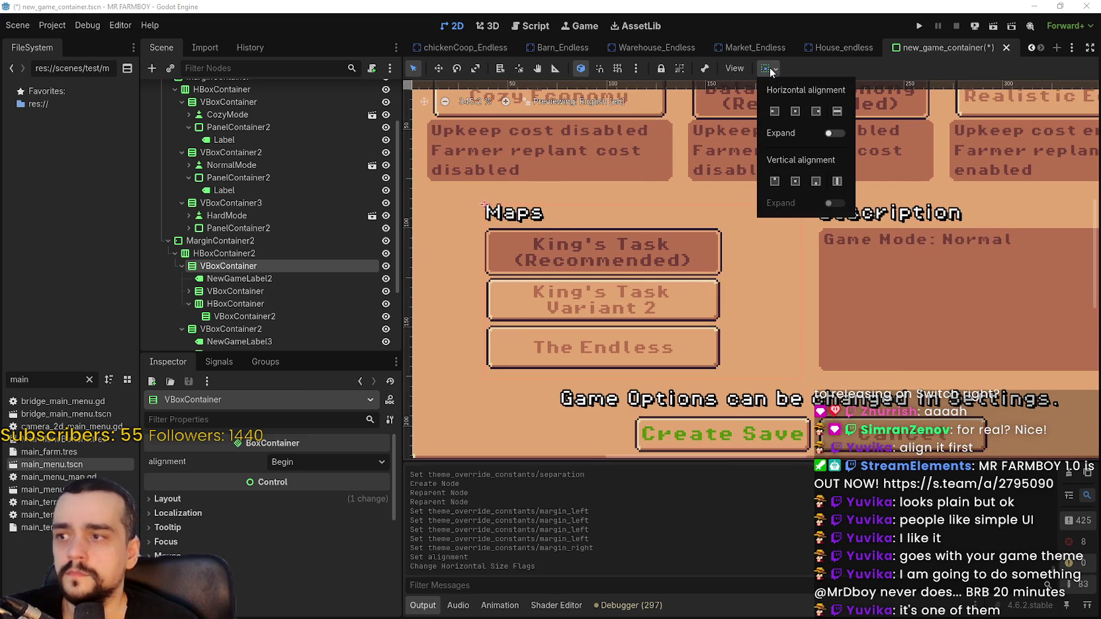
left_click(794, 112)
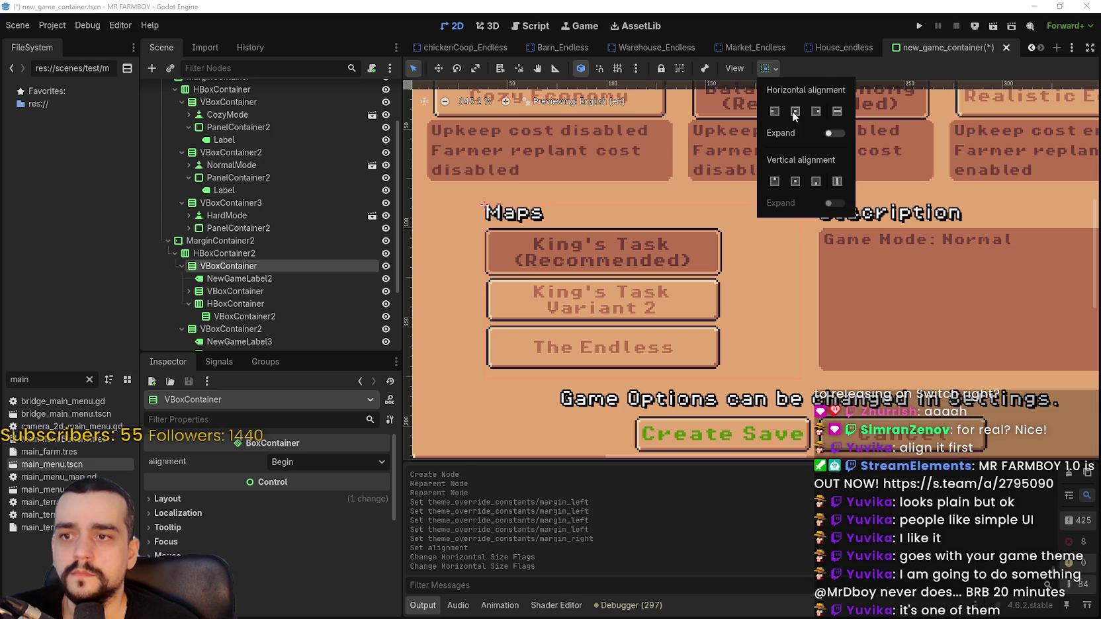
left_click(839, 69)
scroll(748, 222, "up", 2)
scroll(744, 225, "down", 3)
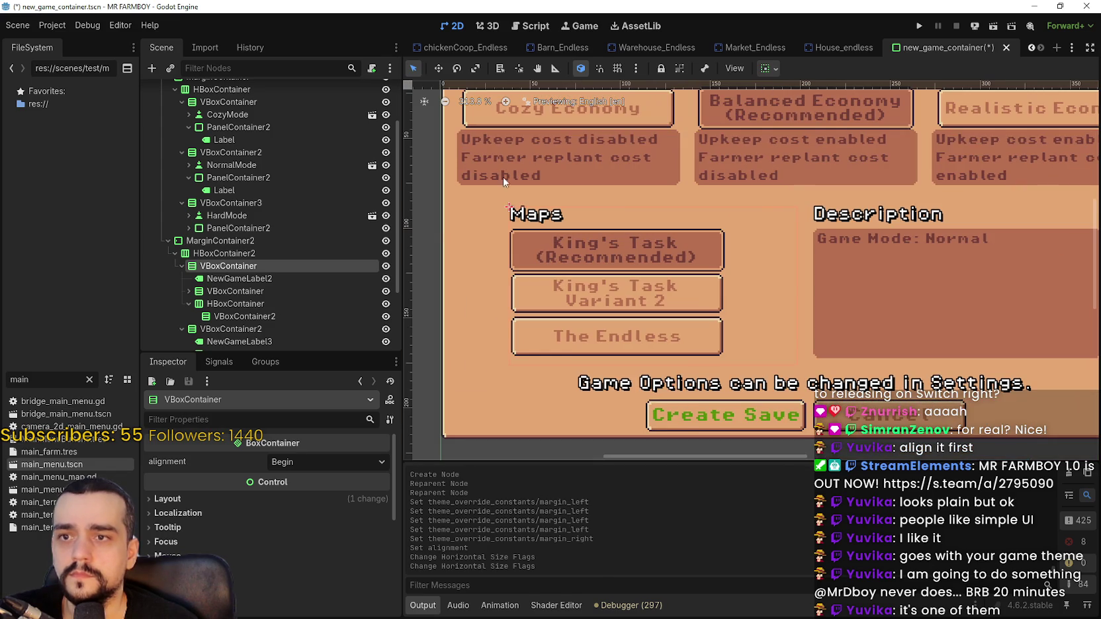
left_click(258, 280)
Set NewGameLabel2's horizontal alignment to Center.
left_click(308, 569)
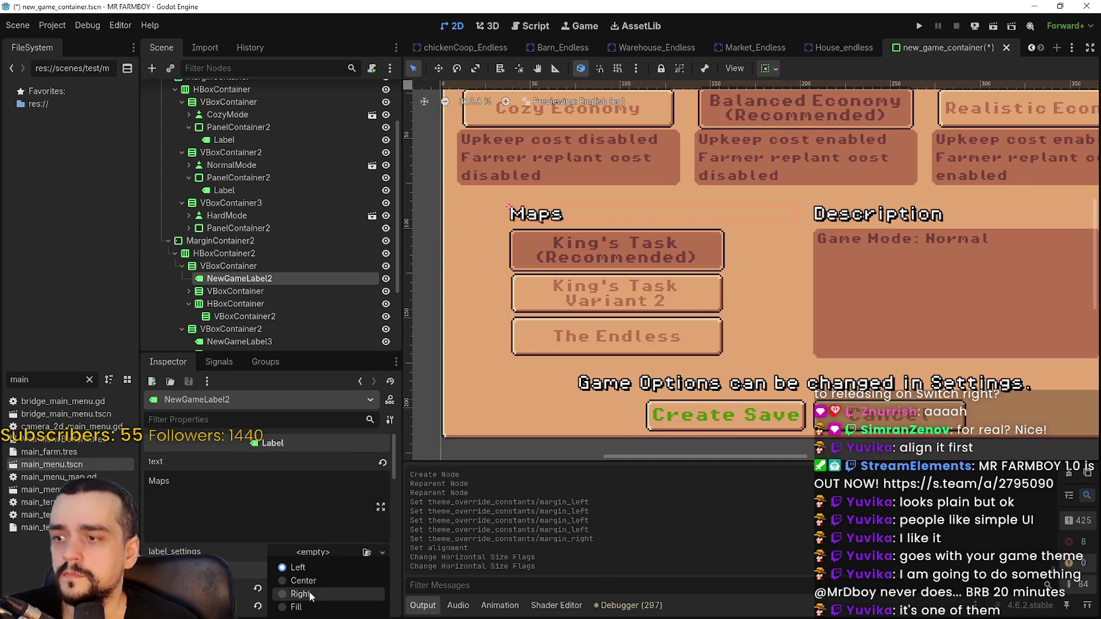
left_click(308, 591)
scroll(723, 197, "down", 2)
scroll(723, 197, "up", 2)
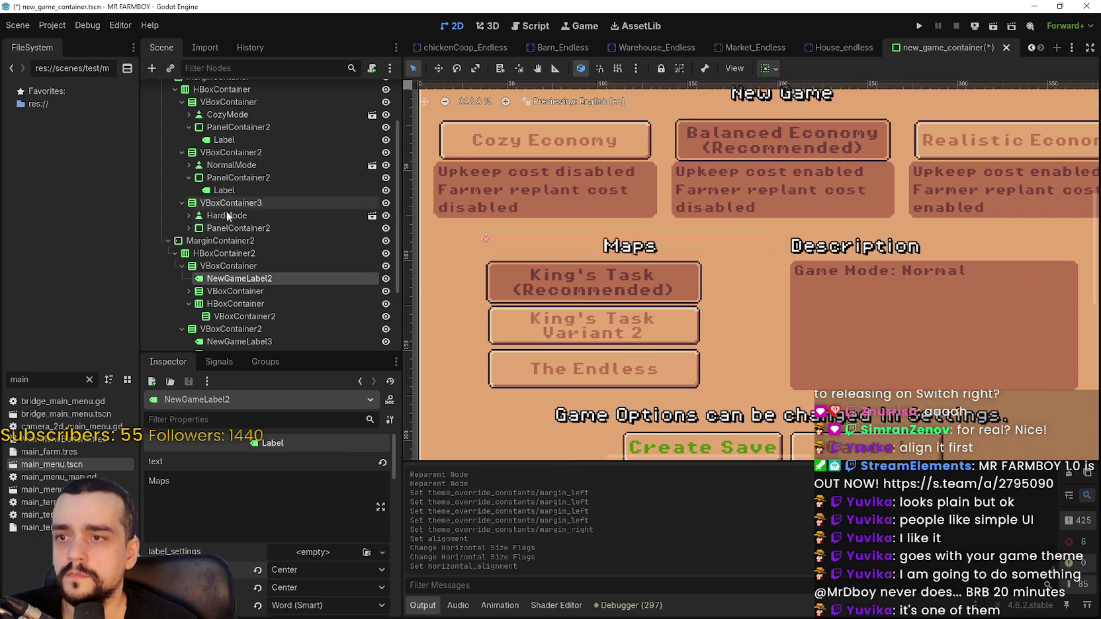
scroll(230, 212, "down", 2)
Set the map buttons VBoxContainer's alignment to Center.
left_click(223, 229)
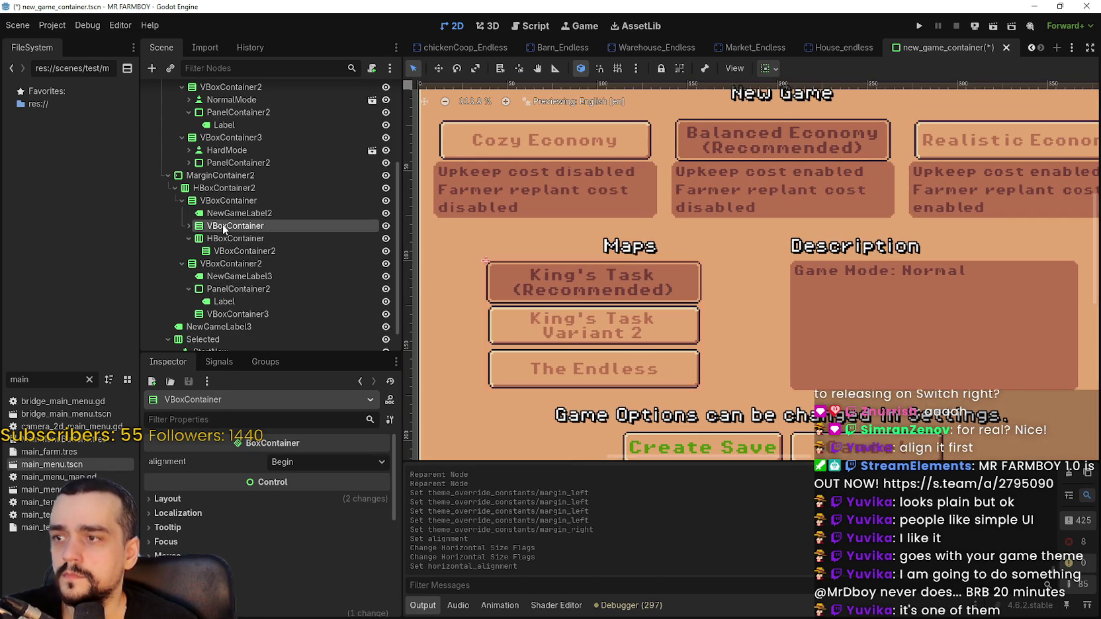
left_click(289, 461)
left_click(298, 493)
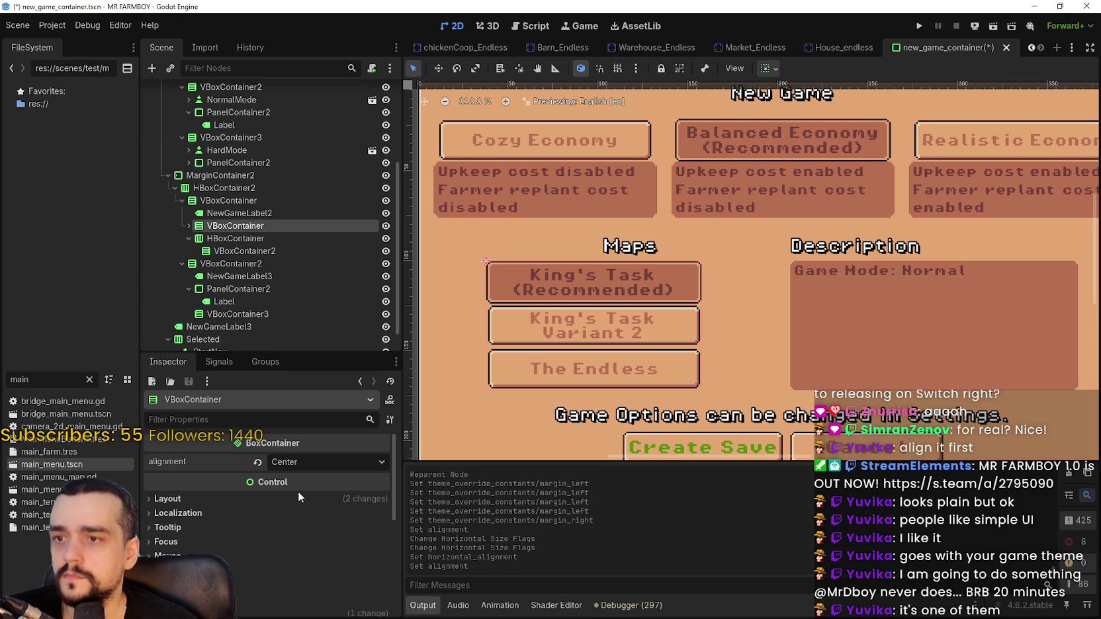
Give the map buttons container Shrink Center horizontal sizing within the Maps column.
left_click(188, 226)
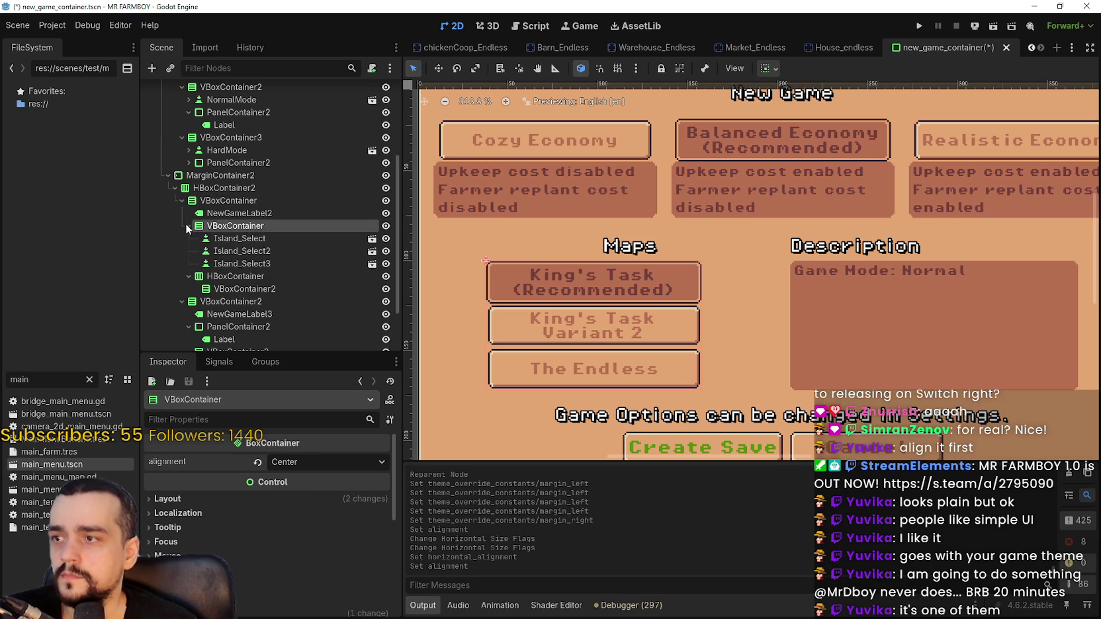
left_click(764, 69)
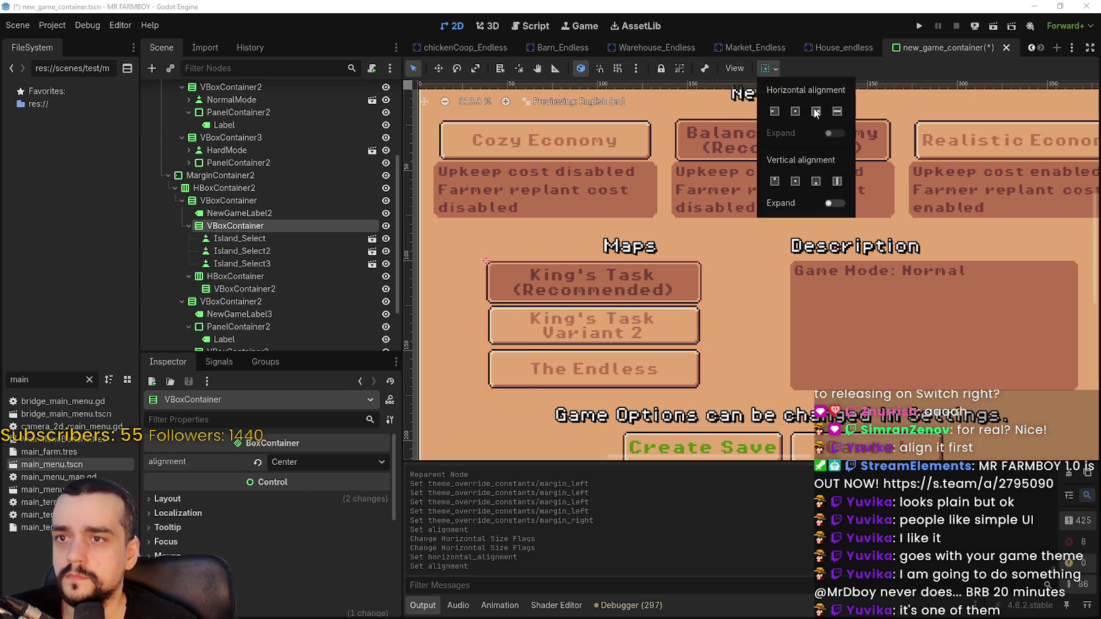
left_click(796, 111)
scroll(745, 330, "down", 4)
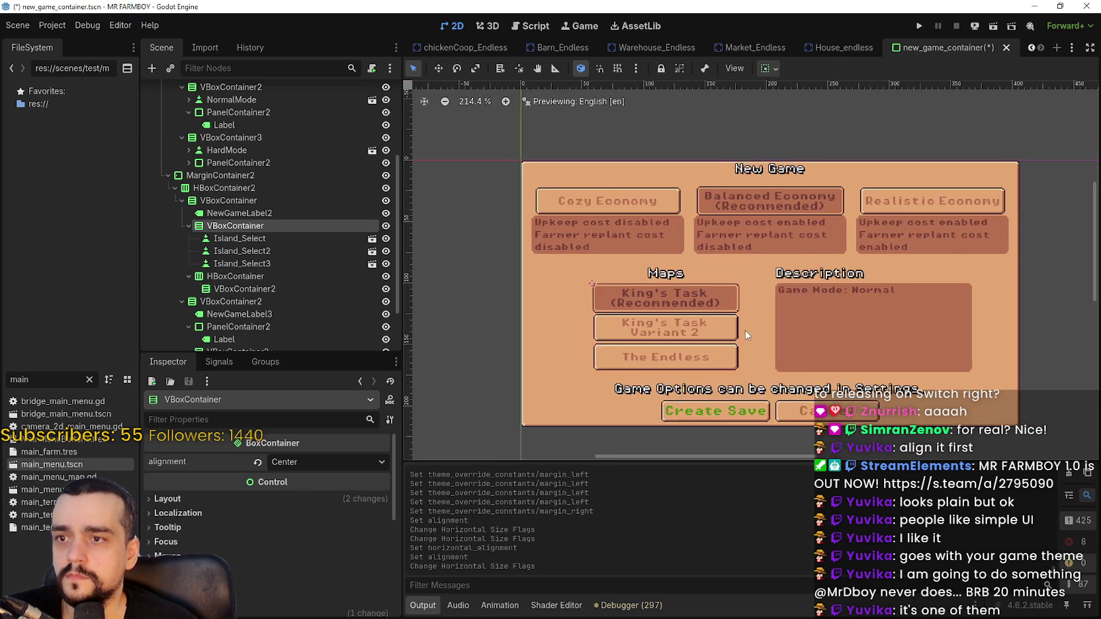
scroll(688, 325, "up", 1)
scroll(658, 288, "down", 2)
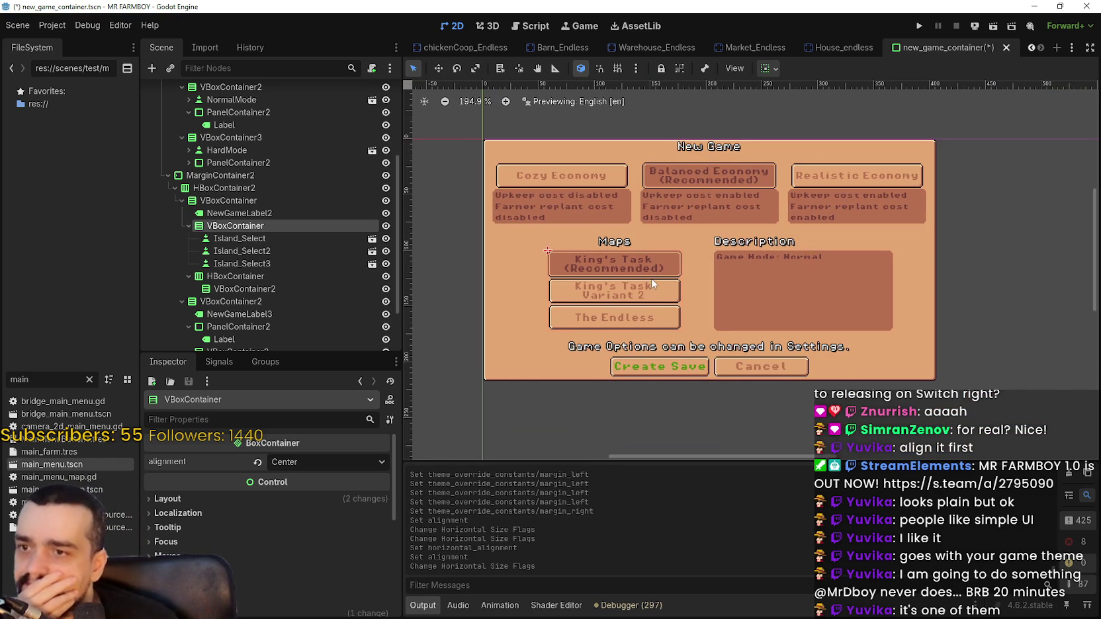
scroll(654, 275, "up", 2)
left_click(231, 214)
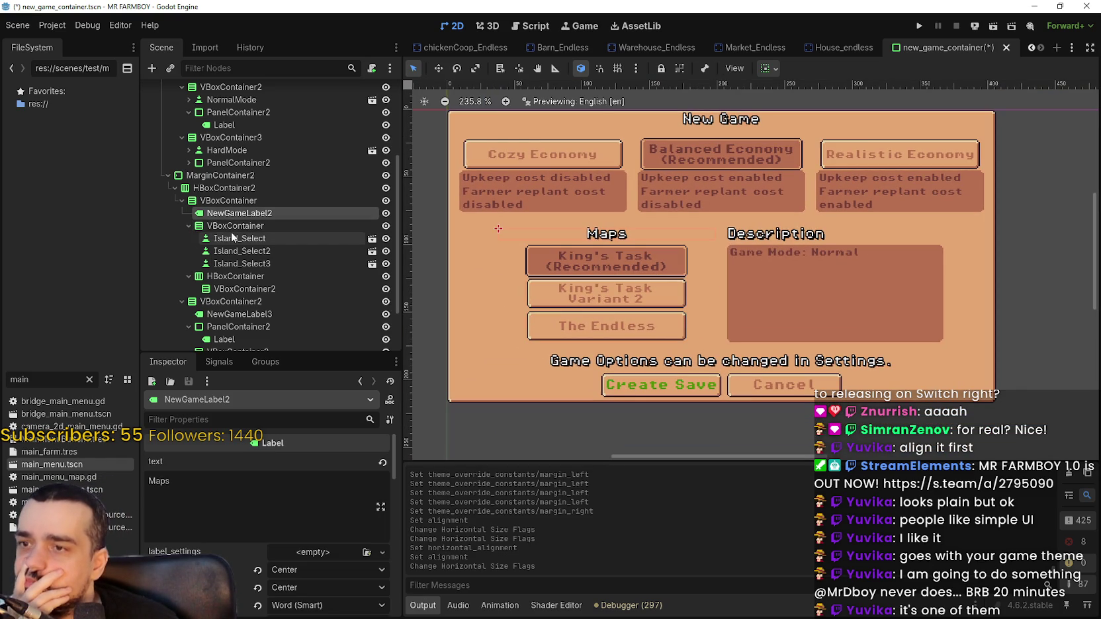
scroll(511, 242, "up", 4)
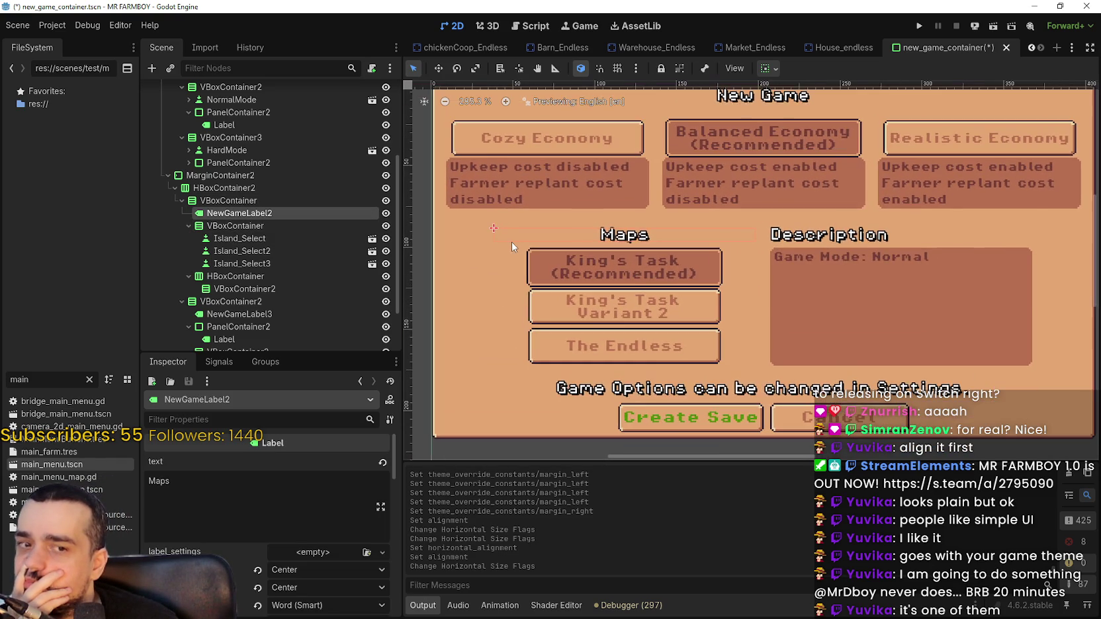
scroll(511, 242, "up", 1)
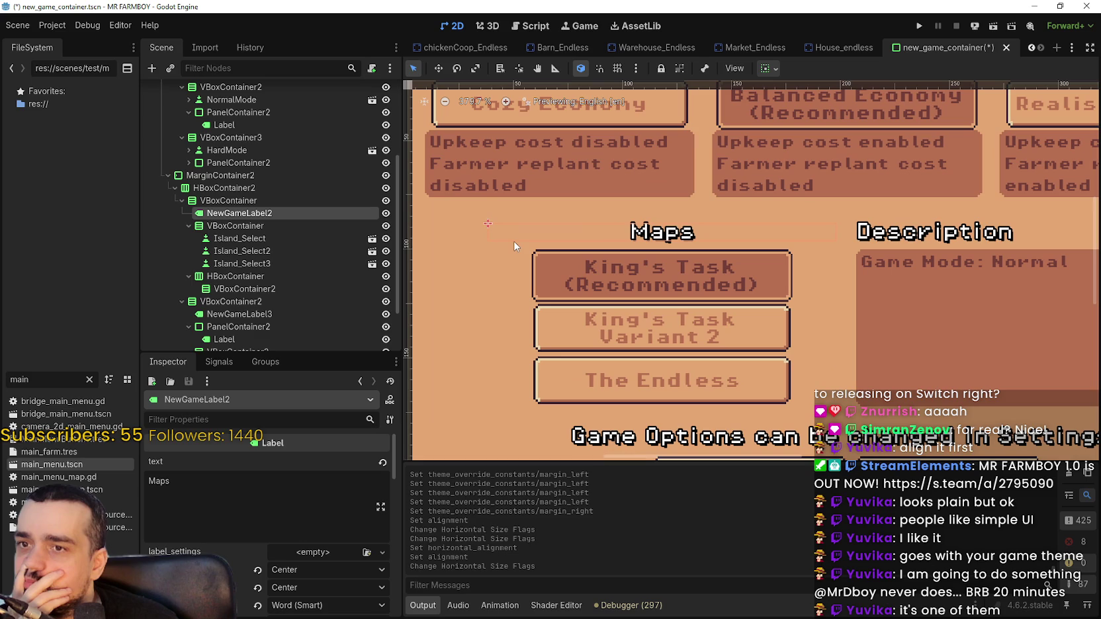
left_click(235, 226)
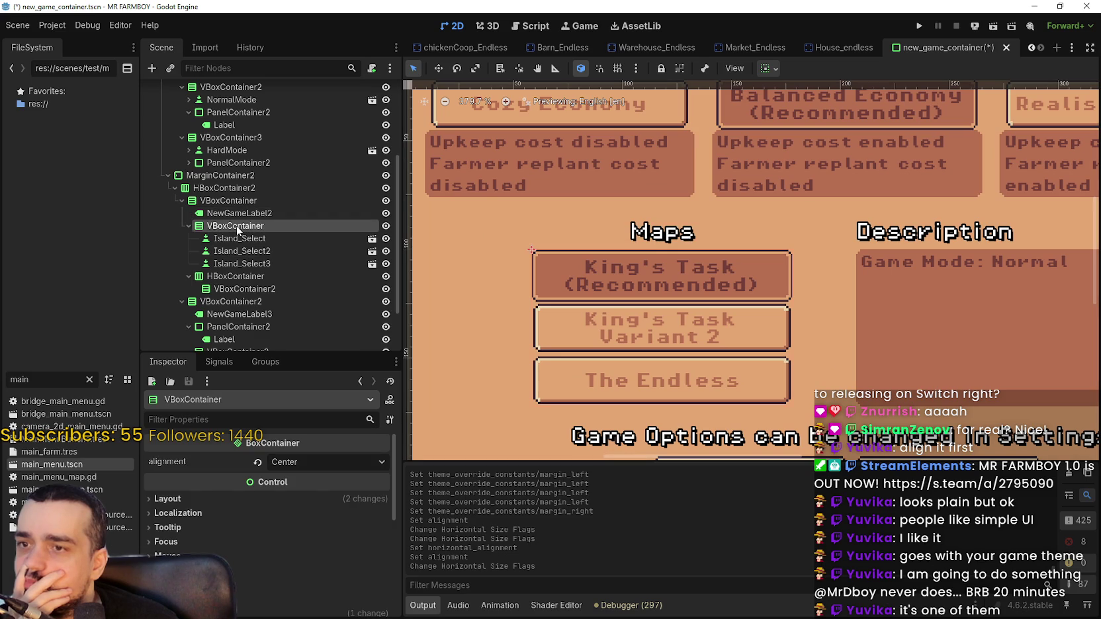
left_click(768, 68)
left_click(838, 111)
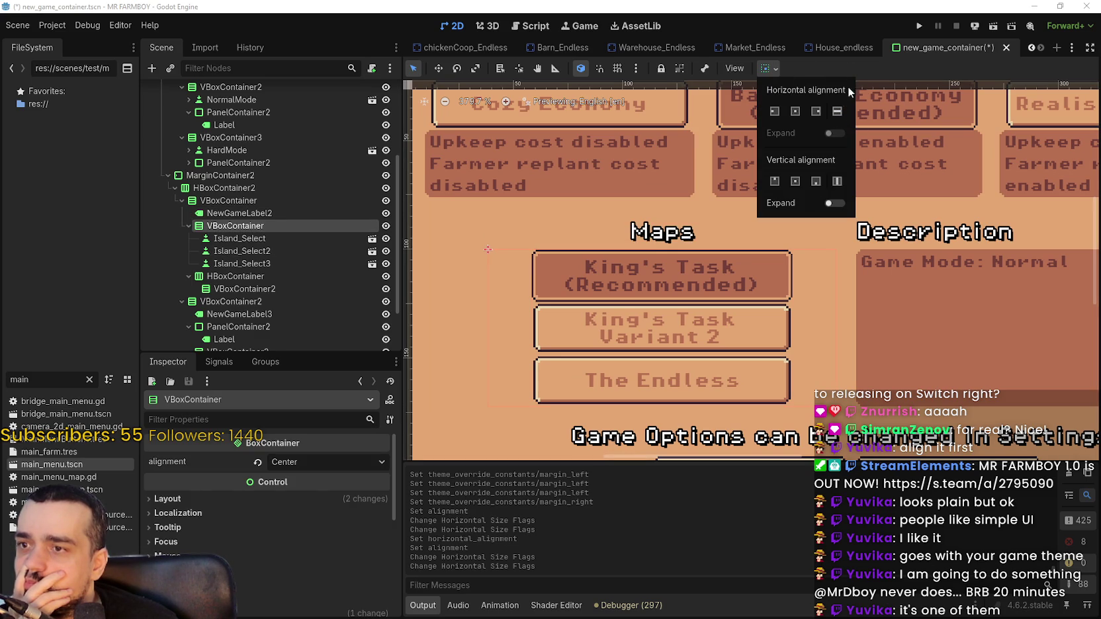
left_click(847, 66)
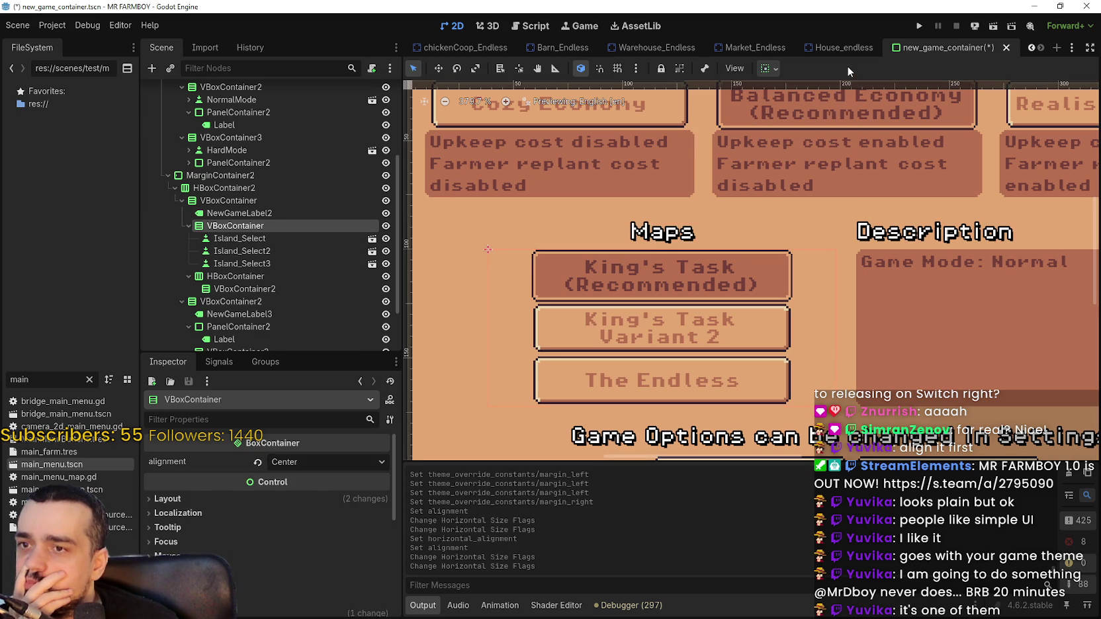
left_click(777, 70)
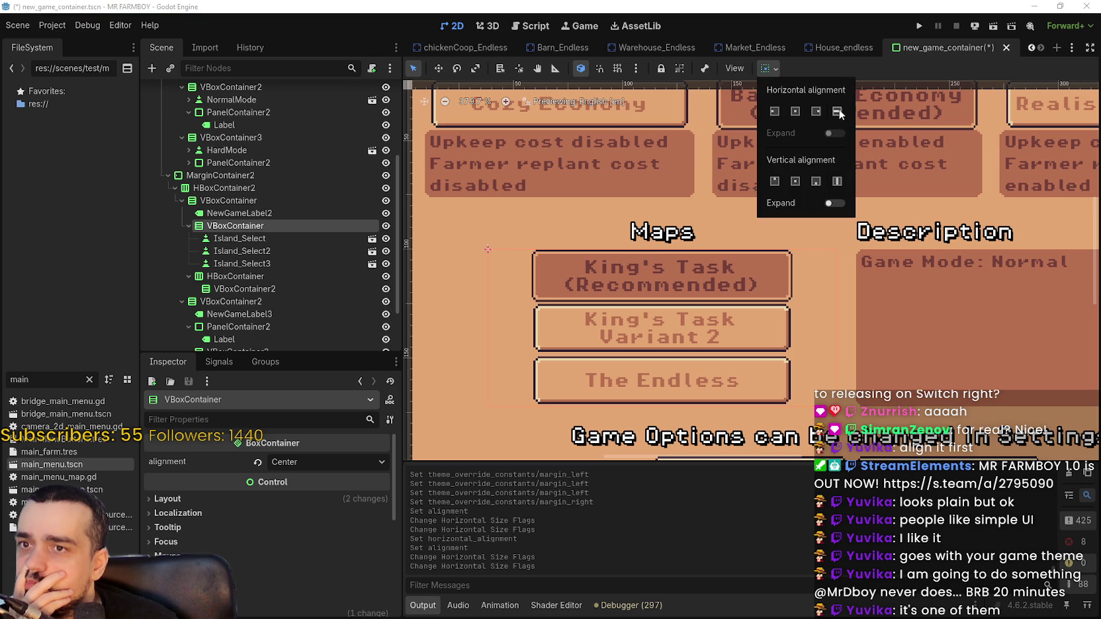
left_click(861, 69)
scroll(632, 302, "down", 1)
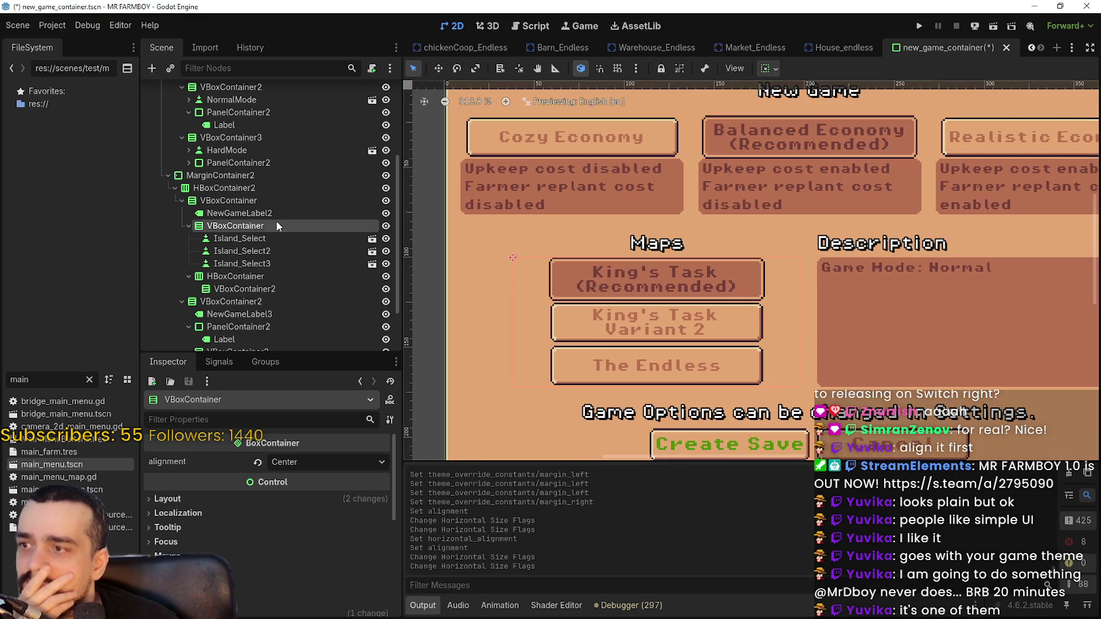
scroll(670, 328, "down", 1)
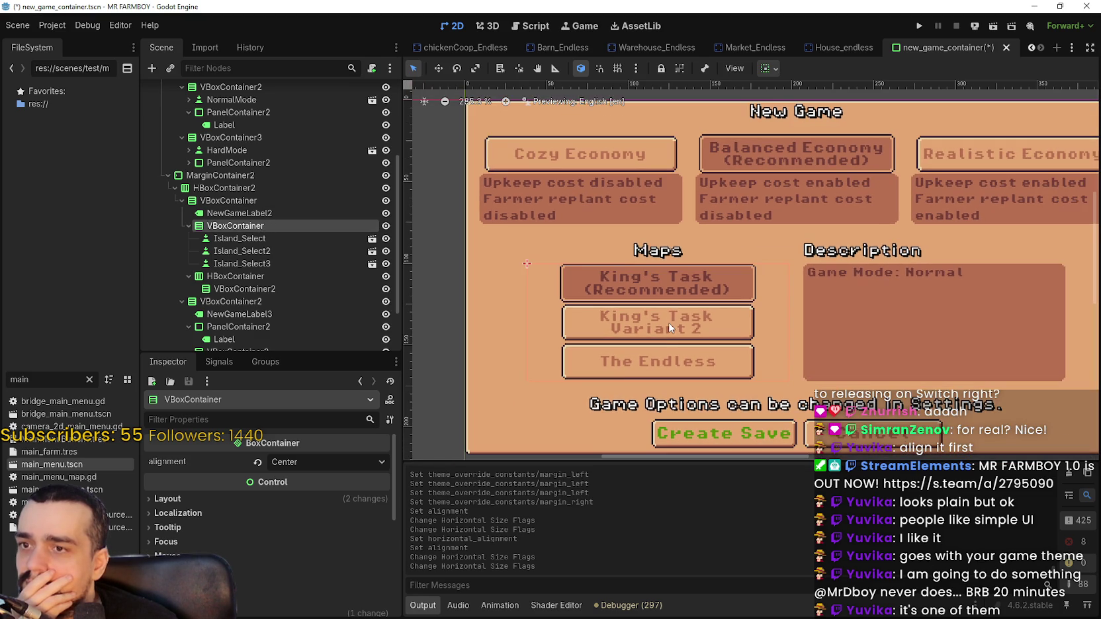
scroll(671, 326, "down", 1)
scroll(671, 326, "right", 3)
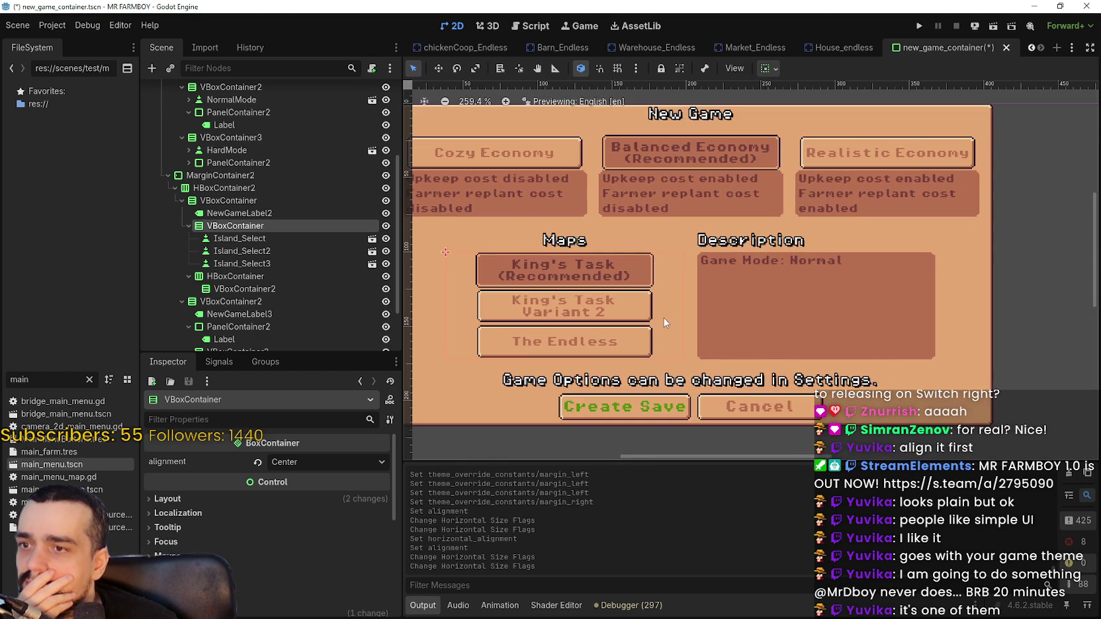
scroll(770, 287, "down", 2)
scroll(753, 287, "up", 2)
scroll(753, 287, "up", 1)
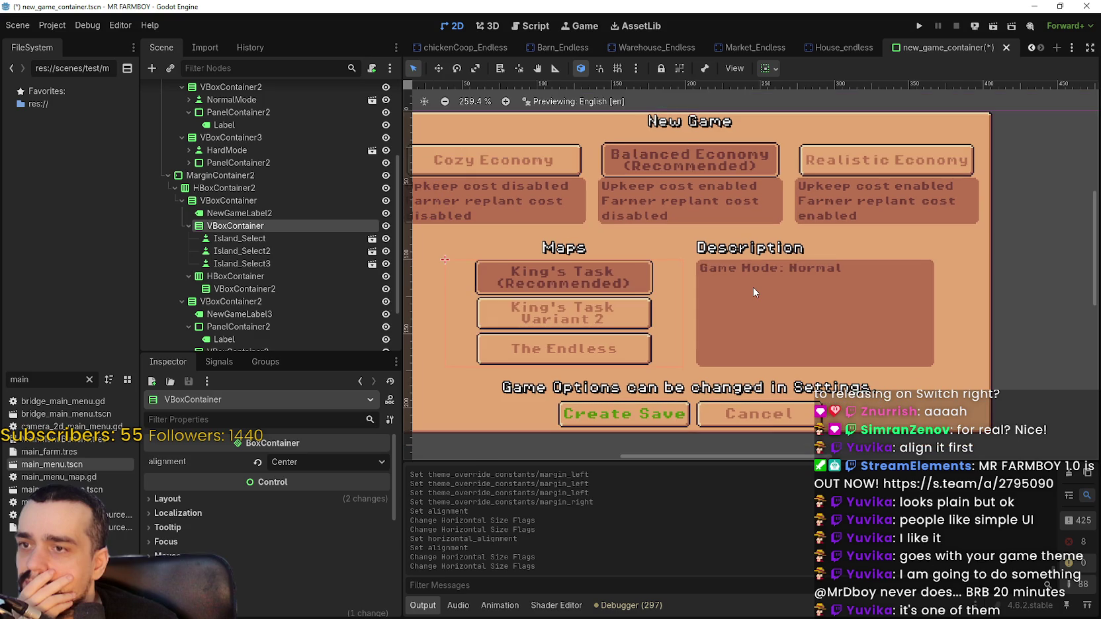
scroll(751, 288, "left", 3)
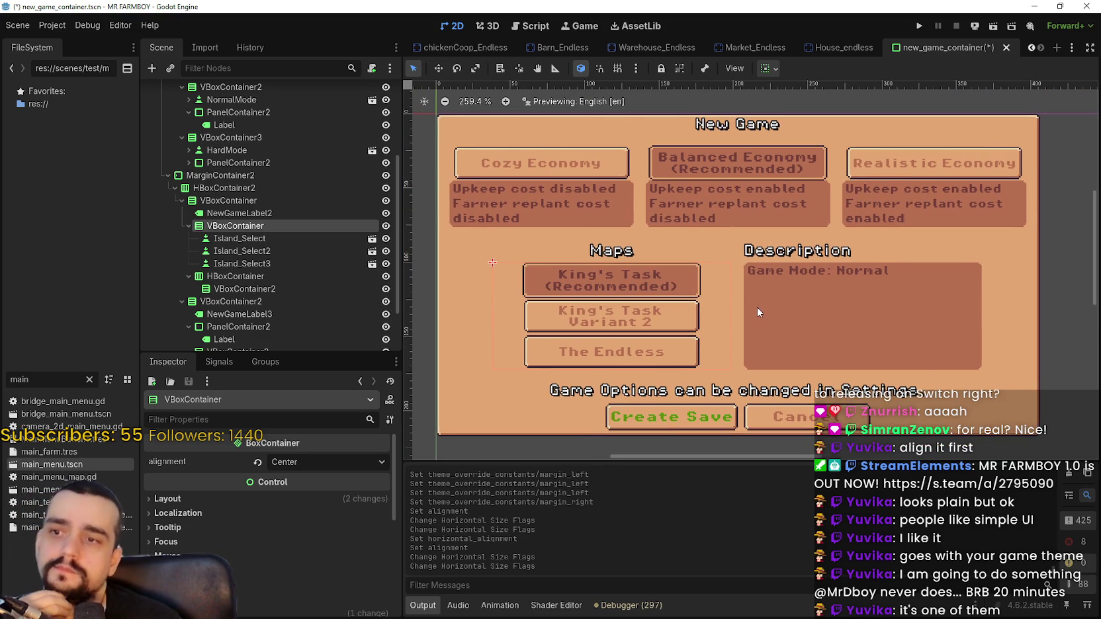
scroll(757, 307, "up", 1)
scroll(757, 307, "down", 1)
scroll(755, 307, "down", 1)
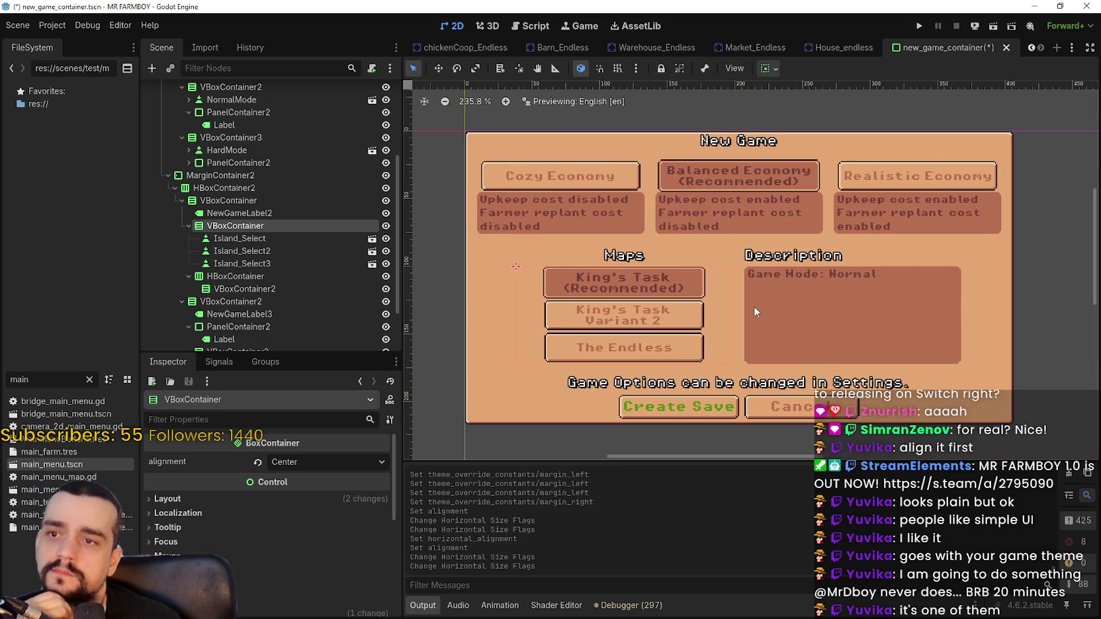
scroll(837, 331, "up", 2)
scroll(867, 326, "down", 1)
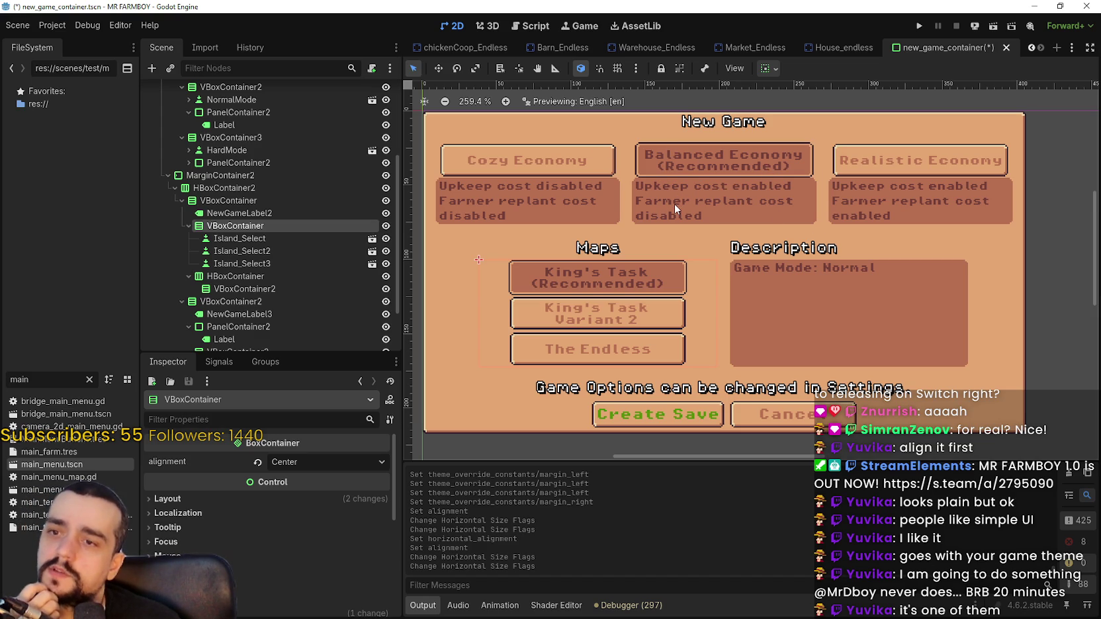
scroll(763, 289, "up", 1)
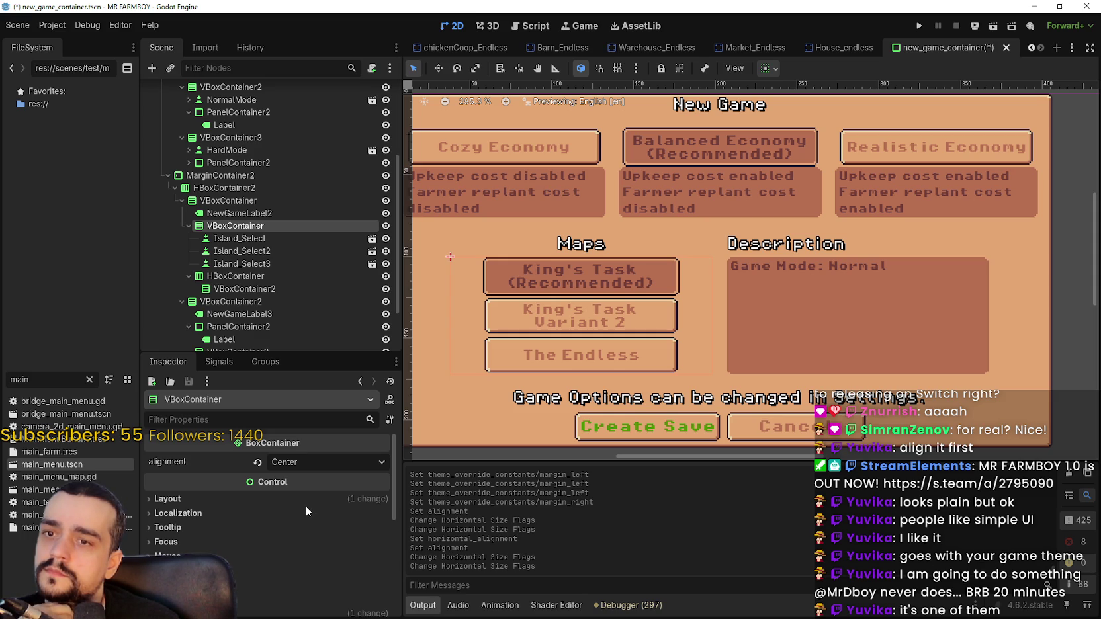
scroll(628, 319, "down", 1)
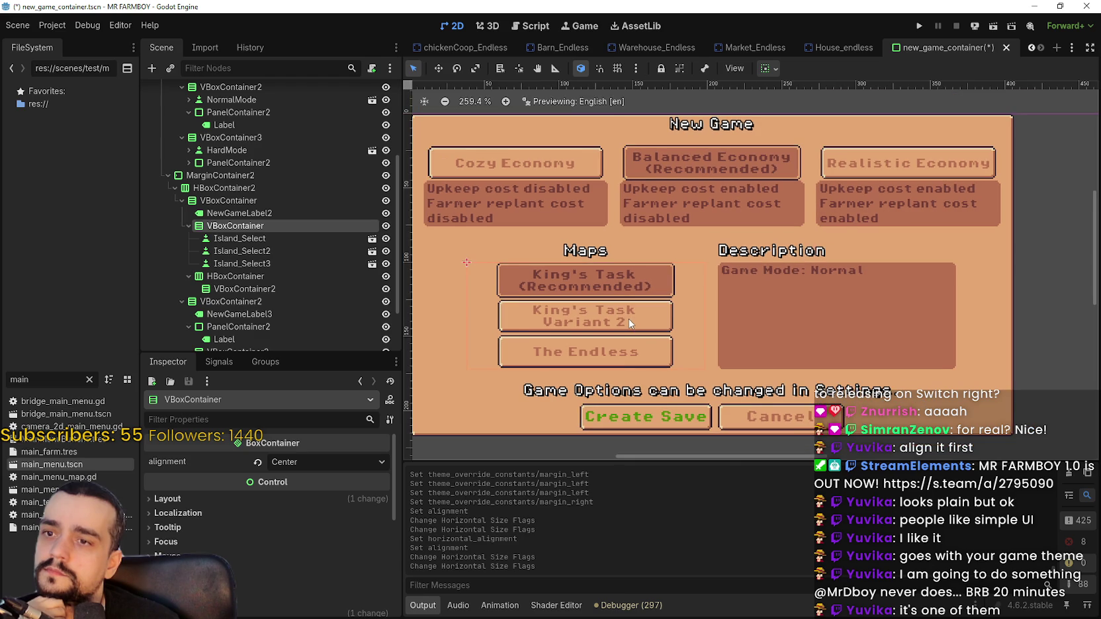
scroll(628, 319, "left", 2)
scroll(650, 325, "down", 1)
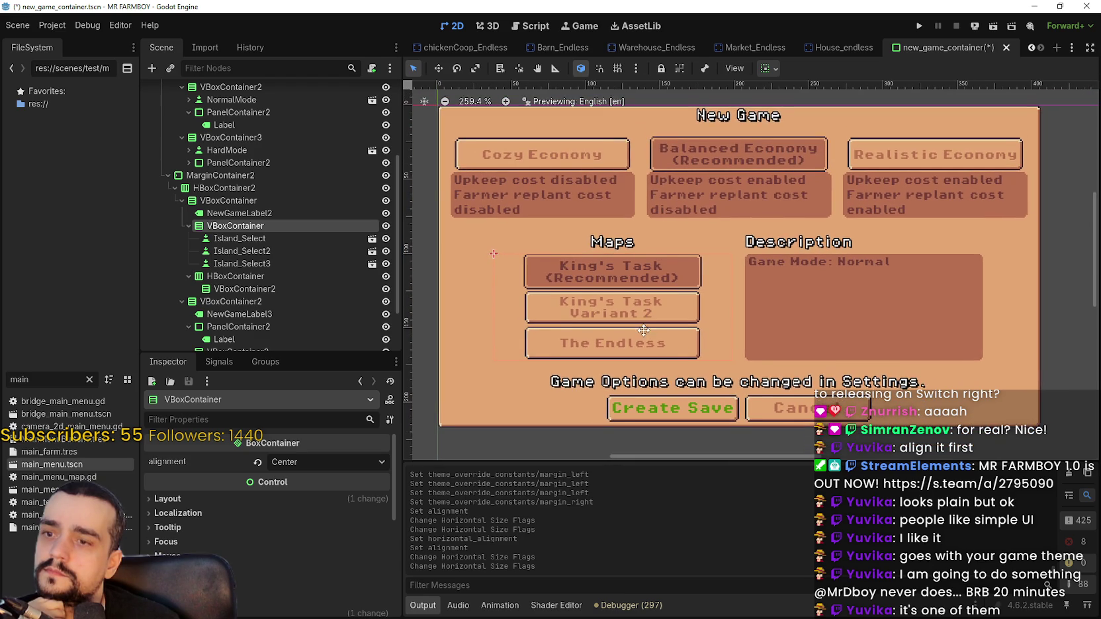
scroll(644, 331, "up", 1)
Add a 'Game Task: King's Task' line beneath Game Mode: Normal in the Description label.
left_click(291, 213)
scroll(293, 501, "down", 2)
scroll(266, 263, "down", 3)
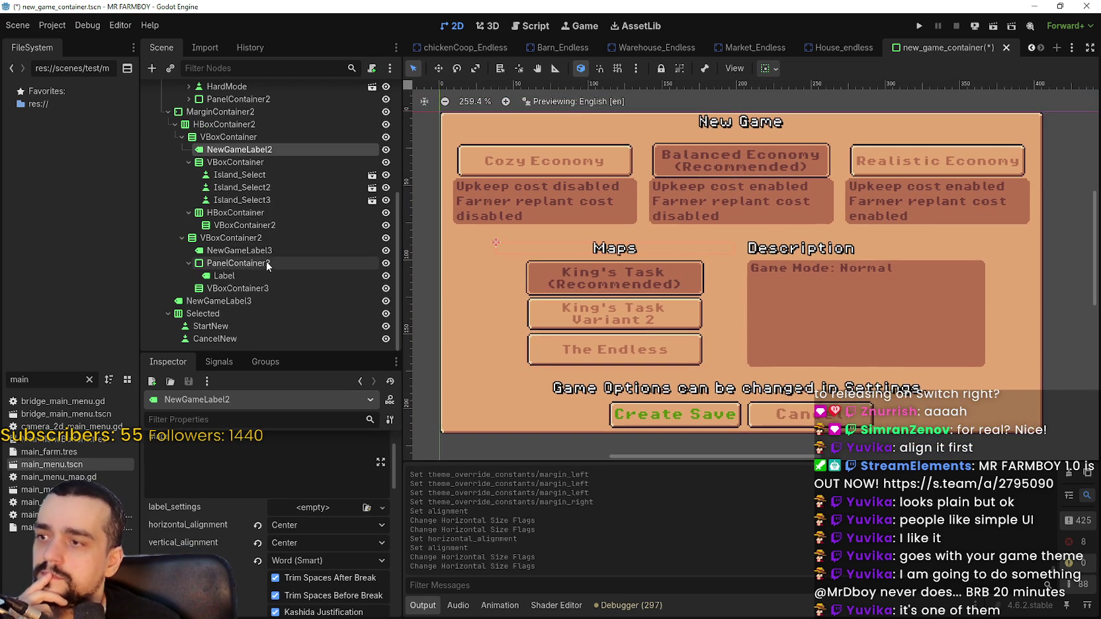
left_click(265, 251)
left_click(234, 502)
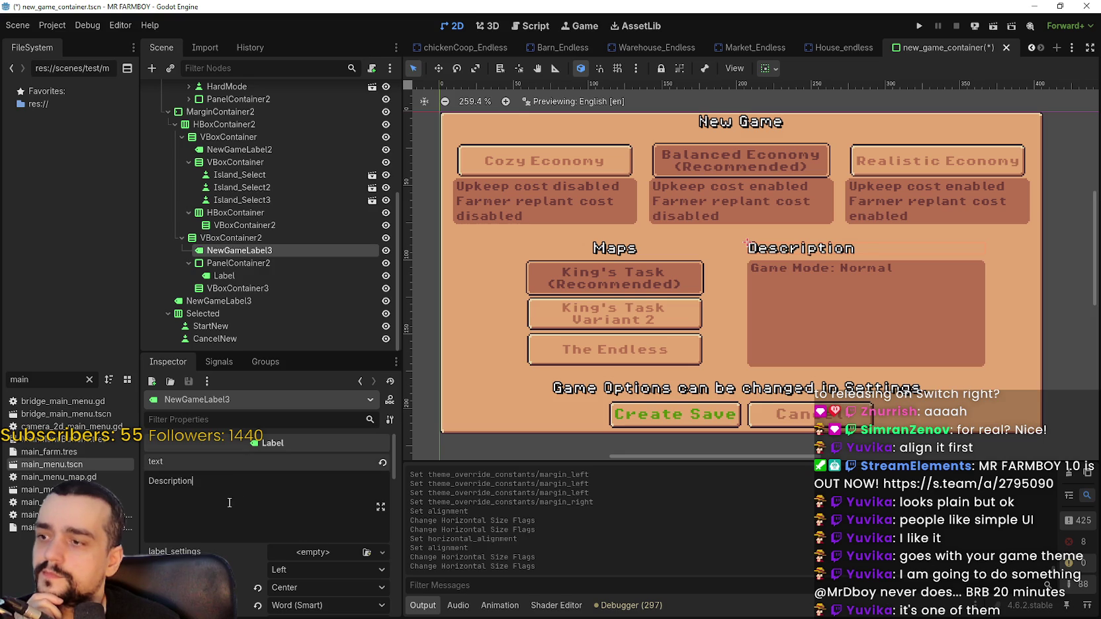
left_click(262, 274)
left_click(242, 489)
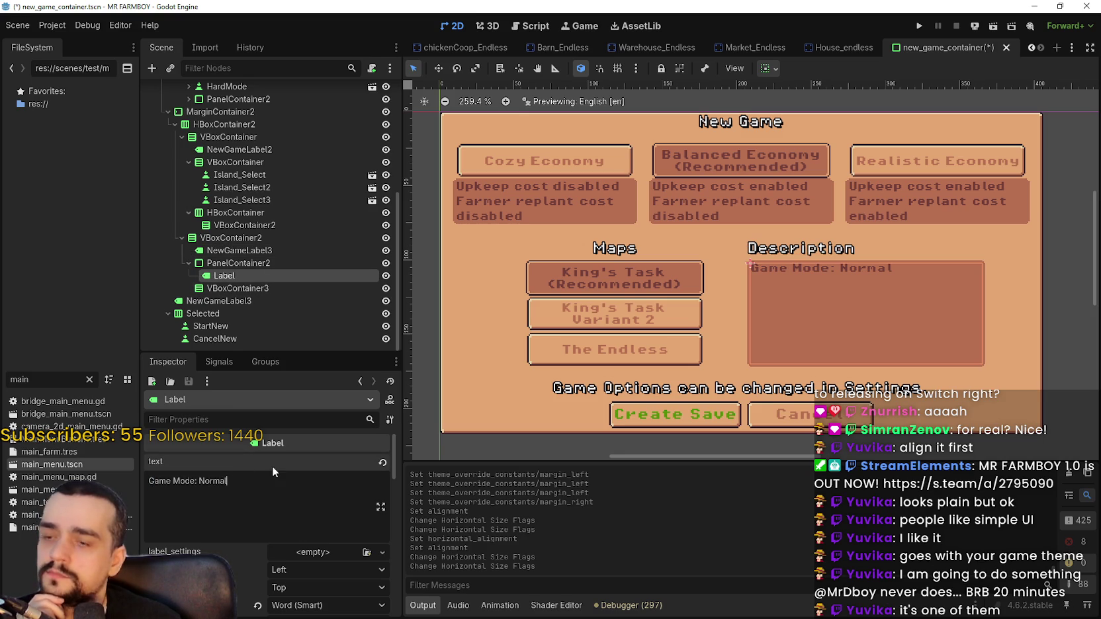
key("Return")
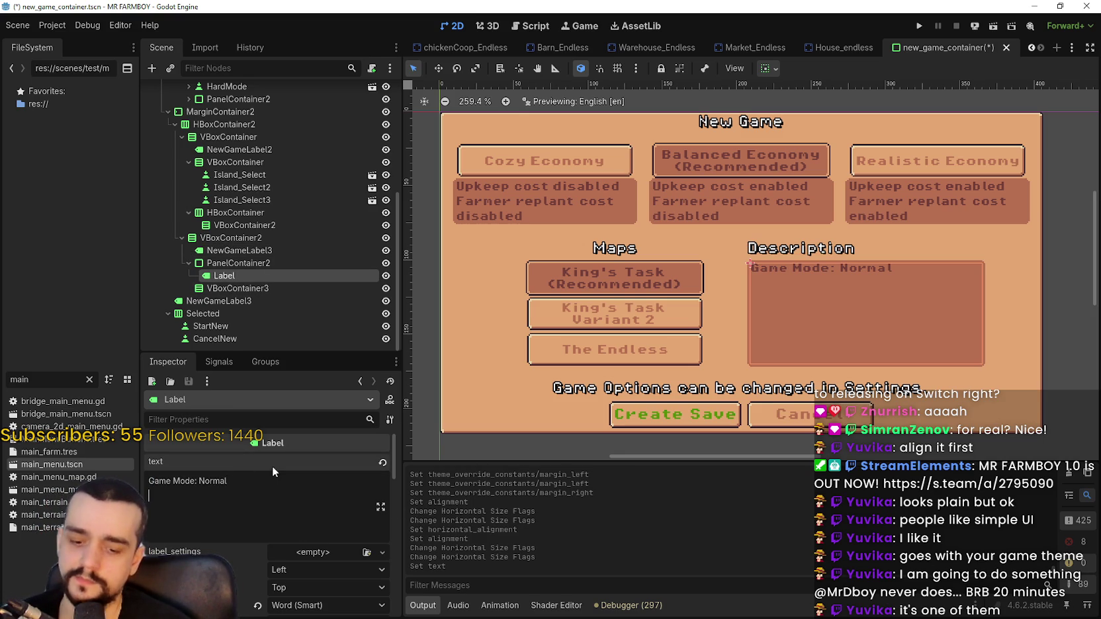
type("Task")
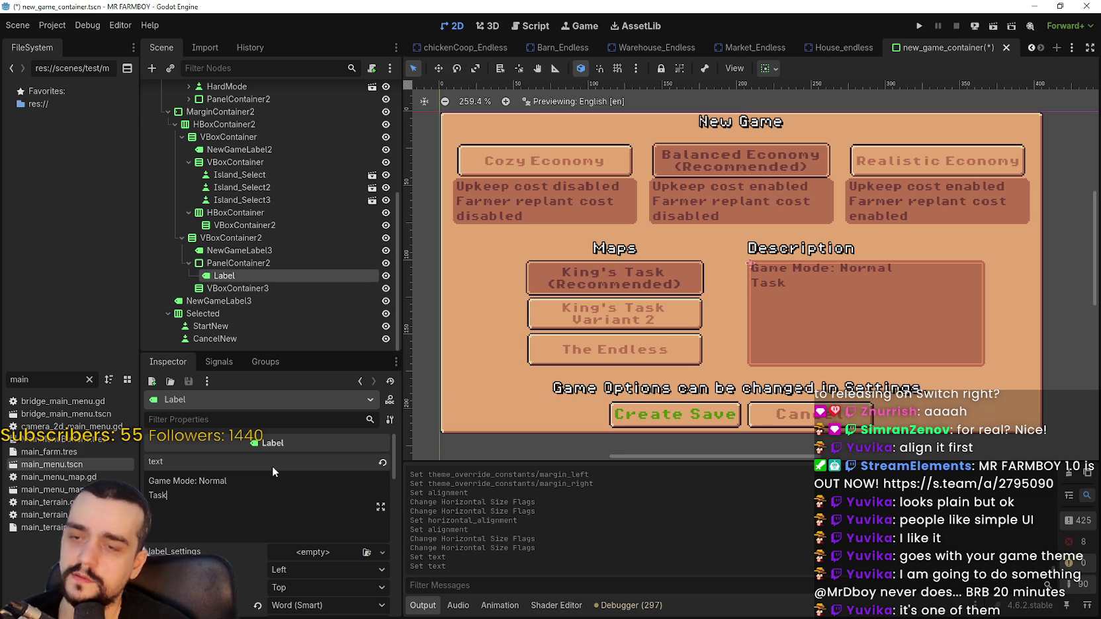
type(": King's Task")
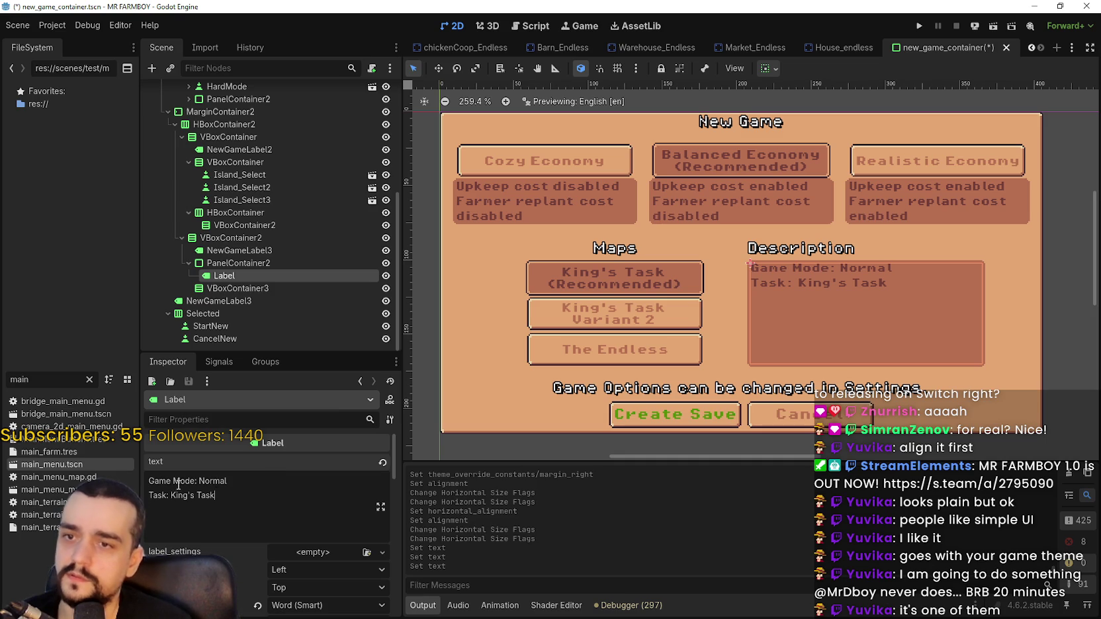
type("Game")
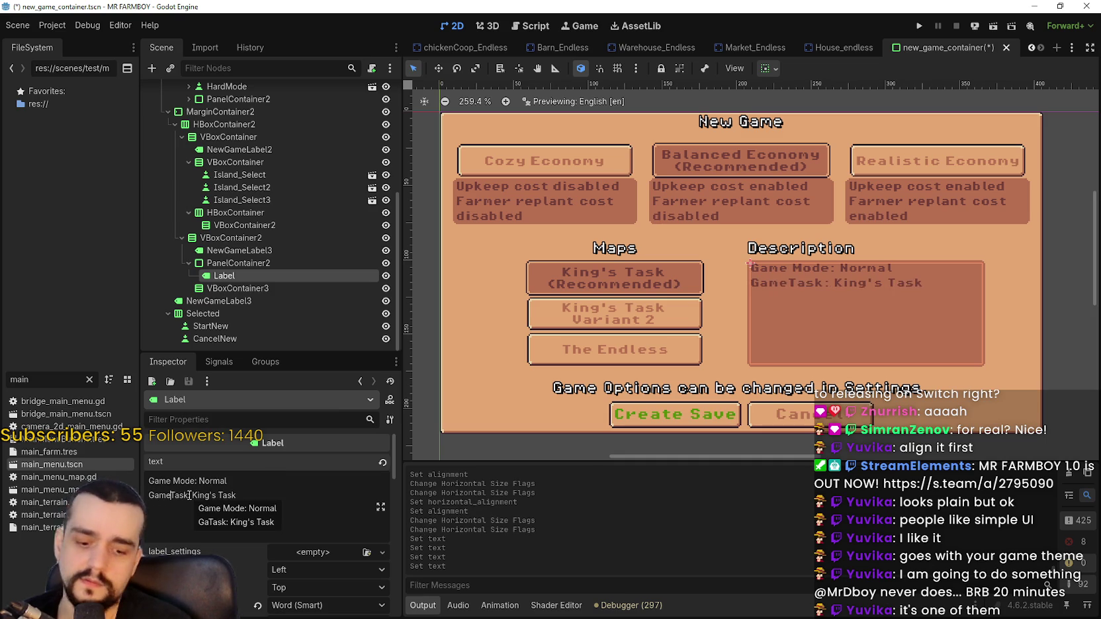
Add a third line reading 'Map' below the Game Task line.
scroll(707, 350, "up", 1)
scroll(706, 350, "up", 1)
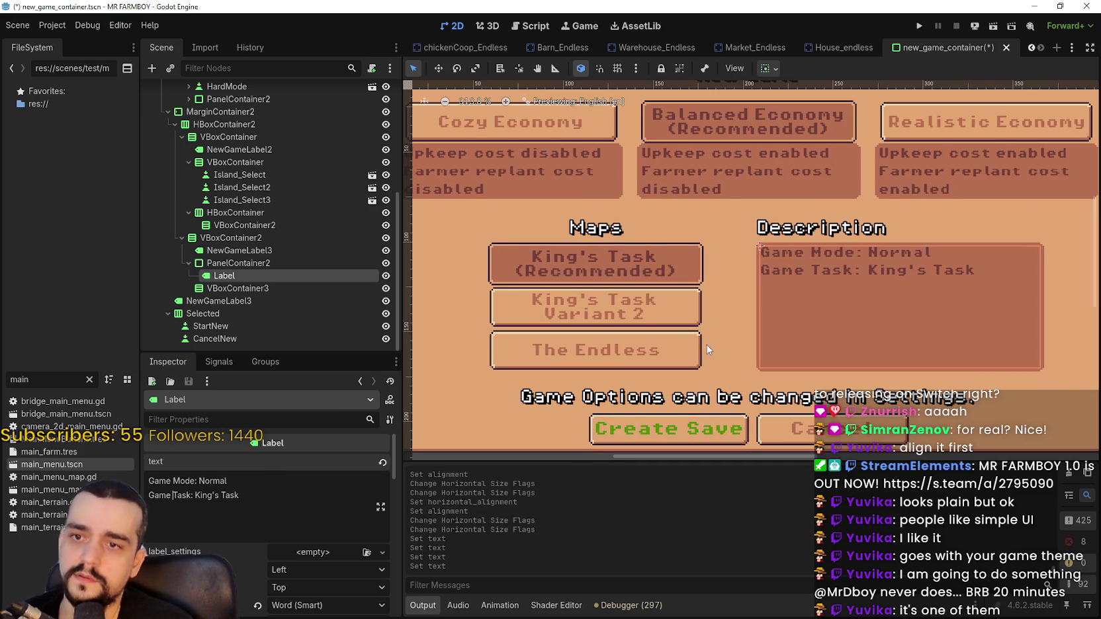
scroll(707, 351, "down", 2)
left_click(264, 503)
key("Return")
type("Map")
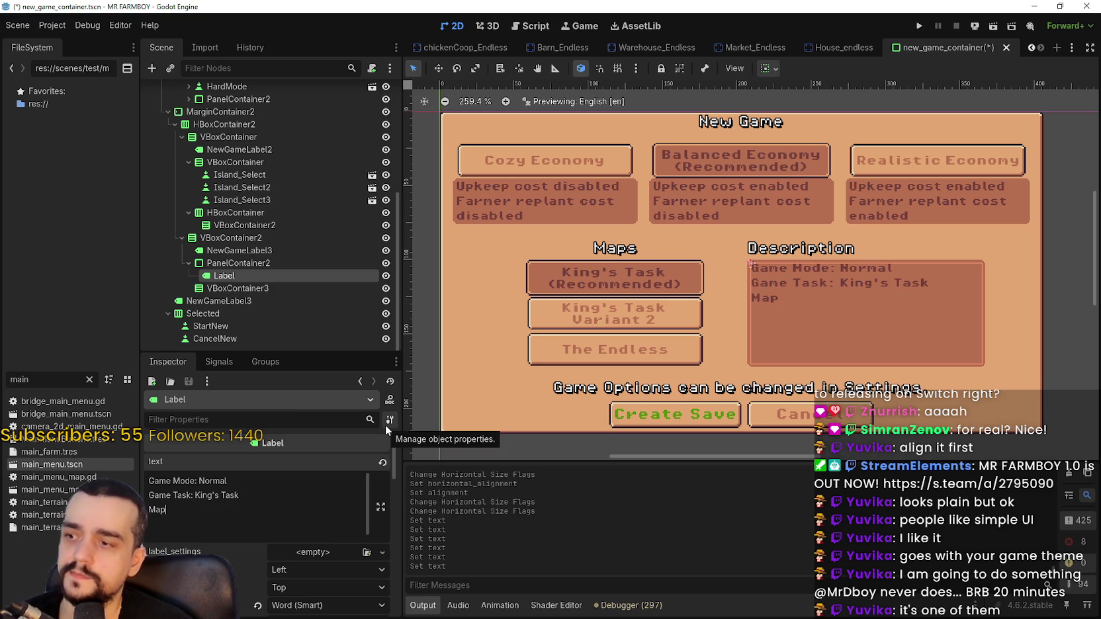
type(":")
key("BackSpace")
key("BackSpace")
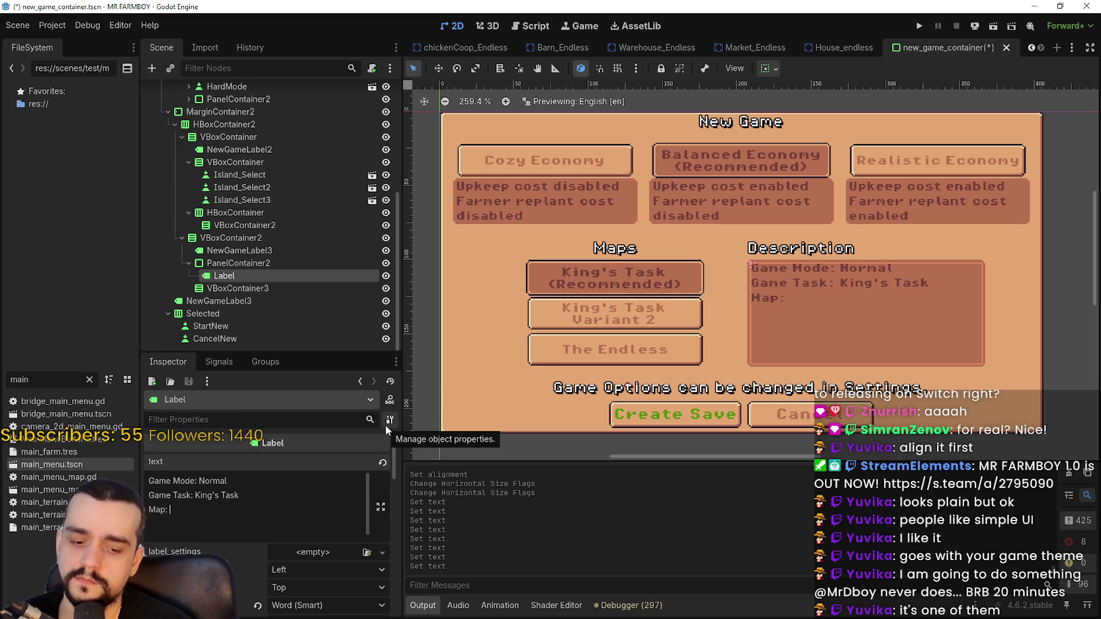
key("BackSpace")
key("BackSpace")
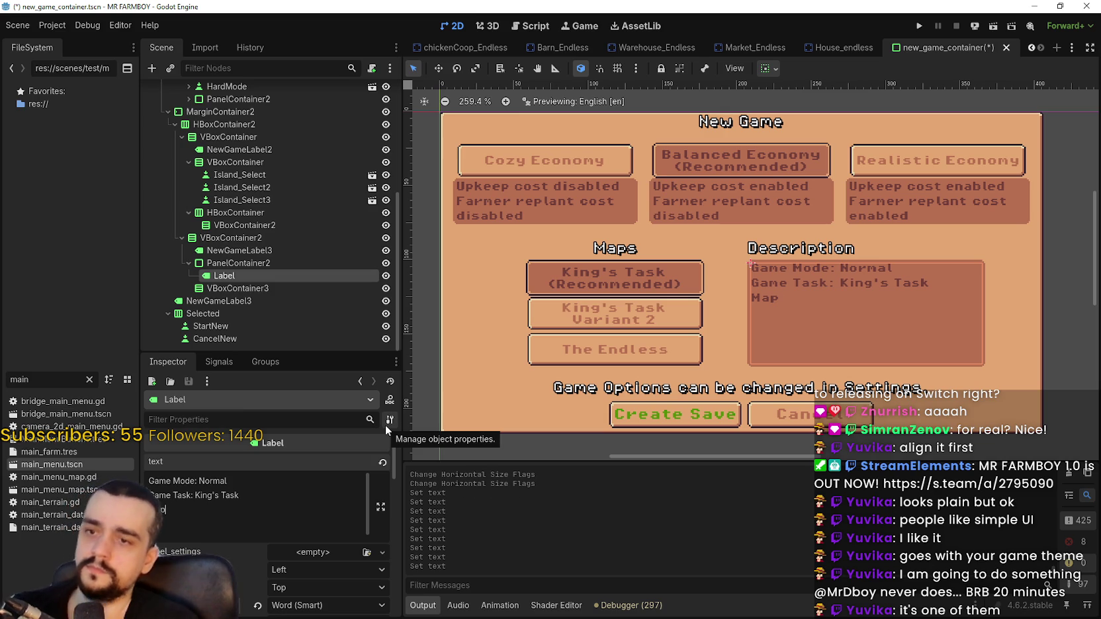
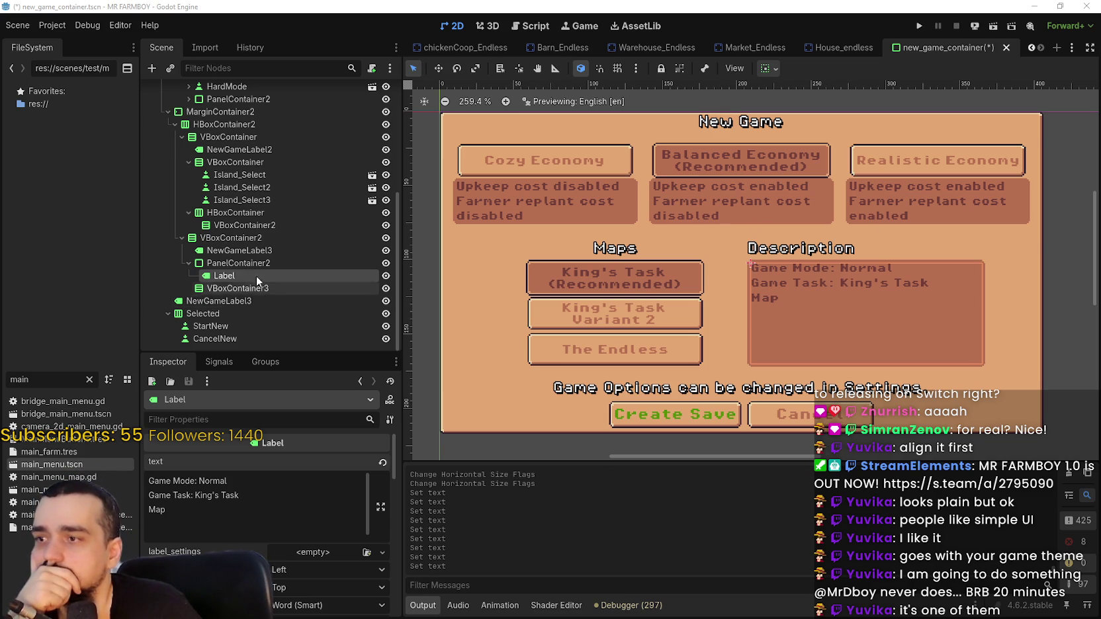
Set the Description heading label's horizontal alignment to Center.
left_click(249, 249)
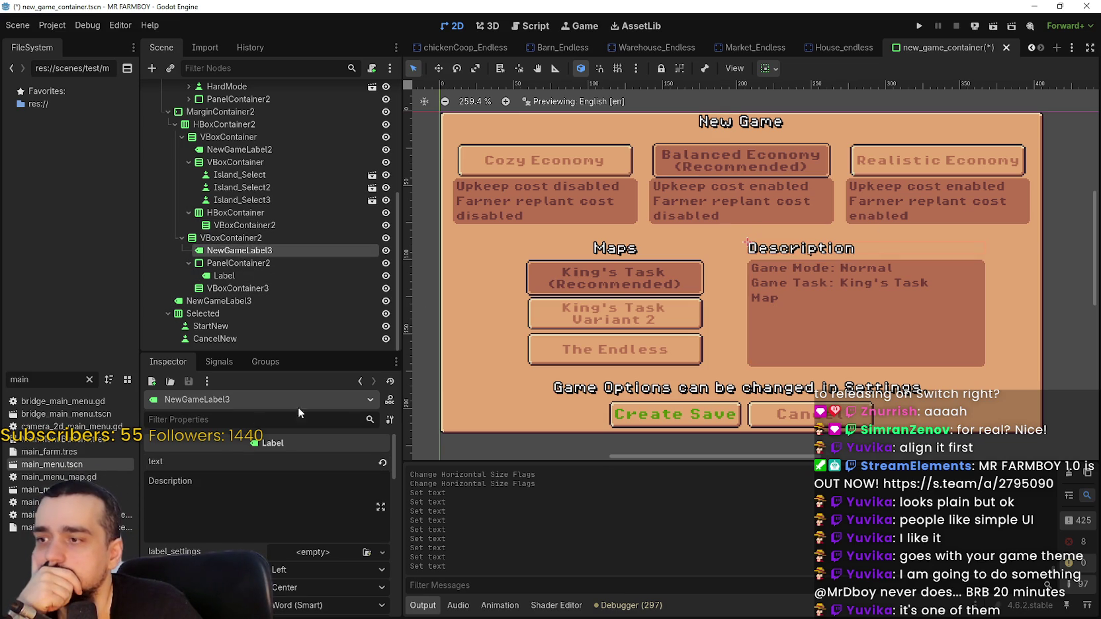
left_click(331, 552)
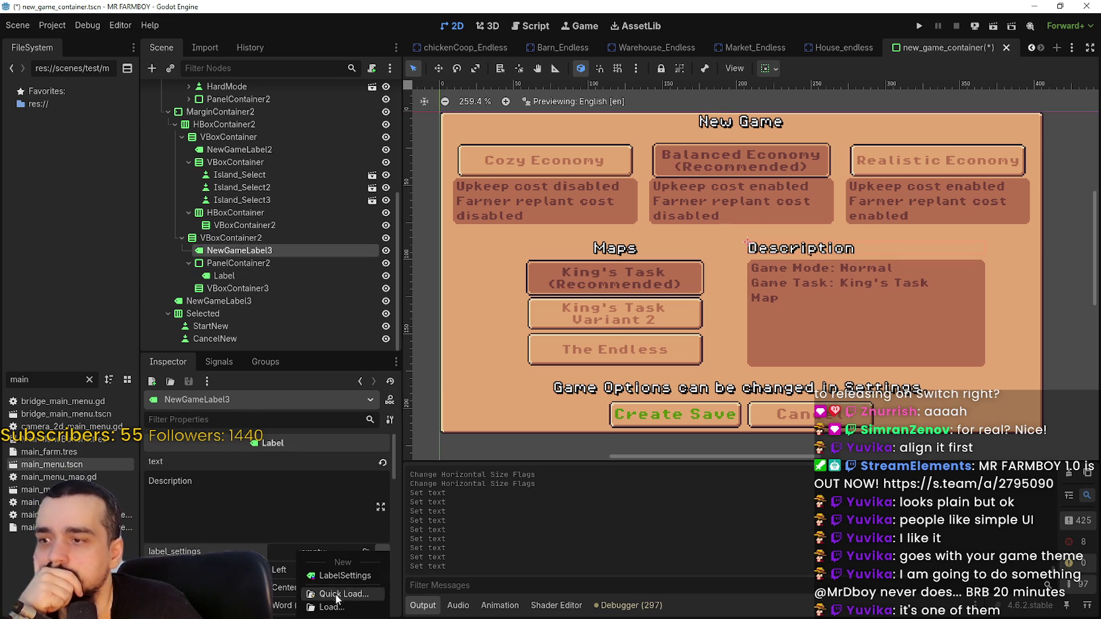
left_click(278, 573)
left_click(291, 589)
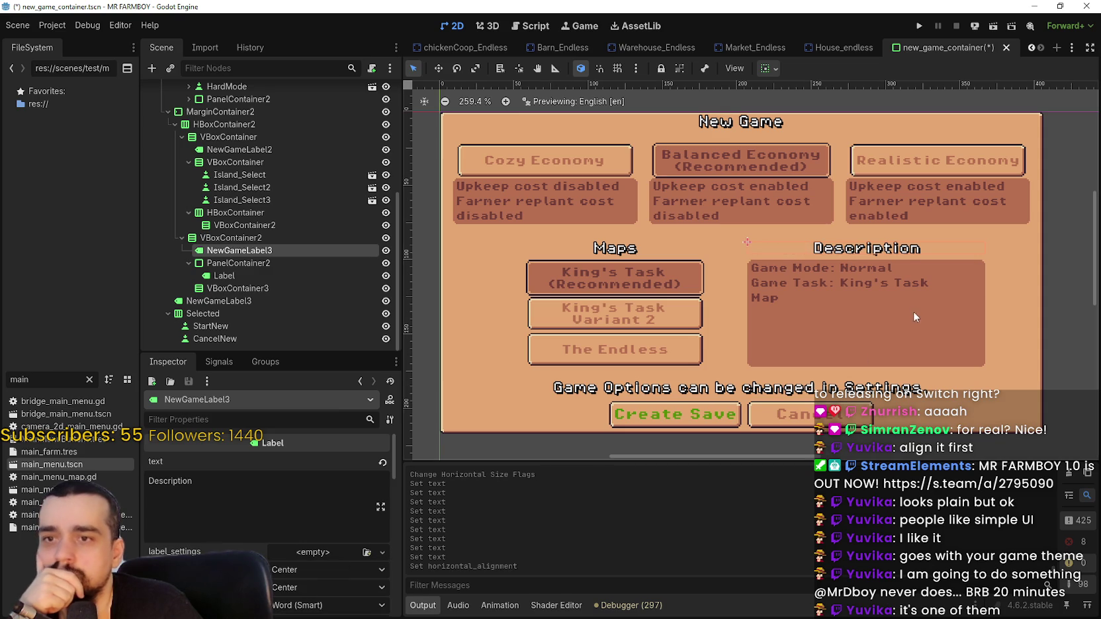
scroll(887, 291, "up", 2)
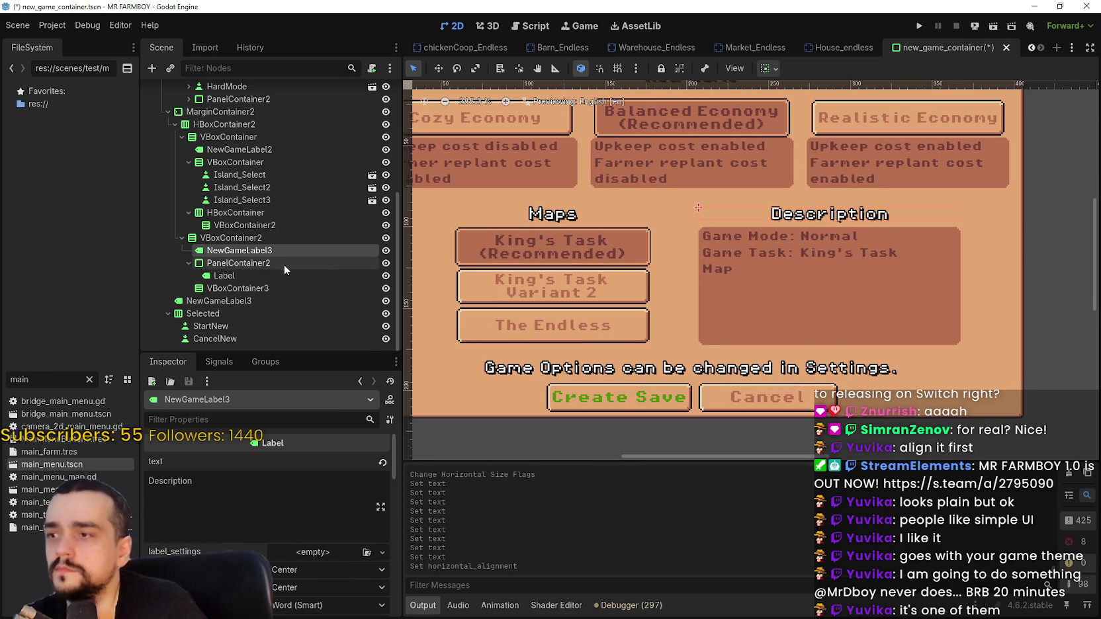
Check the description panel's nodes and select the leftover VBoxContainer3.
left_click(283, 264)
left_click(264, 276)
left_click(266, 288)
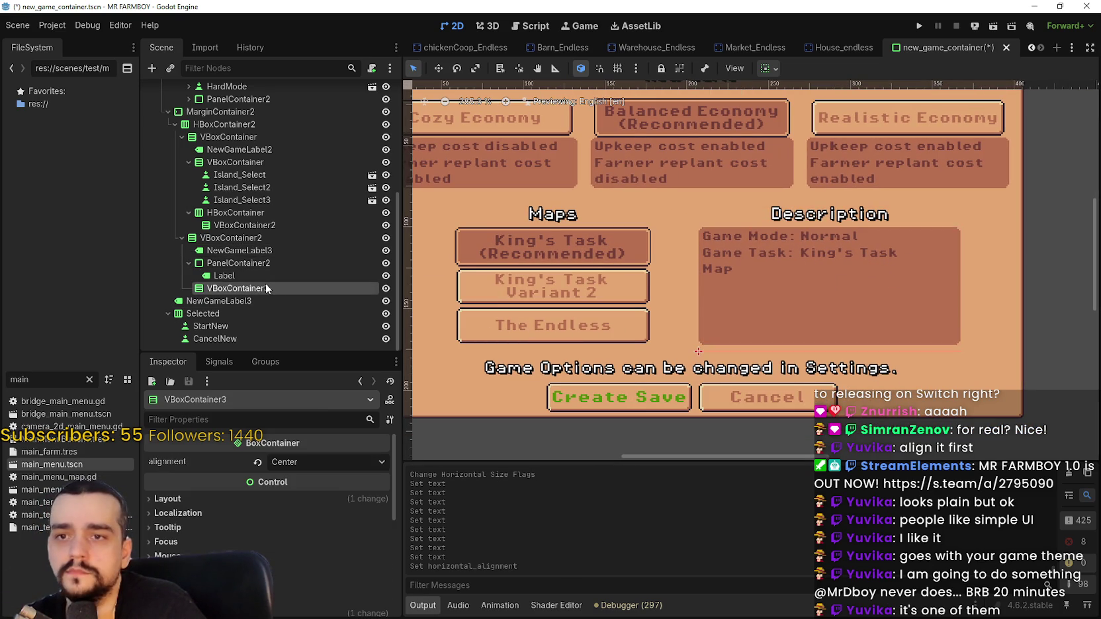
right_click(264, 288)
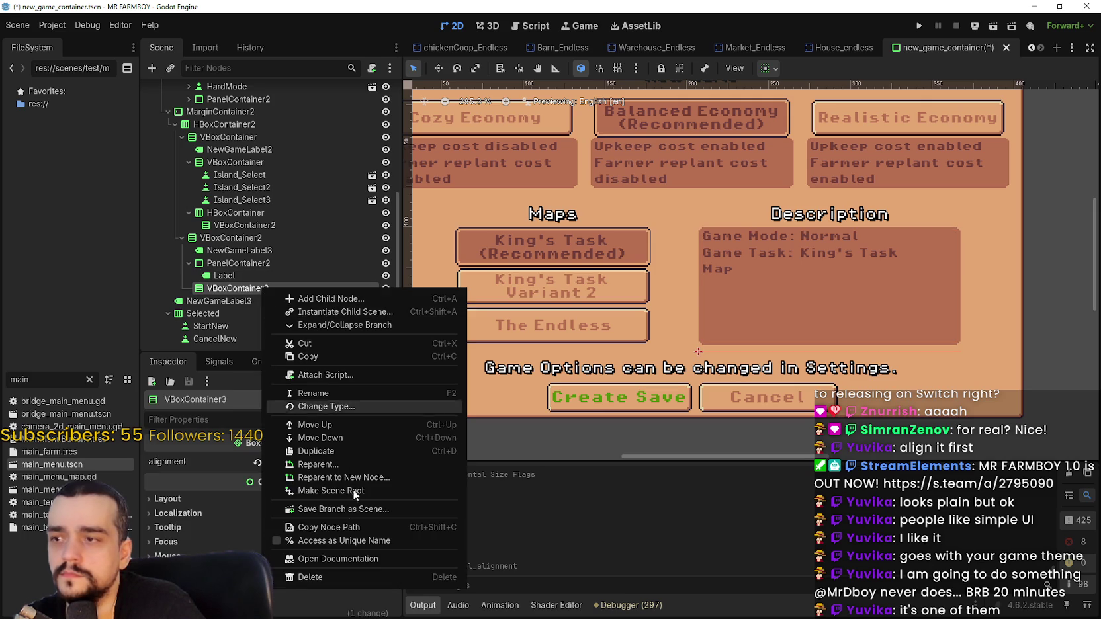
Delete the VBoxContainer3 node and confirm.
left_click(341, 577)
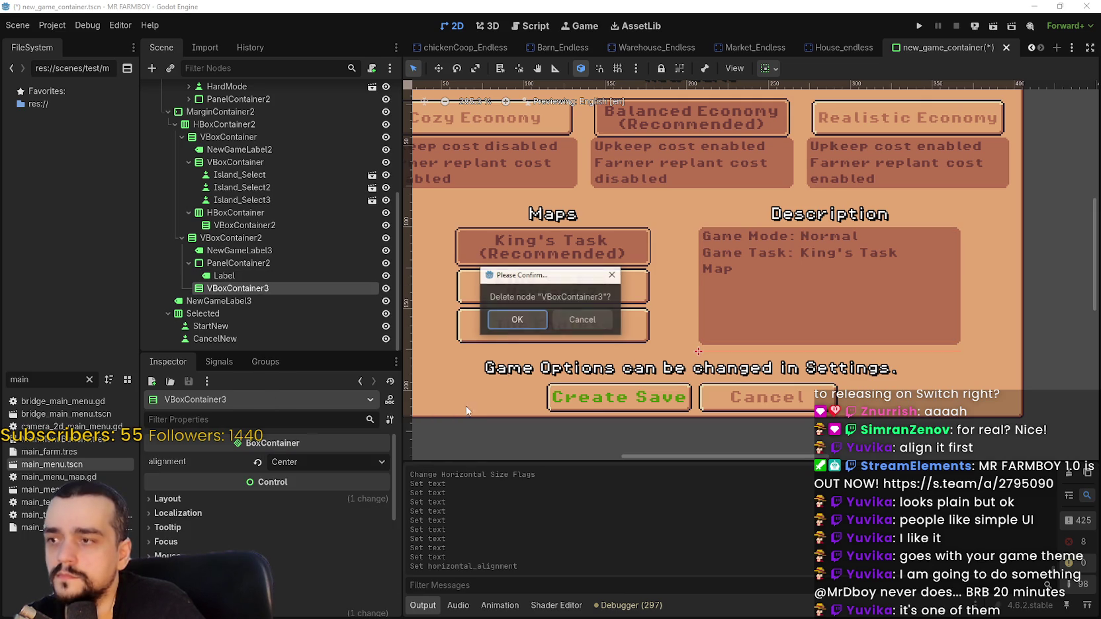
left_click(503, 321)
left_click(257, 235)
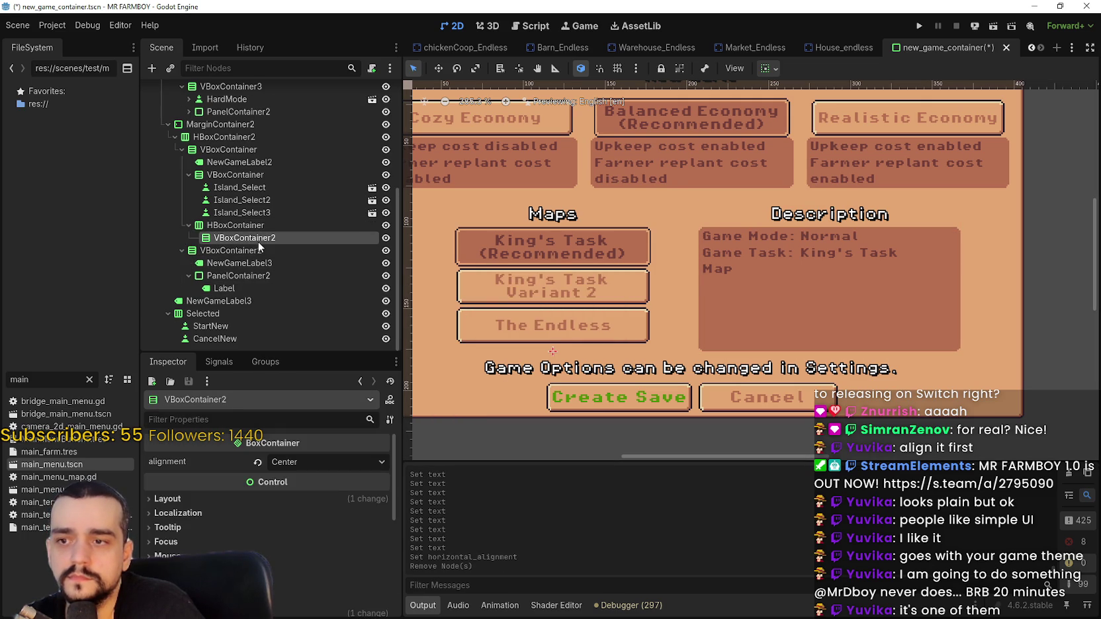
Delete HBoxContainer together with its VBoxContainer2 child.
left_click(235, 225)
scroll(637, 299, "down", 2)
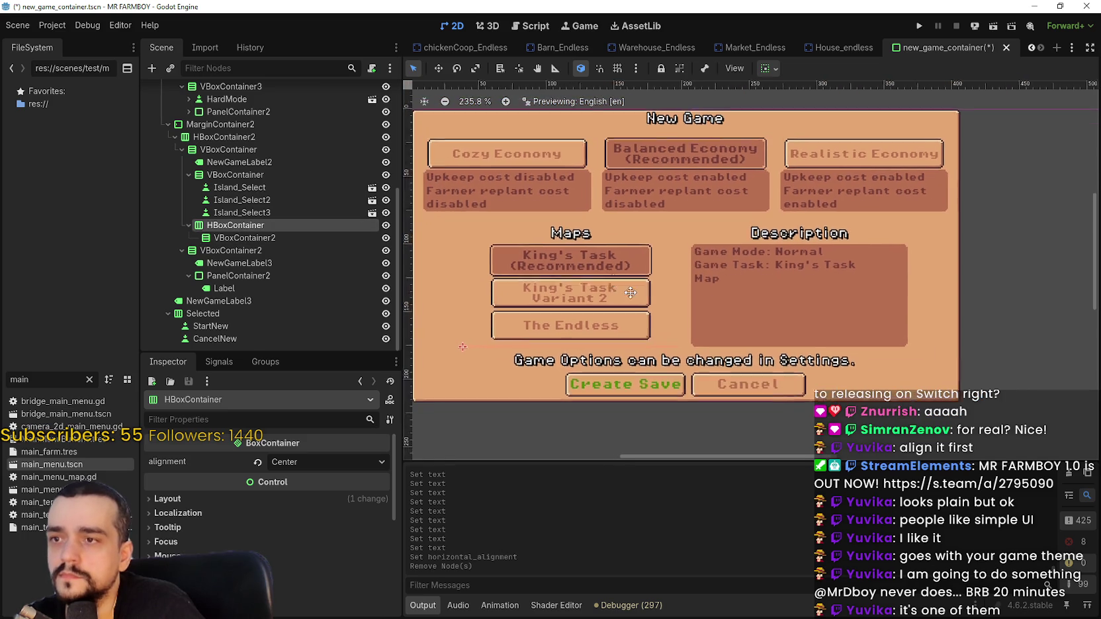
scroll(636, 299, "up", 2)
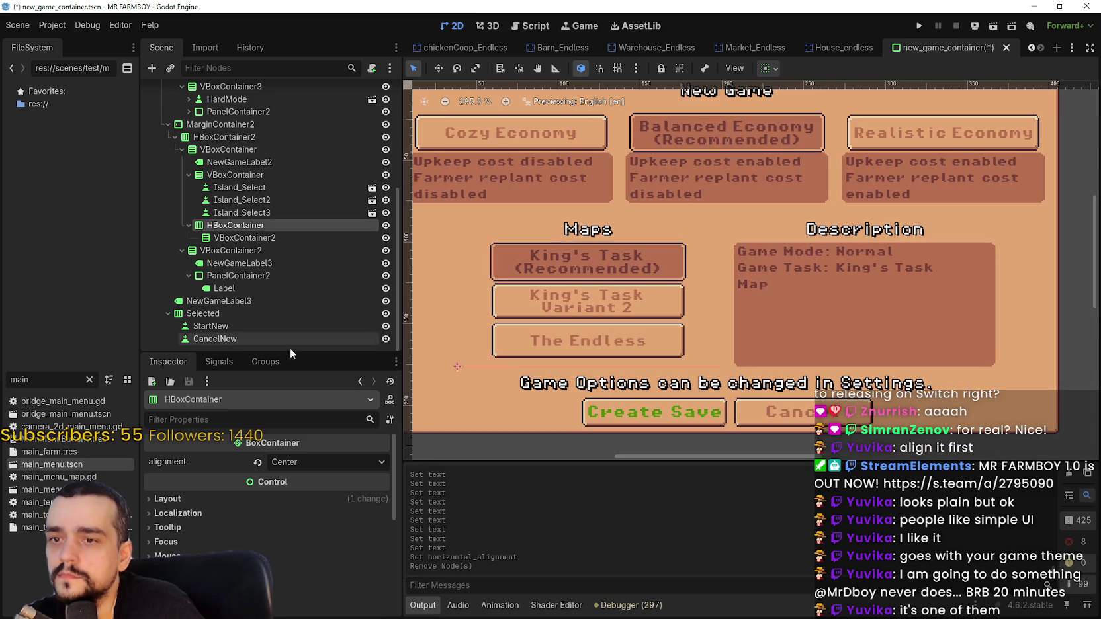
left_click(327, 233)
left_click(329, 222)
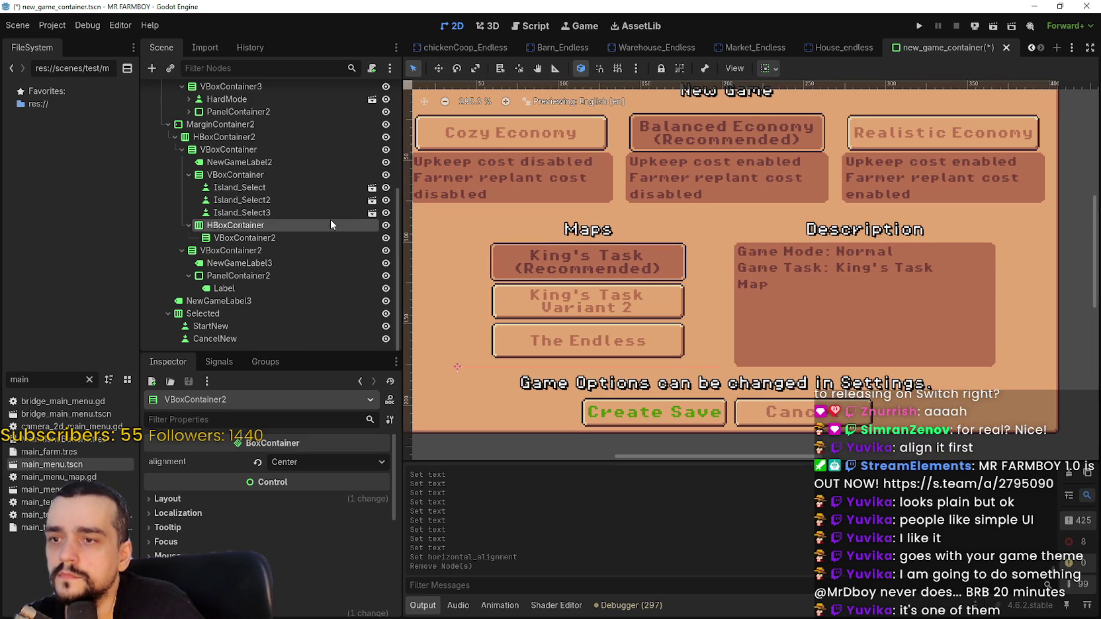
right_click(261, 232)
left_click(311, 518)
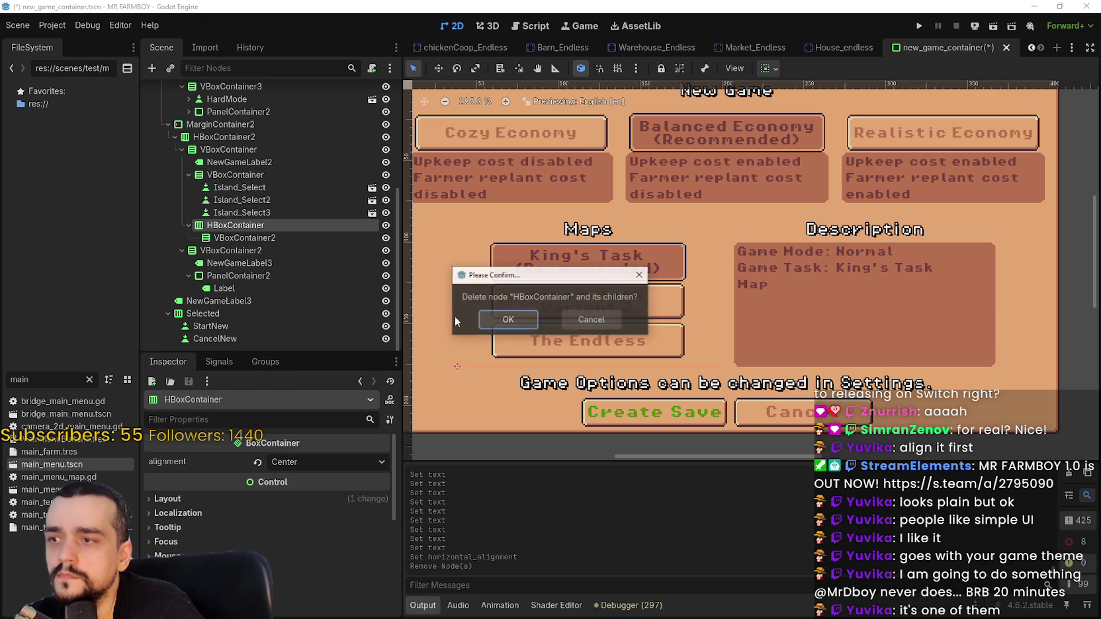
left_click(523, 320)
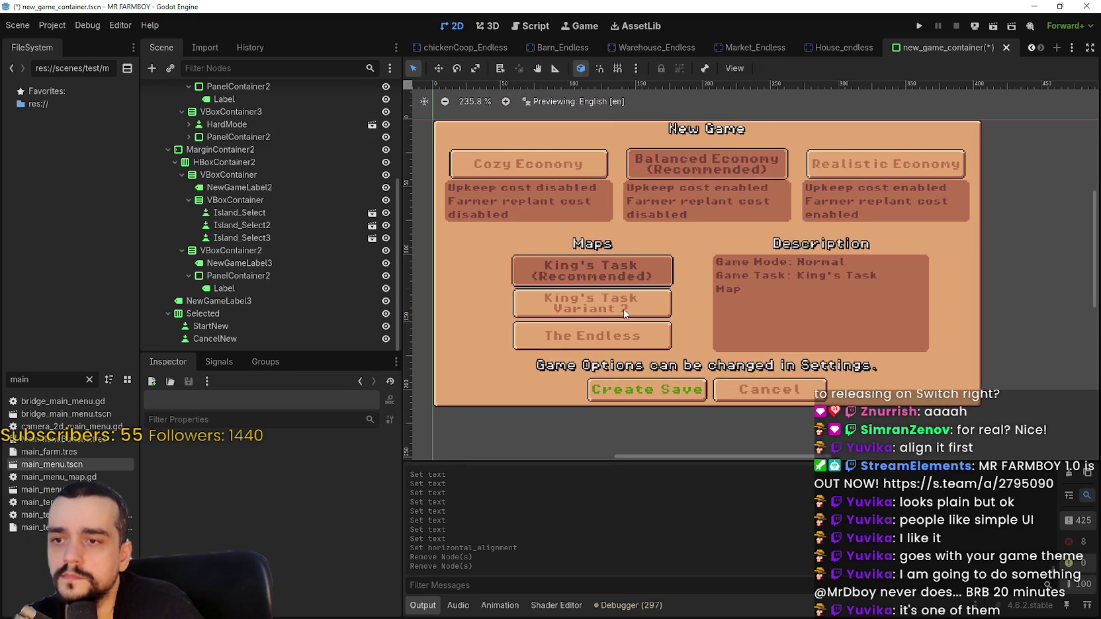
scroll(616, 315, "down", 1)
scroll(617, 266, "up", 1)
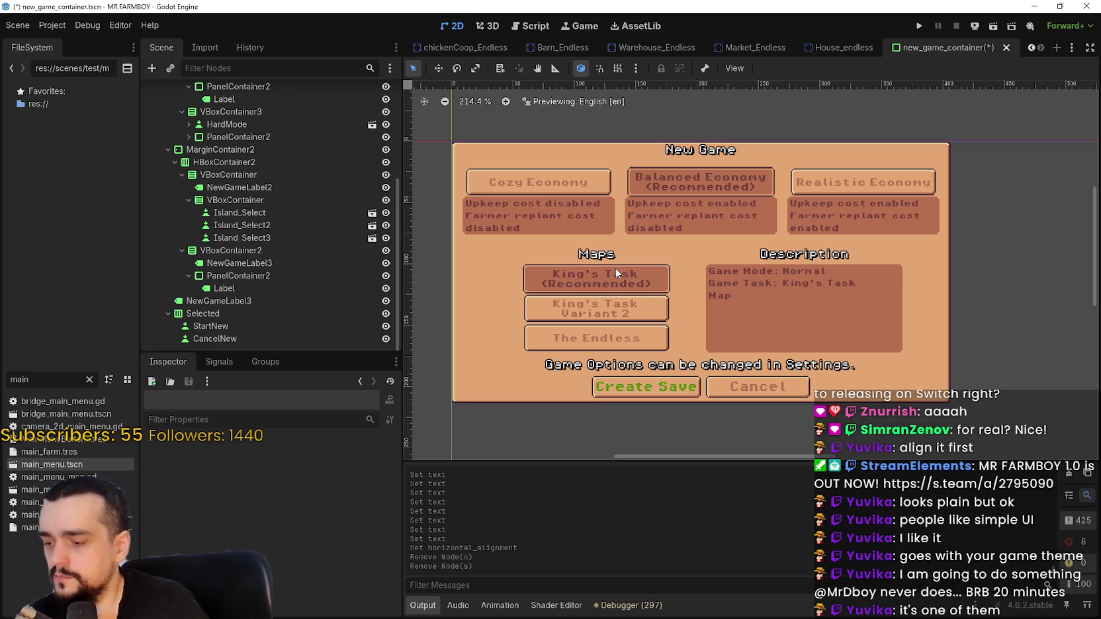
scroll(662, 265, "up", 2)
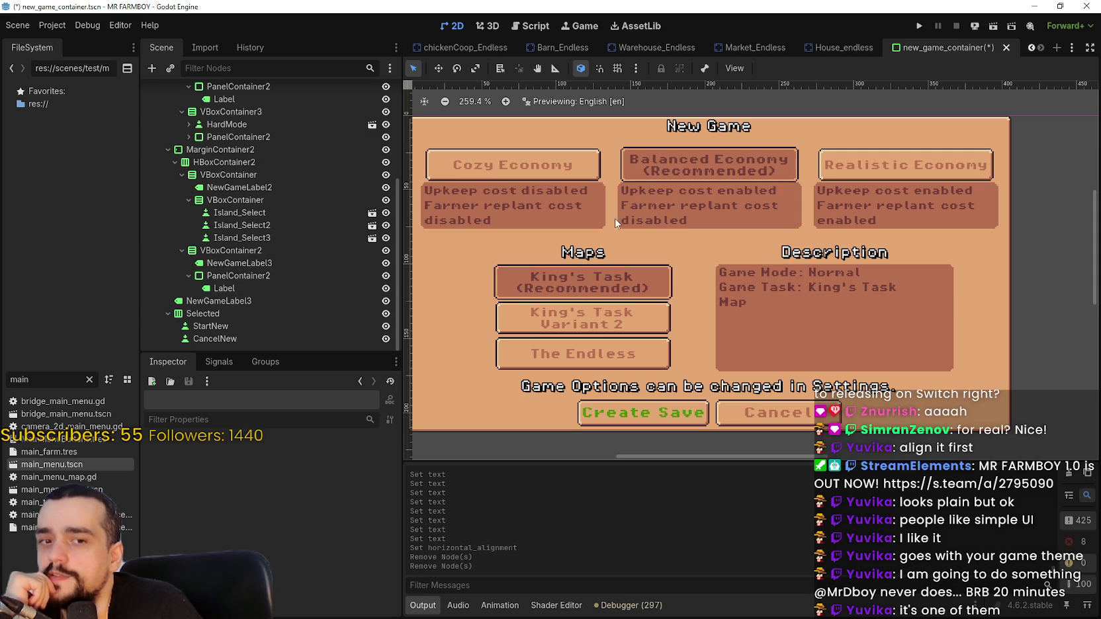
scroll(706, 210, "down", 2)
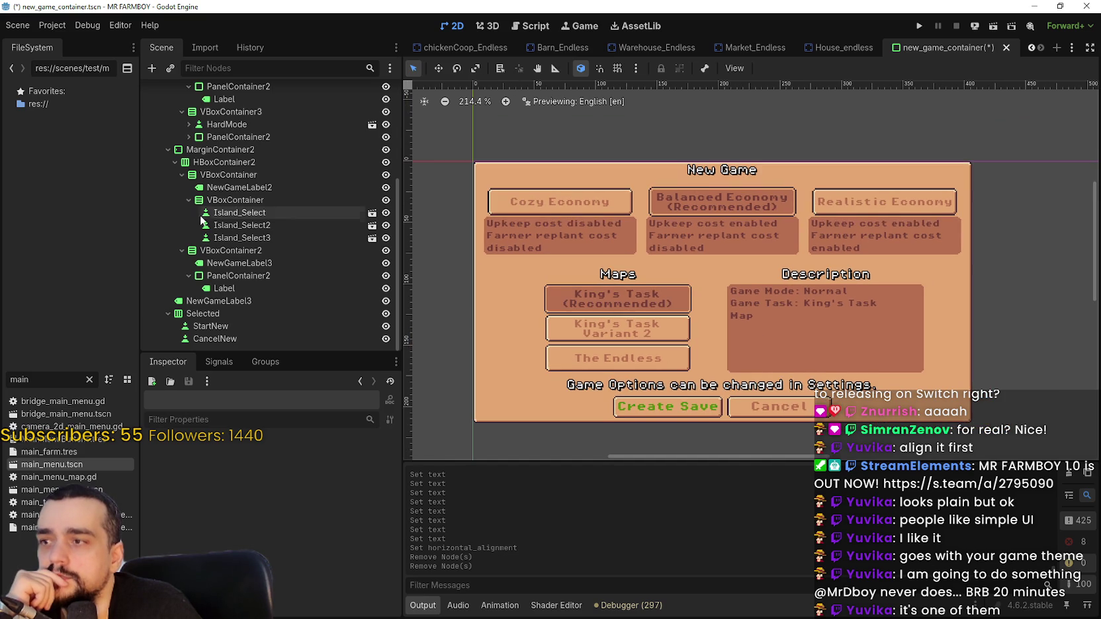
scroll(243, 235, "up", 3)
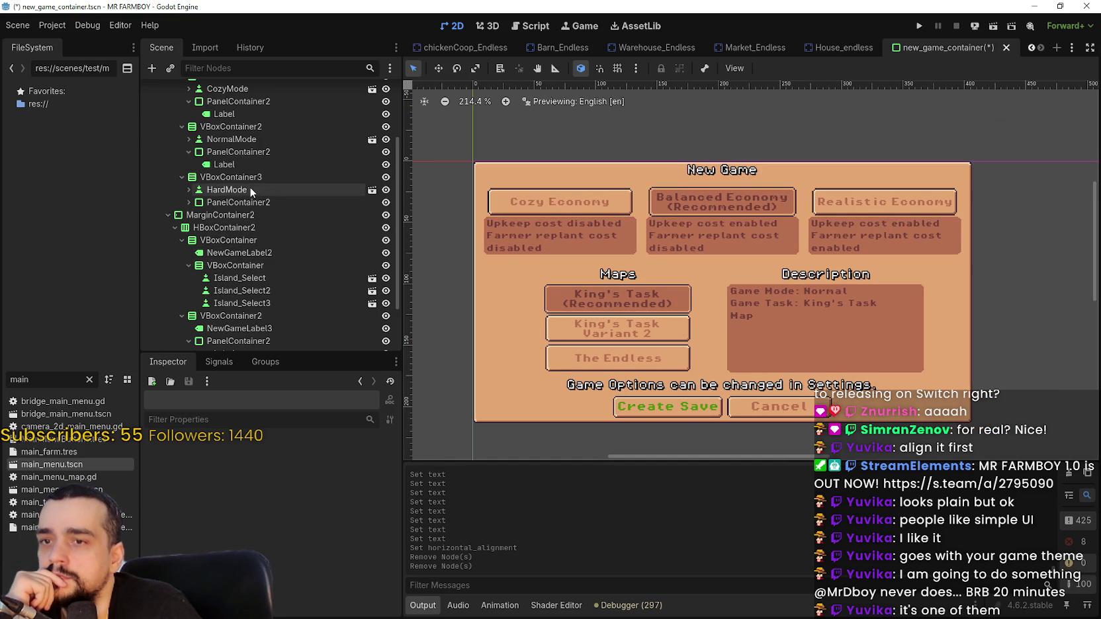
scroll(272, 227, "up", 3)
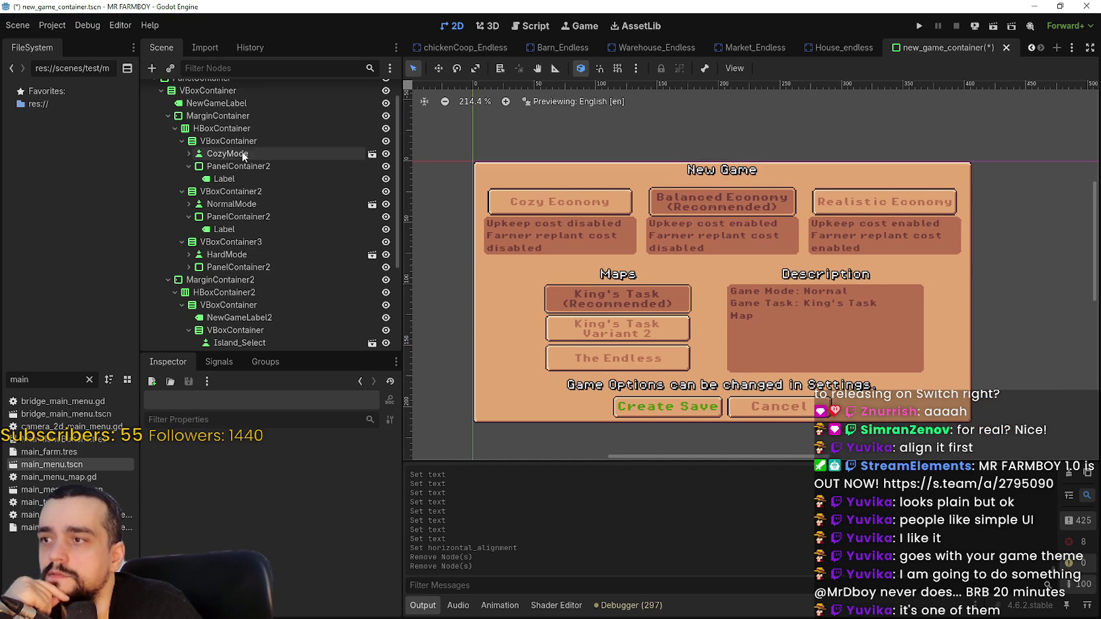
Rename MarginContainer2 to MapsContainer.
left_click(164, 116)
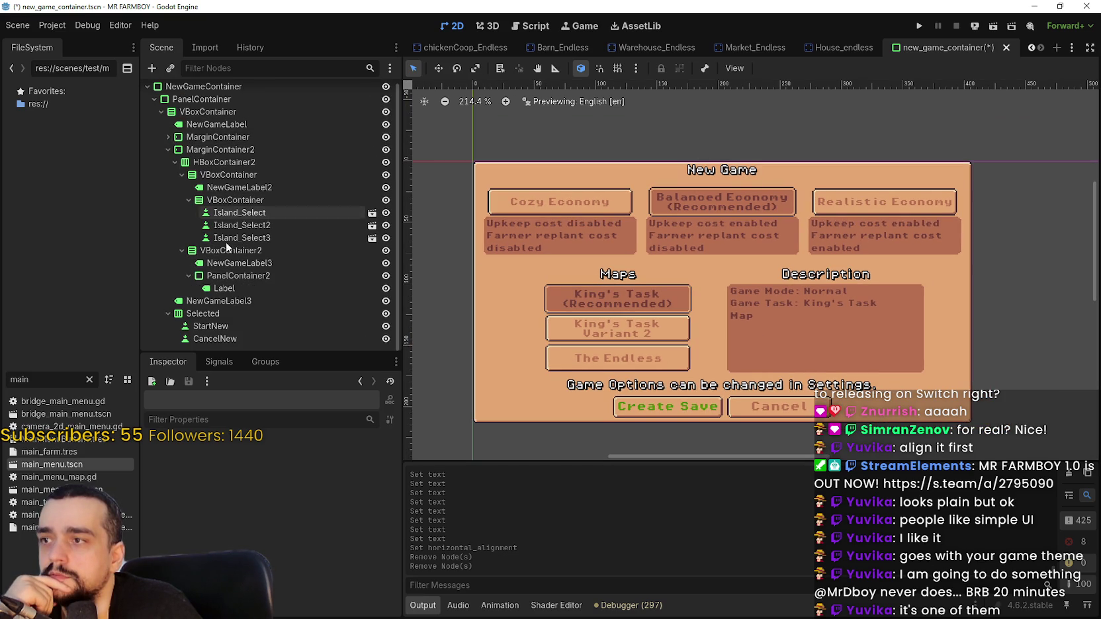
left_click(165, 151)
left_click(168, 154)
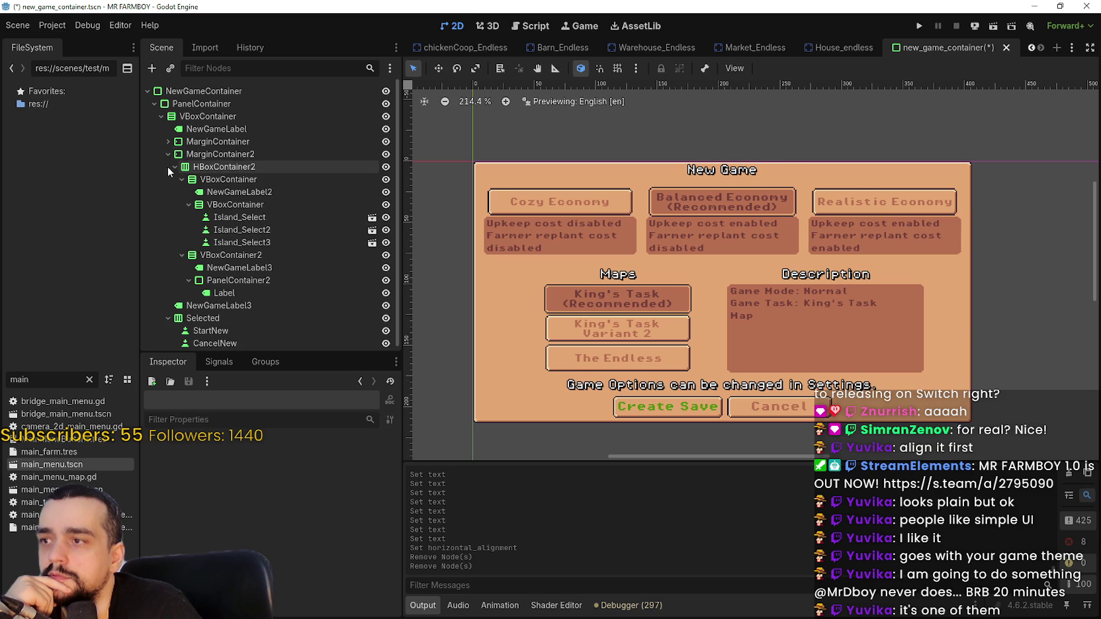
left_click(209, 154)
left_click(208, 153)
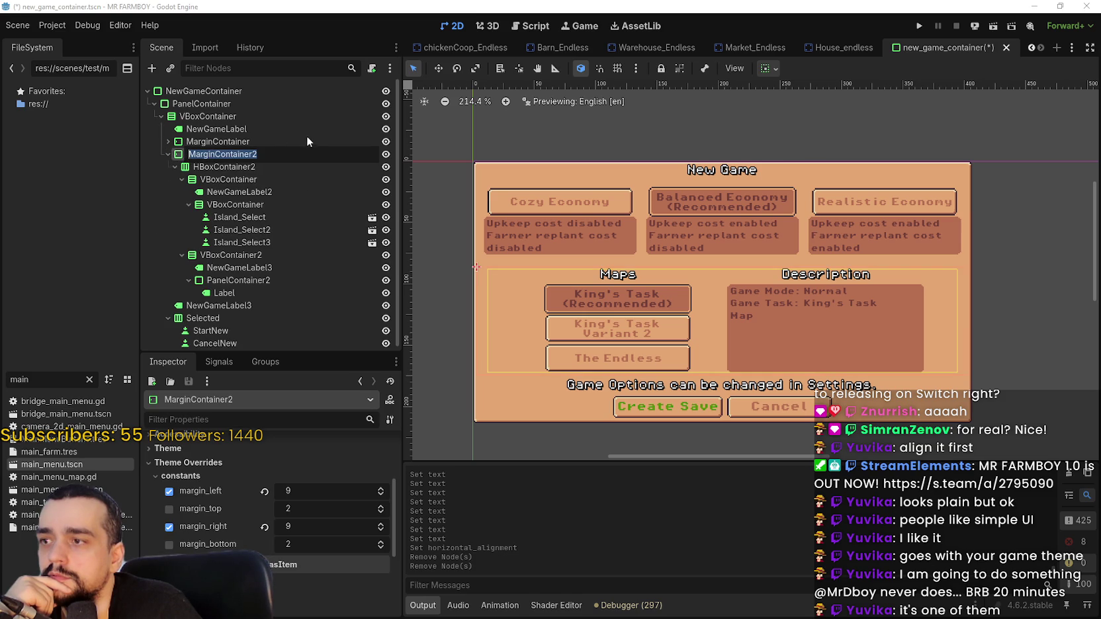
type("Ma")
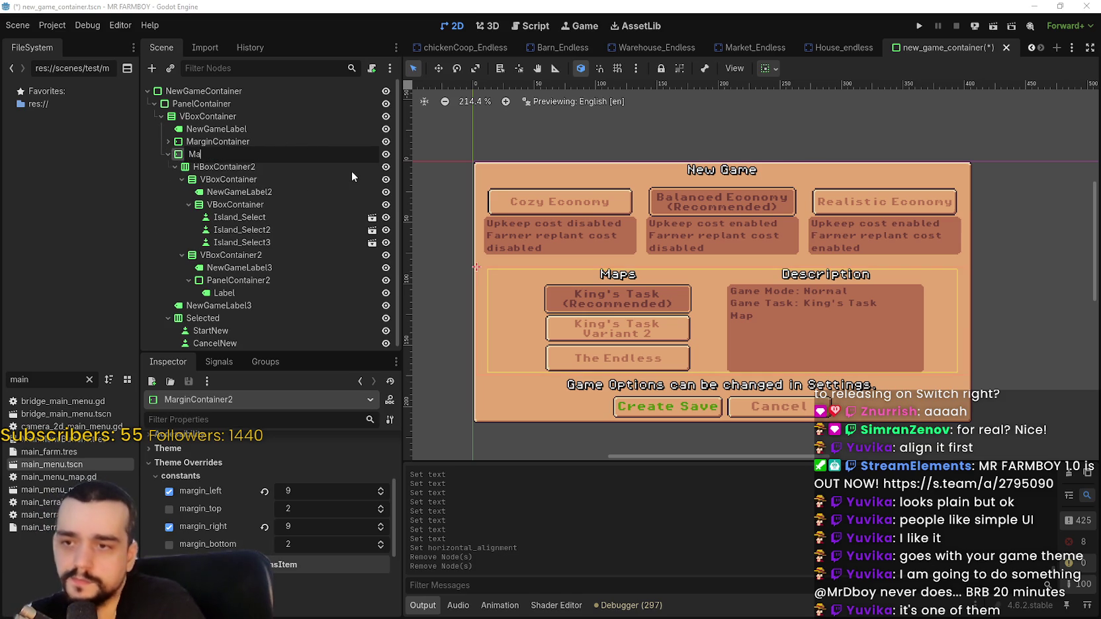
type("psContainer")
key("Return")
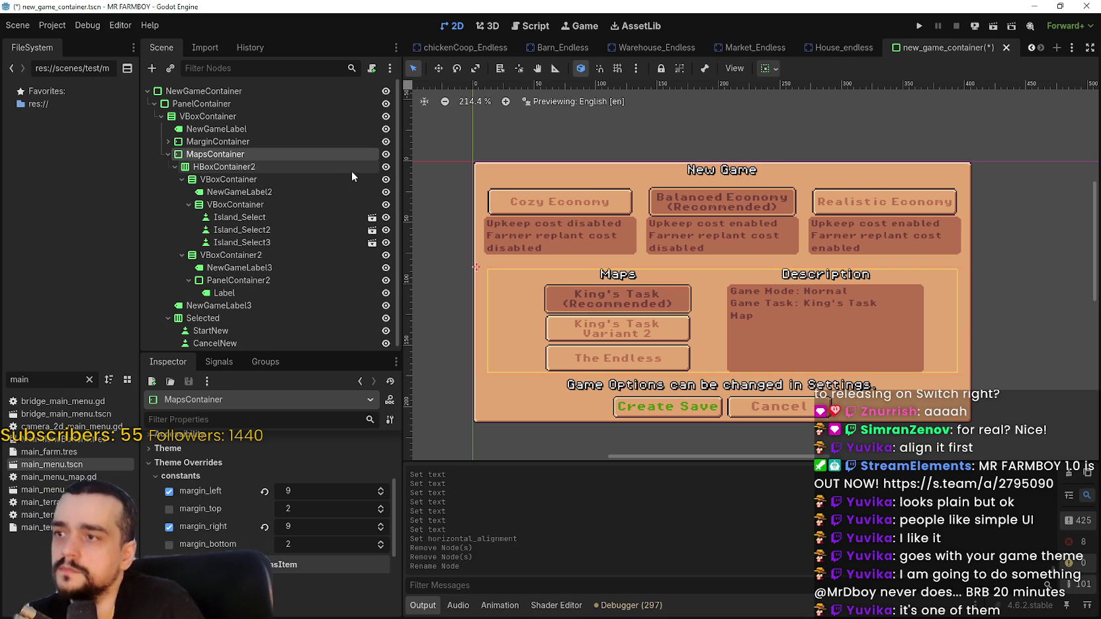
Rename the economy MarginContainer to Economy Container.
double_click(247, 141)
type("Economy")
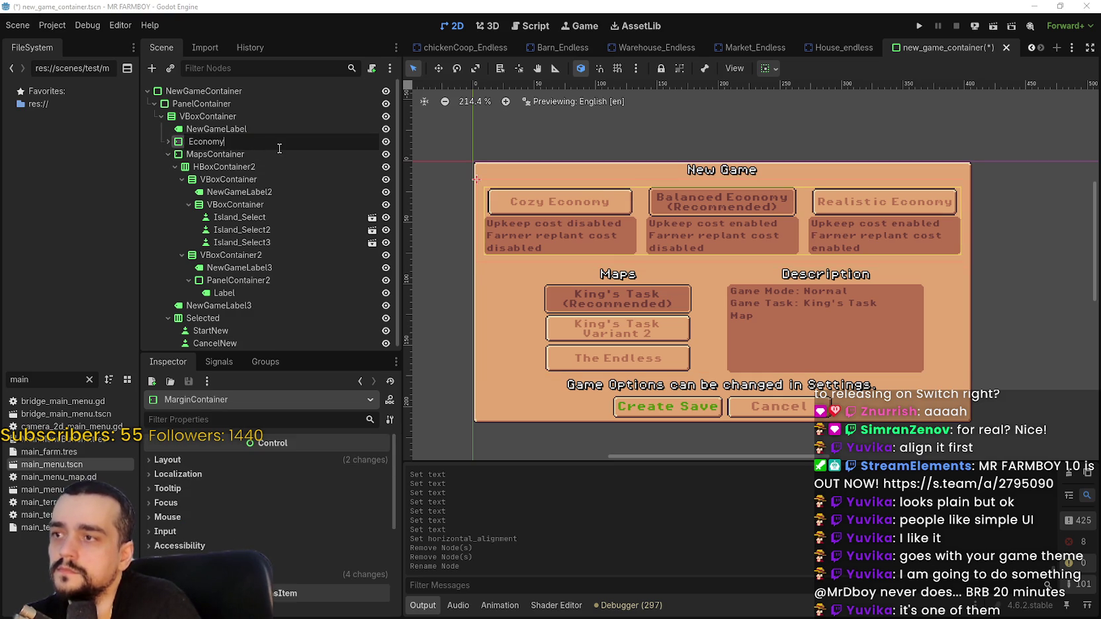
type(" Container")
key("Return")
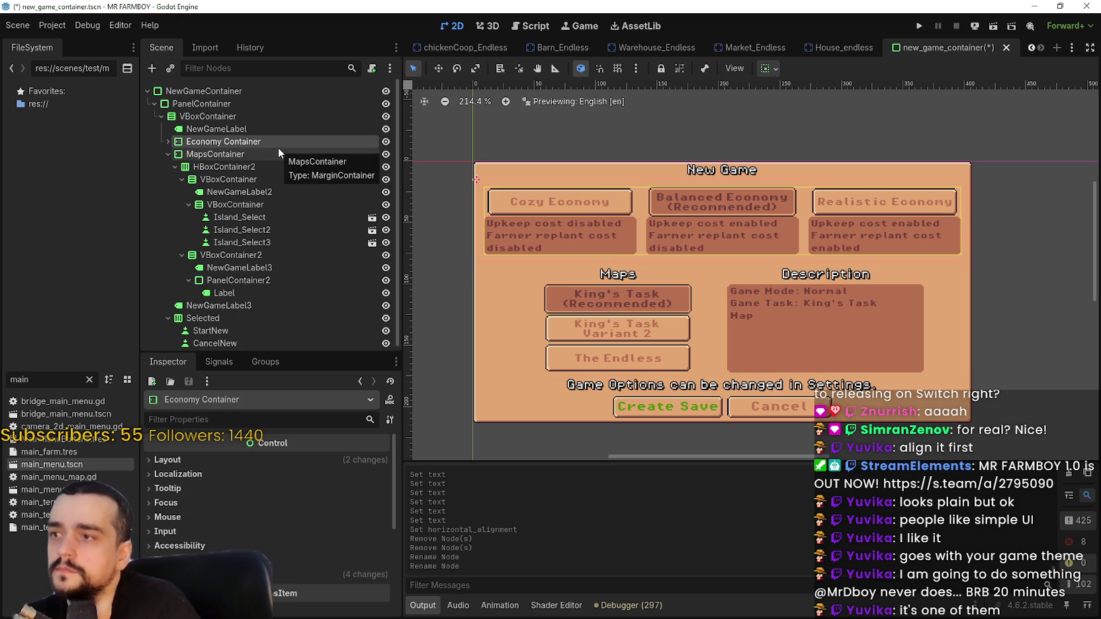
Move the maps section above the economy options and review the New Game panel.
left_click_drag(202, 159, 197, 137)
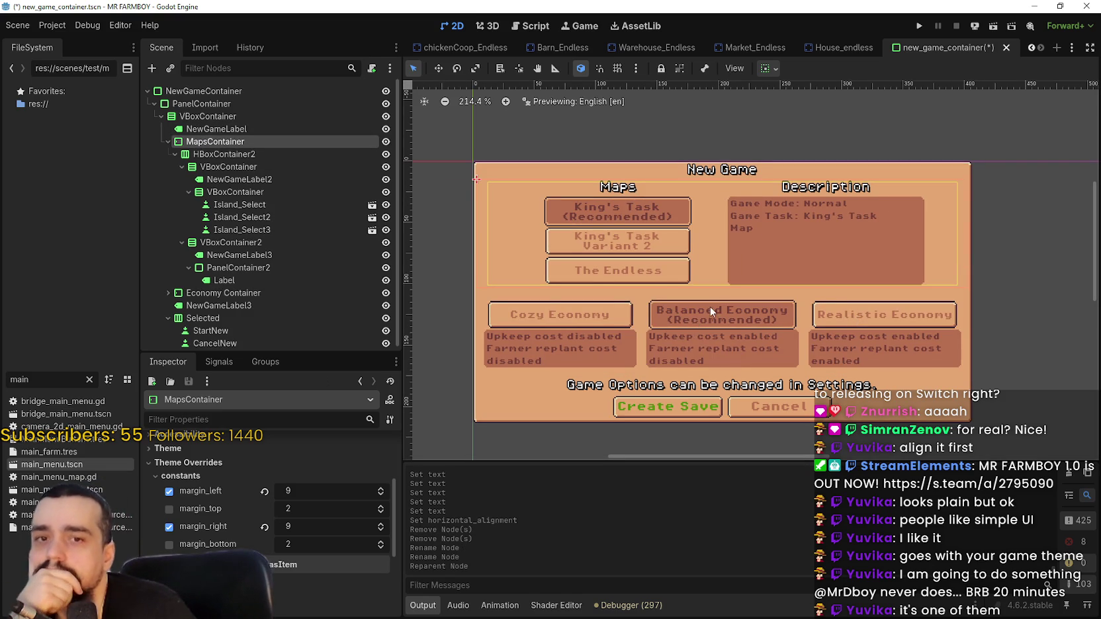
scroll(709, 306, "up", 2)
scroll(705, 305, "down", 5)
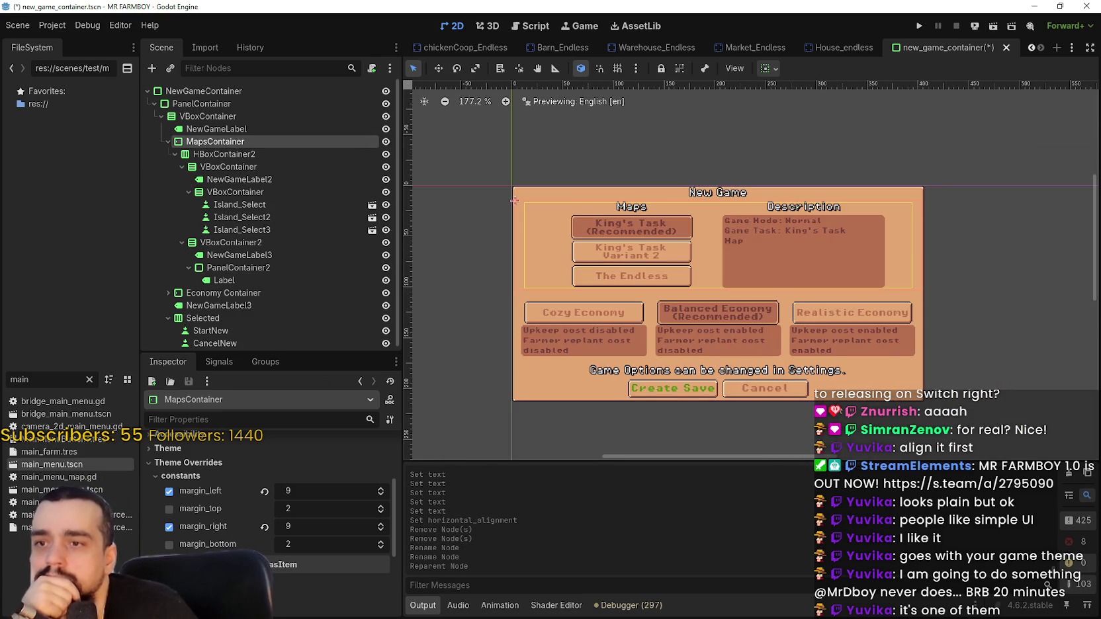
scroll(704, 305, "up", 3)
scroll(837, 400, "up", 1)
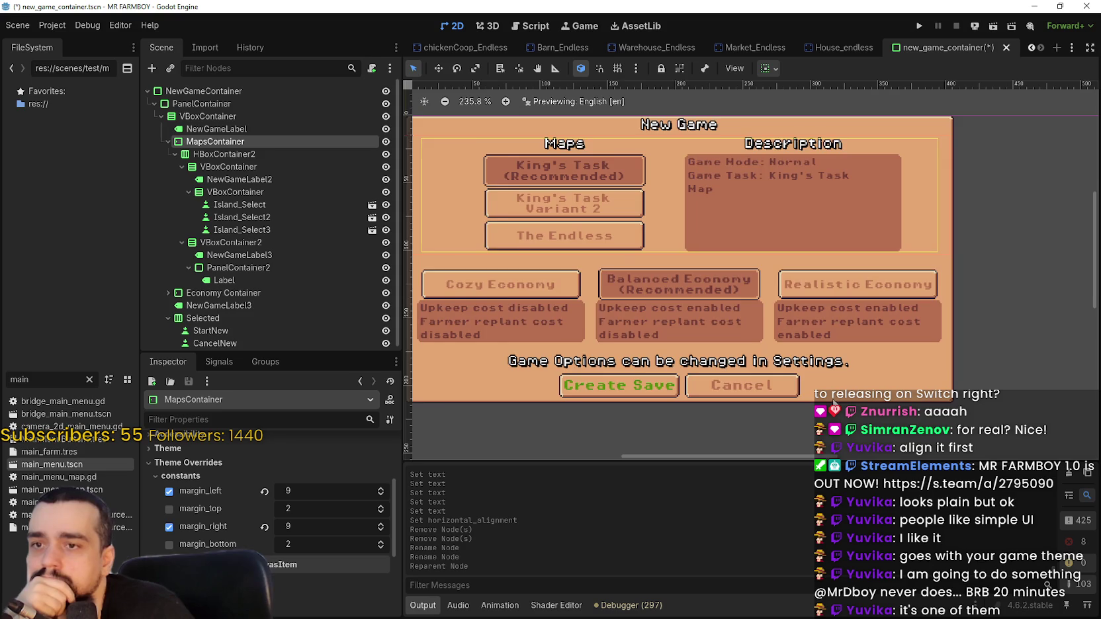
scroll(830, 397, "down", 2)
scroll(654, 314, "up", 6)
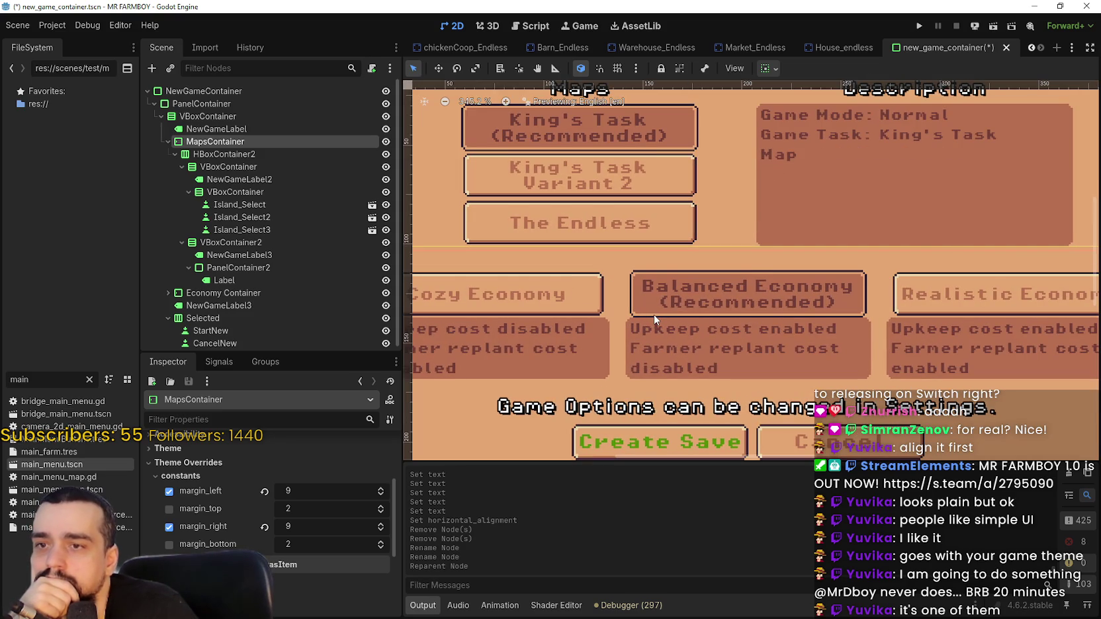
scroll(654, 319, "up", 2)
scroll(660, 316, "down", 7)
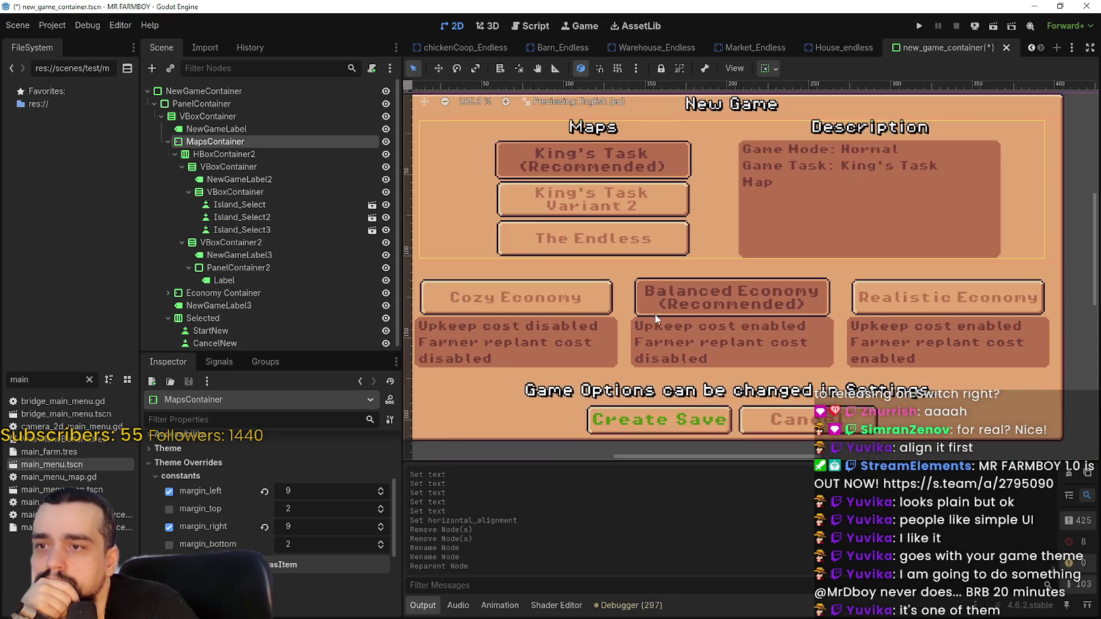
scroll(721, 344, "right", 2)
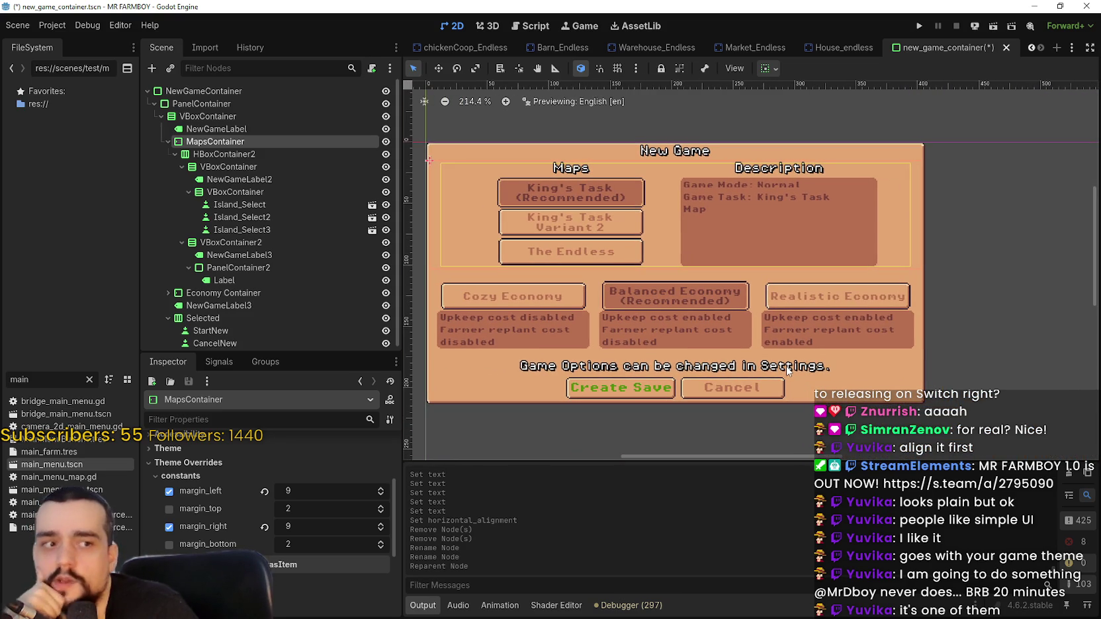
scroll(725, 285, "down", 2)
scroll(725, 285, "up", 2)
scroll(726, 285, "down", 1)
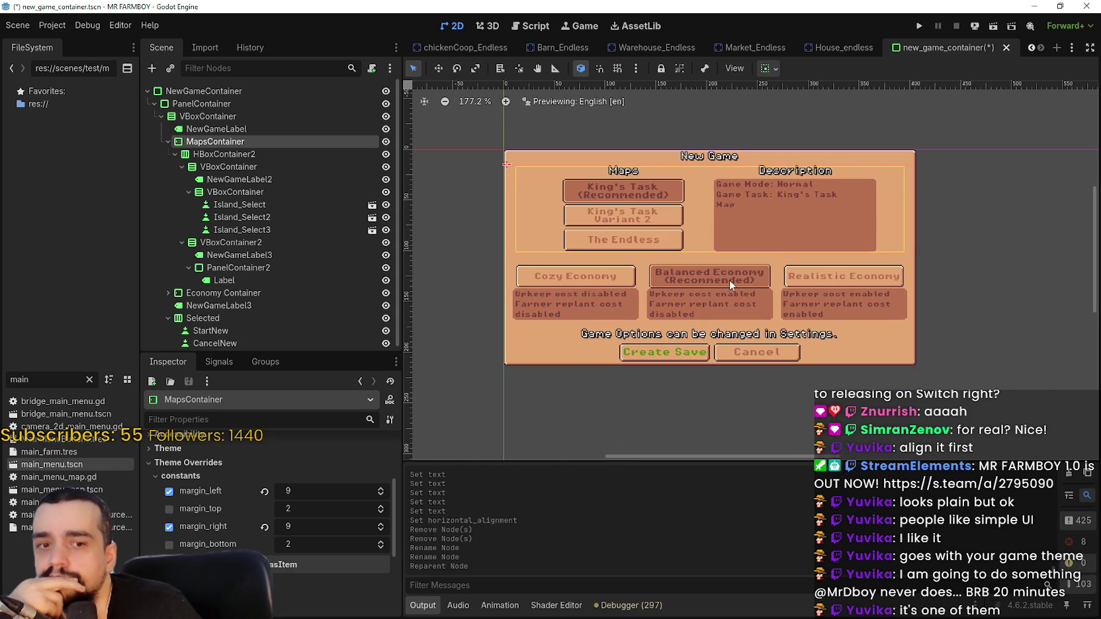
scroll(730, 279, "up", 1)
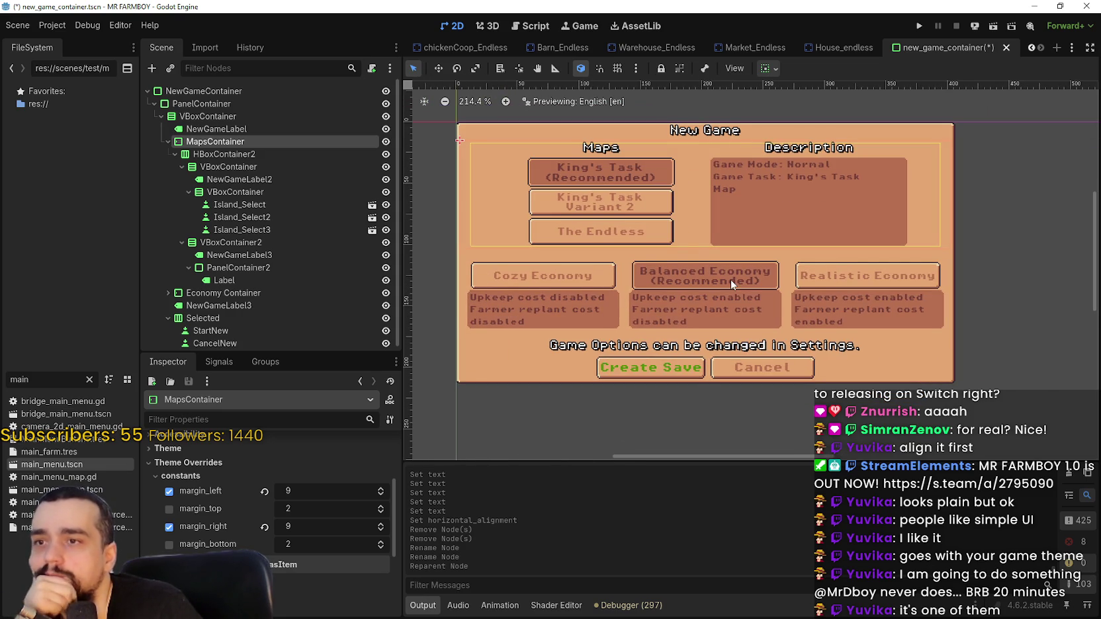
scroll(730, 279, "up", 1)
scroll(731, 277, "down", 1)
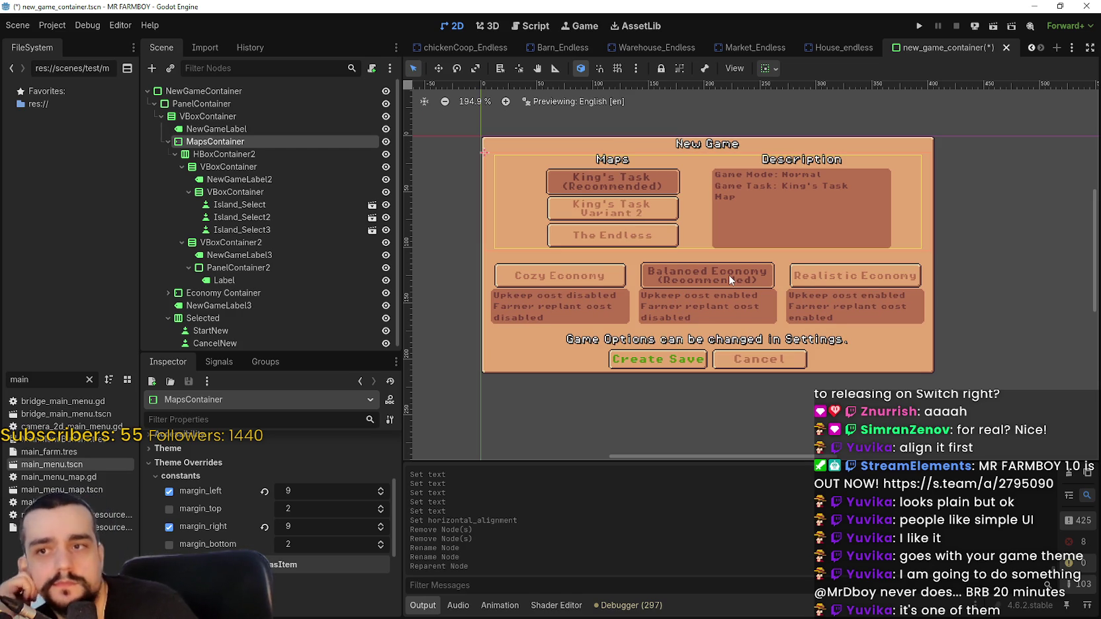
scroll(729, 270, "up", 2)
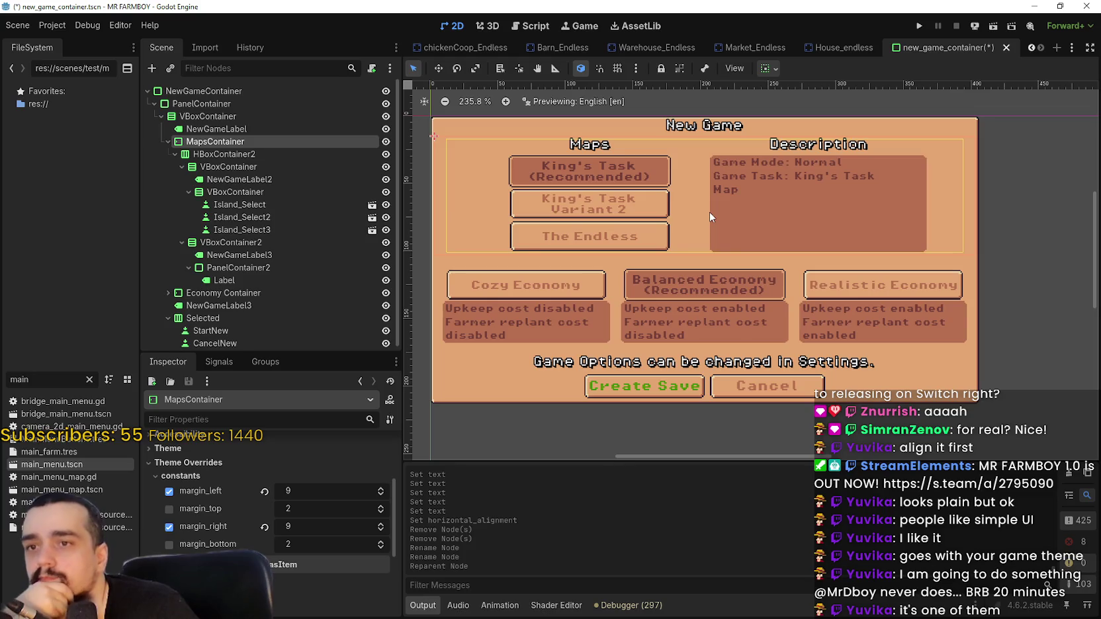
scroll(716, 239, "down", 3)
scroll(722, 280, "up", 4)
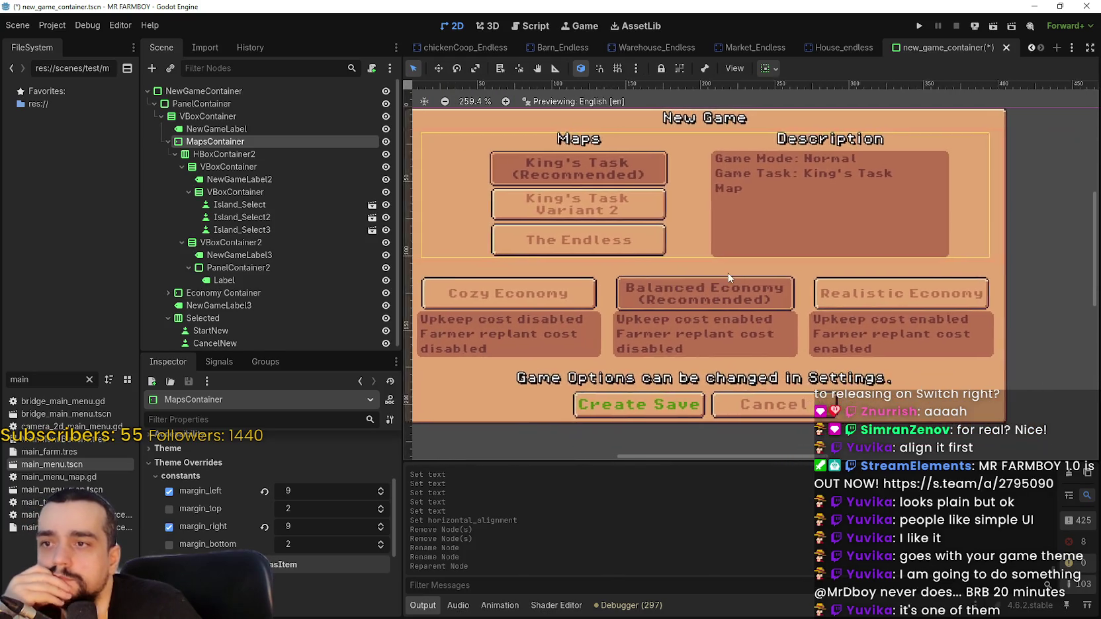
scroll(728, 275, "down", 2)
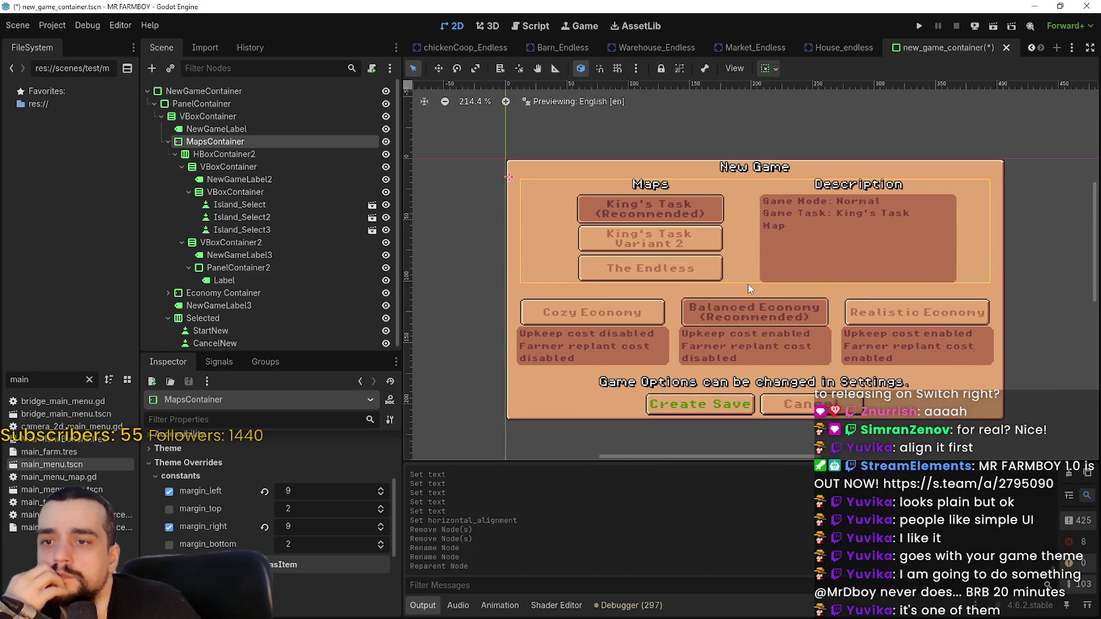
scroll(766, 422, "down", 1)
scroll(728, 331, "up", 2)
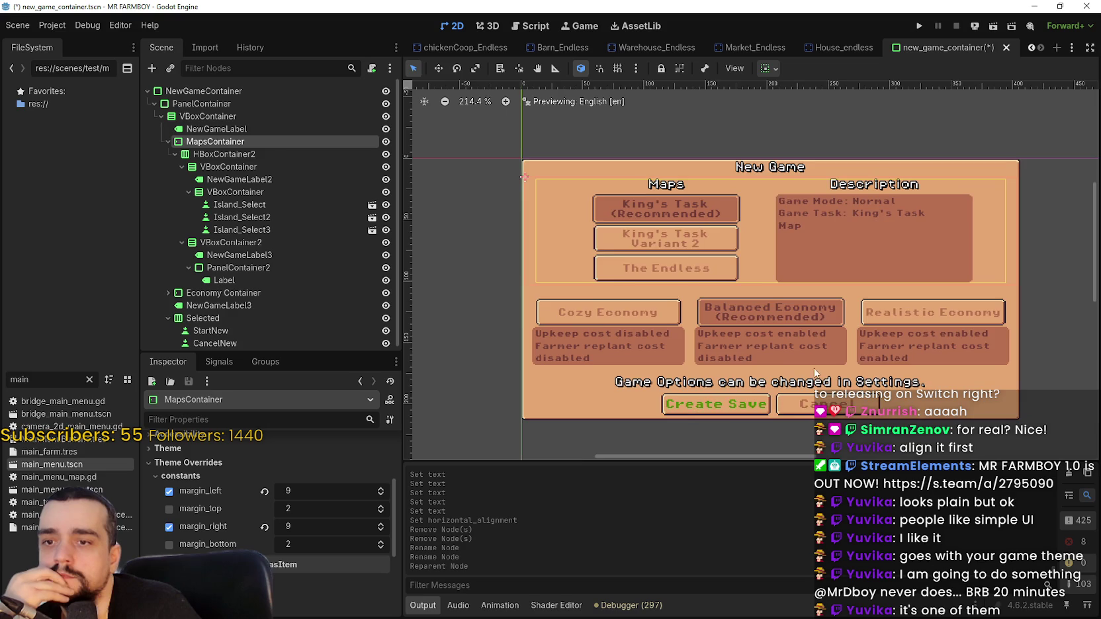
scroll(721, 336, "down", 1)
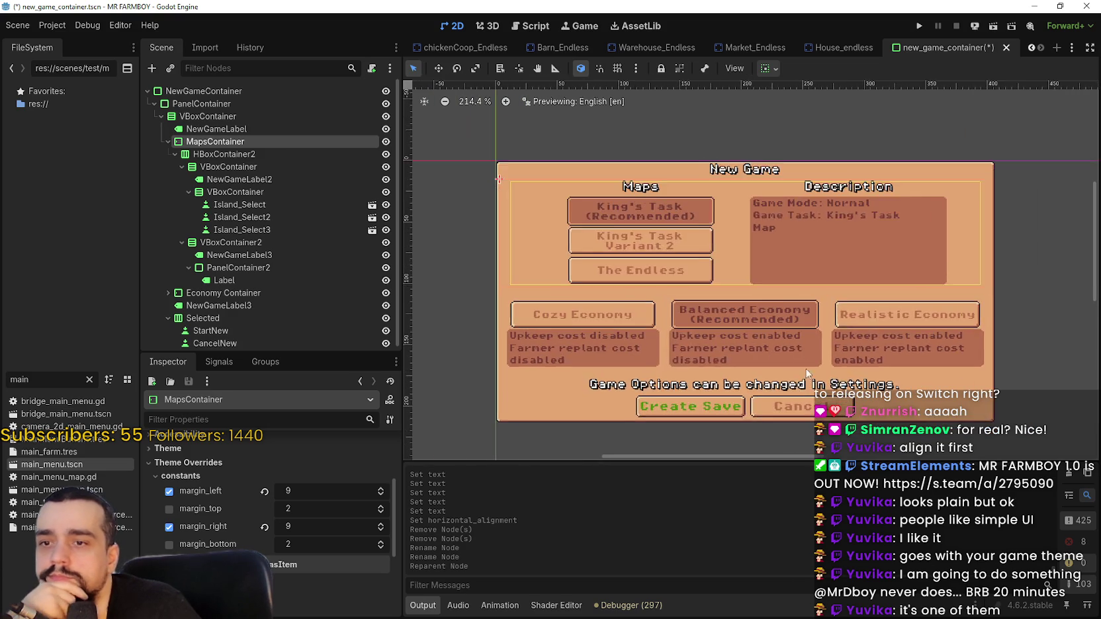
Save the new_game_container scene with Ctrl+S.
left_click_drag(758, 362, 752, 360)
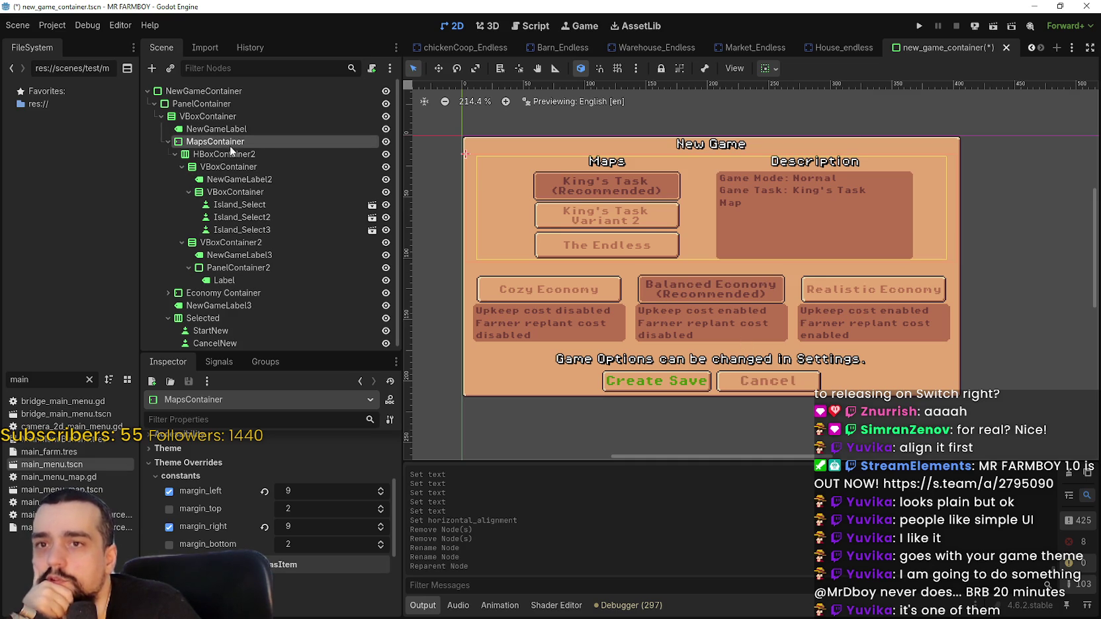
scroll(764, 375, "down", 1)
key("ctrl+s")
Search the FileSystem for 'setting' and open settingsMenu.tscn.
left_click_drag(45, 378, 2, 368)
type("setting")
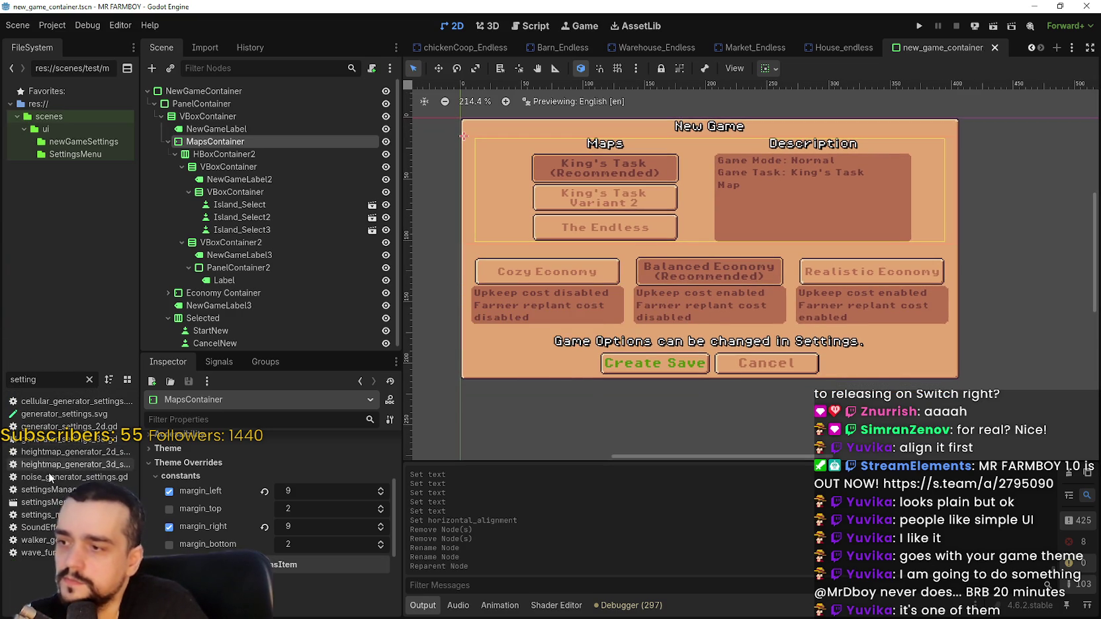
double_click(40, 502)
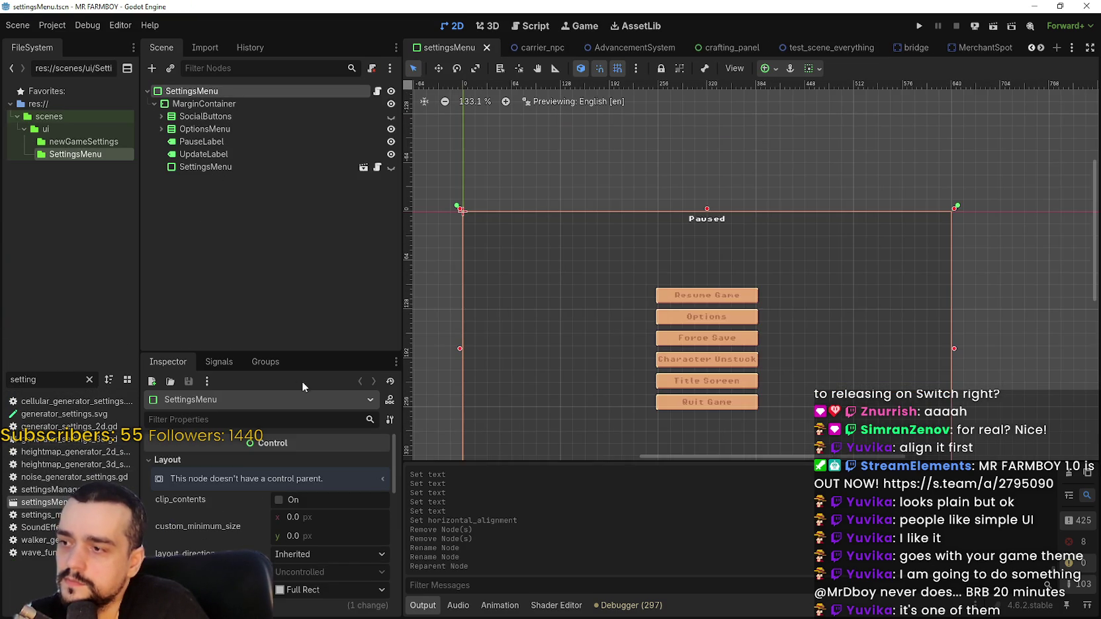
Open the instanced OptionsMenu scene and make the Game tab visible.
left_click(258, 167)
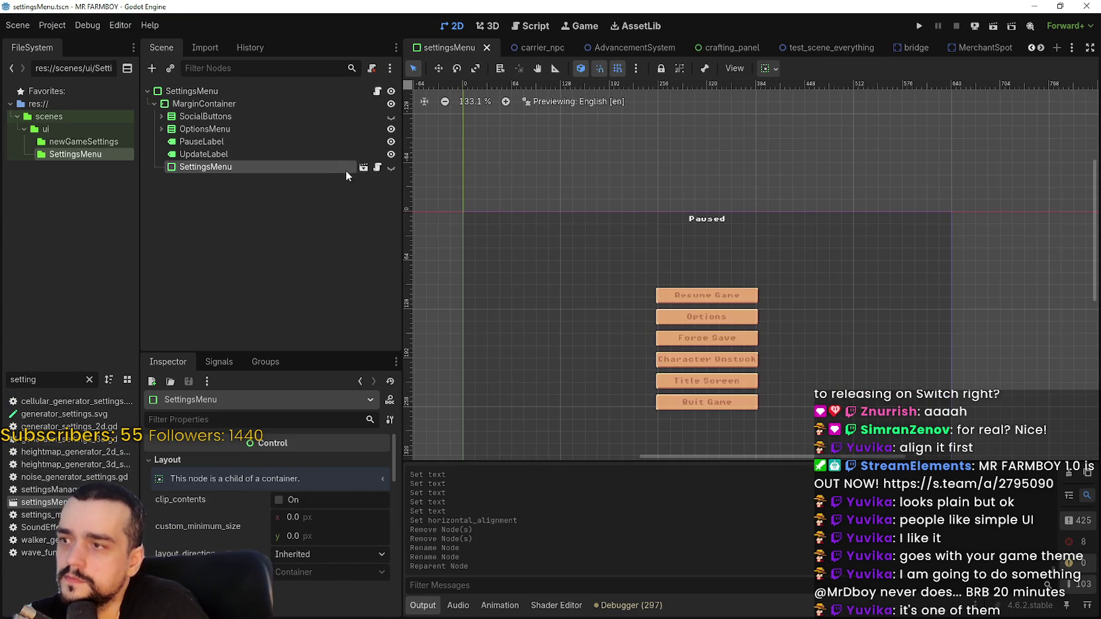
left_click(364, 167)
scroll(301, 258, "down", 5)
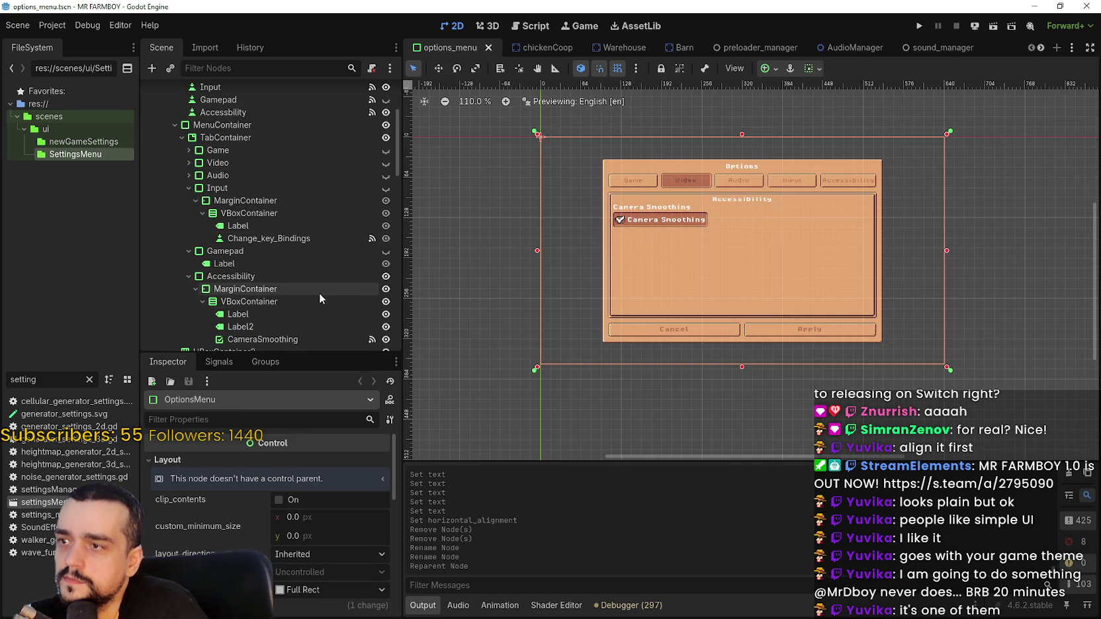
scroll(322, 295, "down", 2)
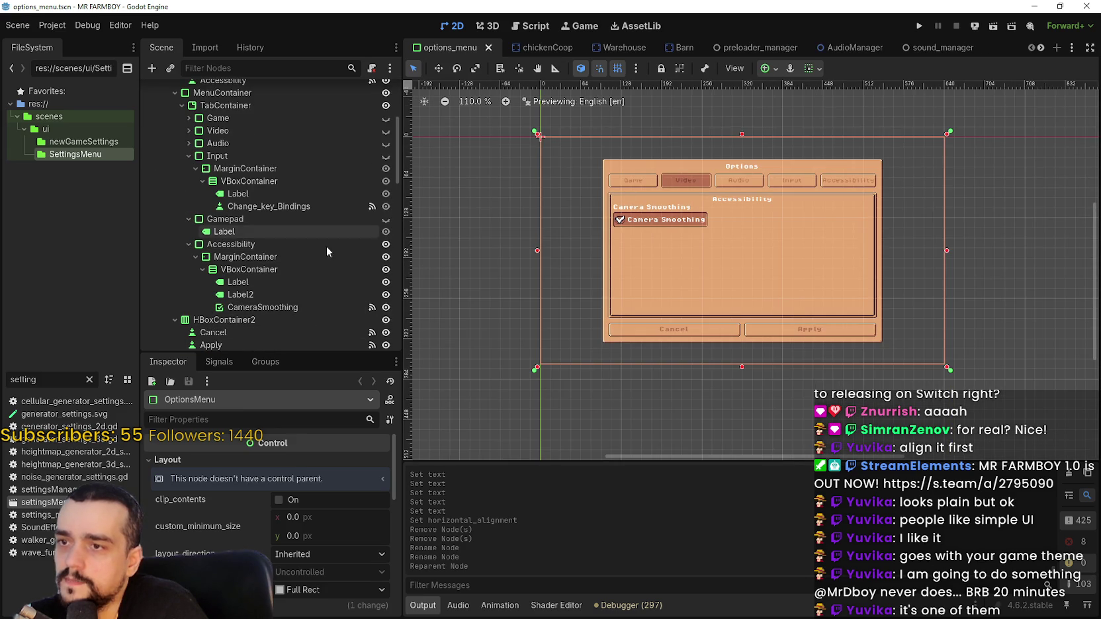
left_click(386, 118)
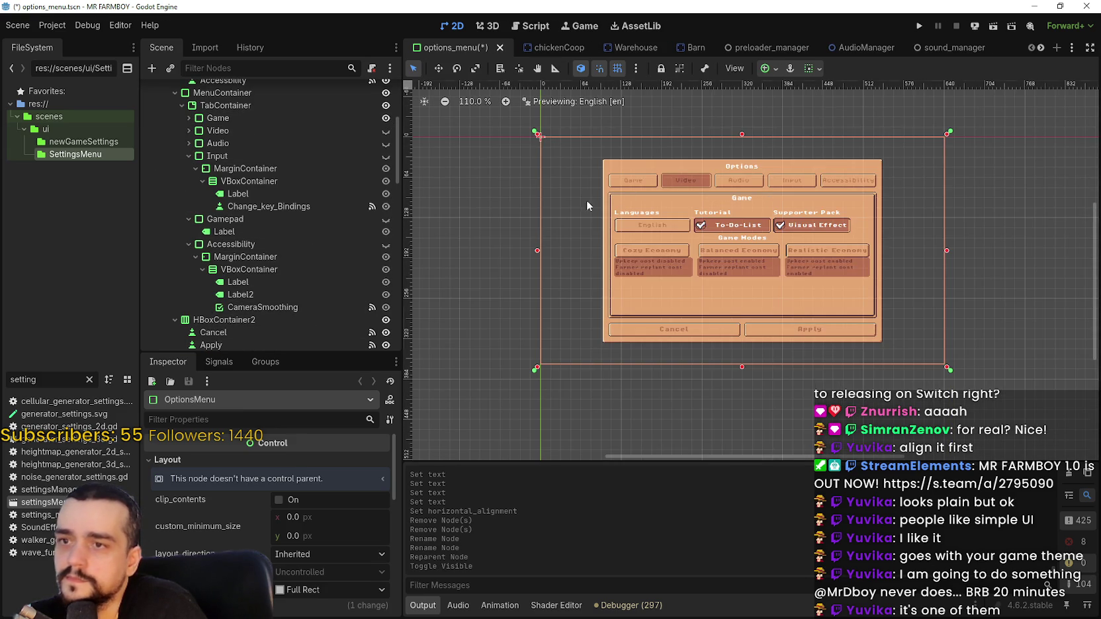
scroll(476, 156, "up", 2)
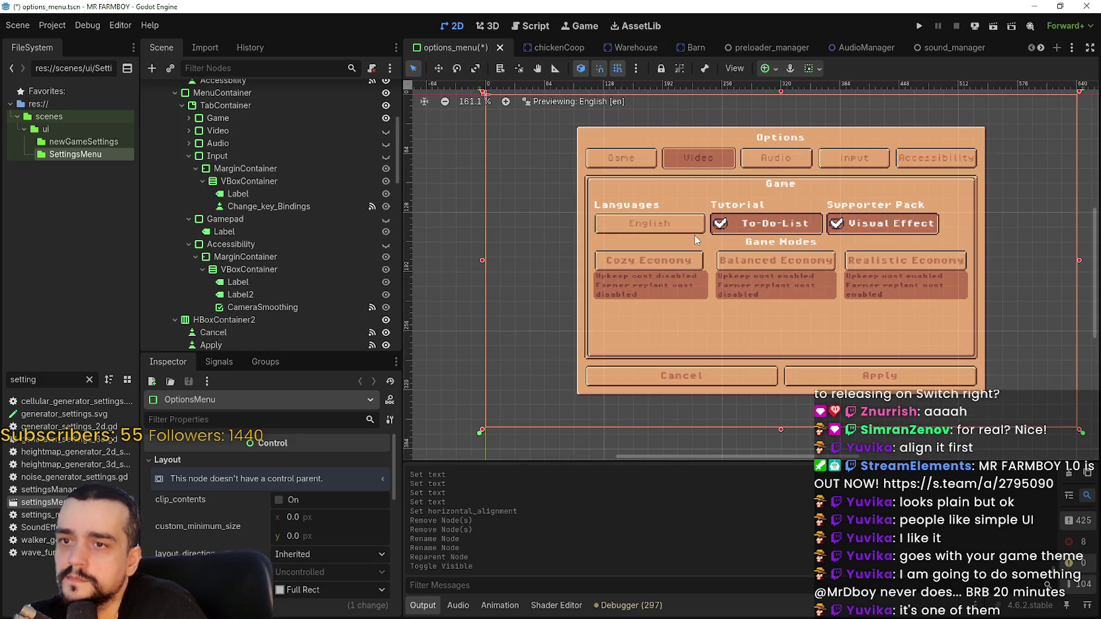
Expand the Game node and copy the Tutorial checkbox VBoxContainer group.
left_click(210, 119)
left_click(188, 118)
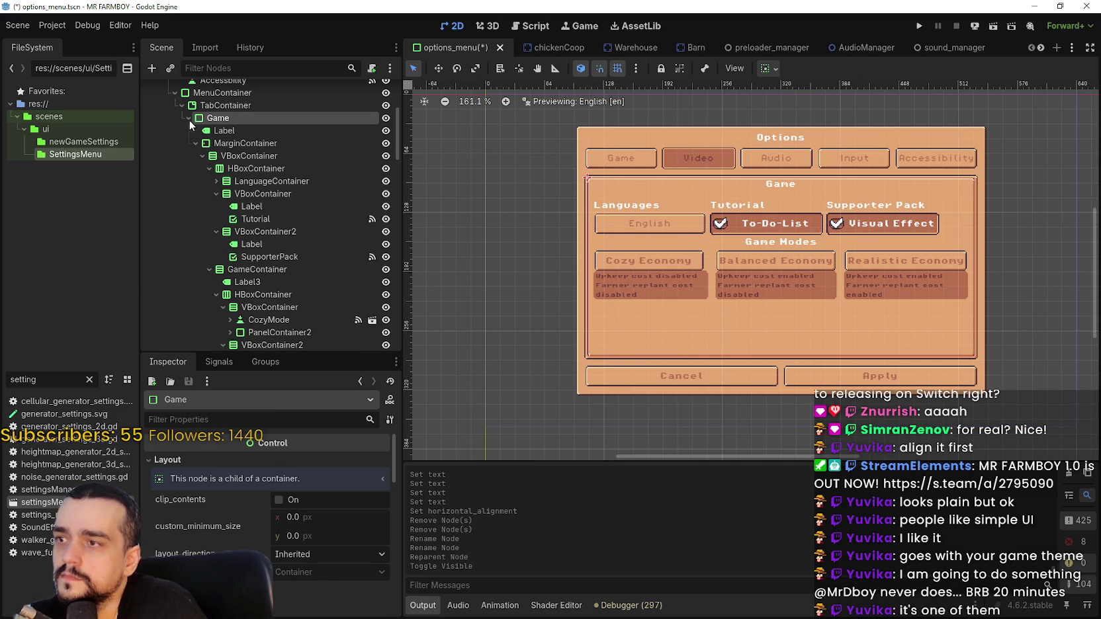
left_click(279, 218)
left_click(276, 206)
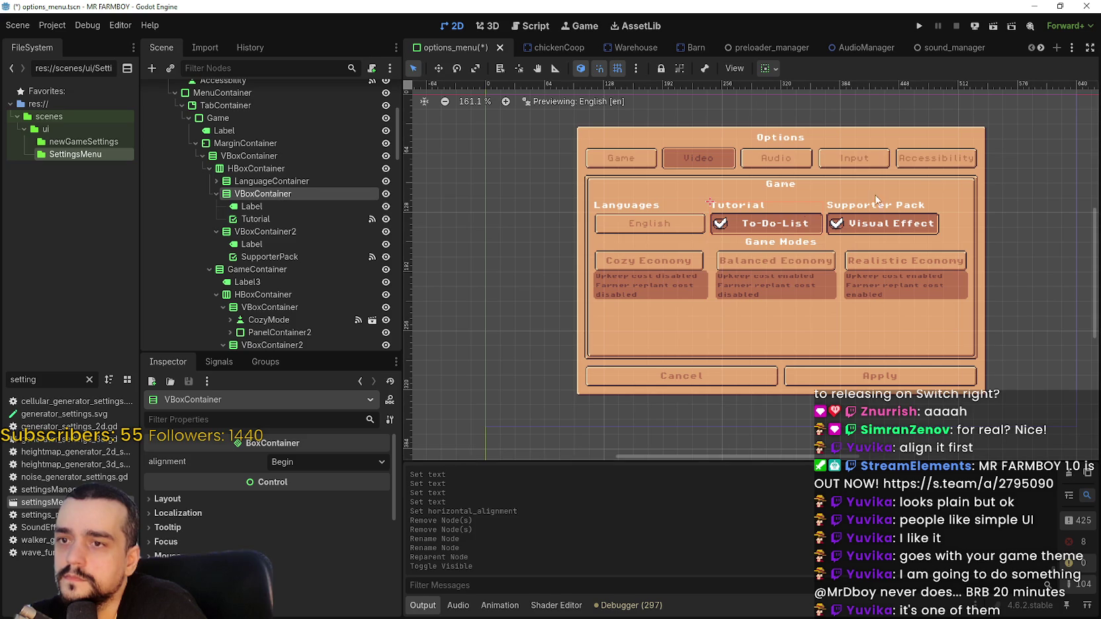
right_click(262, 192)
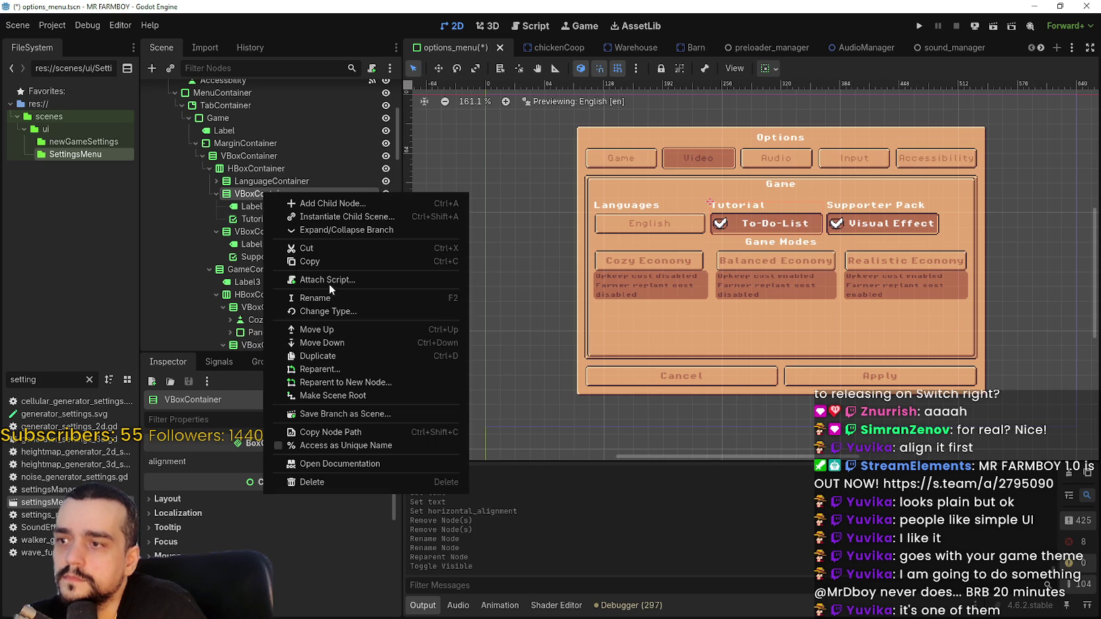
left_click(327, 262)
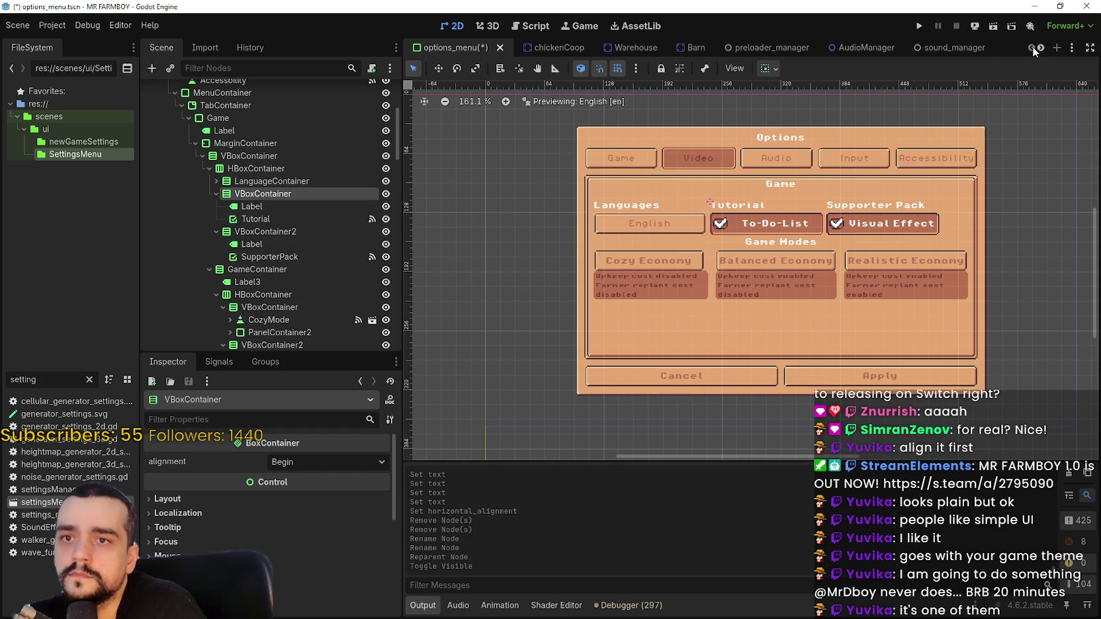
scroll(1029, 45, "down", 4)
scroll(1037, 50, "down", 10)
scroll(1041, 49, "down", 10)
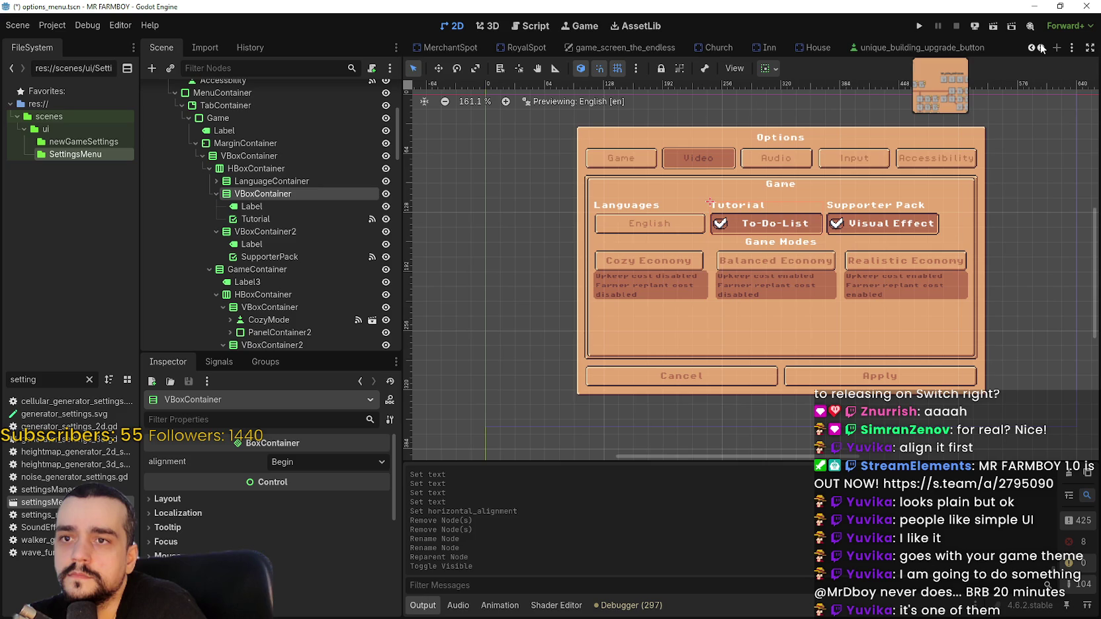
scroll(1040, 48, "down", 10)
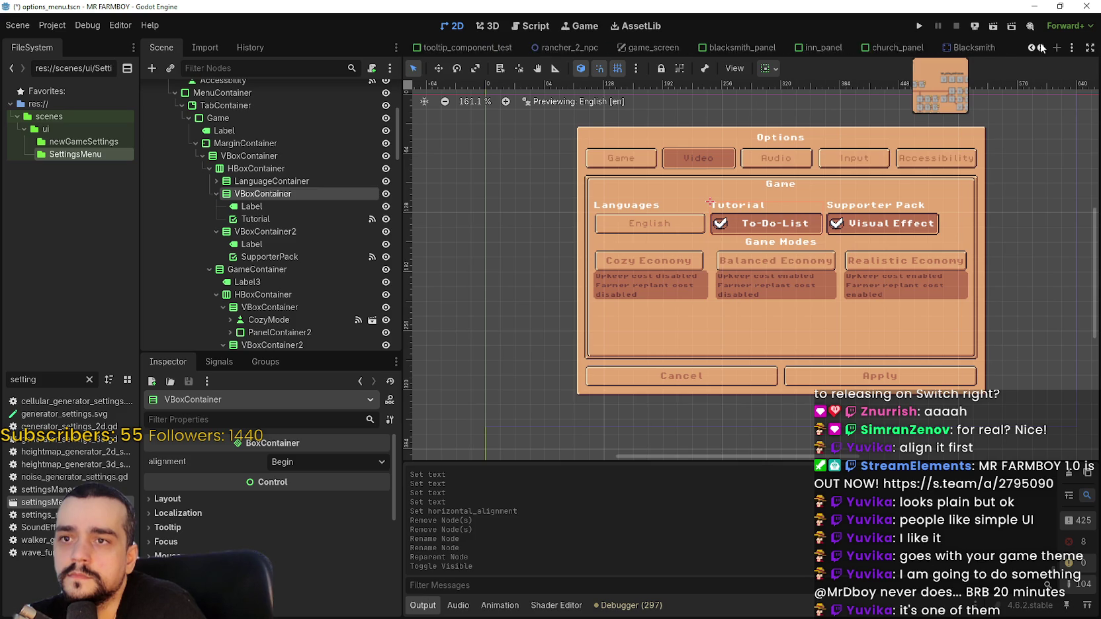
scroll(1041, 48, "down", 10)
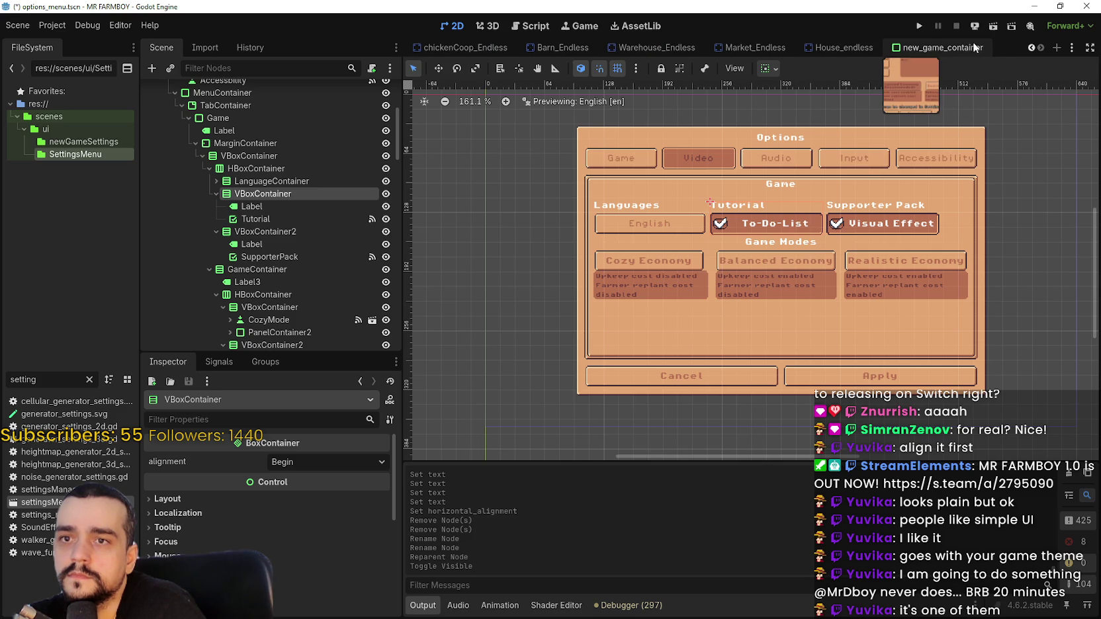
Paste the copied Tutorial group into the new_game_container scene tree.
left_click(986, 47)
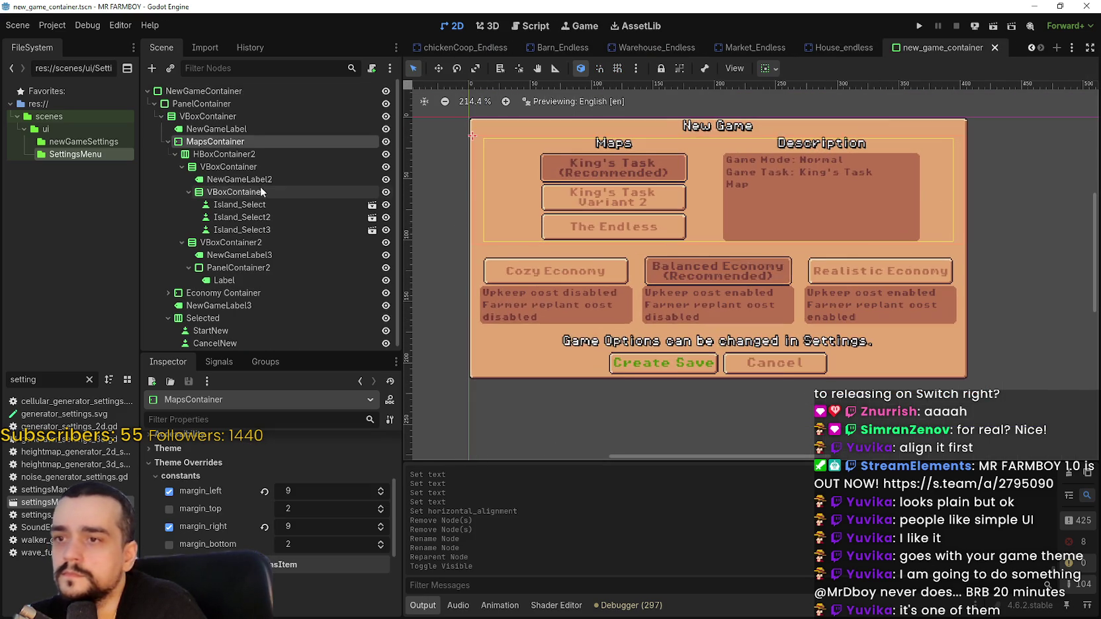
right_click(196, 141)
left_click(256, 223)
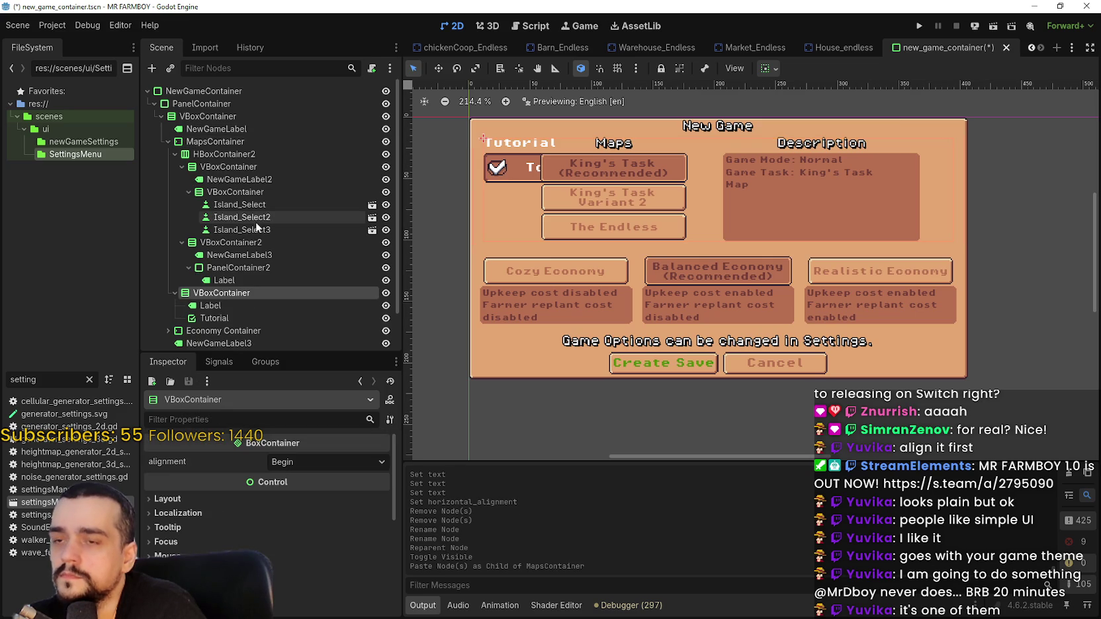
Drag the pasted Tutorial group to a new position in the scene tree.
mouse_move(218, 293)
left_mouse_down()
mouse_move(232, 281)
mouse_move(217, 294)
left_mouse_up()
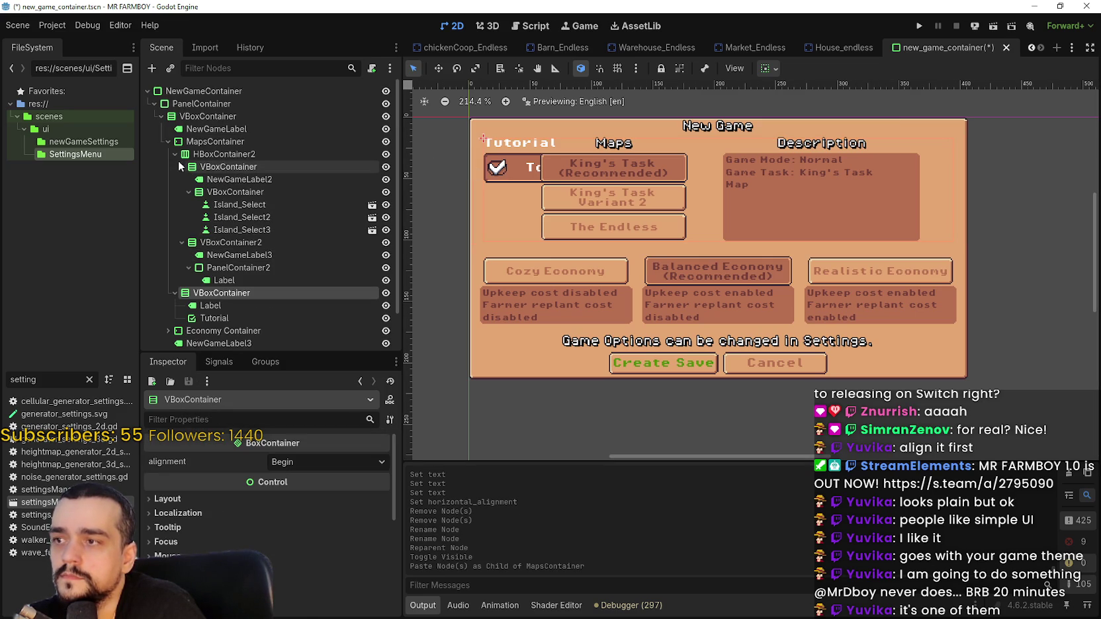
left_click(175, 155)
left_click(174, 155)
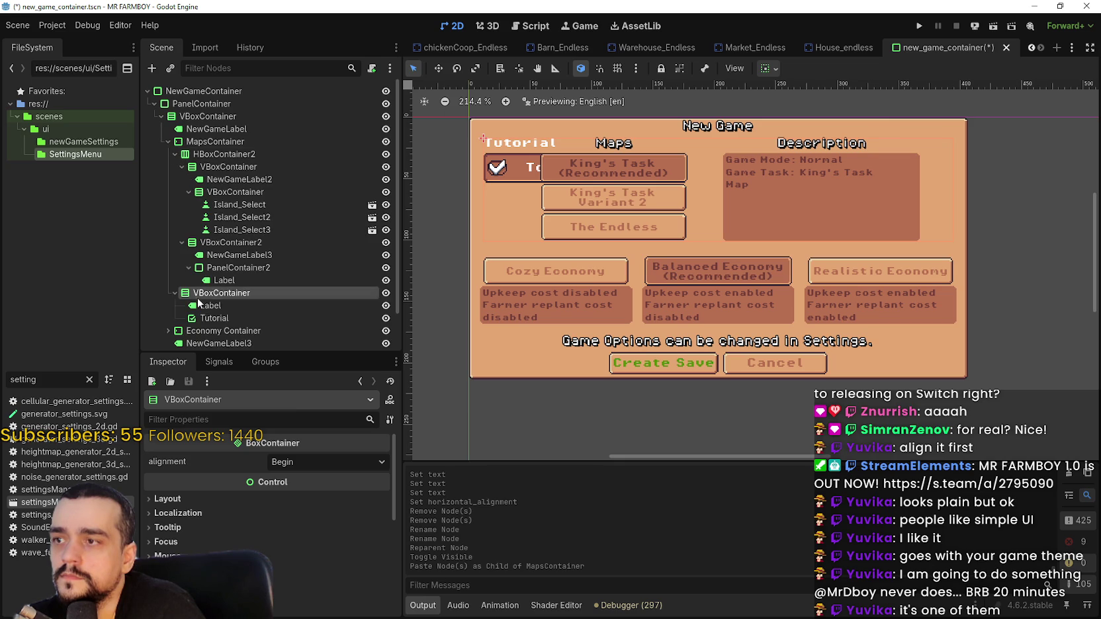
mouse_move(199, 295)
left_mouse_down()
mouse_move(210, 346)
mouse_move(196, 307)
mouse_move(219, 286)
left_mouse_up()
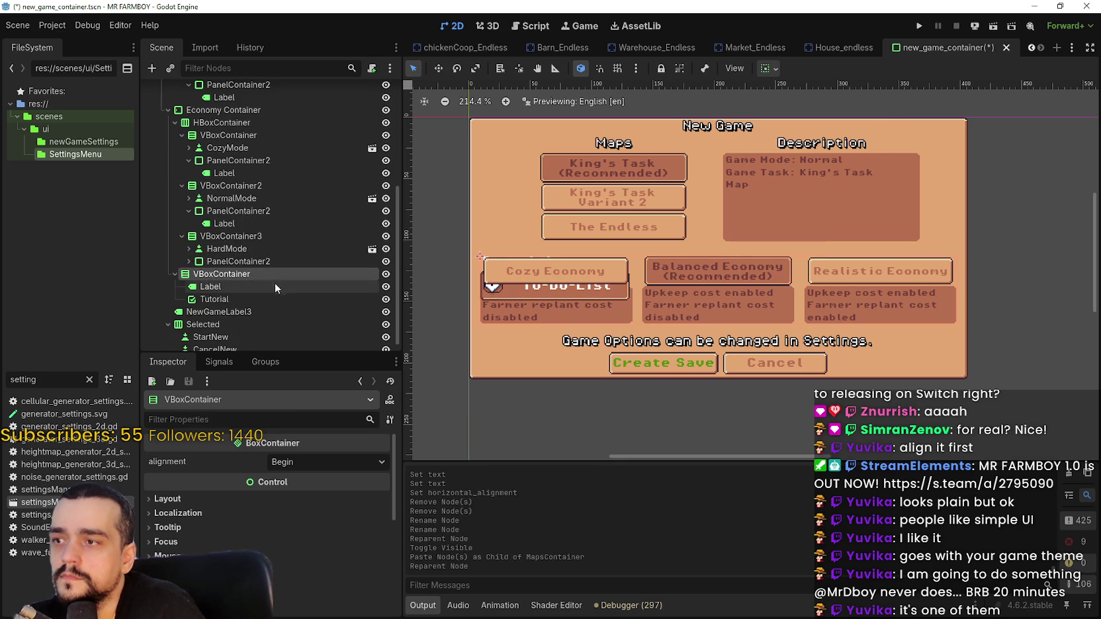
scroll(249, 281, "down", 3)
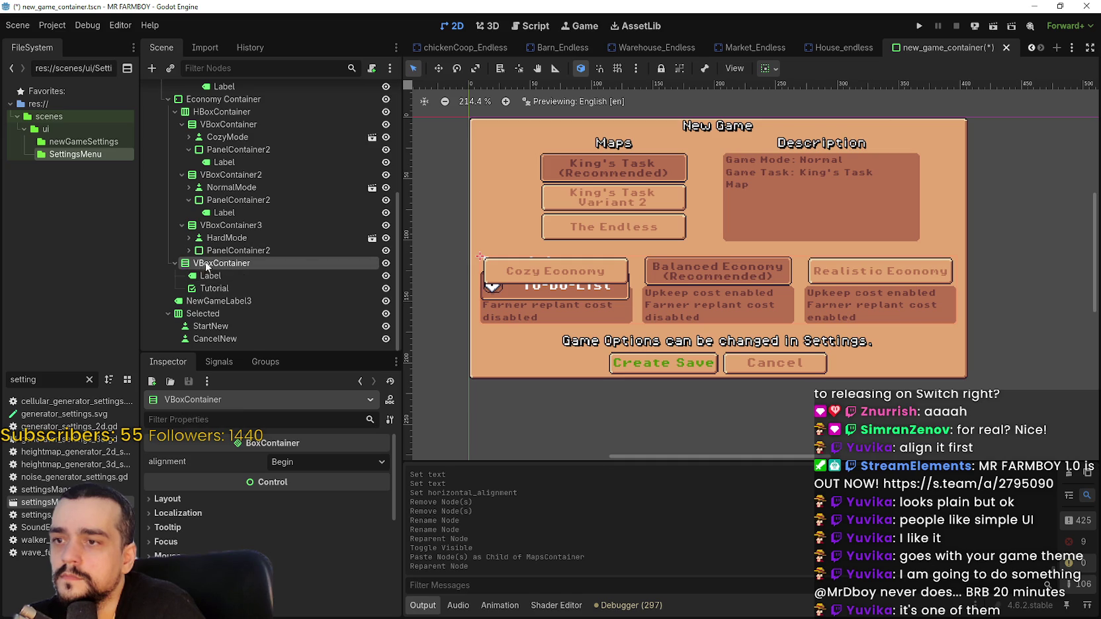
mouse_move(200, 267)
left_mouse_down()
mouse_move(232, 276)
mouse_move(227, 264)
left_mouse_up()
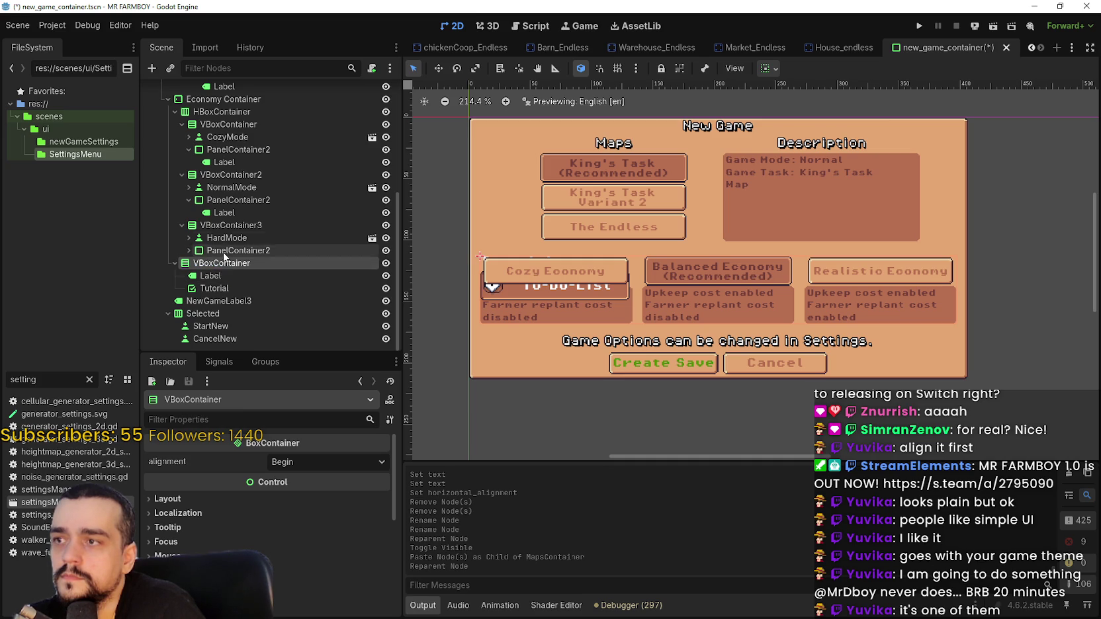
Expand the economy options group and select Economy Container.
left_click(175, 115)
left_click(175, 250)
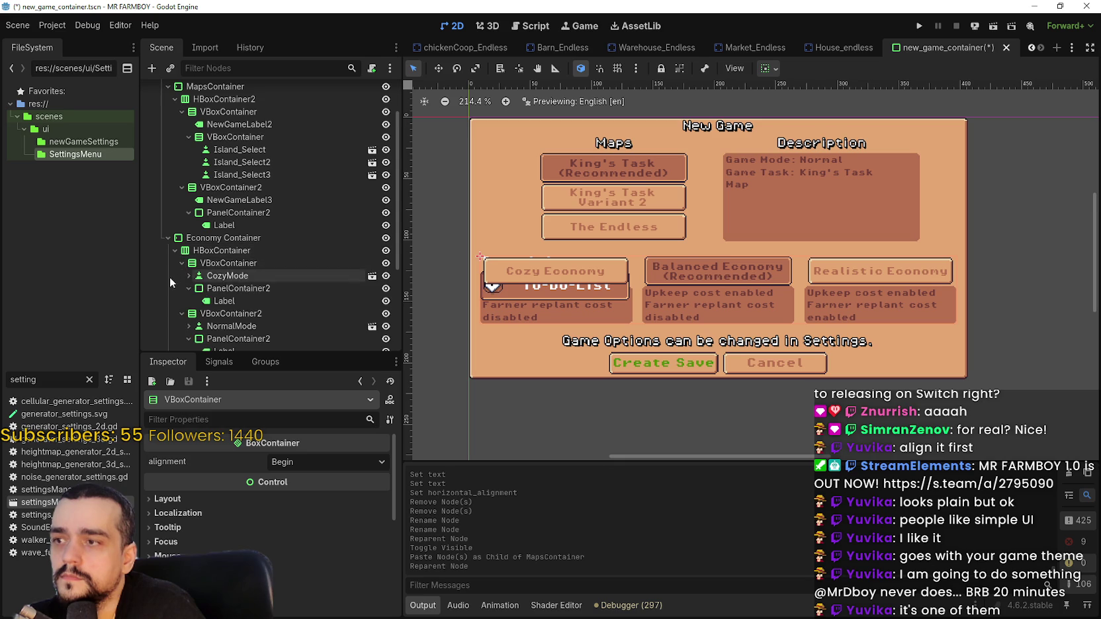
scroll(199, 264, "down", 3)
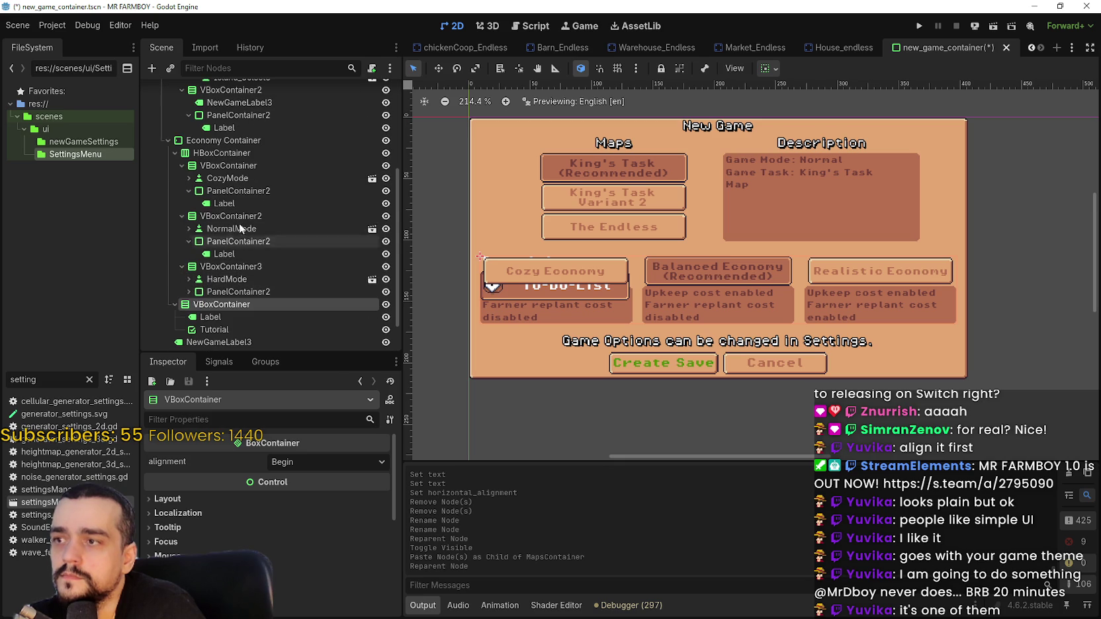
left_click(198, 140)
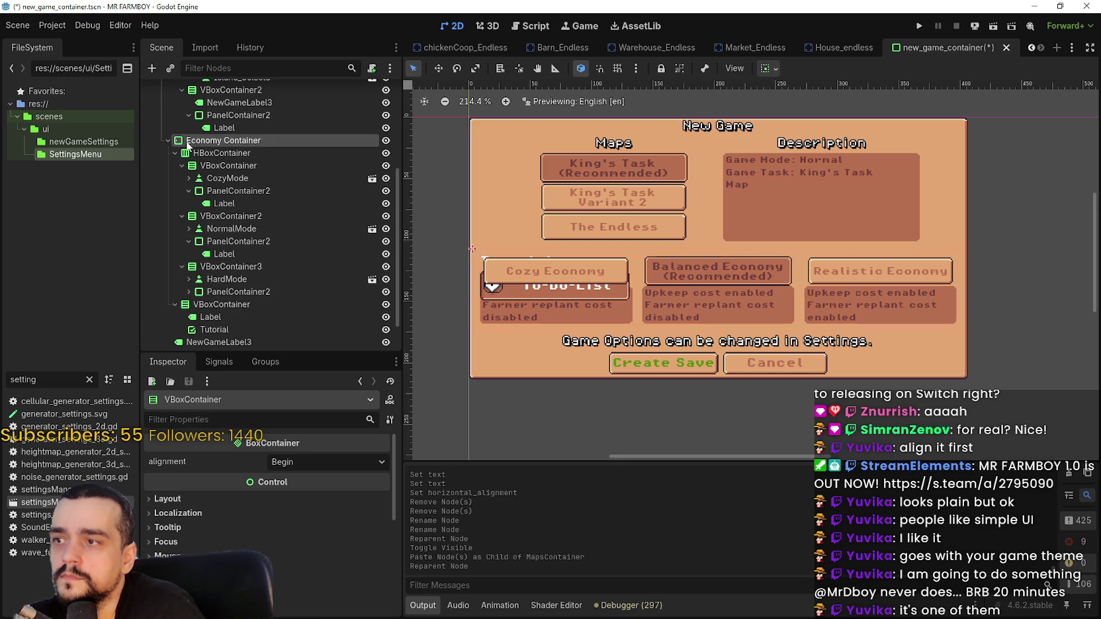
Add a VBoxContainer child directly under Economy Container.
right_click(196, 139)
key("Escape")
key("ctrl+a")
type("vbox")
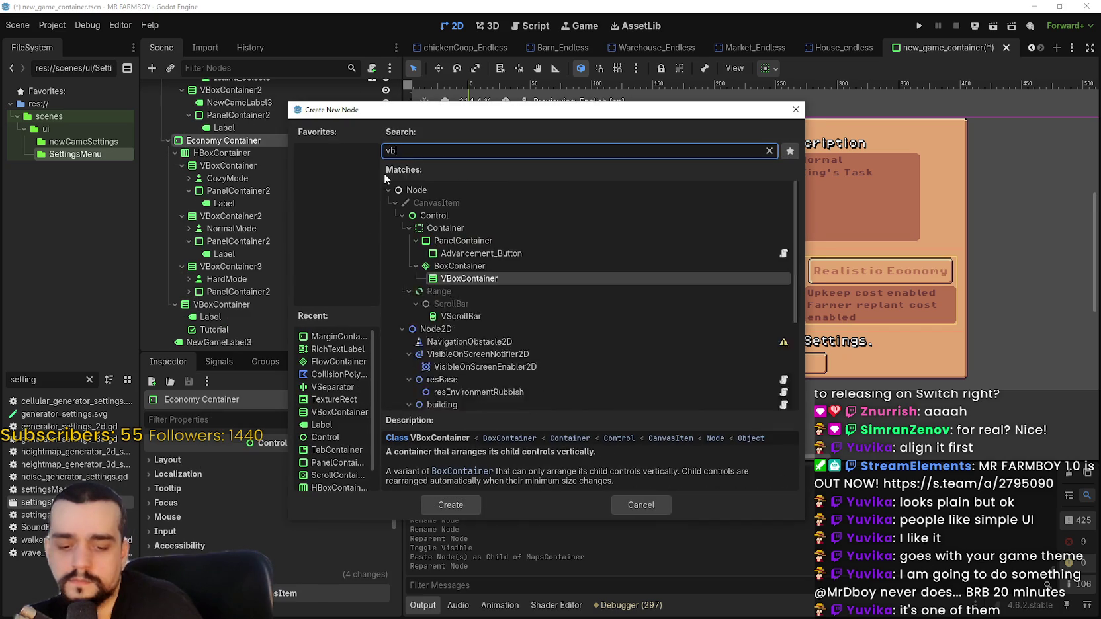
key("Return")
mouse_move(357, 338)
left_mouse_down()
mouse_move(318, 344)
mouse_move(248, 240)
mouse_move(238, 149)
mouse_move(227, 154)
left_mouse_up()
Move the Tutorial group into the new VBoxContainer beneath the economy options.
left_click_drag(222, 313, 210, 154)
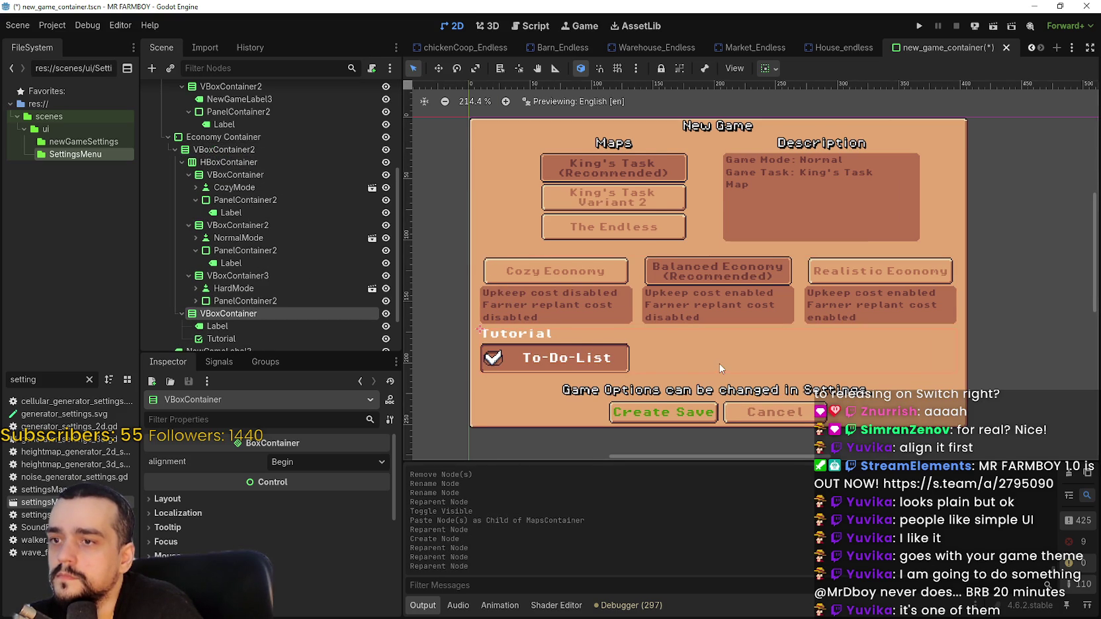
scroll(685, 347, "down", 2)
left_click_drag(685, 347, 670, 329)
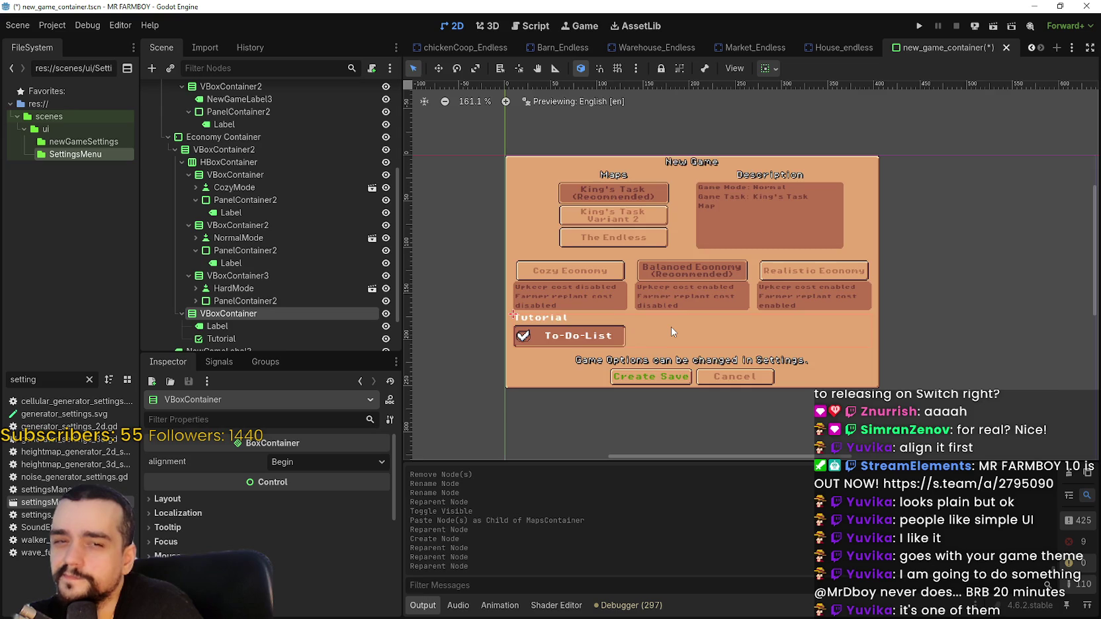
scroll(671, 327, "down", 4)
scroll(678, 308, "up", 3)
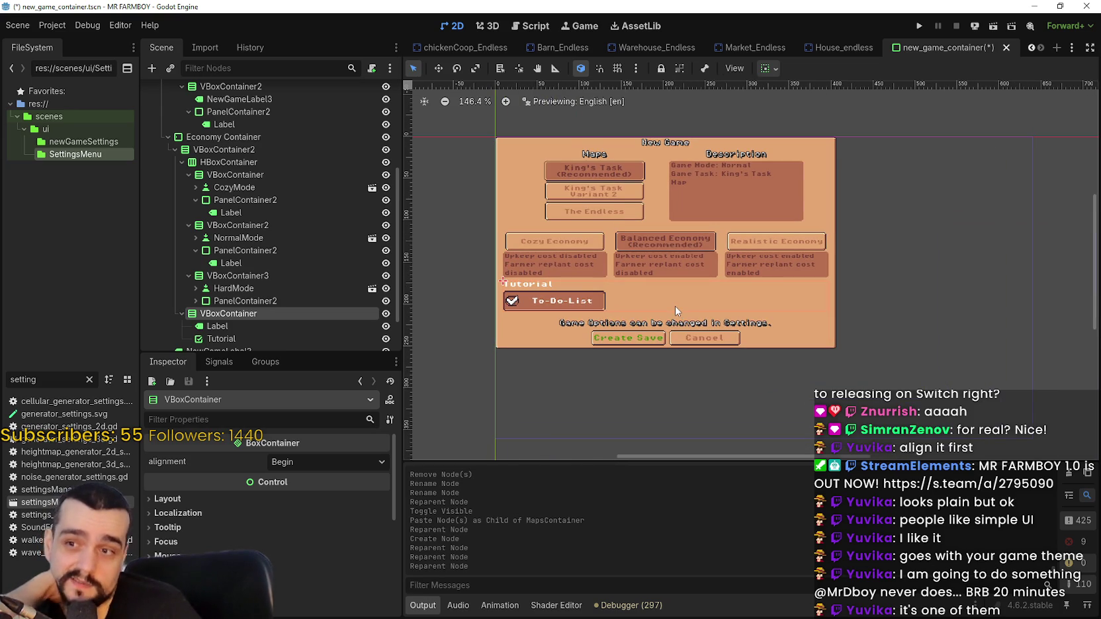
scroll(655, 310, "up", 1)
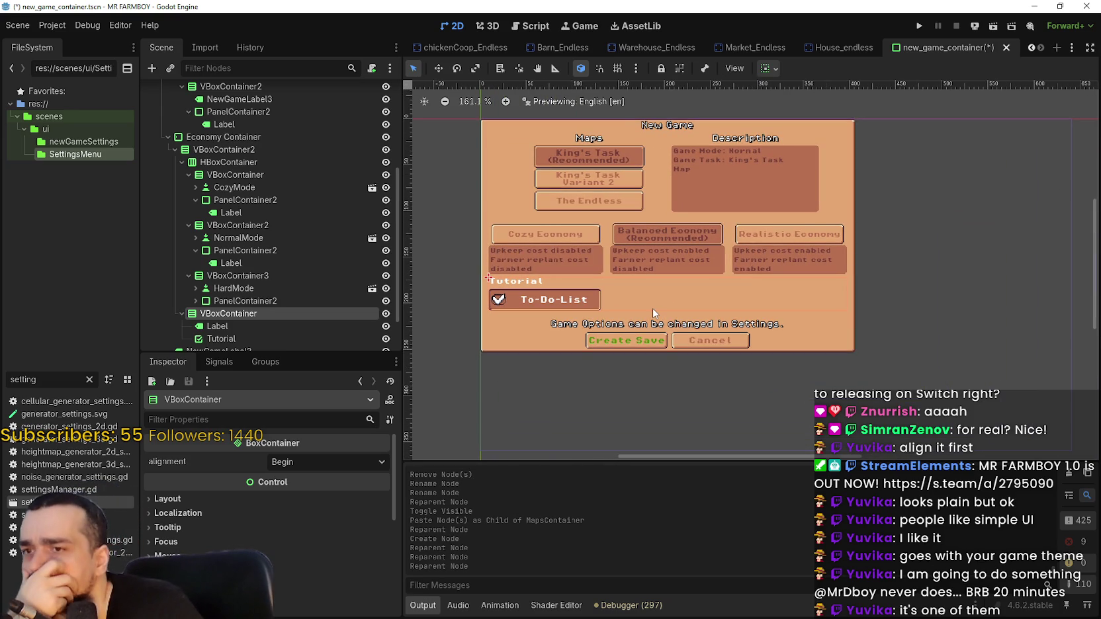
scroll(599, 280, "up", 2)
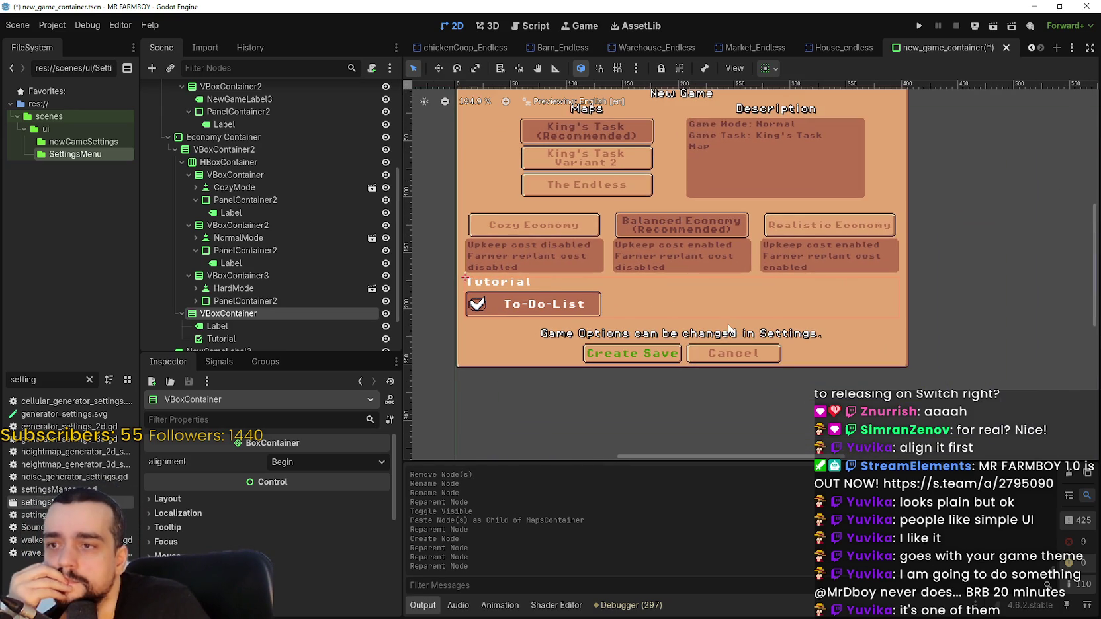
scroll(715, 322, "up", 1)
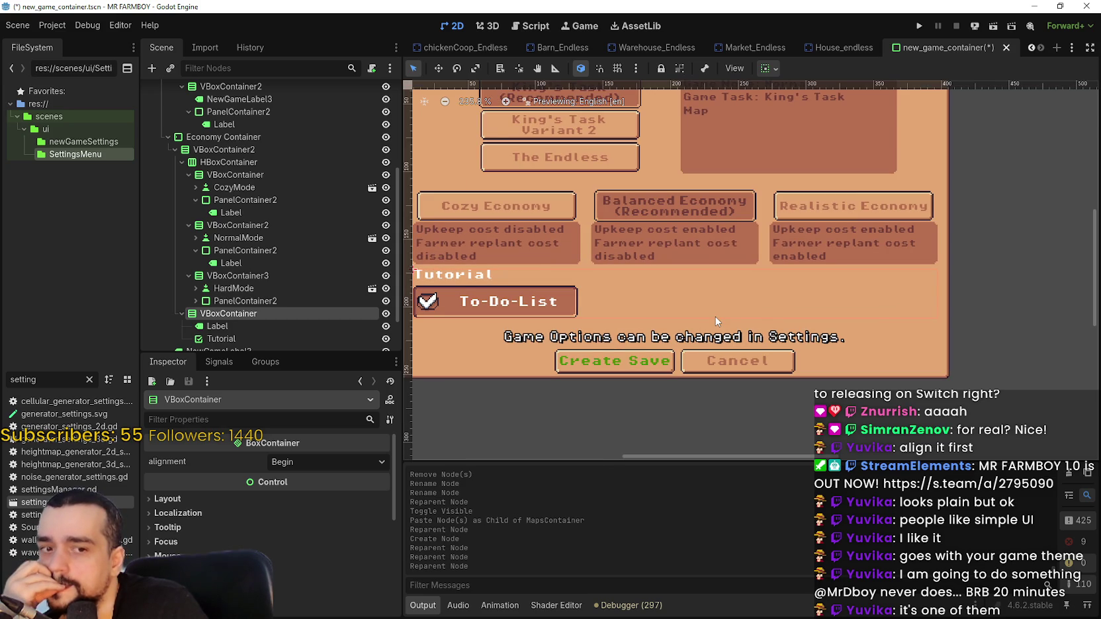
scroll(699, 316, "down", 1)
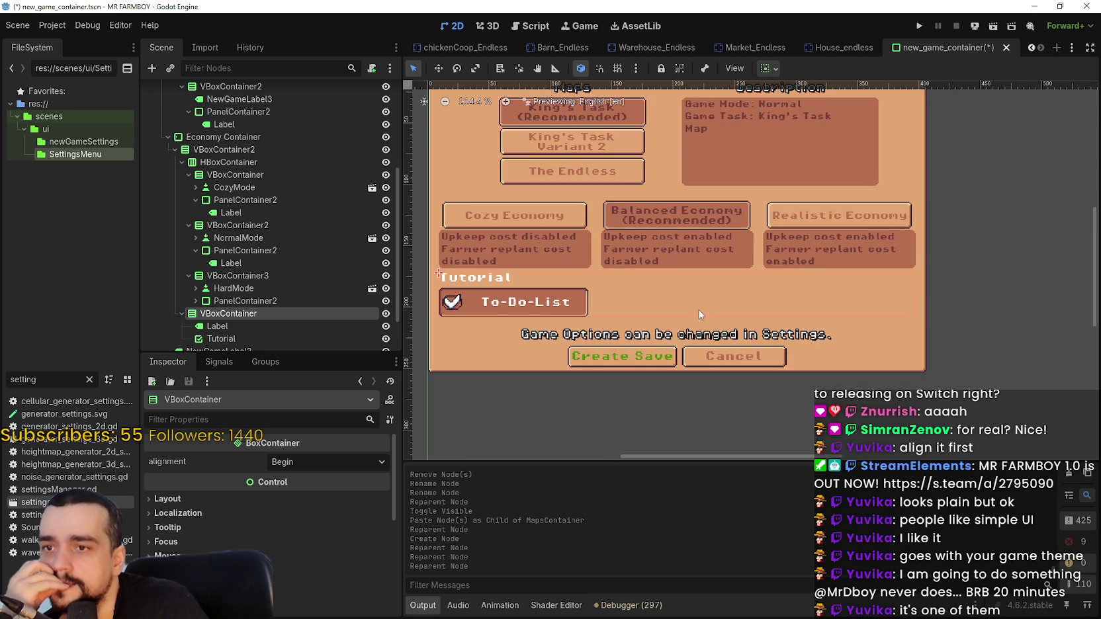
left_click_drag(673, 319, 693, 309)
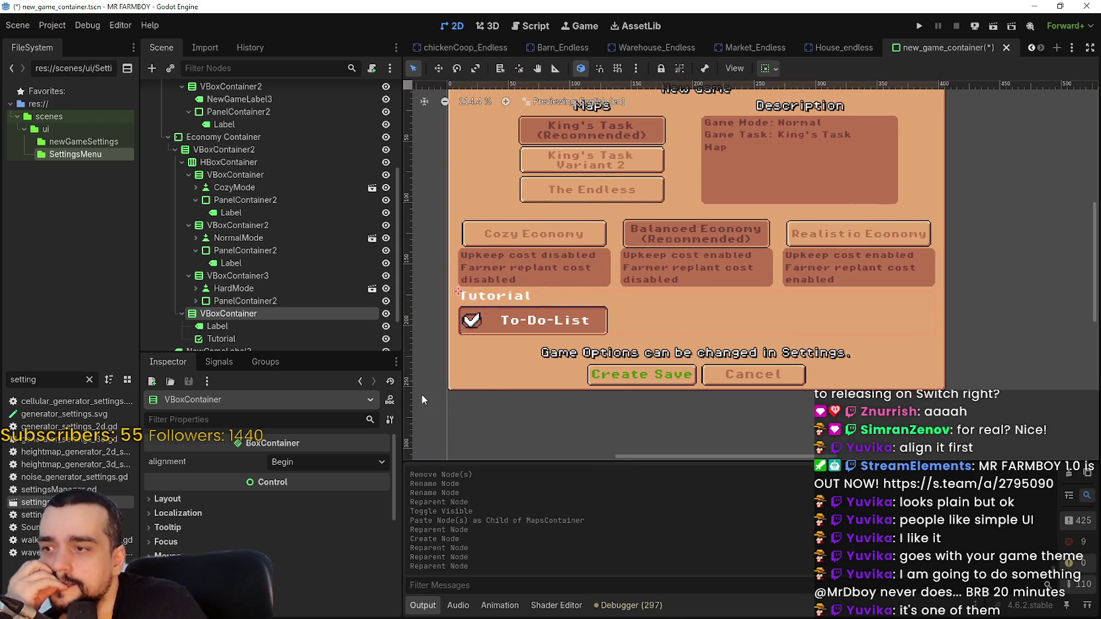
scroll(280, 297, "down", 2)
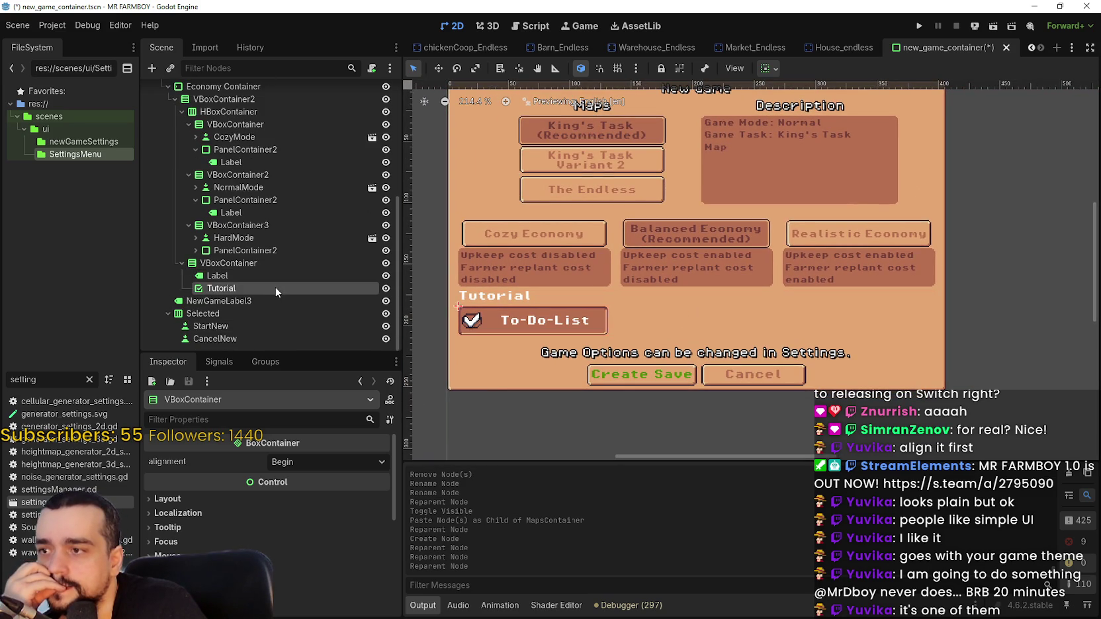
Select the Tutorial To-Do-List button and leave its text unchanged.
left_click(276, 288)
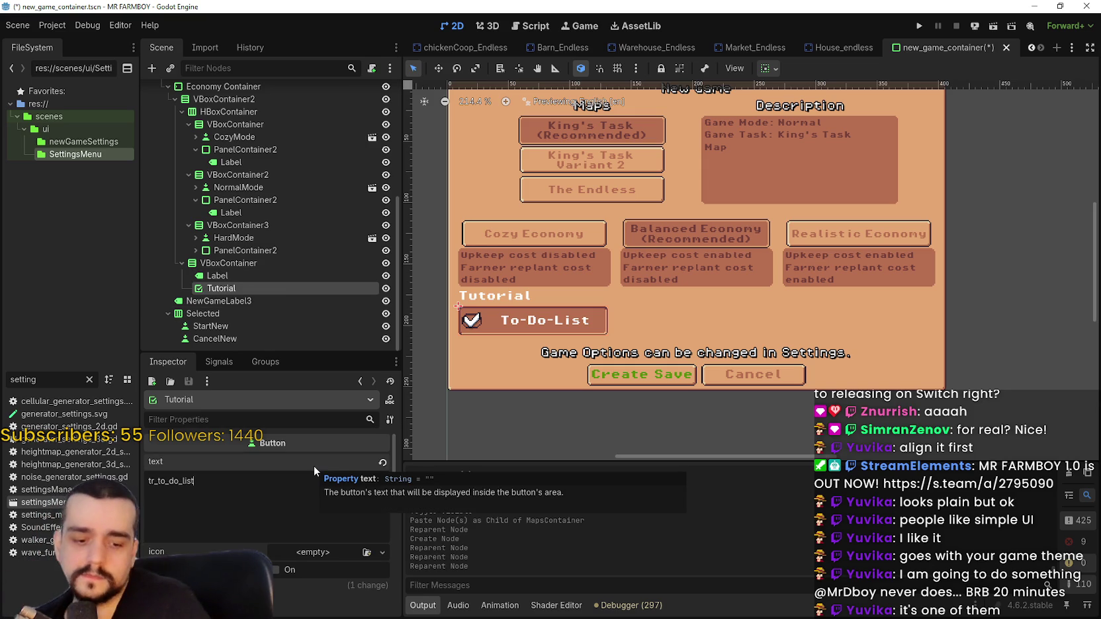
key("Return")
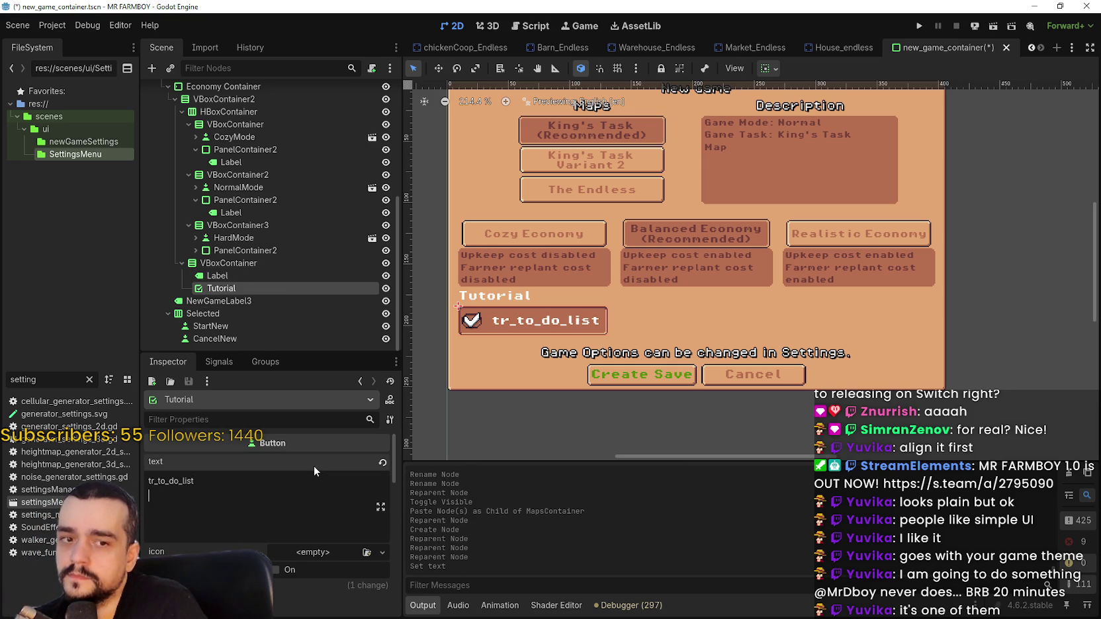
key("BackSpace")
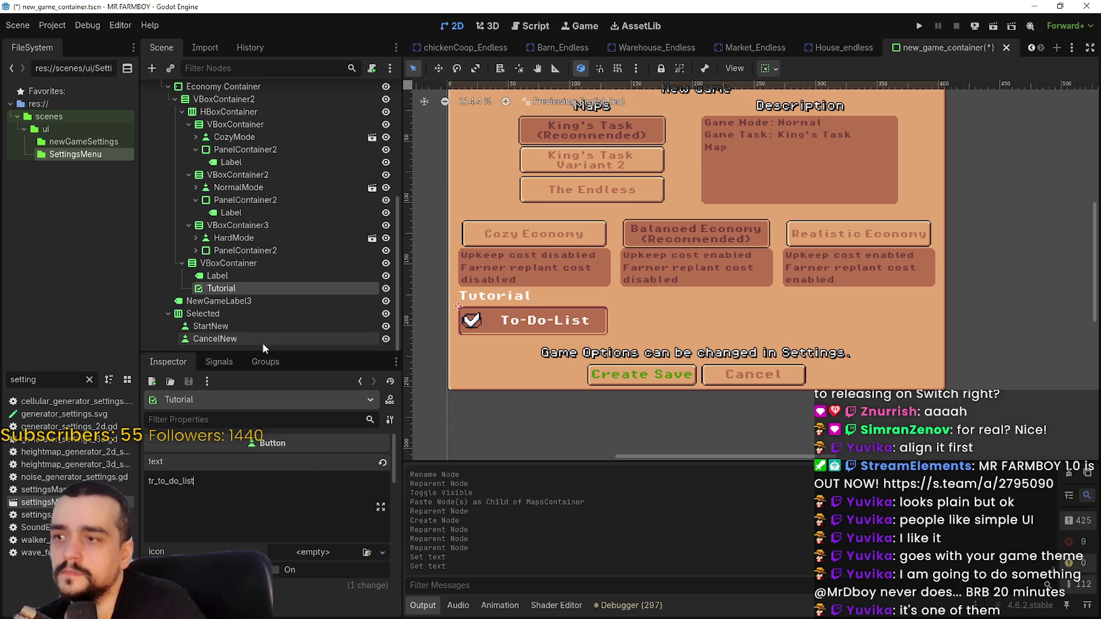
Replace the heading's translation key with 'Tutorial' and a '(Recommended)' second line.
left_click(273, 278)
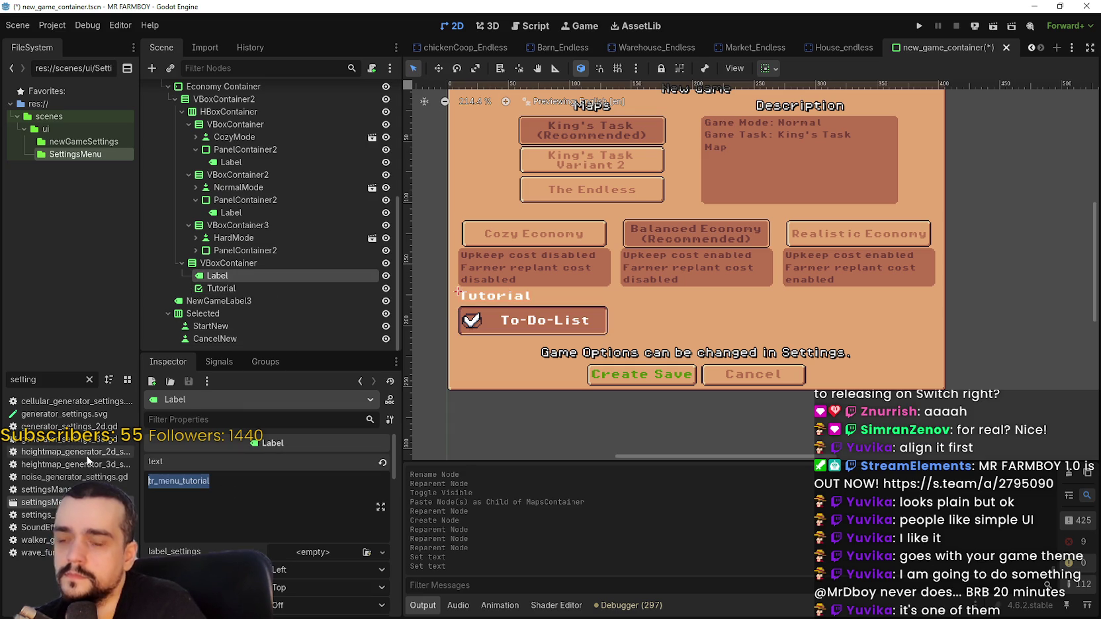
key("Return")
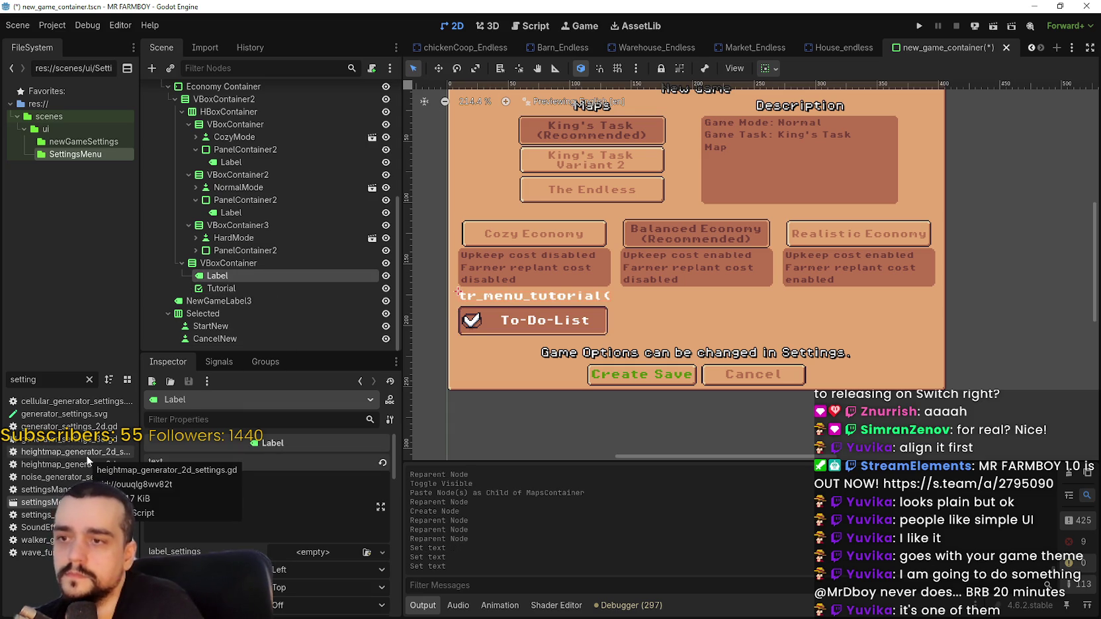
key("BackSpace")
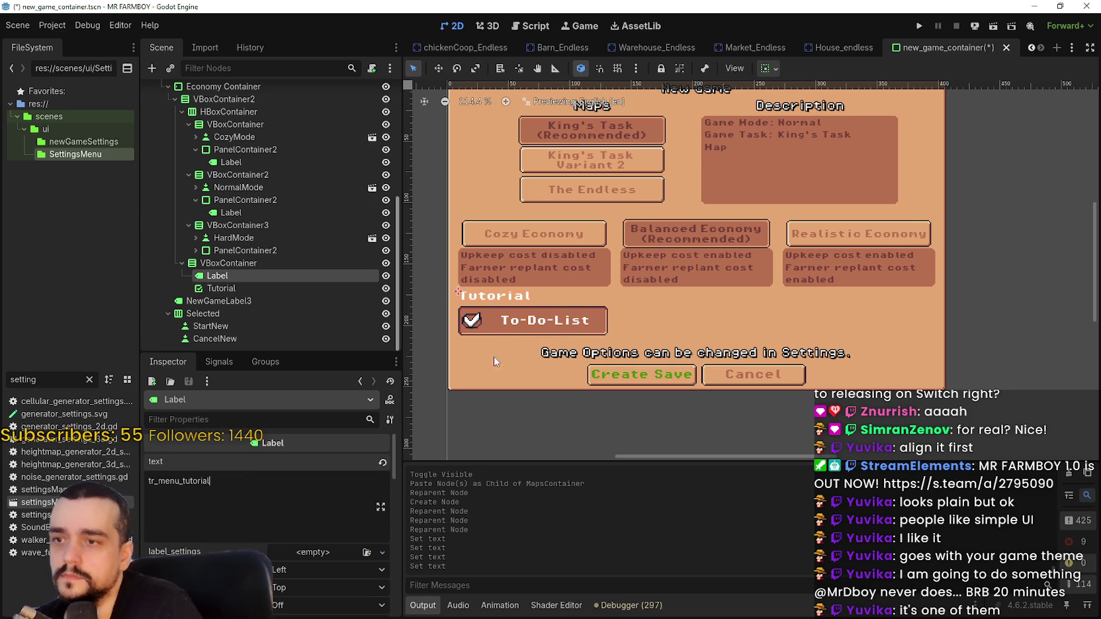
scroll(483, 364, "up", 1)
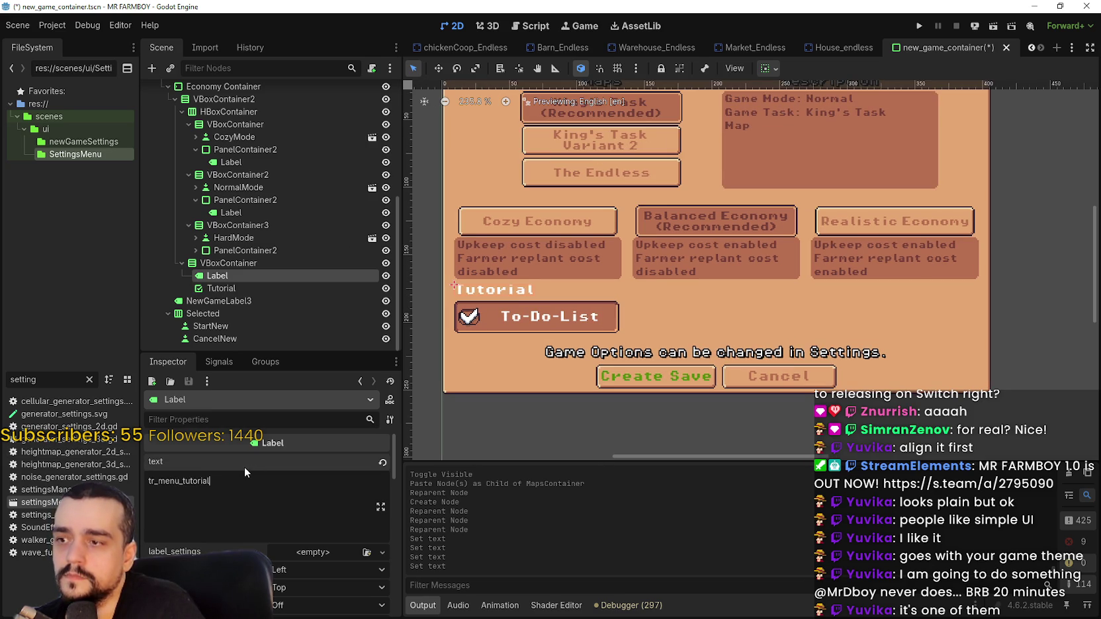
key("BackSpace")
key("BackSpace")
key("BackSpace")
key("BackSpace")
key("BackSpace")
key("BackSpace")
type("Tutorial")
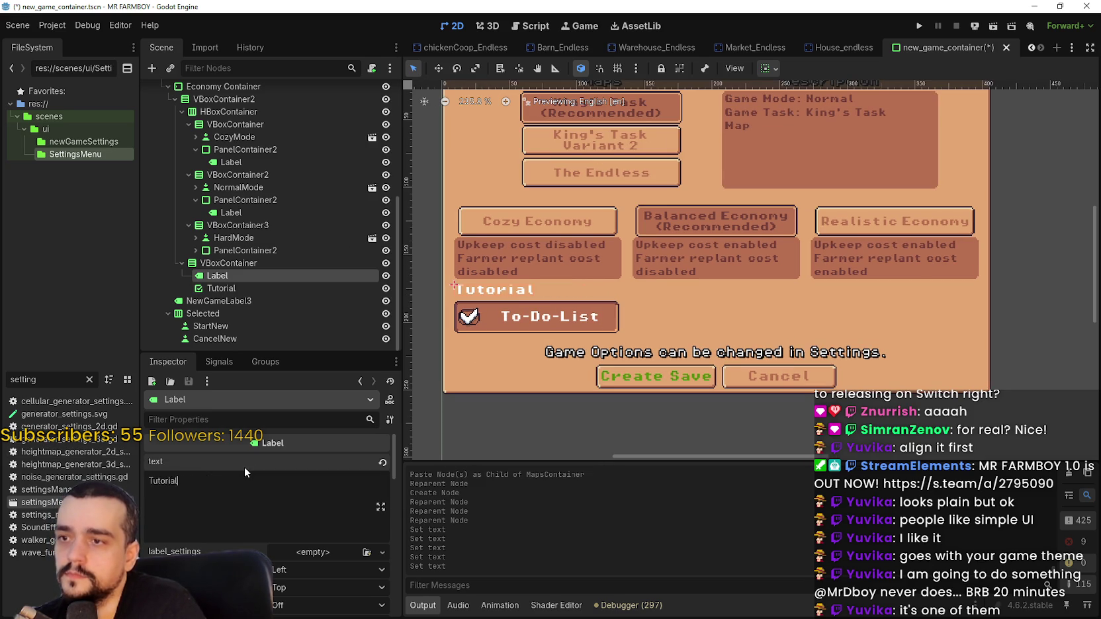
key("Return")
type("R")
key("BackSpace")
type("(Recommended_")
key("BackSpace")
type(")")
Delete the '(Recommended)' line so the heading reads just 'Tutorial'.
scroll(588, 320, "down", 2)
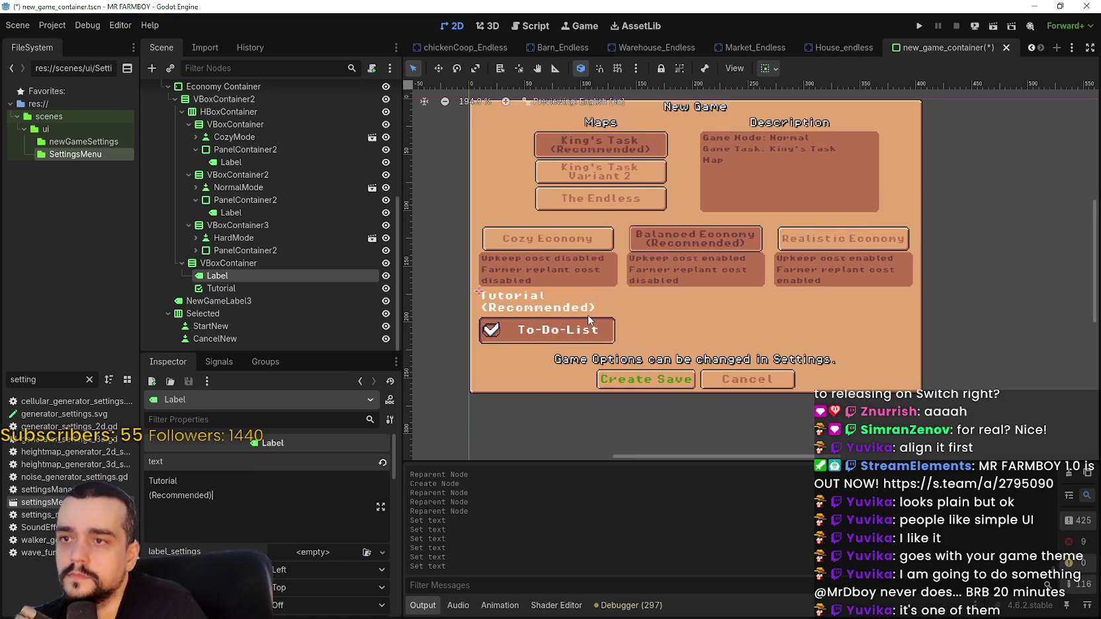
scroll(589, 320, "up", 2)
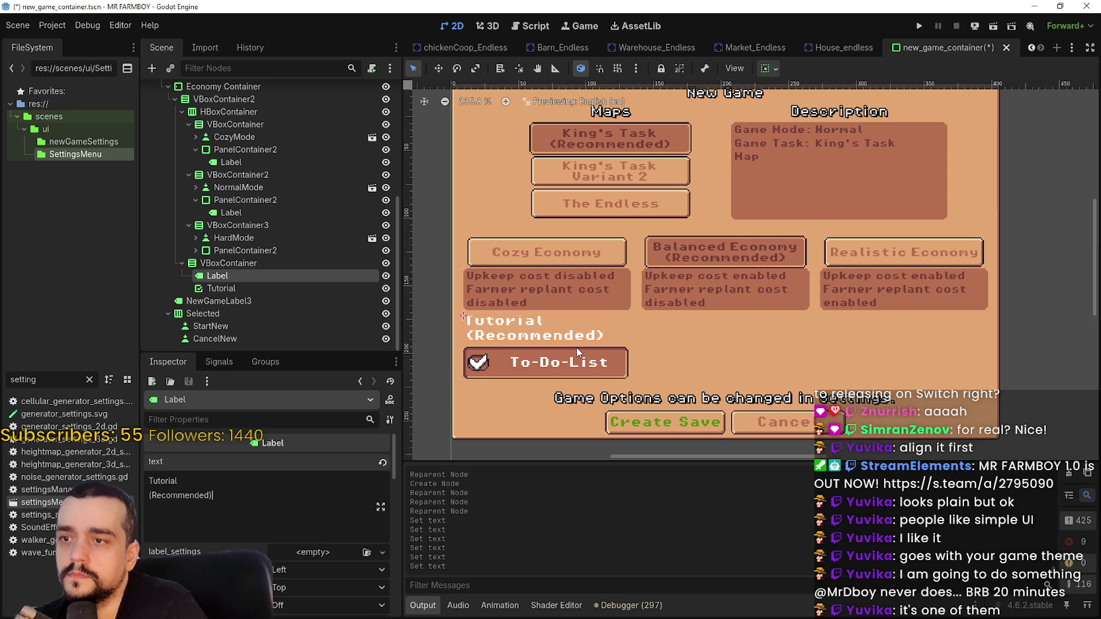
scroll(617, 373, "down", 1)
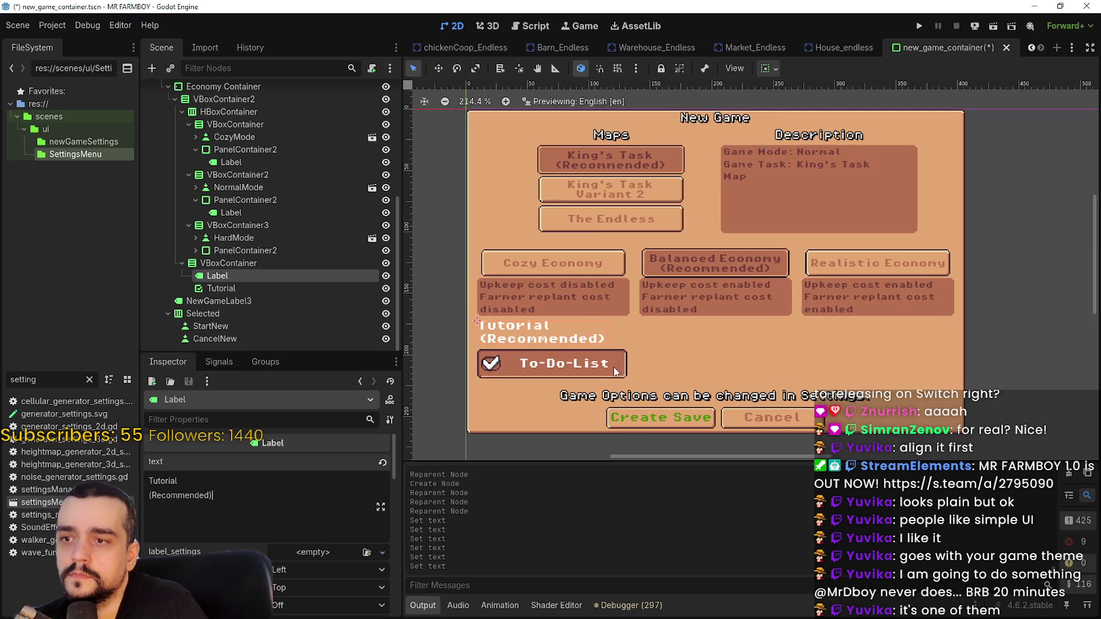
scroll(736, 204, "up", 1)
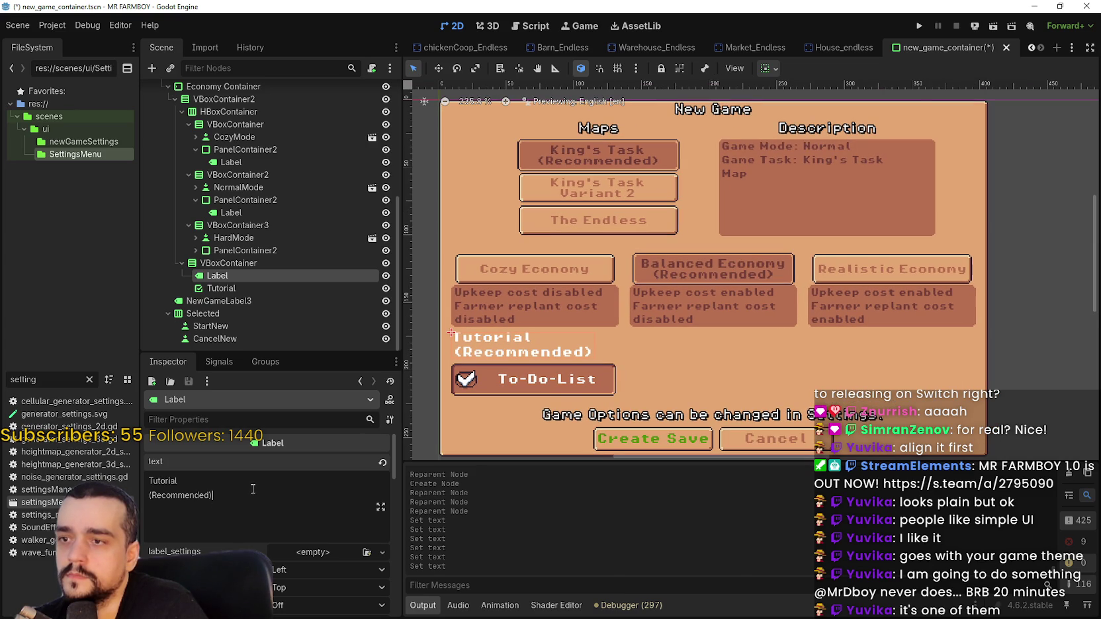
left_click_drag(230, 495, 149, 495)
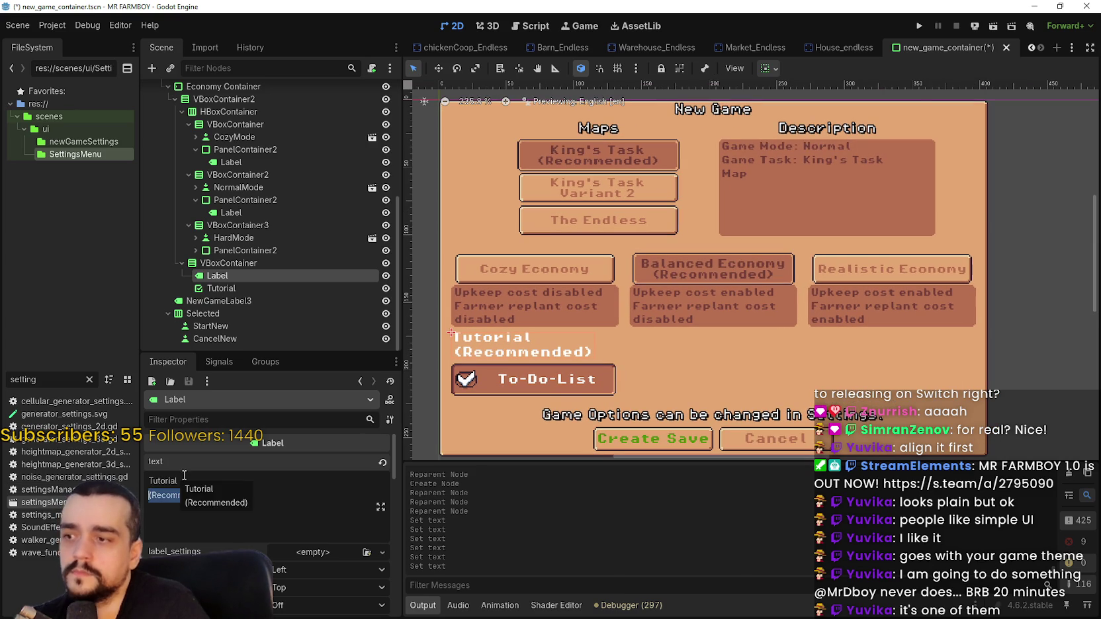
type("_")
key("BackSpace")
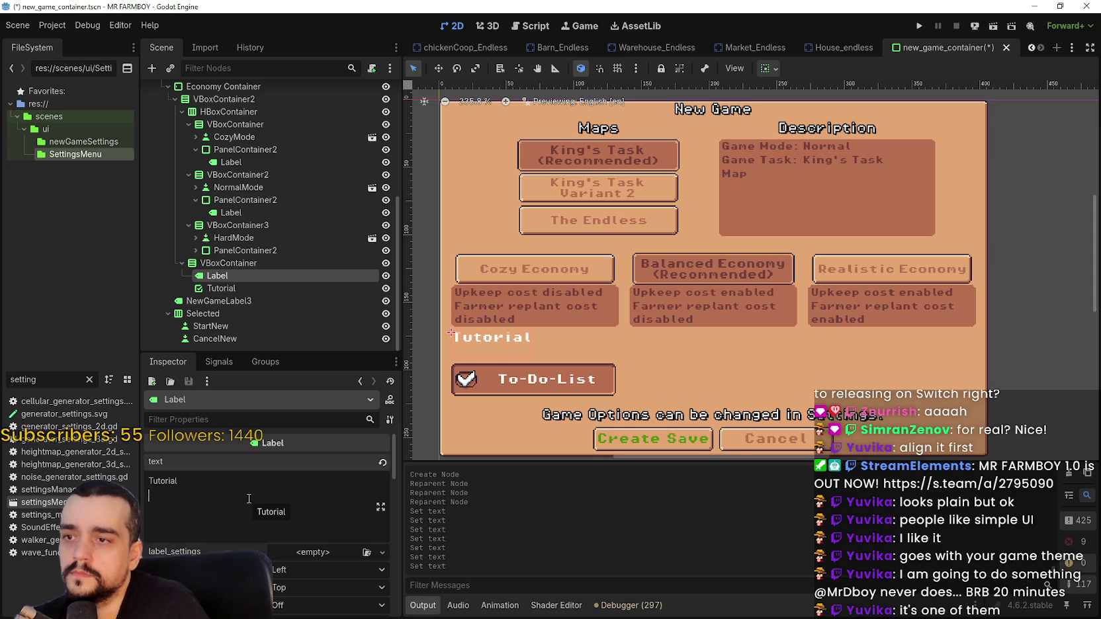
key("BackSpace")
Center the heading's text horizontally, try centering it in its container, then revert it to the left.
left_click(273, 570)
left_click(307, 586)
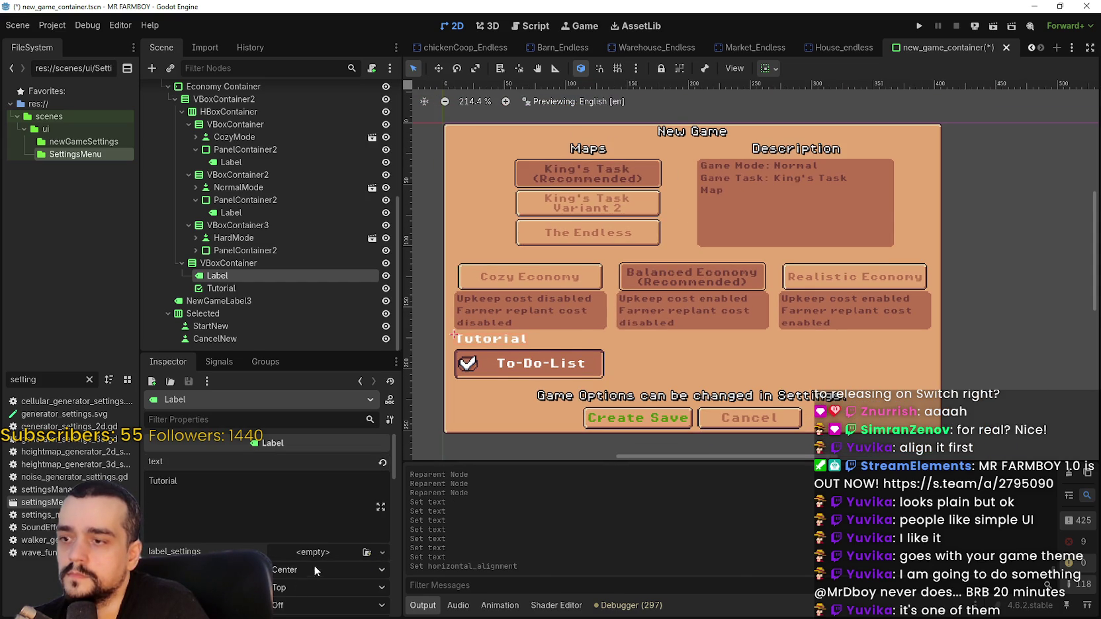
scroll(578, 325, "up", 3)
left_click(768, 69)
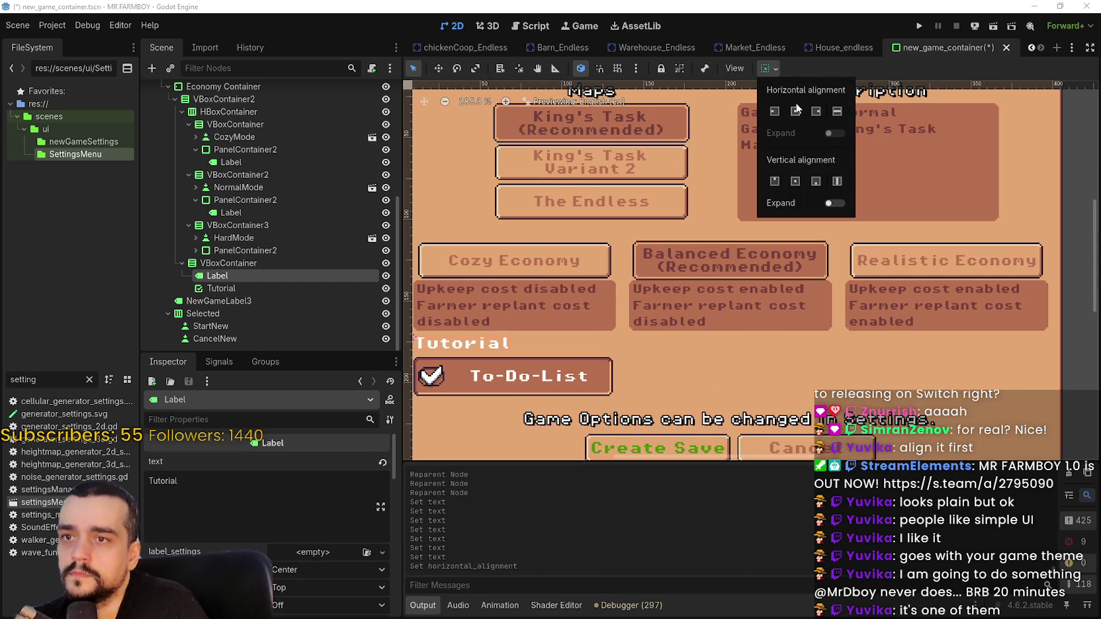
left_click(796, 111)
left_click(776, 111)
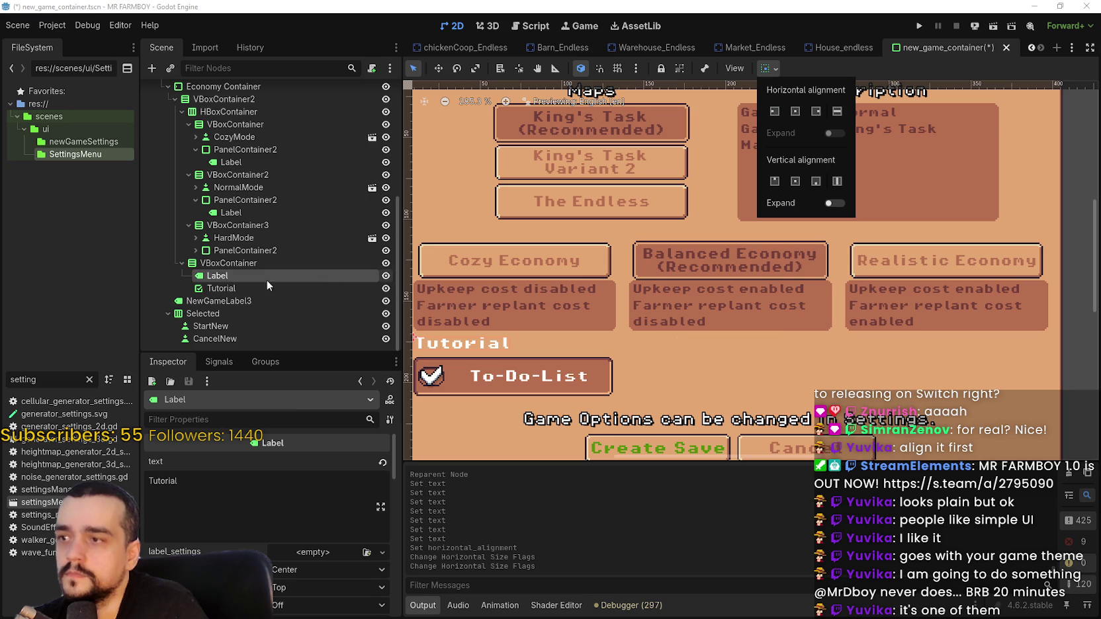
left_click(252, 266)
Change the parent VBoxContainer's horizontal size flags.
left_click(254, 265)
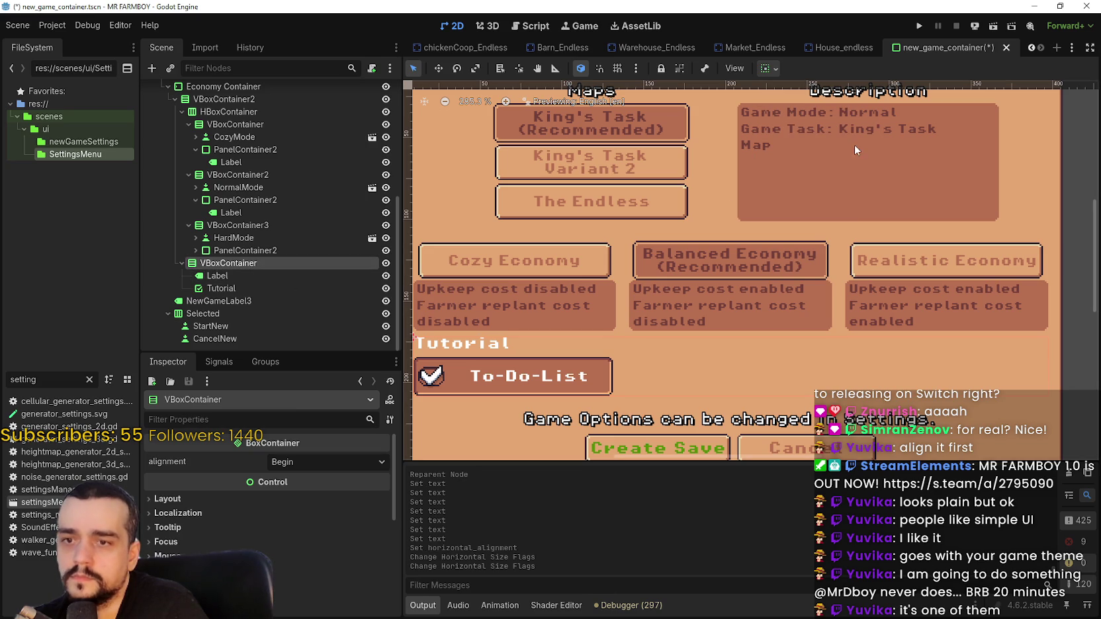
left_click(775, 69)
left_click(774, 111)
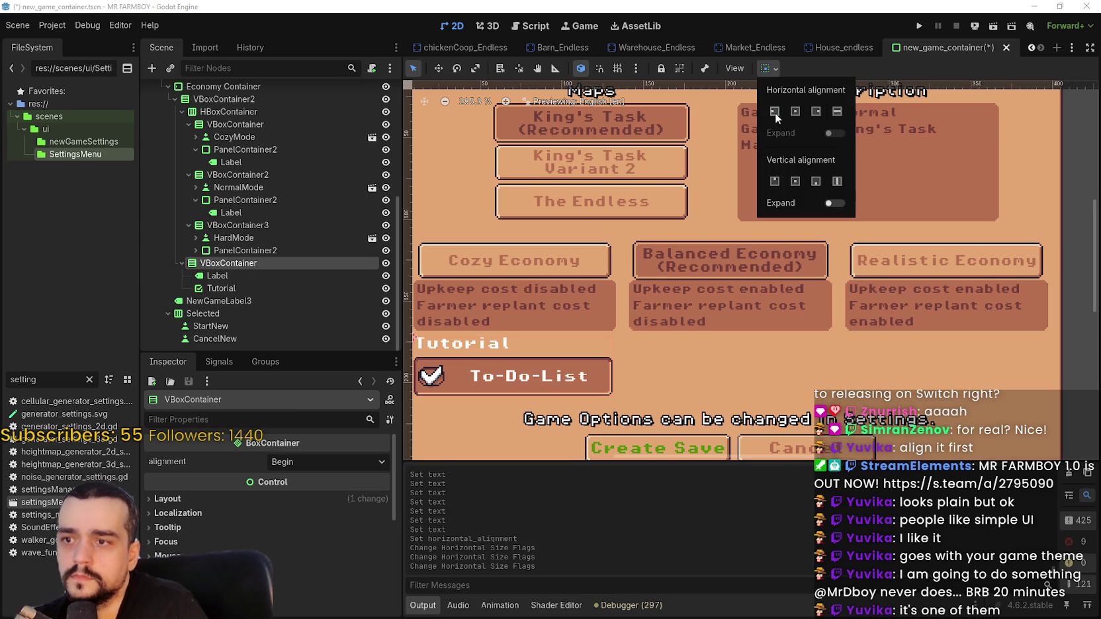
left_click(750, 155)
Select the Maps heading label (NewGameLabel2) and view the Label class reference.
scroll(676, 286, "down", 1)
scroll(676, 286, "up", 1)
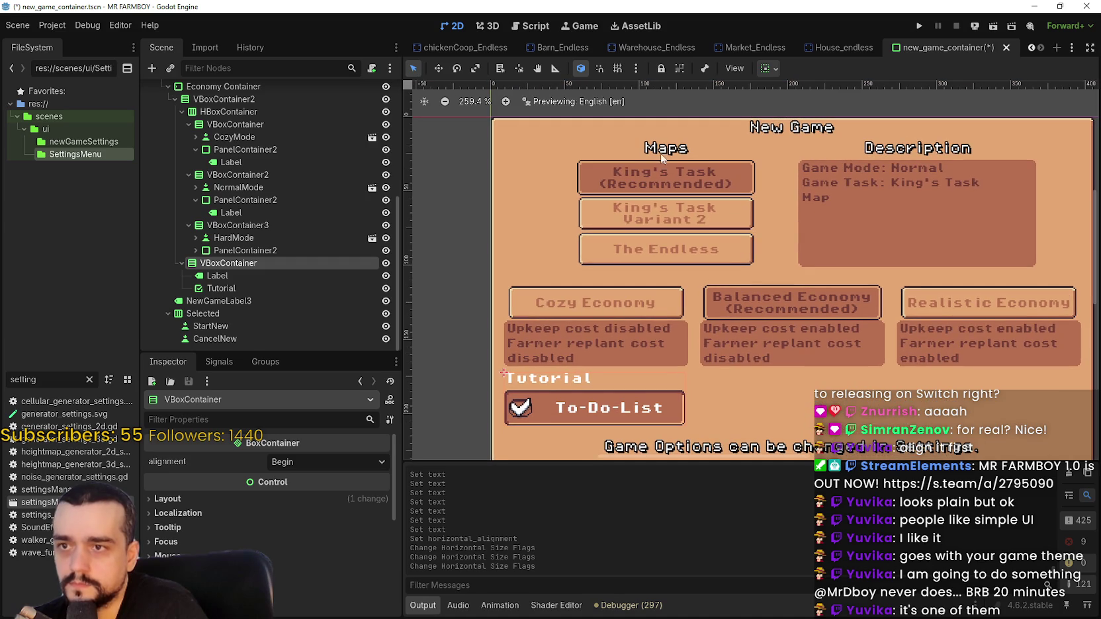
left_click(663, 151)
scroll(335, 523, "down", 2)
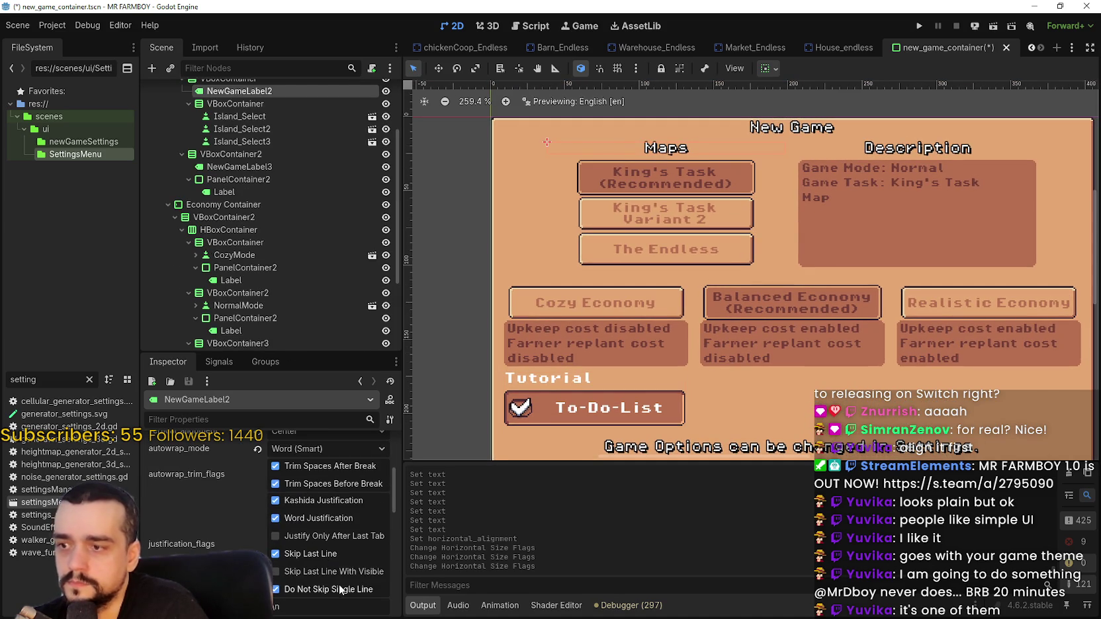
scroll(340, 551, "up", 3)
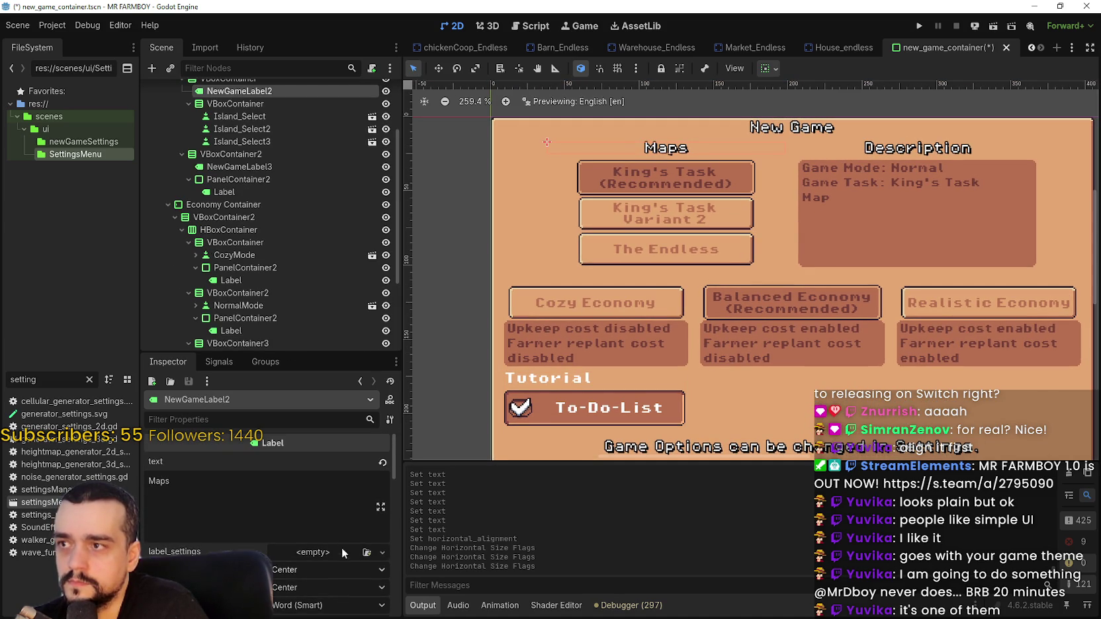
left_click(389, 401)
Copy the Maps label's properties from the Inspector property menu.
left_click(390, 421)
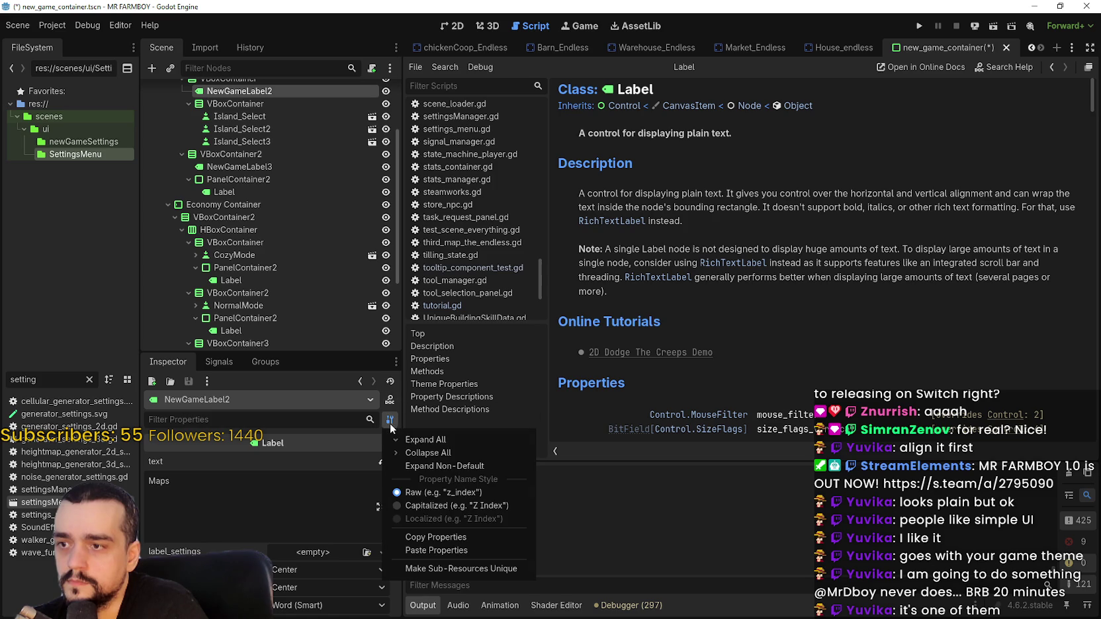
left_click(446, 538)
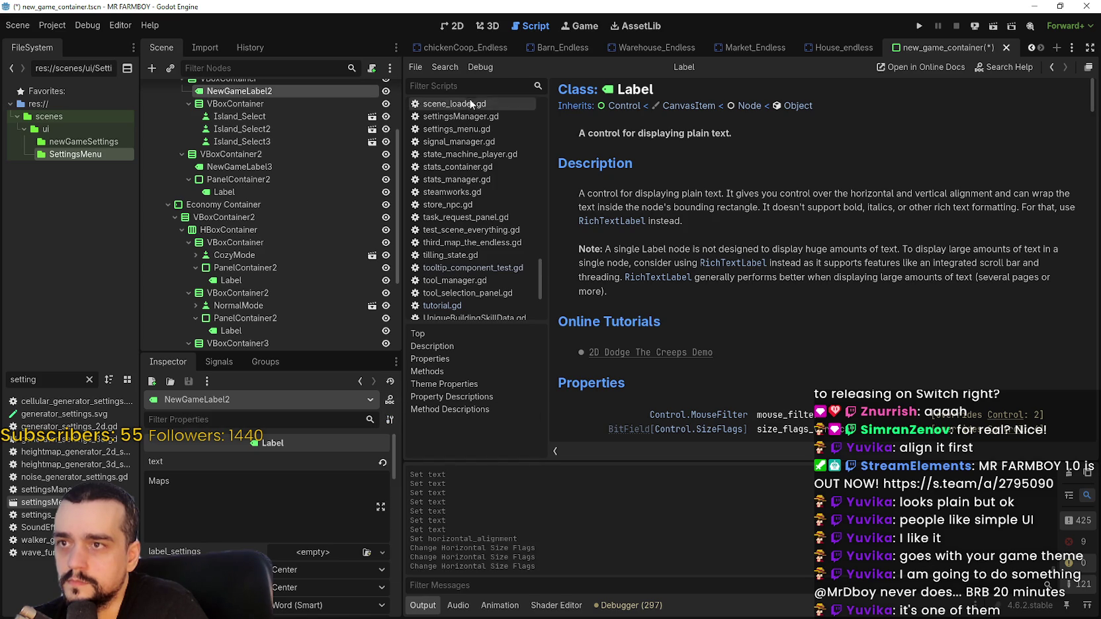
left_click(456, 29)
Paste the Maps properties onto the Tutorial label and retype its text as 'Tutorial'.
scroll(317, 303, "down", 3)
left_click(270, 295)
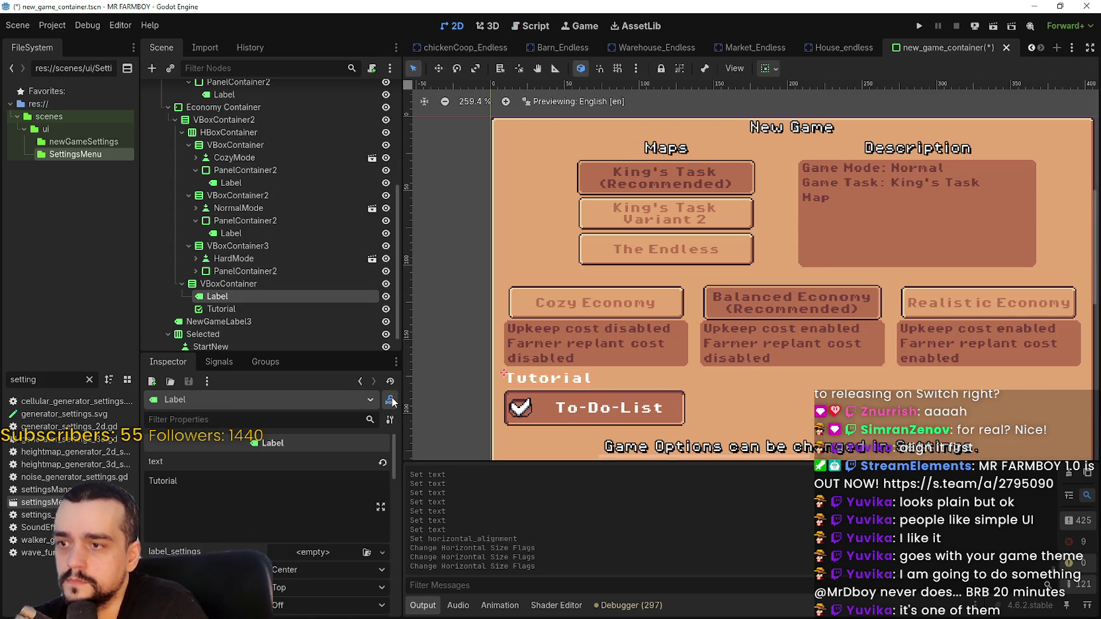
left_click(390, 400)
left_click(454, 26)
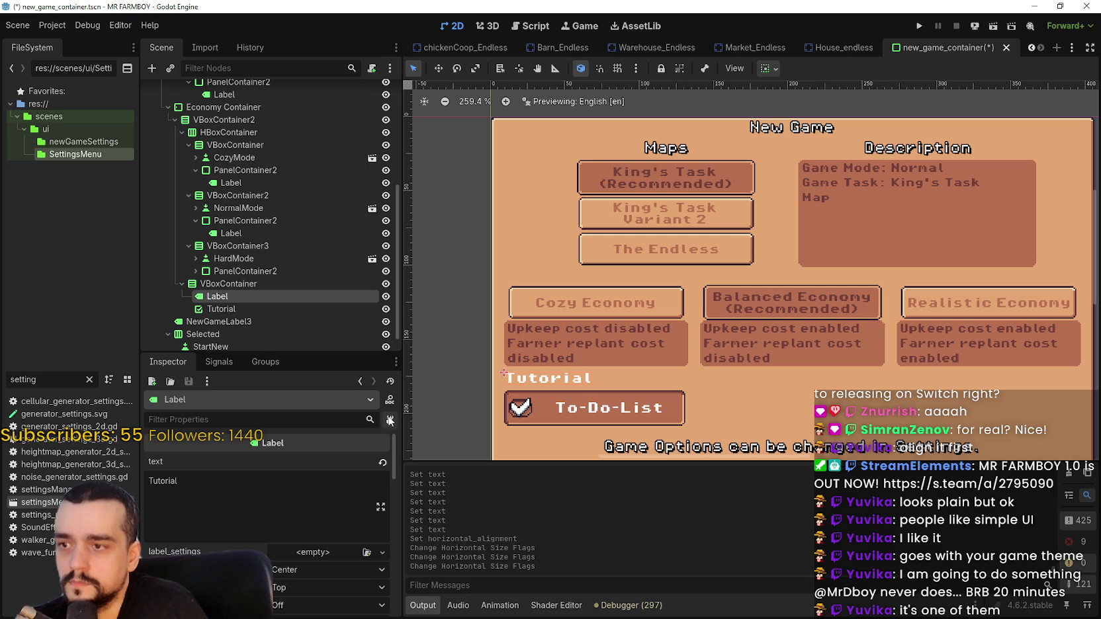
left_click(390, 419)
left_click(461, 547)
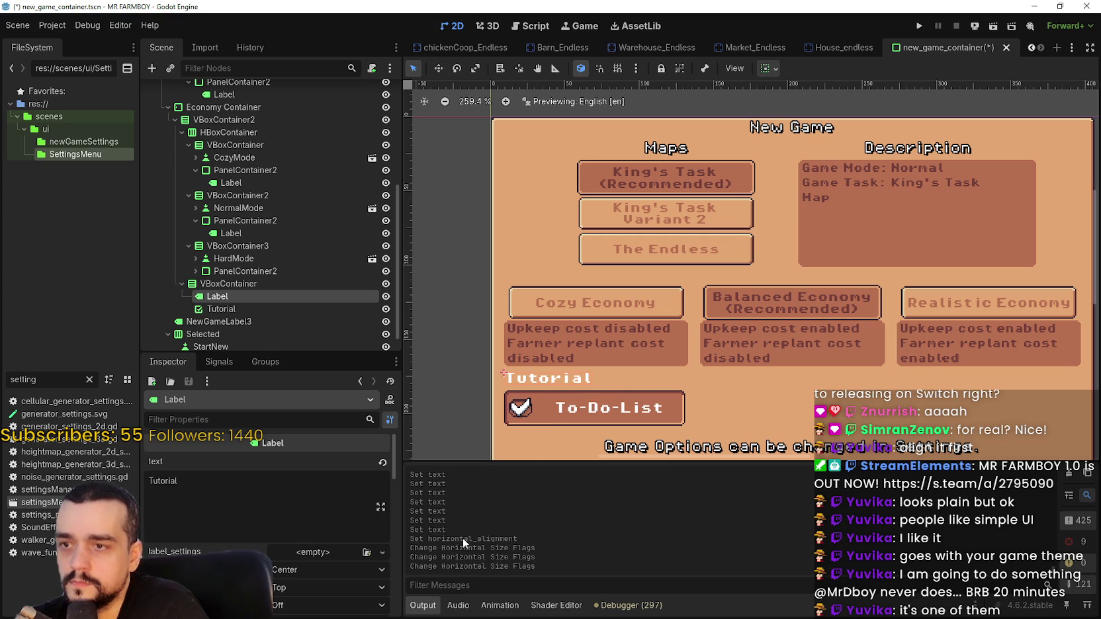
double_click(158, 481)
type("Tutorial")
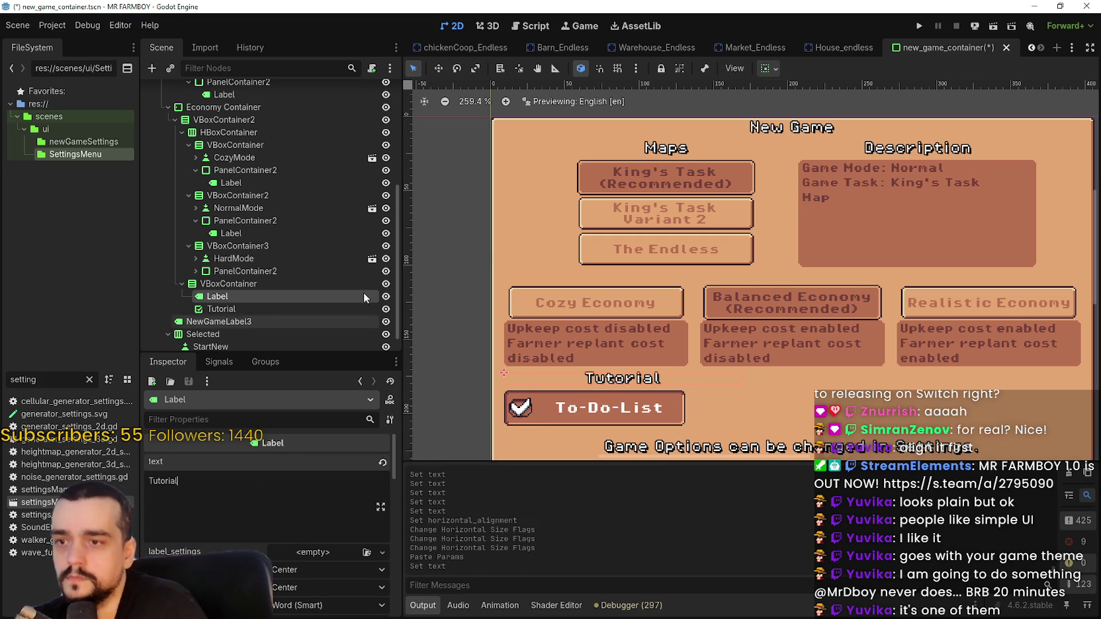
Change the Tutorial label's horizontal size flags in the container sizing popup.
scroll(622, 379, "up", 1)
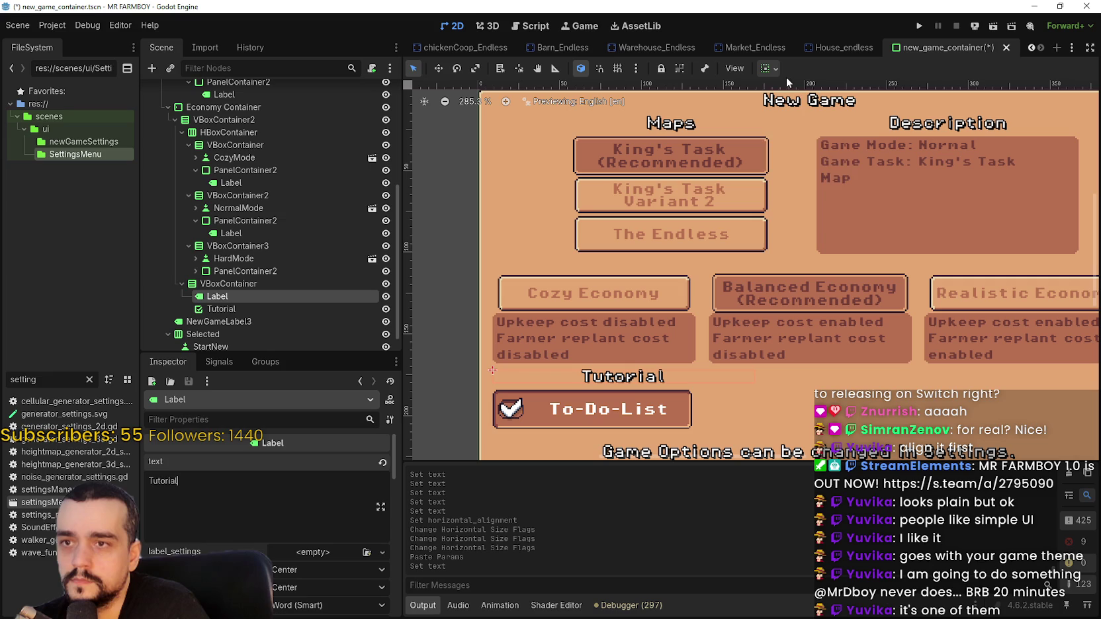
left_click(767, 68)
left_click(773, 111)
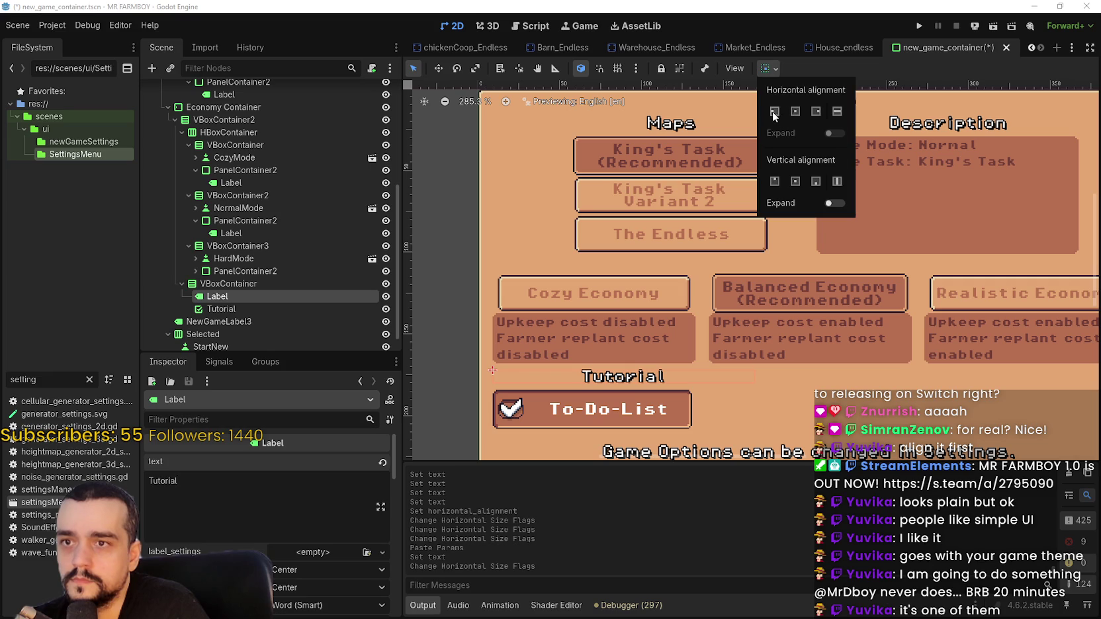
left_click(815, 66)
scroll(738, 340, "up", 3)
scroll(753, 399, "down", 5)
scroll(318, 586, "down", 5)
scroll(314, 585, "down", 4)
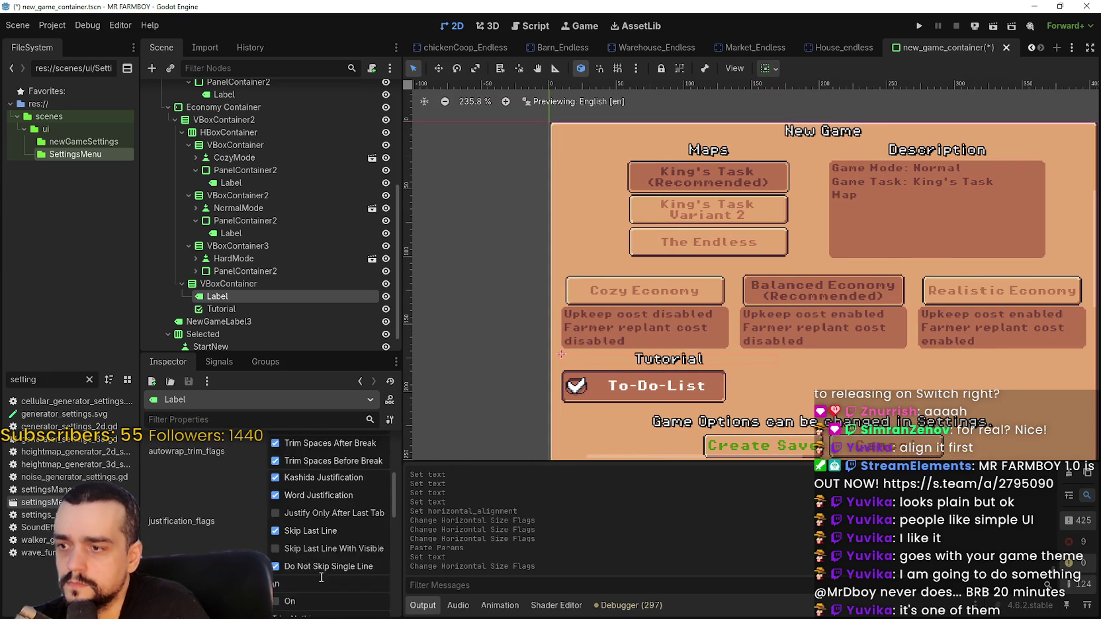
scroll(196, 450, "down", 5)
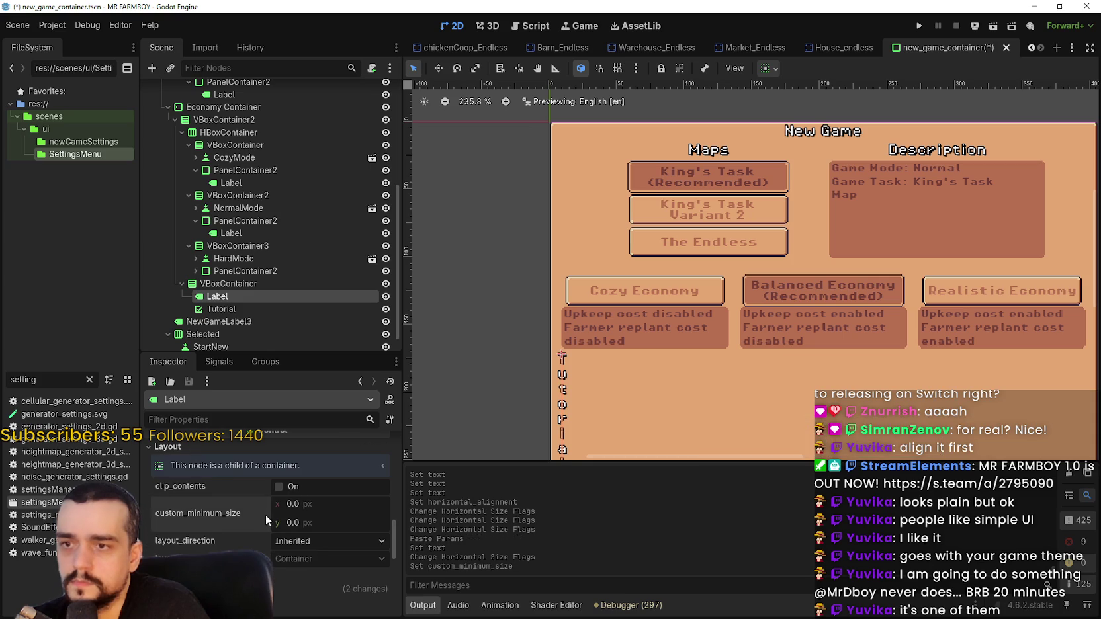
Revert the Tutorial label's autowrap mode and custom minimum size to their defaults.
left_click(261, 514)
key("ctrl+z")
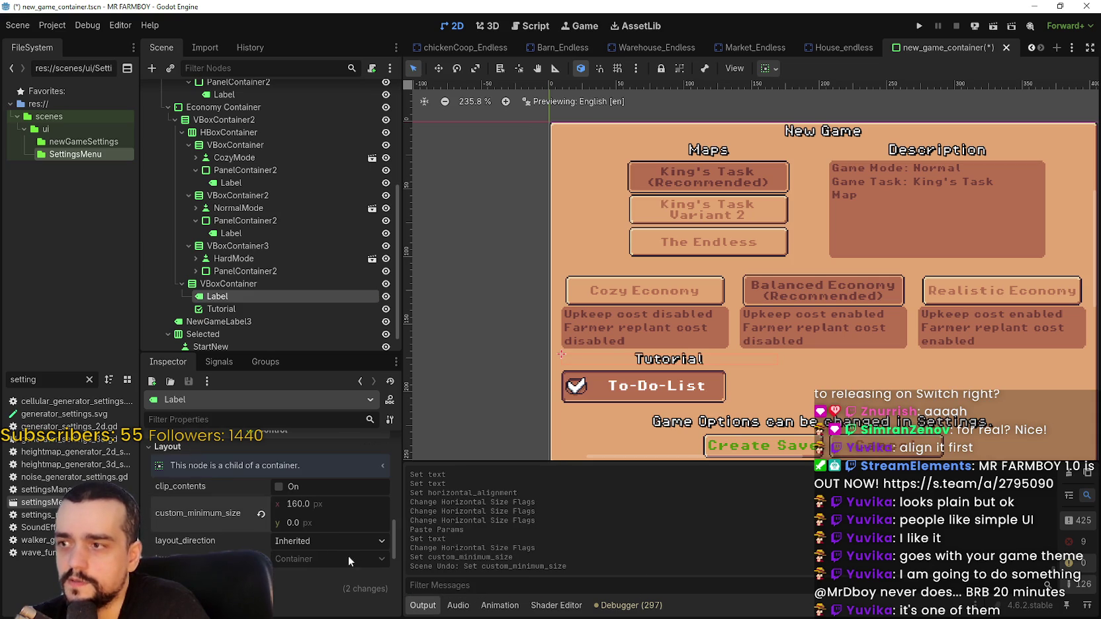
scroll(342, 546, "up", 5)
scroll(323, 537, "up", 4)
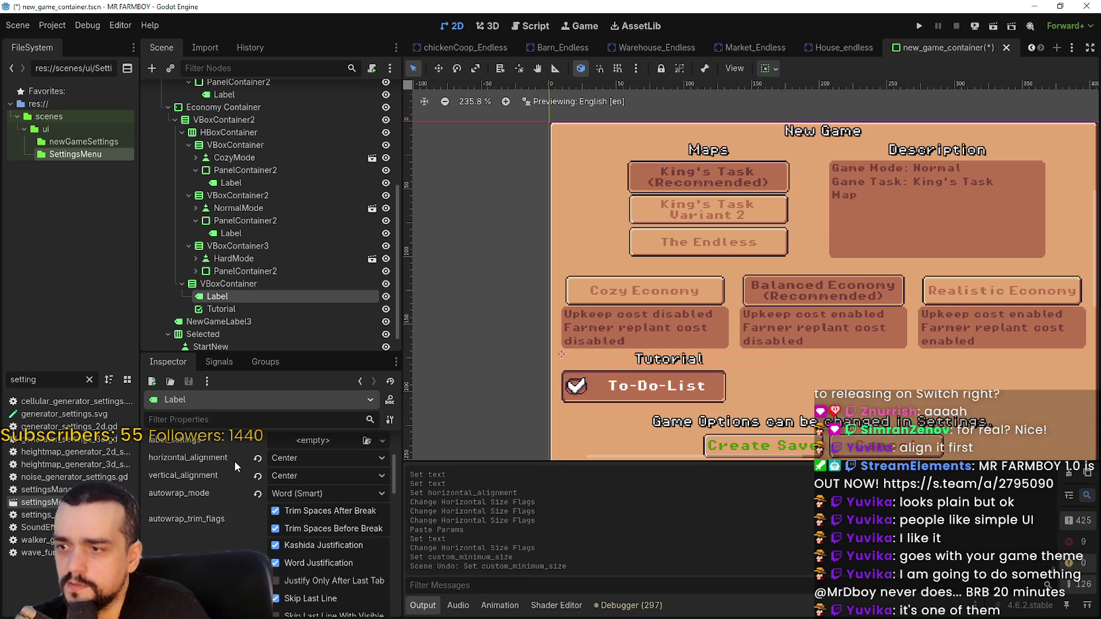
left_click(257, 496)
scroll(267, 548, "down", 5)
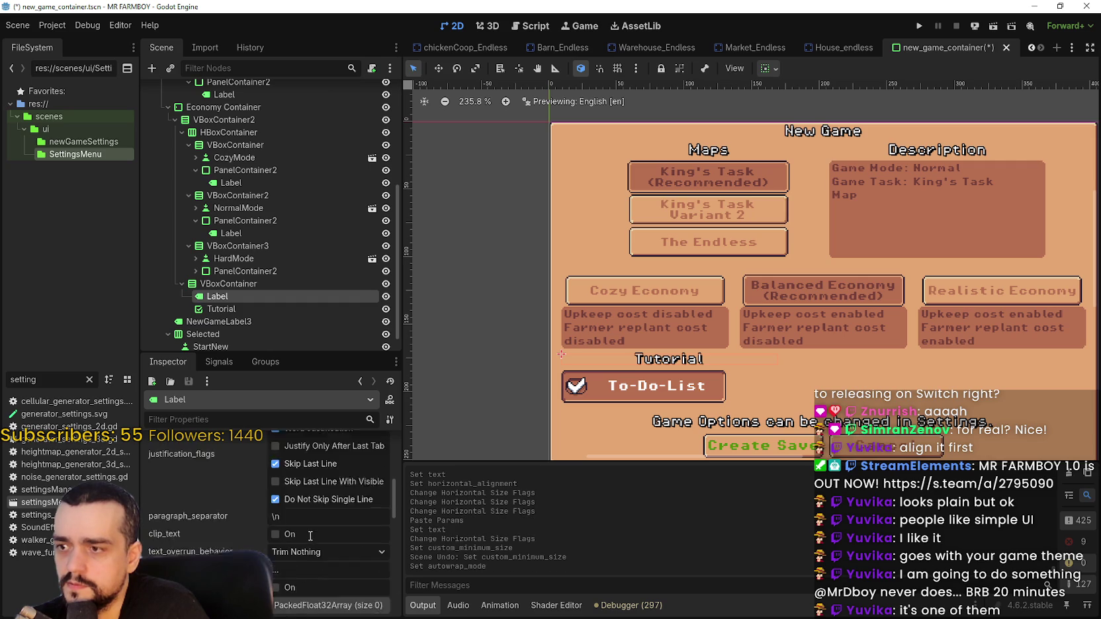
left_click(274, 555)
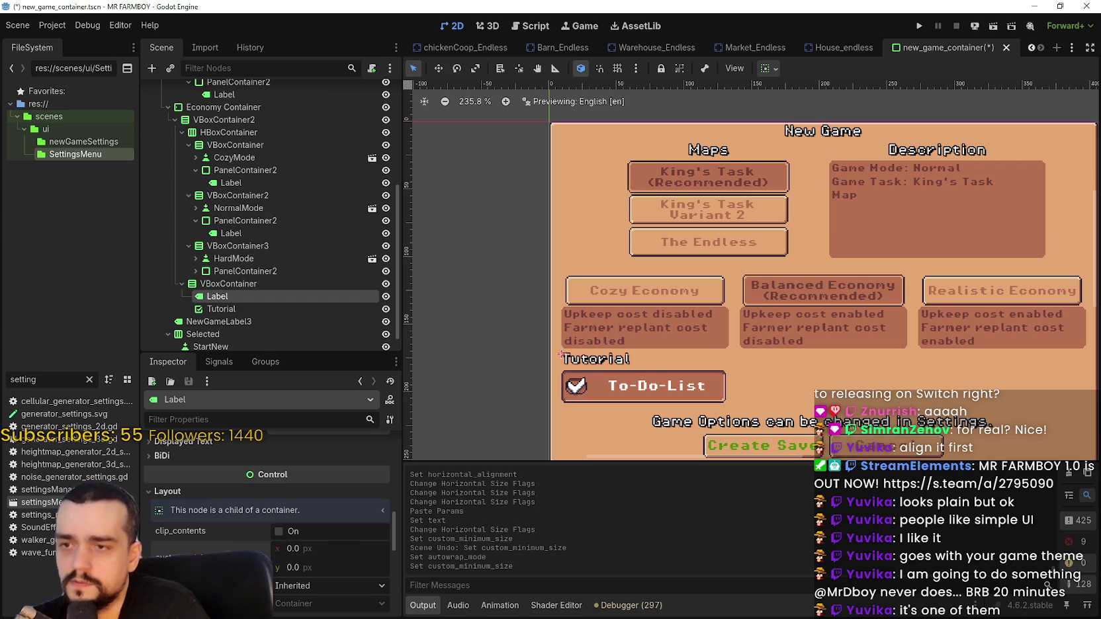
Set the Tutorial label's horizontal size flags to Fill.
scroll(692, 367, "down", 3)
scroll(658, 328, "up", 6)
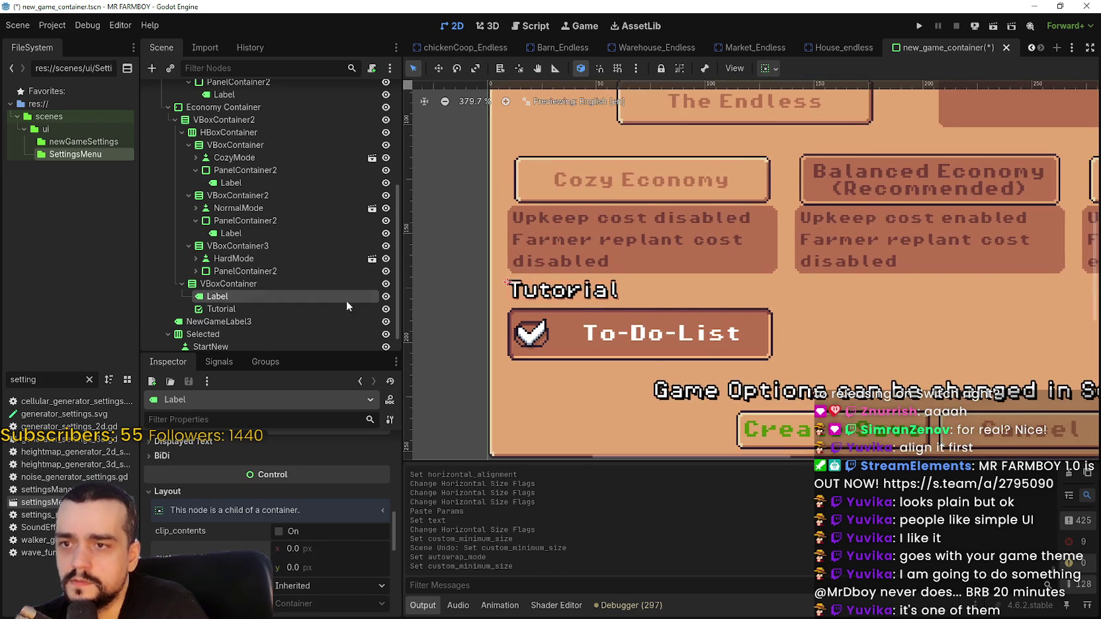
scroll(303, 579, "up", 2)
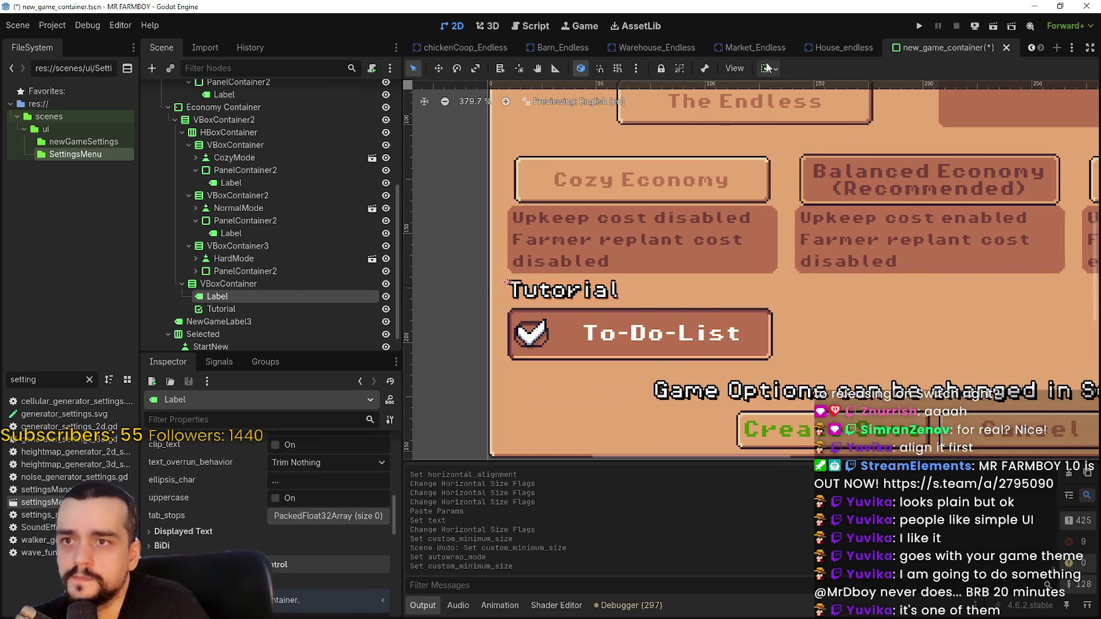
scroll(307, 581, "up", 3)
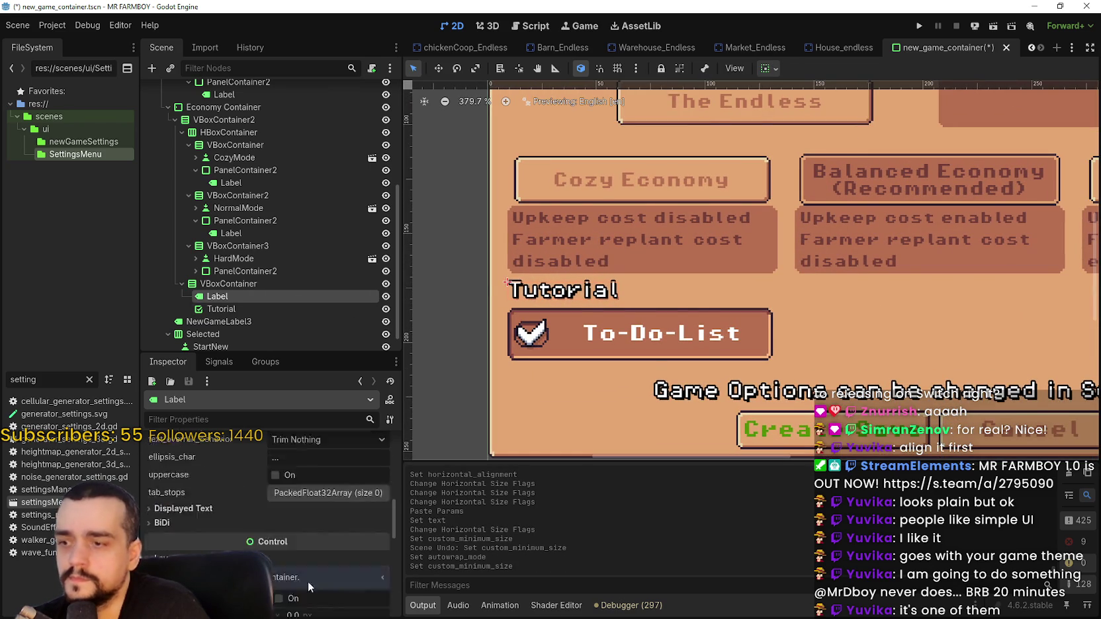
left_click(767, 69)
left_click(796, 111)
left_click(836, 112)
scroll(682, 319, "down", 4)
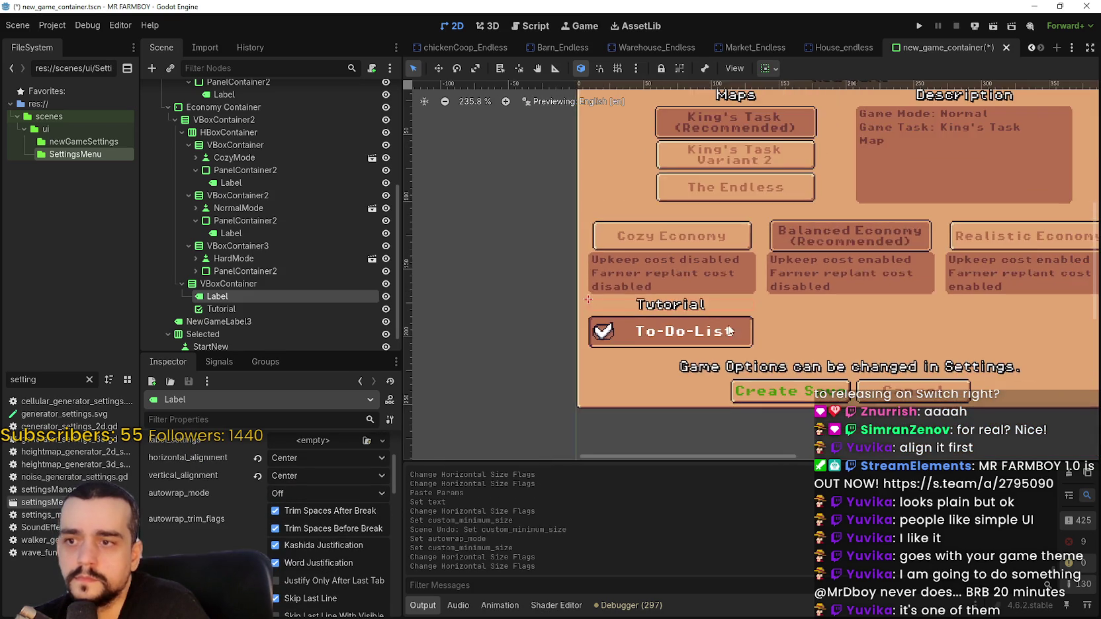
scroll(683, 318, "up", 1)
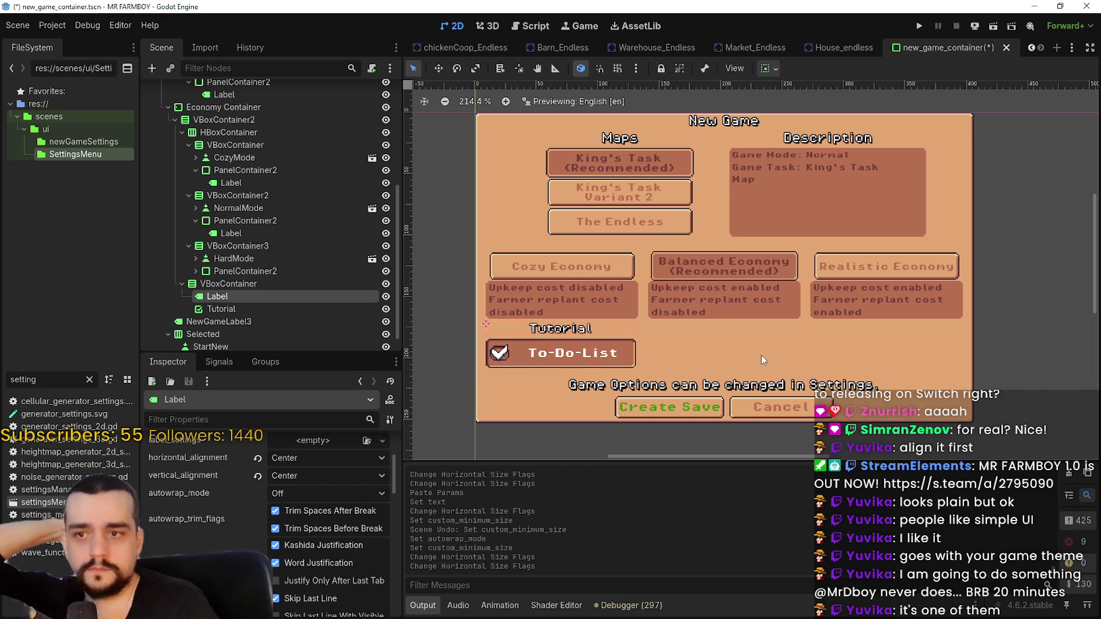
scroll(700, 316, "up", 2)
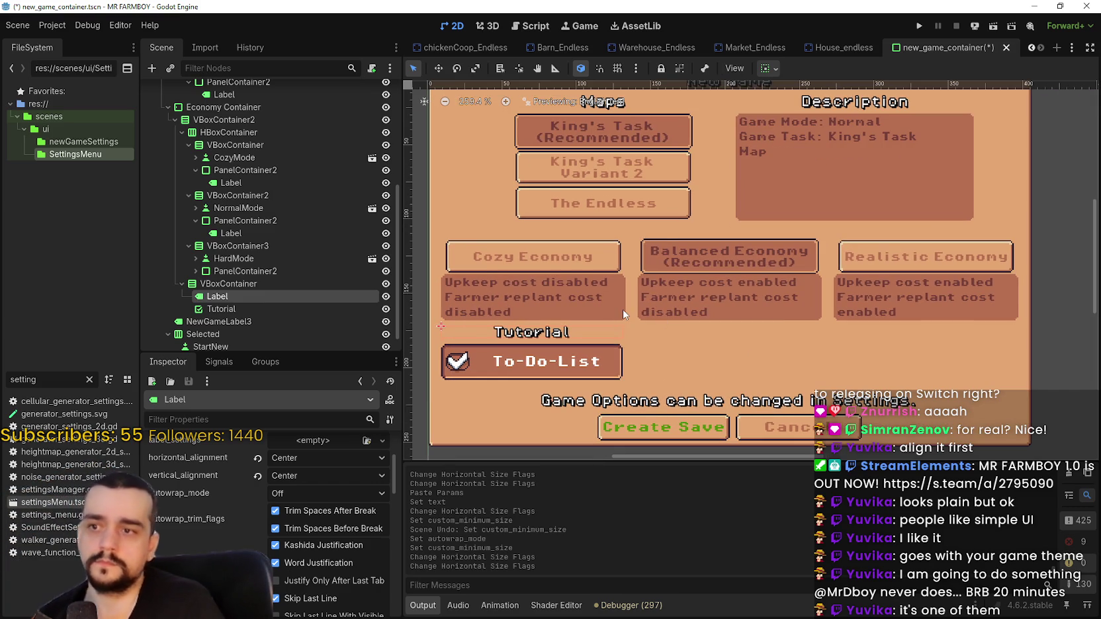
Copy the Tutorial label node in the Scene tree.
right_click(222, 297)
left_click(290, 362)
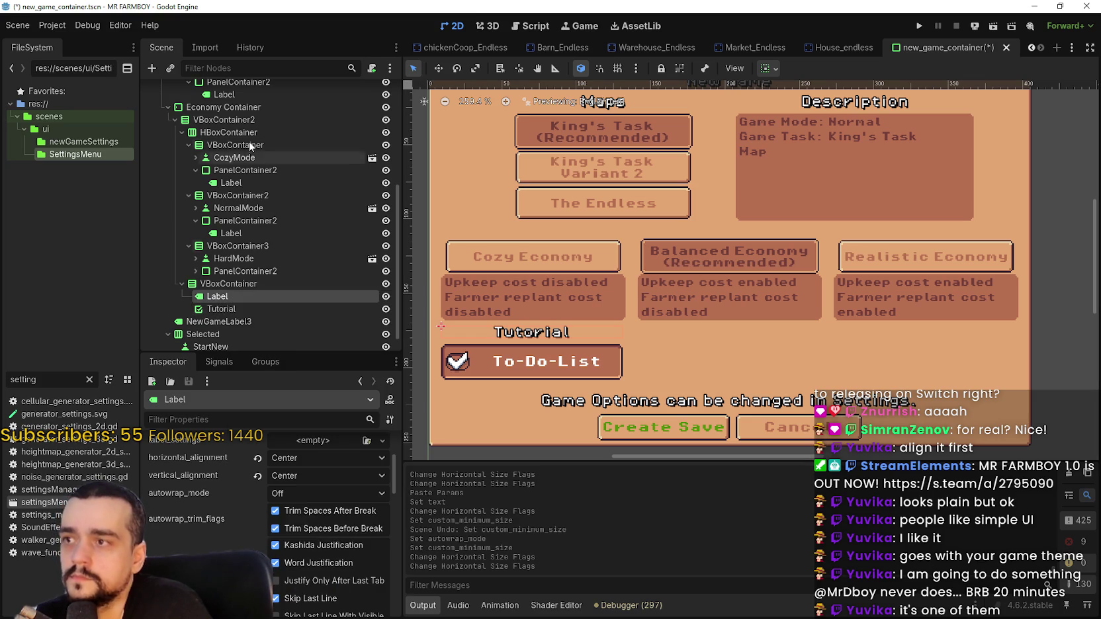
left_click(247, 121)
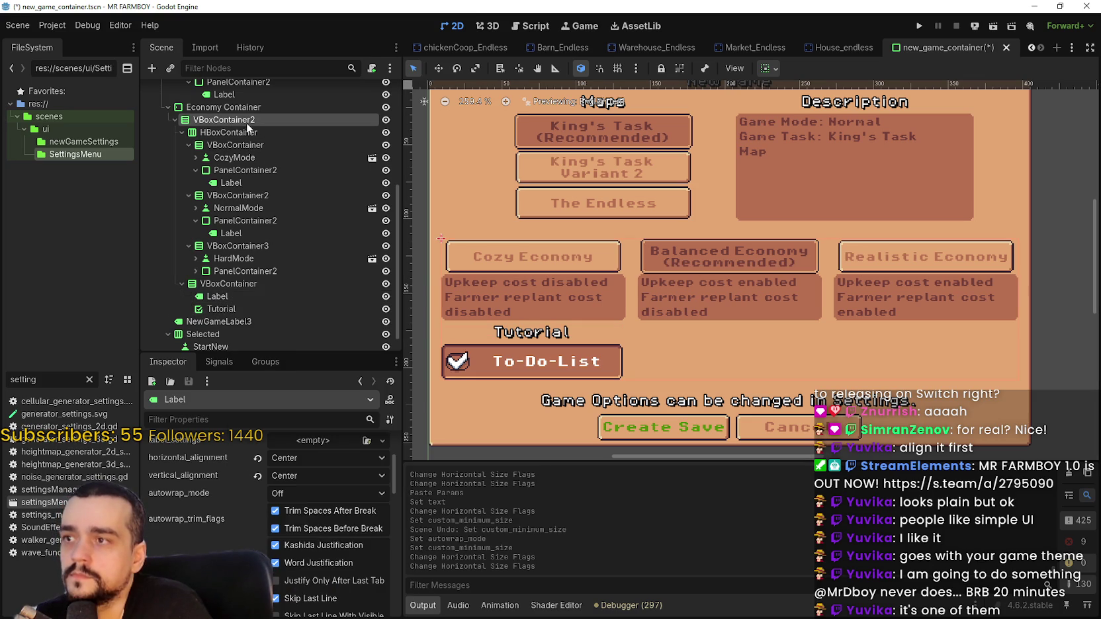
left_click(182, 132)
left_click(182, 263)
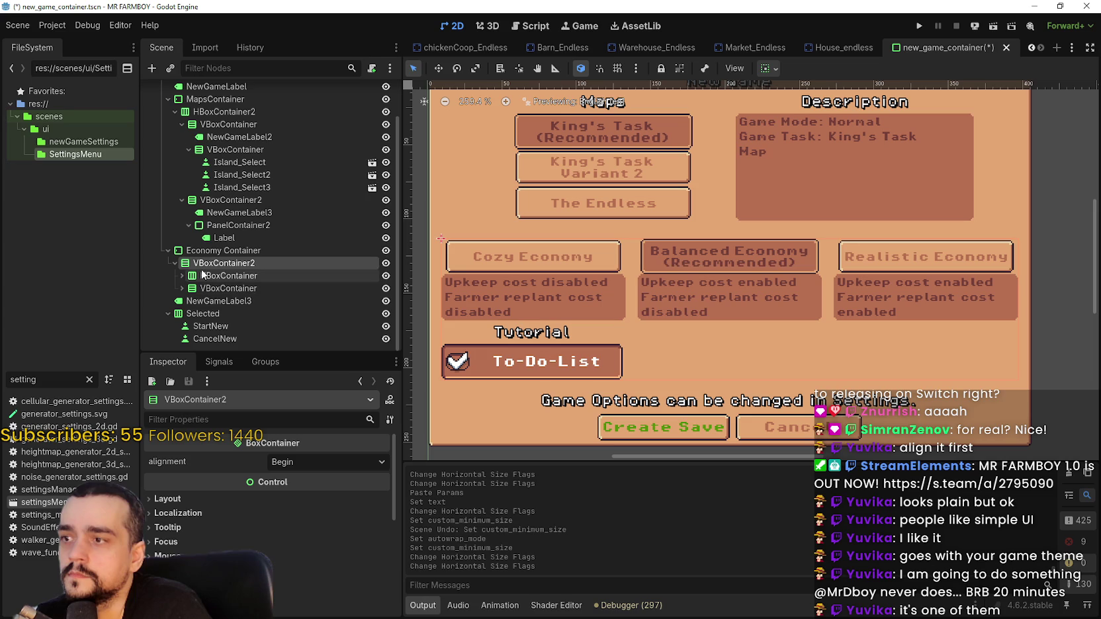
left_click(182, 288)
Paste the label into VBoxContainer2 and drag it above HBoxContainer.
right_click(199, 264)
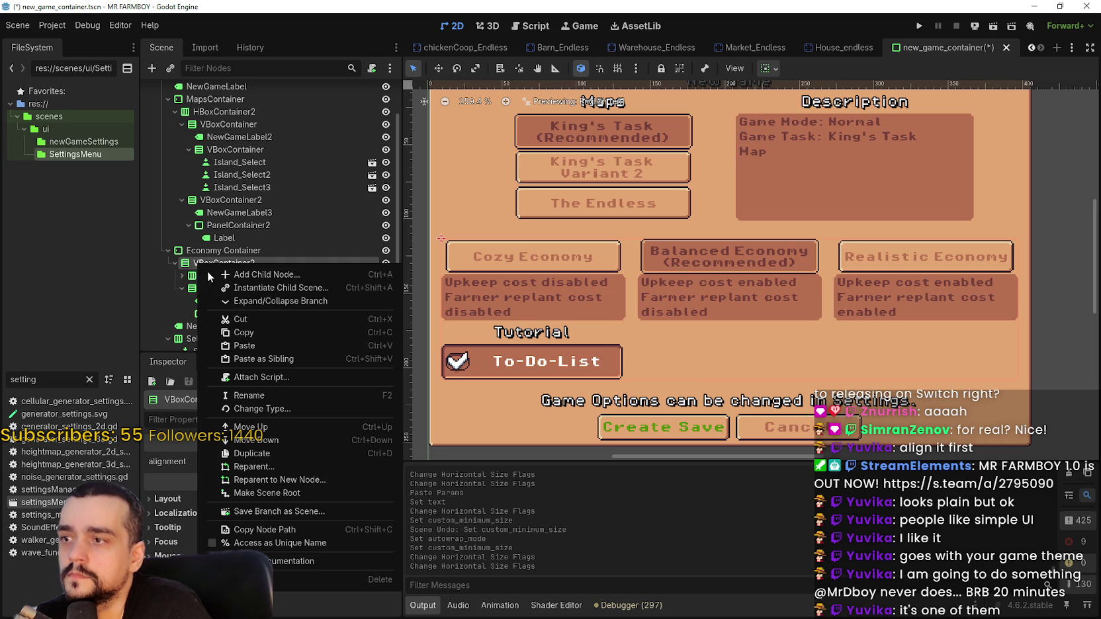
left_click(265, 342)
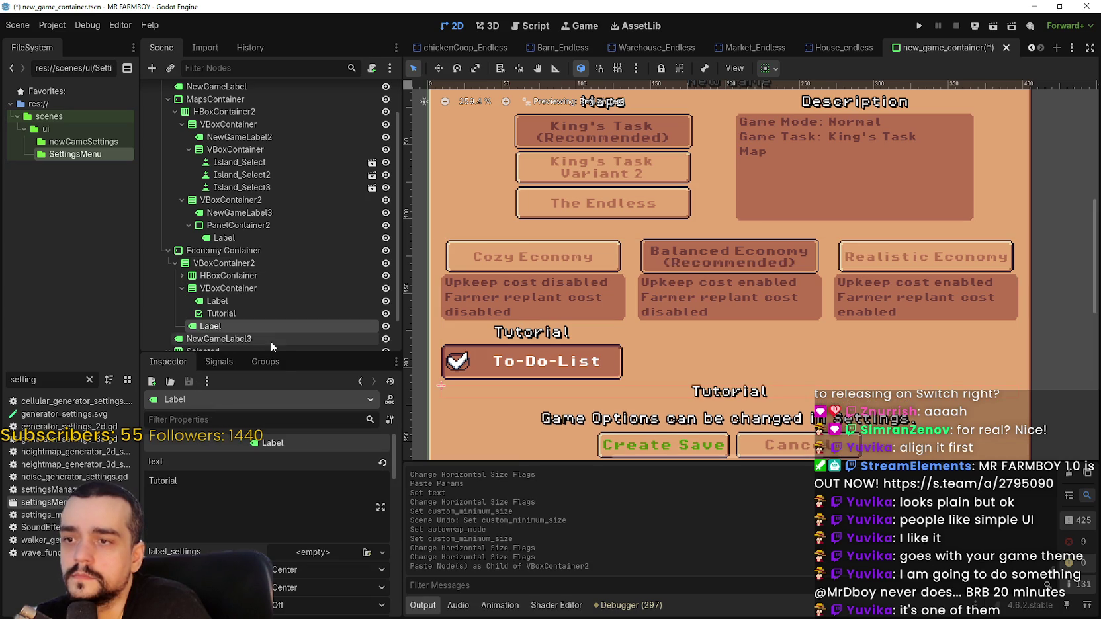
left_click_drag(231, 327, 244, 273)
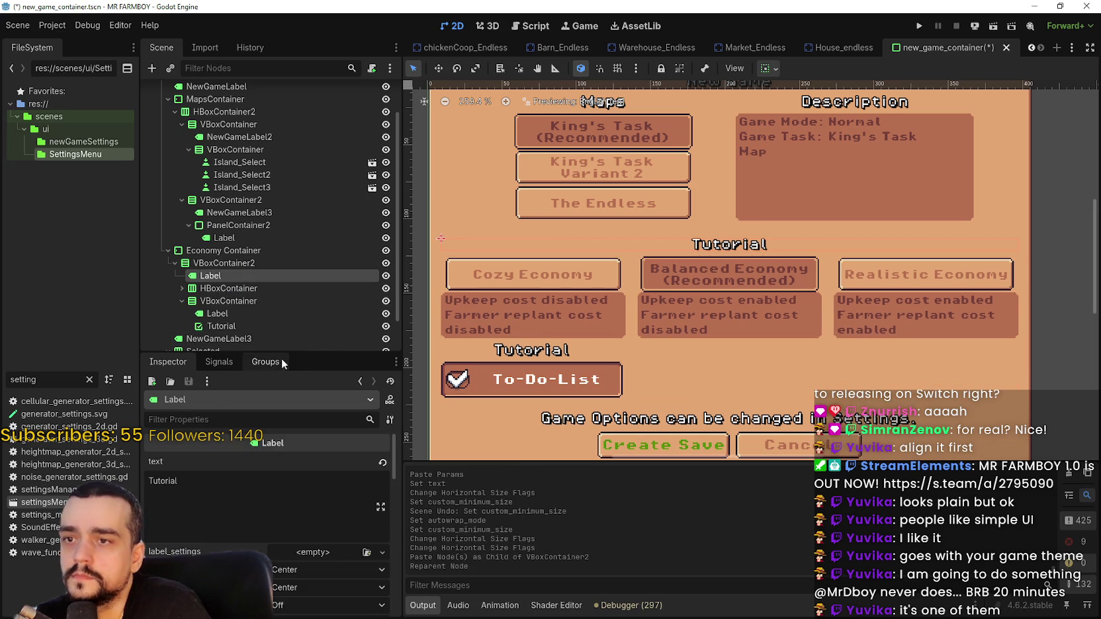
left_click(201, 493)
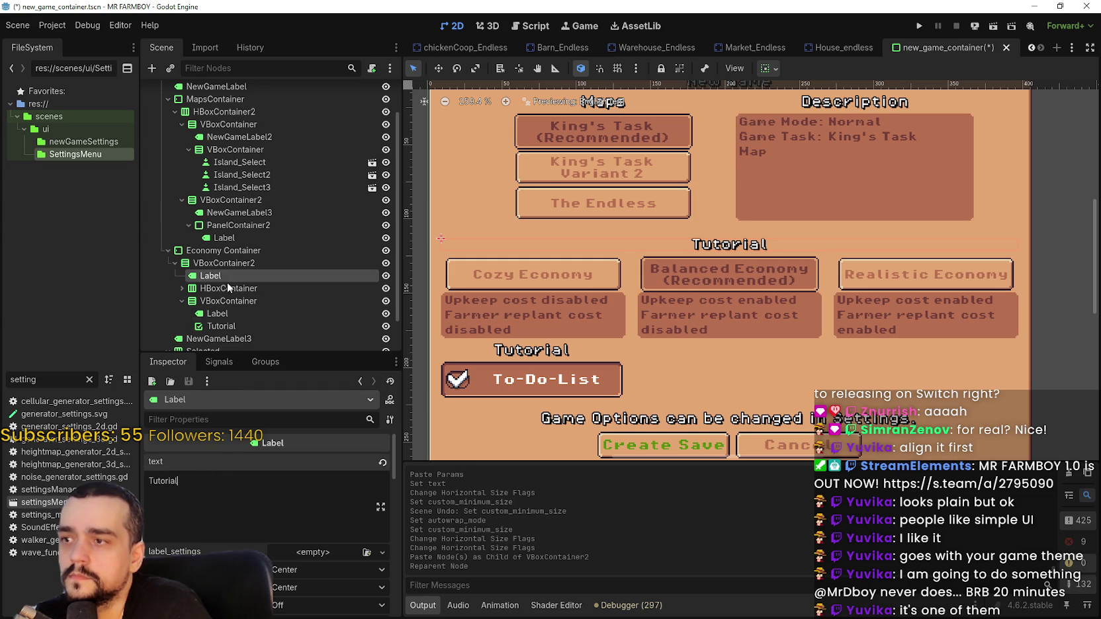
Change the copied heading's text from Tutorial to 'Economy'.
key("ctrl+a")
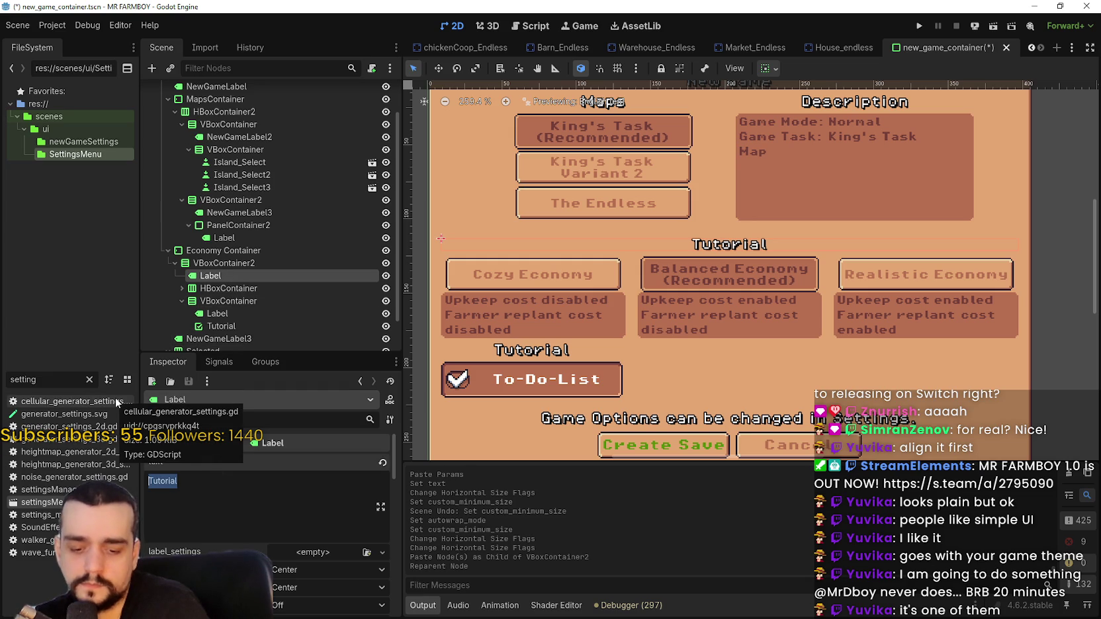
type("Economy")
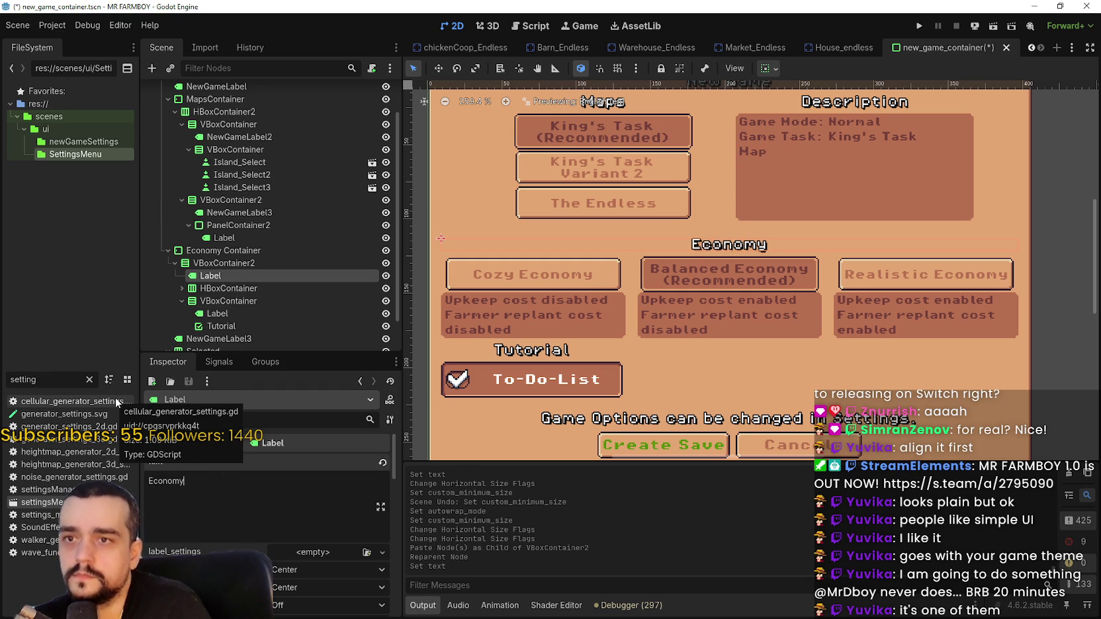
scroll(535, 277, "down", 3)
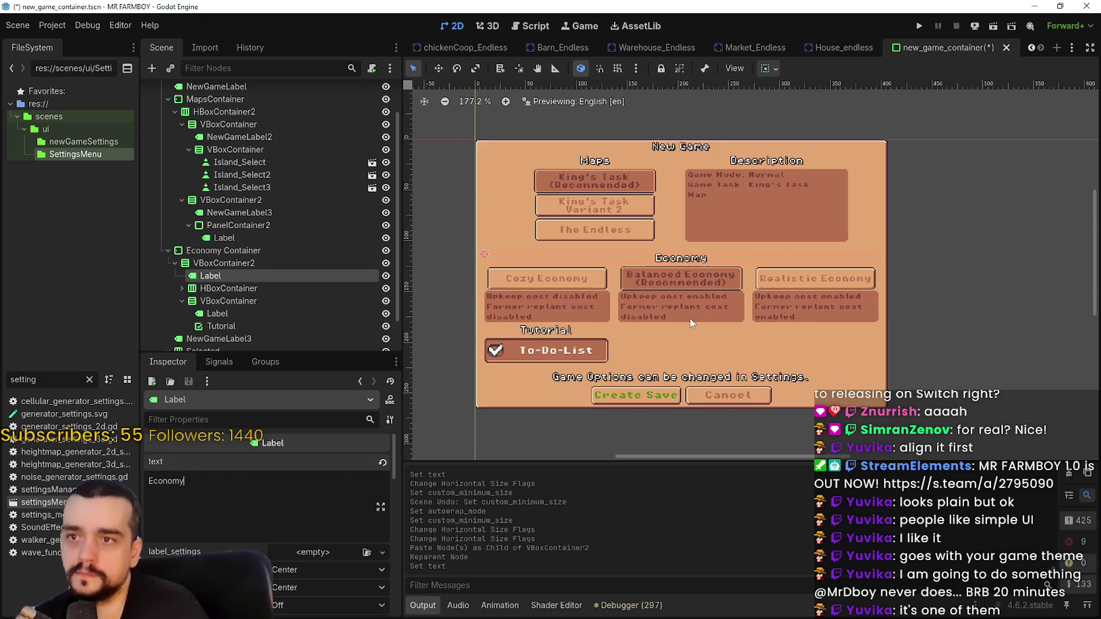
scroll(689, 322, "up", 3)
scroll(685, 323, "down", 2)
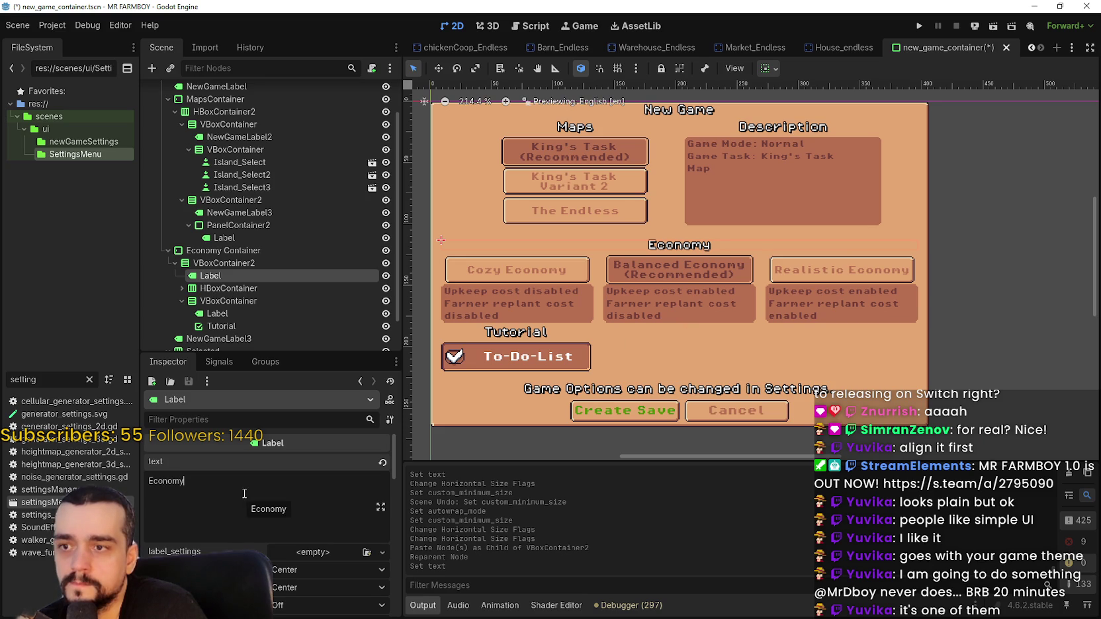
scroll(247, 279, "down", 2)
left_click(258, 291)
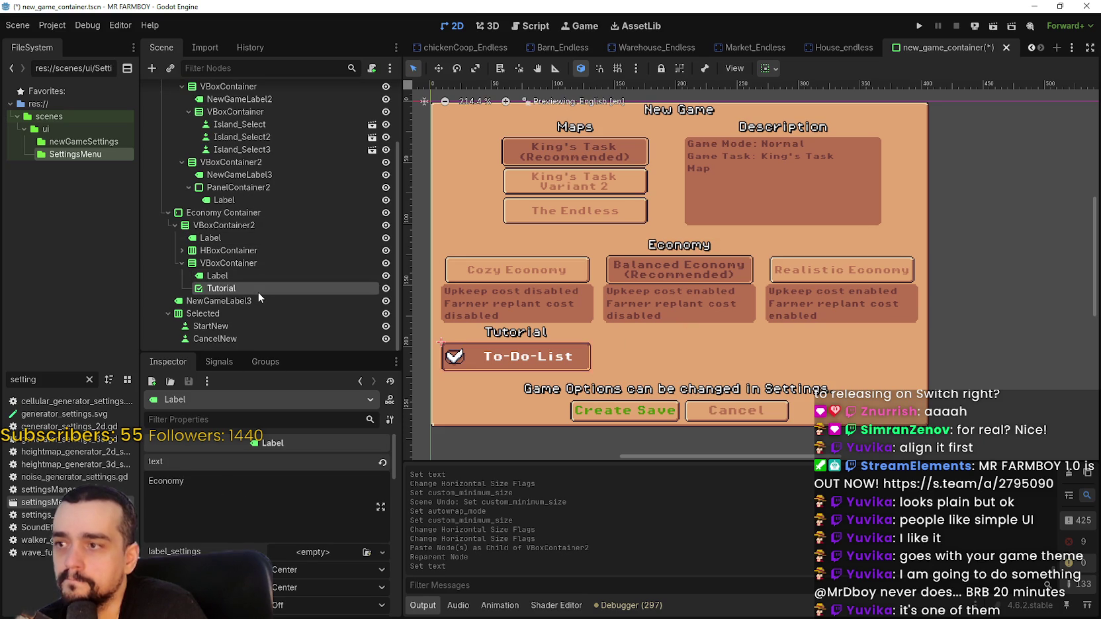
Set the tutorial button text to 'To-Do-List' with '(Recommended)' on a second line.
key("BackSpace")
key("BackSpace")
key("BackSpace")
type("To-")
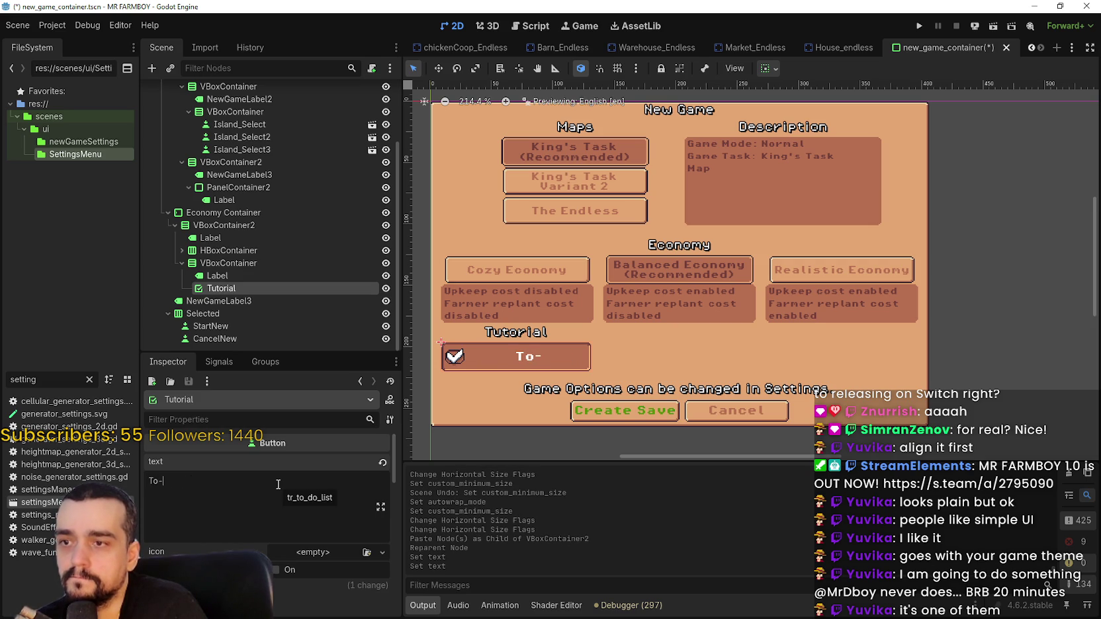
type("Do-List")
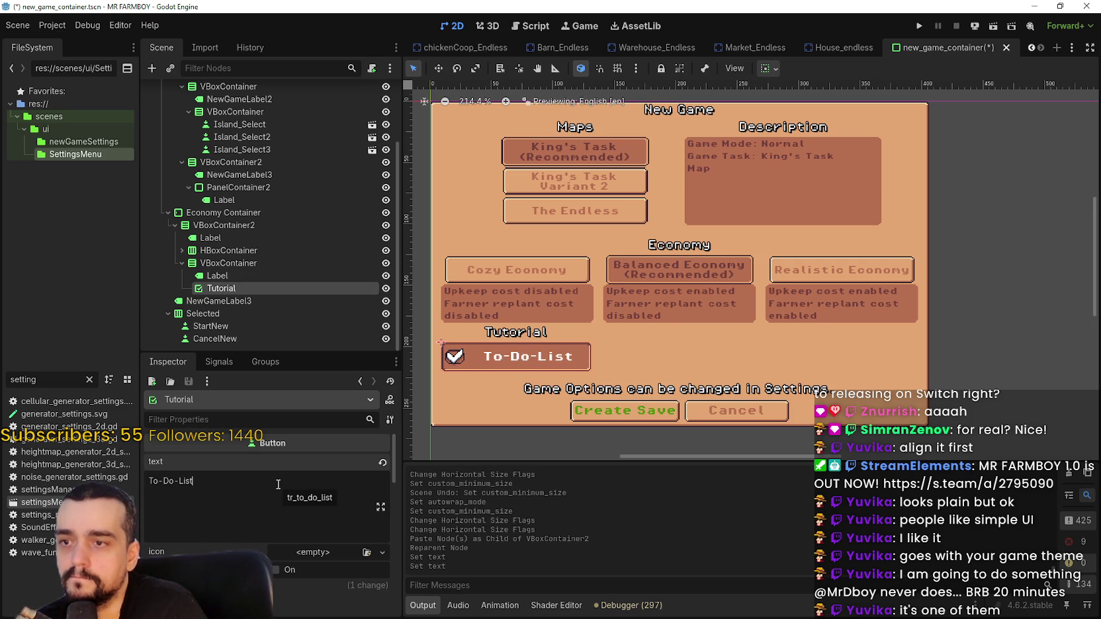
key("Return")
type("(")
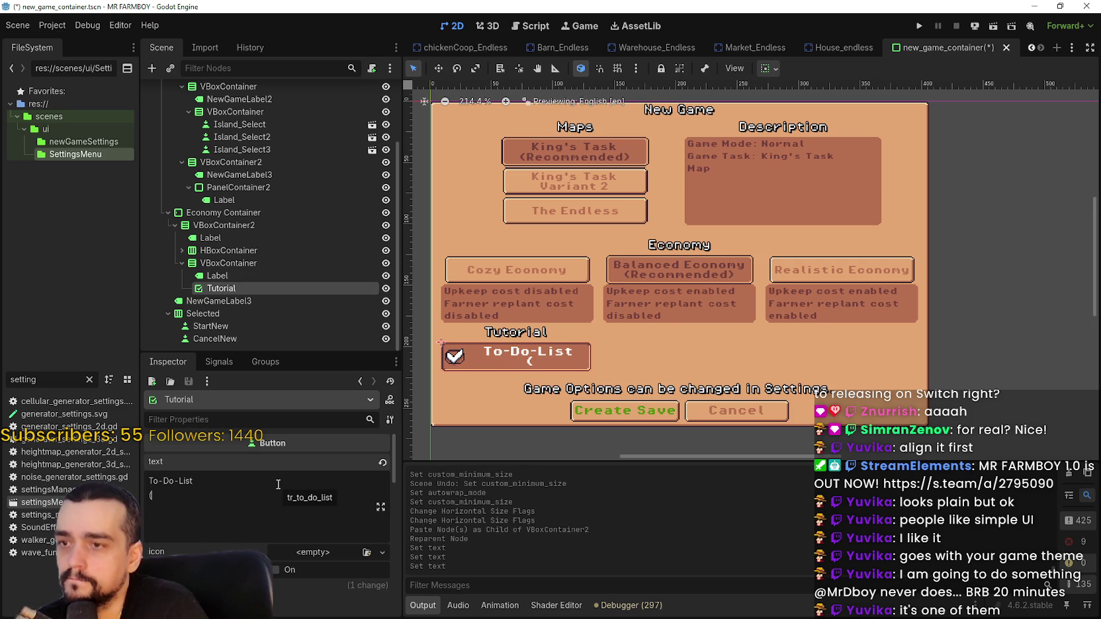
type("Recommon")
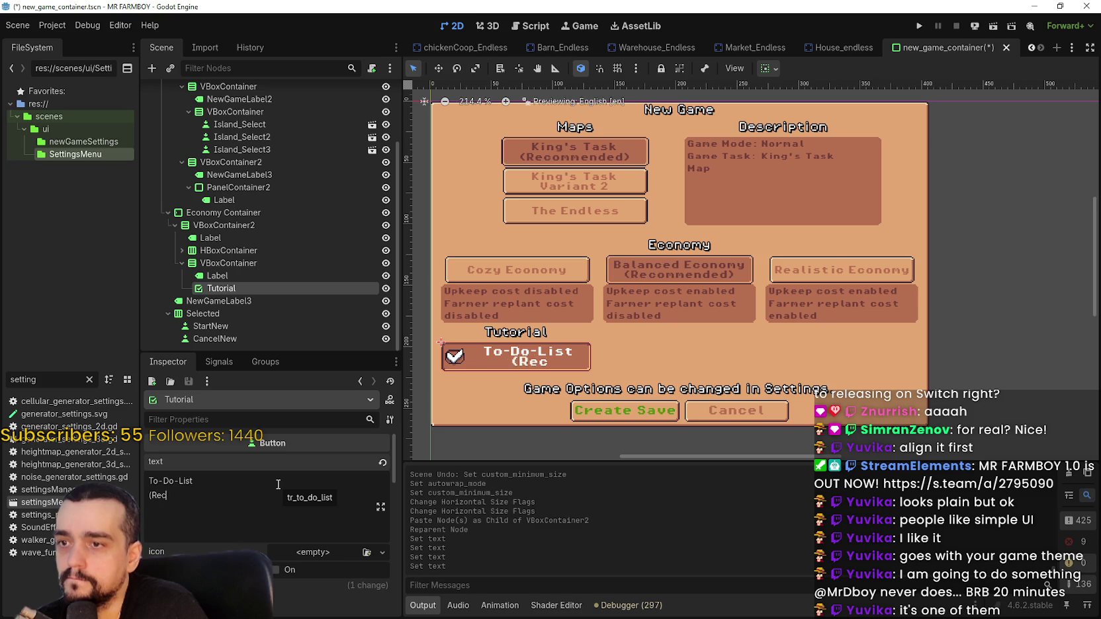
key("BackSpace")
key("BackSpace")
key("BackSpace")
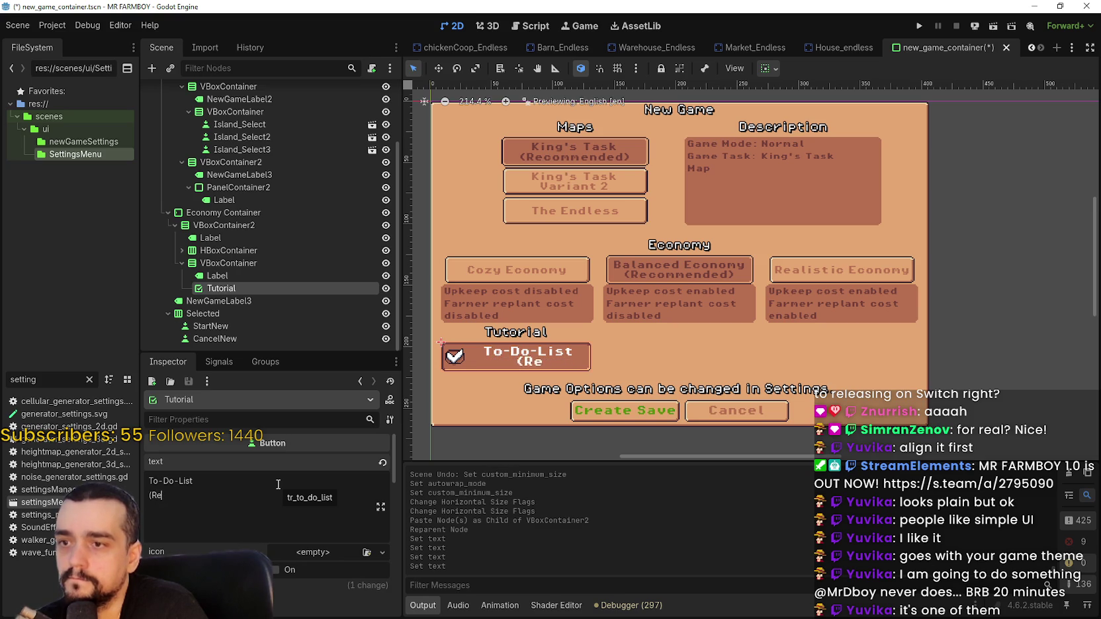
type("commended")
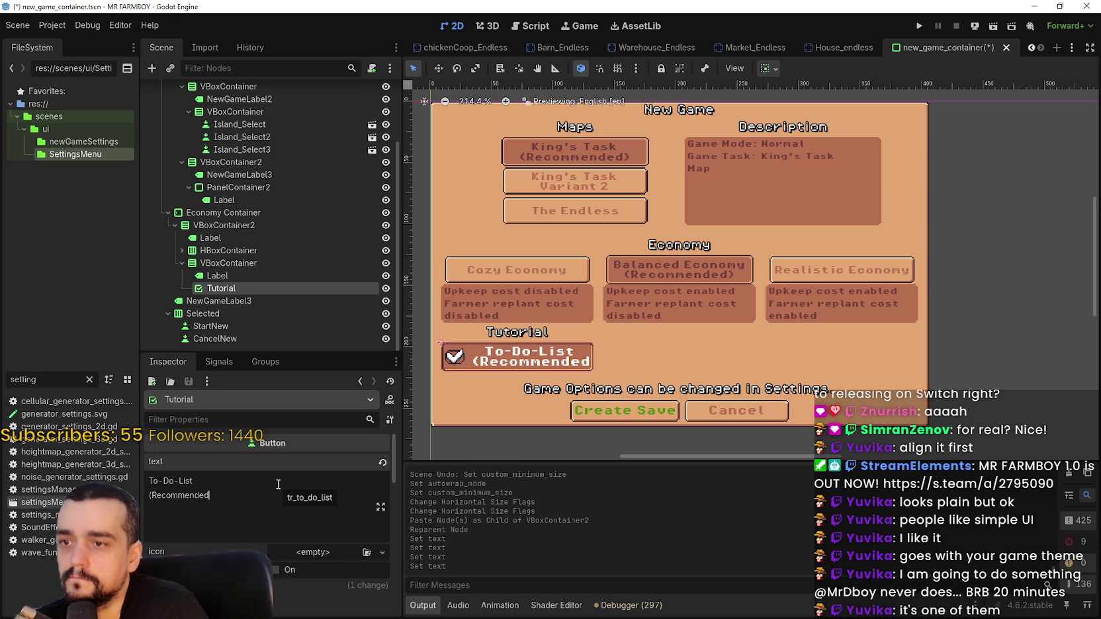
type(")")
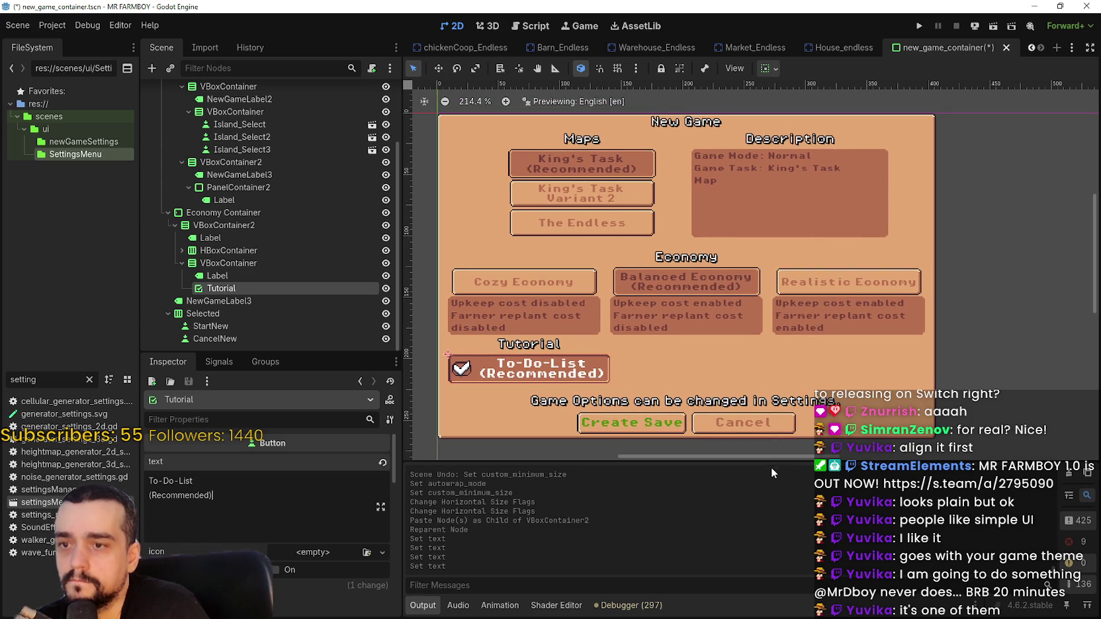
scroll(739, 363, "down", 2)
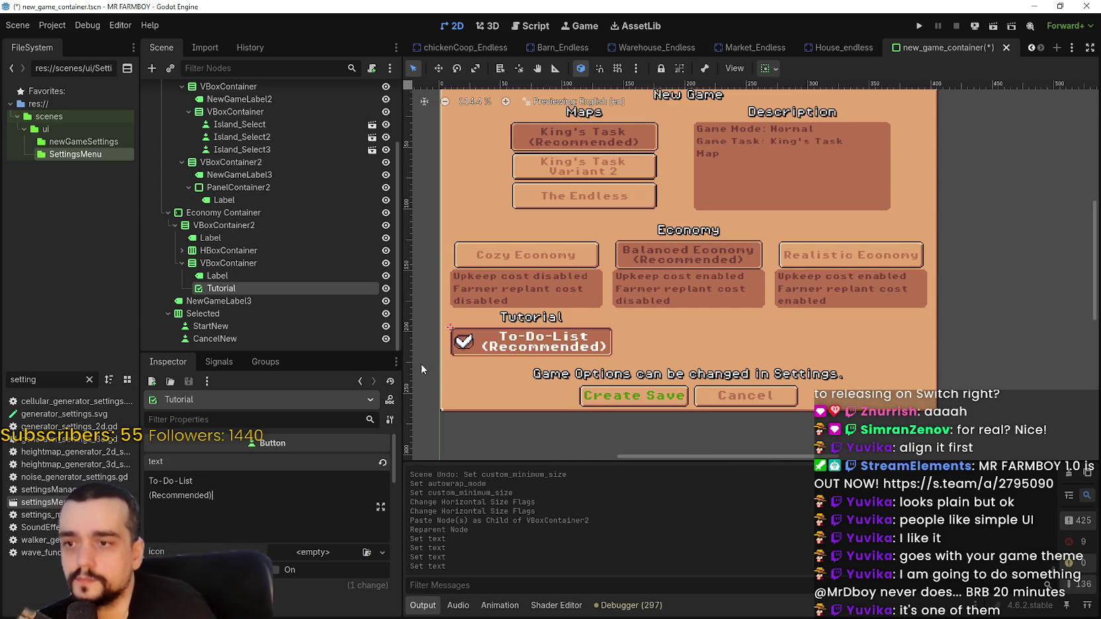
left_click(258, 301)
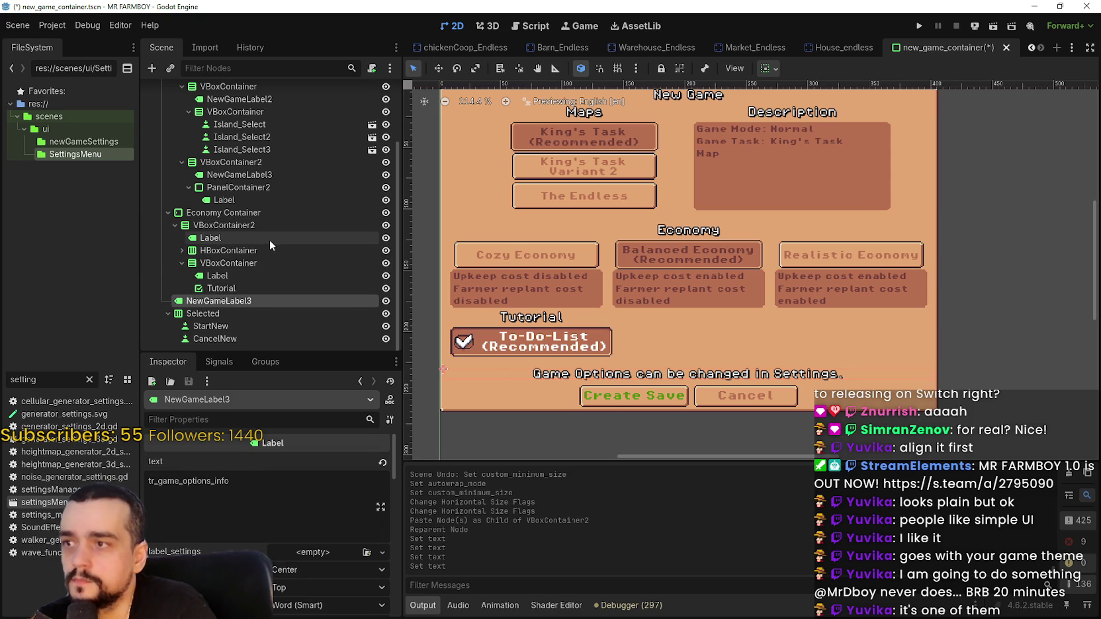
Select the note's old text and capture a screenshot of the menu area.
scroll(238, 278, "up", 3)
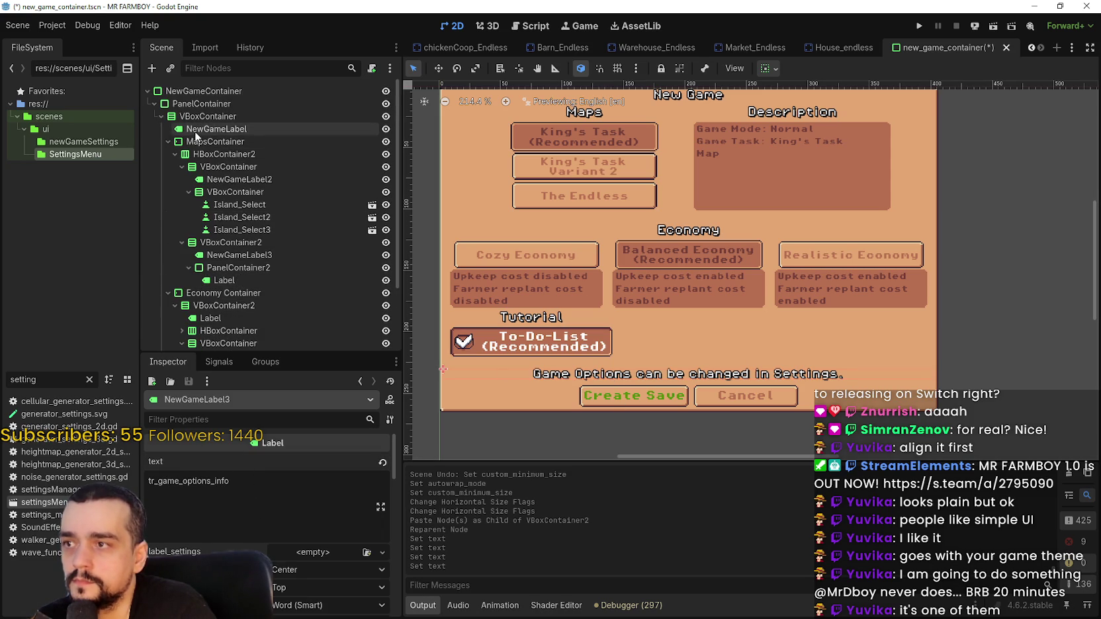
scroll(262, 217, "down", 3)
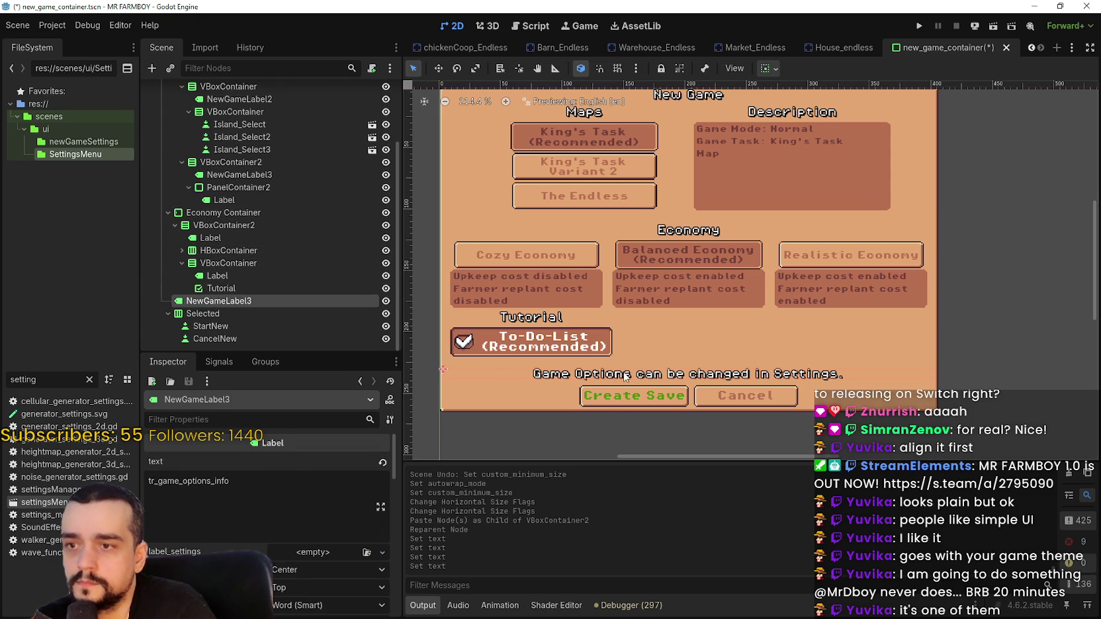
left_click_drag(262, 482, 92, 471)
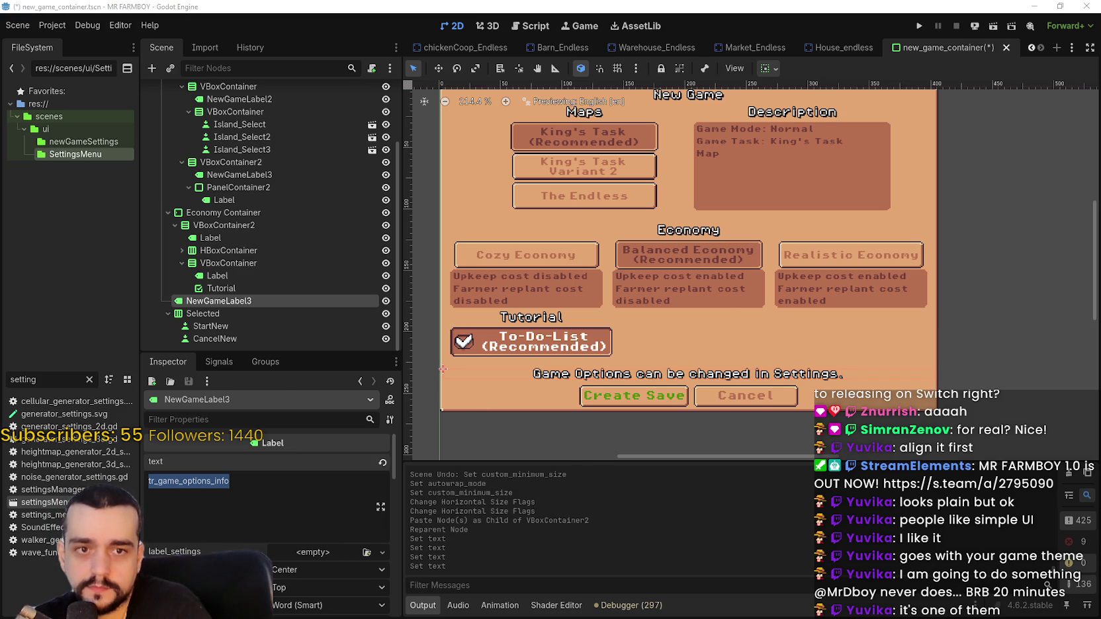
left_click(502, 291)
left_click_drag(504, 358, 909, 425)
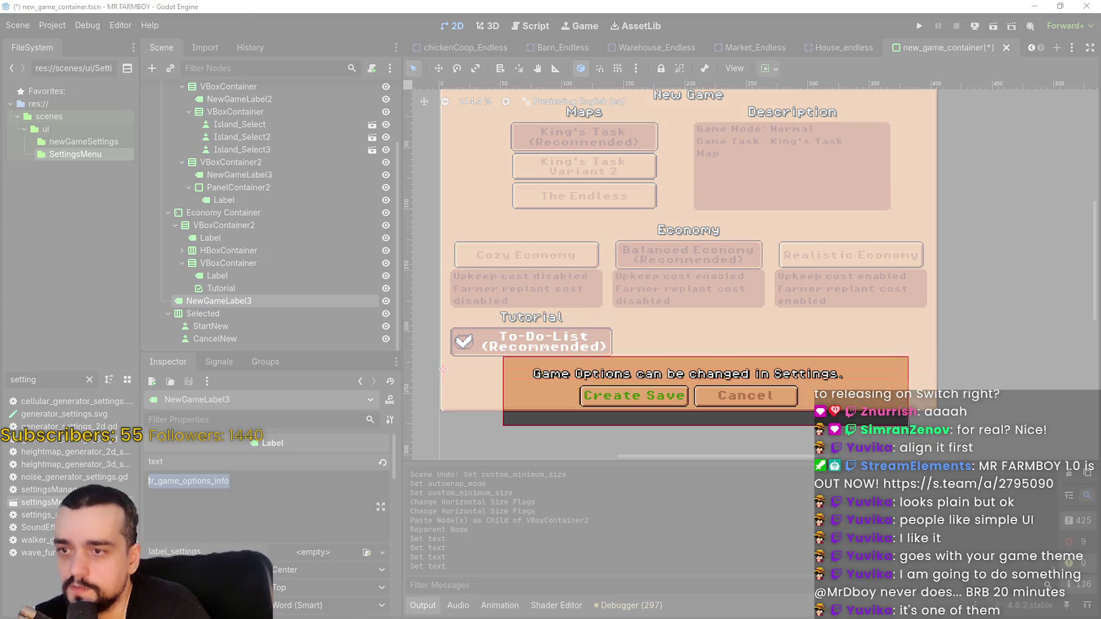
left_click(215, 459)
Replace the note with 'Economy and Tutorial can be changed in Settings.'.
left_click(253, 485)
key("ctrl+a")
type("Economy and")
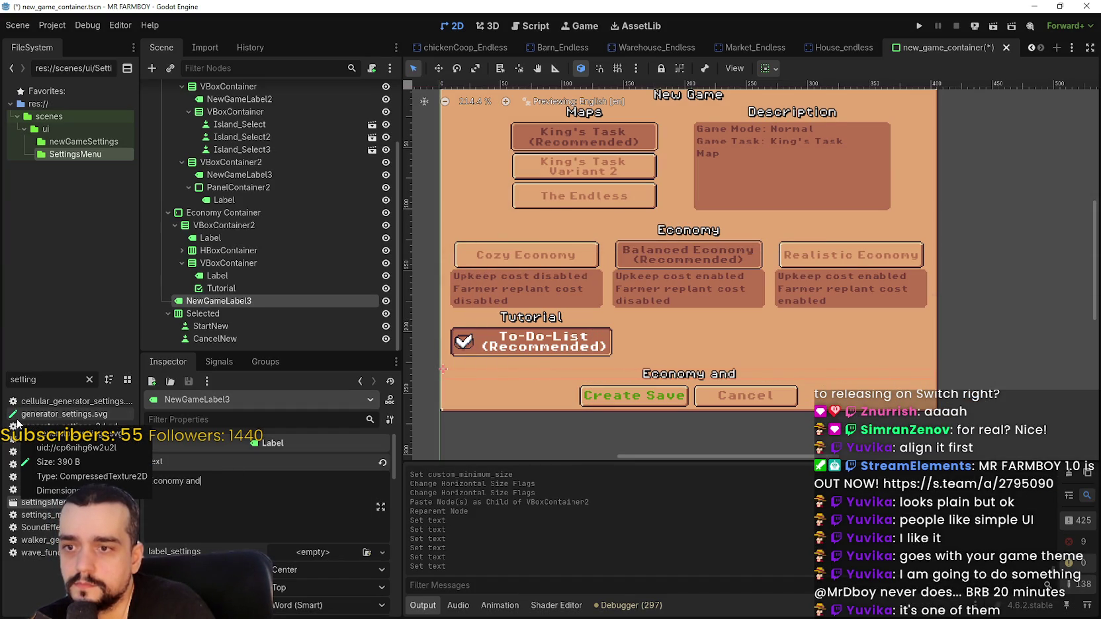
type(" Tutorial")
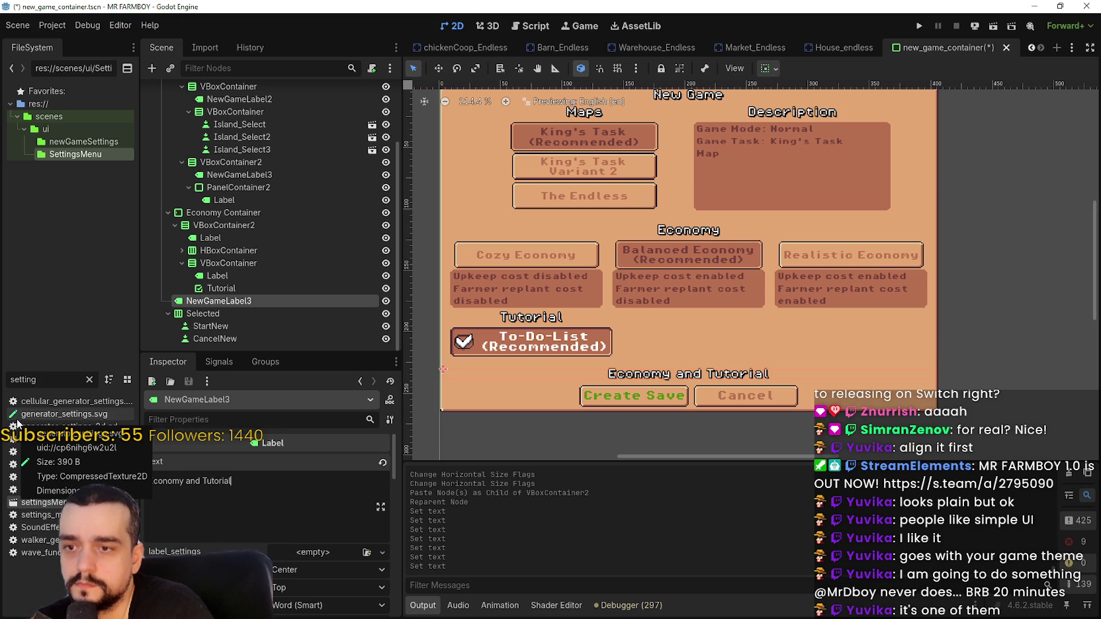
type(" can be ")
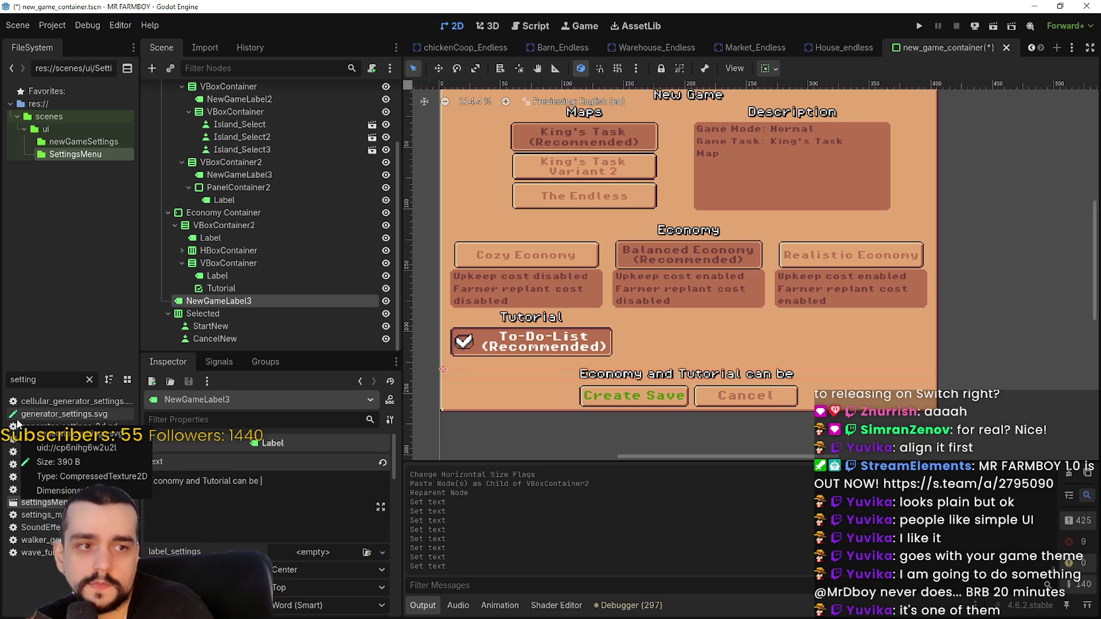
type("changed in")
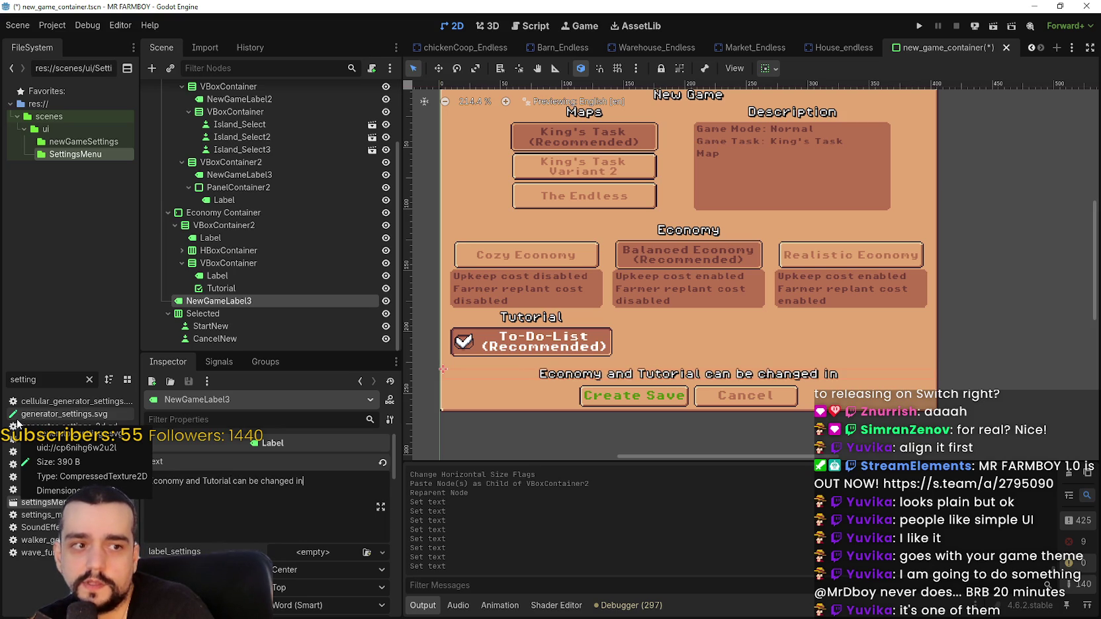
type(" s")
key("BackSpace")
type("S")
key("BackSpace")
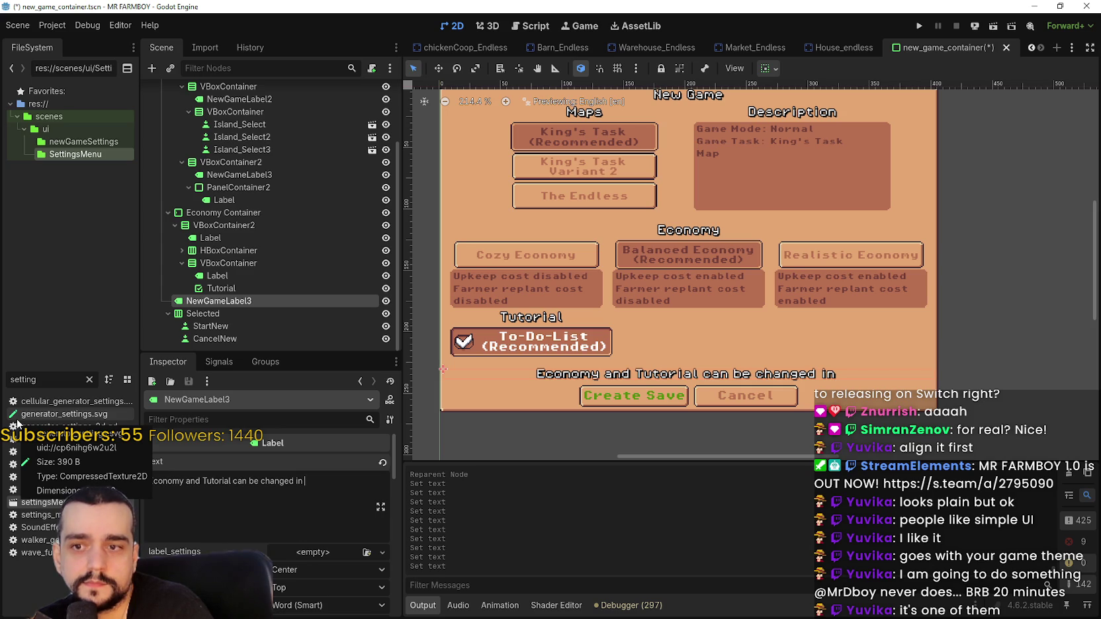
type("S")
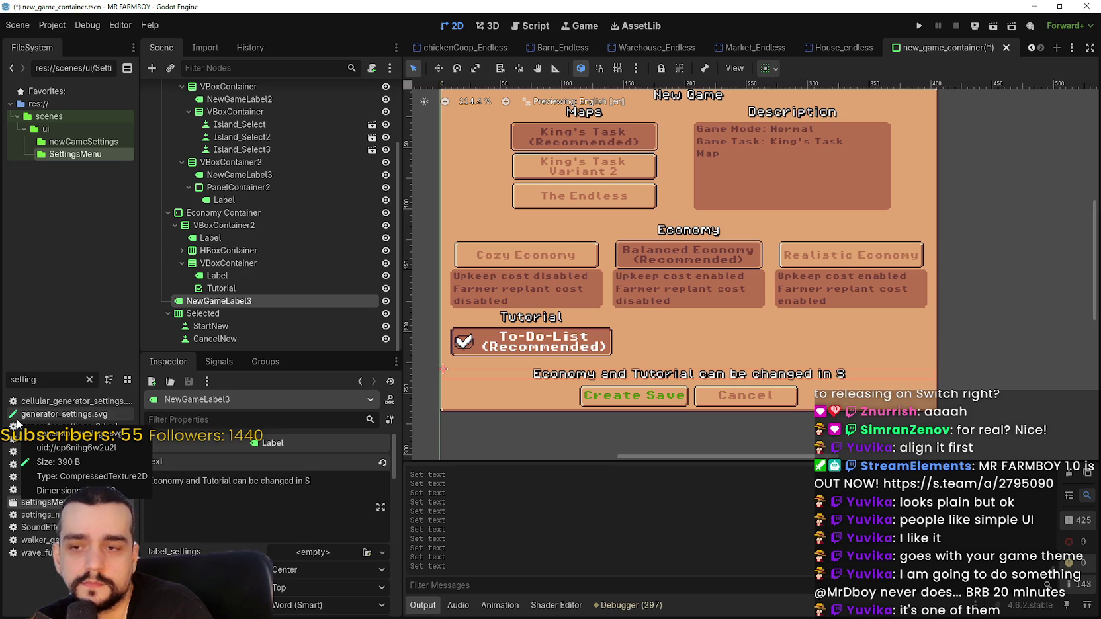
type("ettings.")
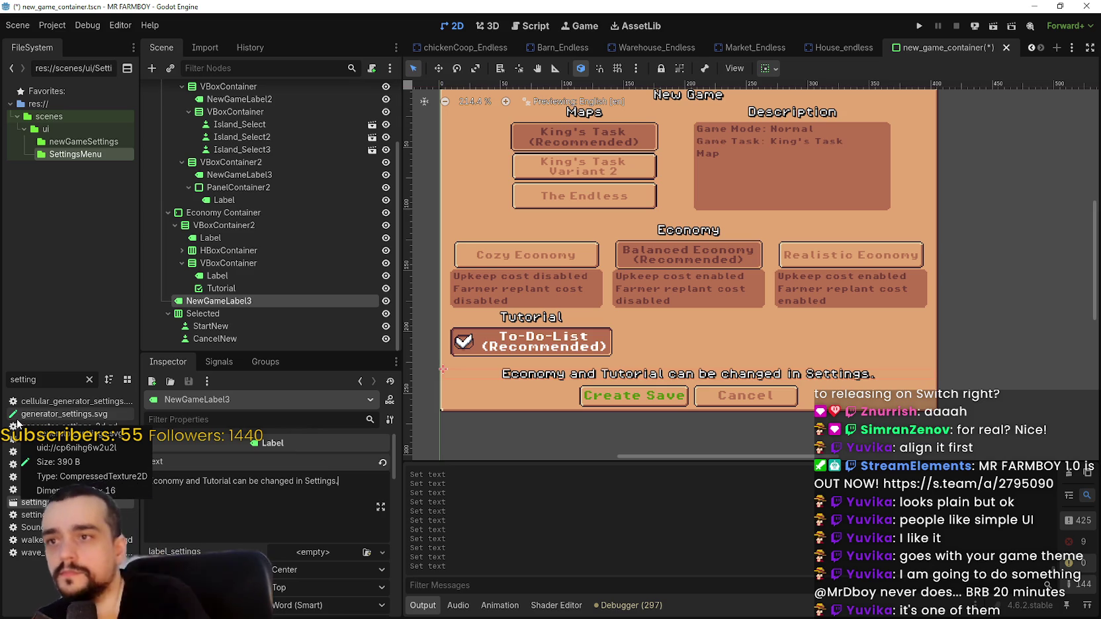
Pan the canvas to show the whole menu and save the scene.
left_click_drag(647, 272, 704, 307)
scroll(728, 315, "up", 1)
scroll(759, 325, "down", 1)
key("ctrl+s")
scroll(754, 289, "down", 1)
scroll(805, 355, "right", 2)
scroll(781, 329, "left", 2)
scroll(781, 329, "up", 1)
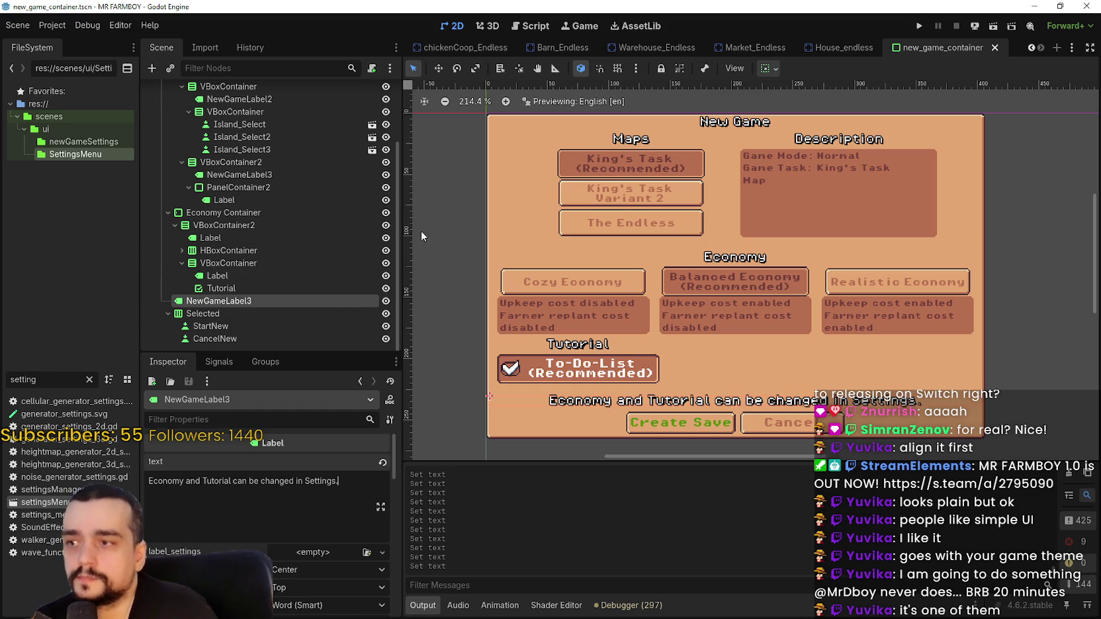
Center the tutorial section's contents and the Tutorial heading horizontally.
left_click(238, 264)
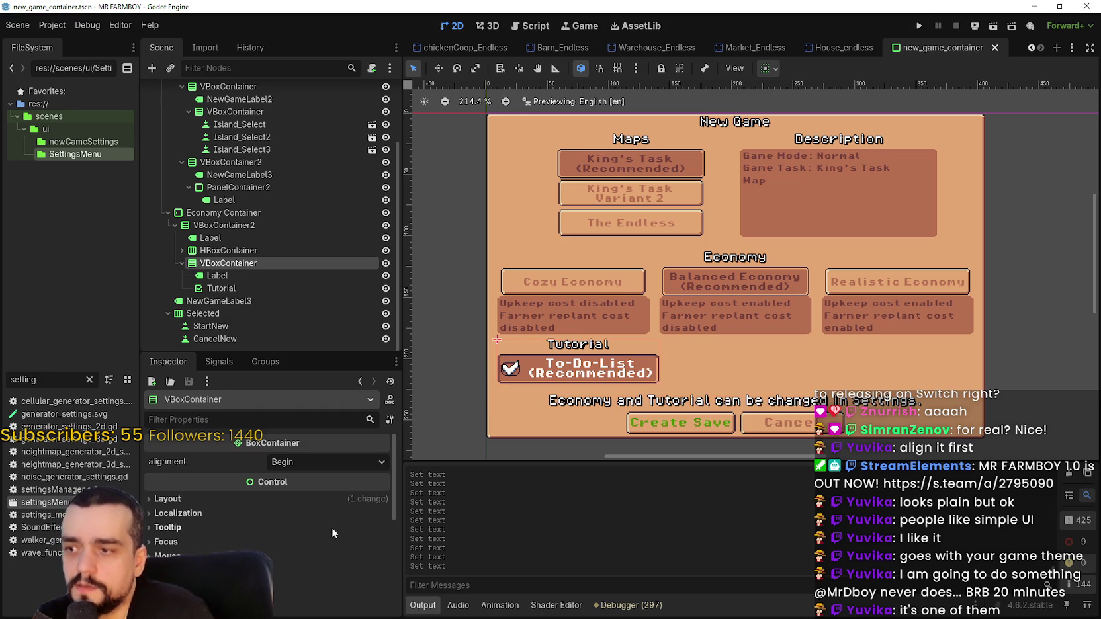
left_click(321, 462)
left_click(318, 495)
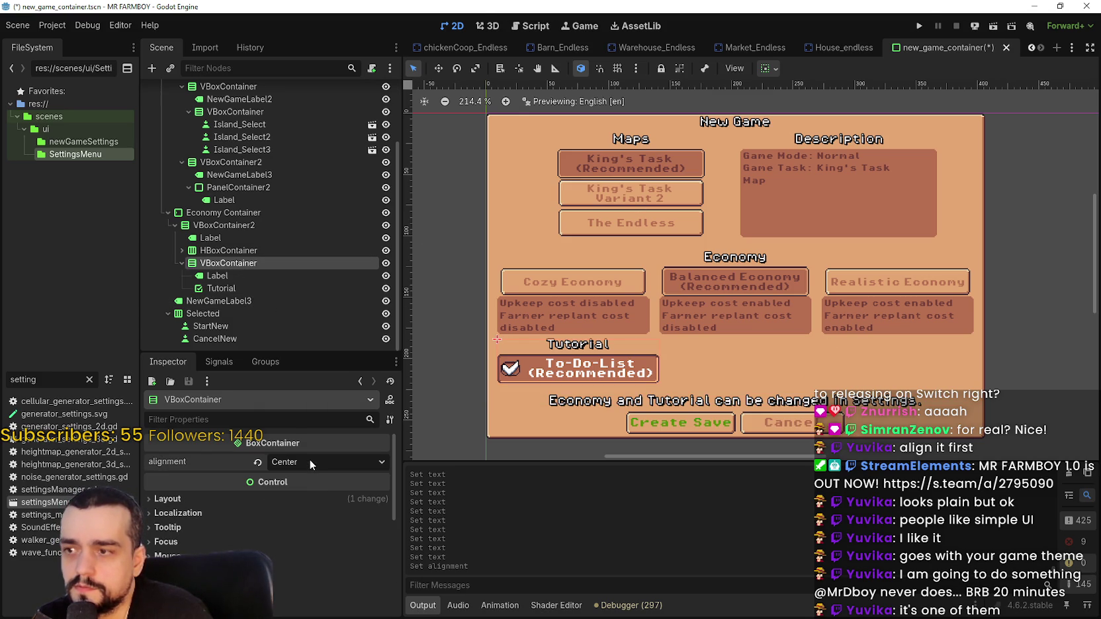
left_click(769, 68)
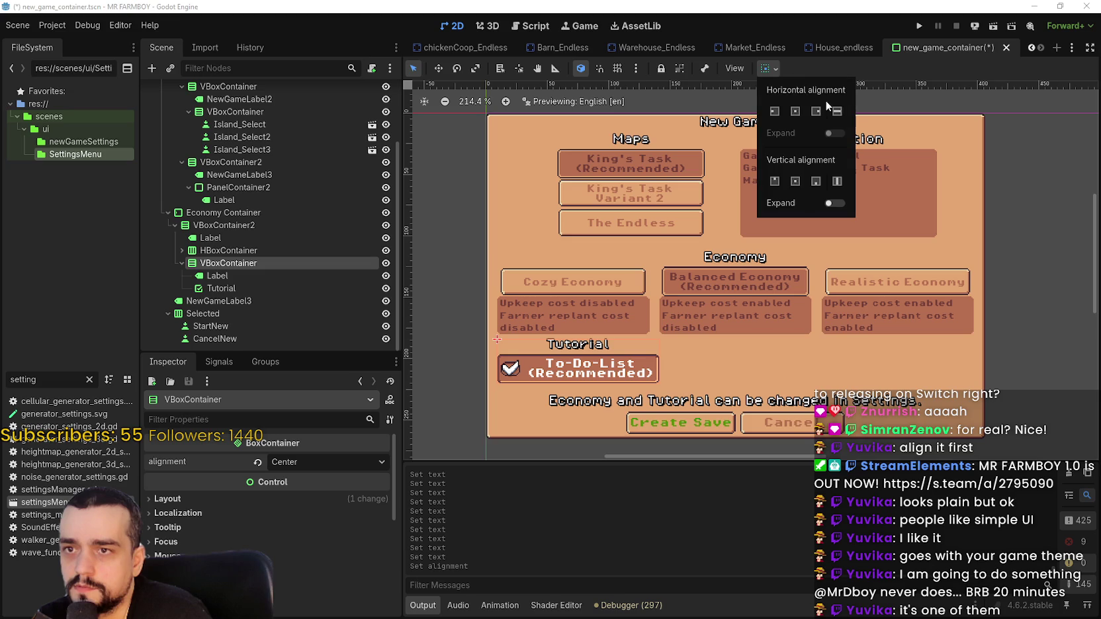
left_click(838, 112)
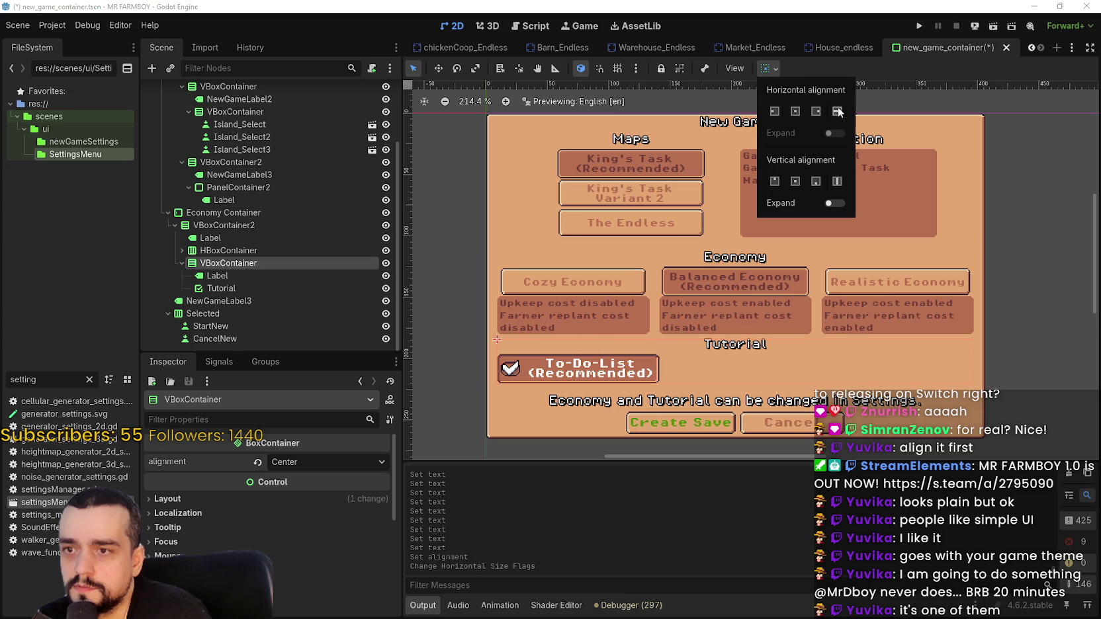
left_click(873, 65)
Set the To-Do-List button's horizontal sizing to Shrink Center and save the scene.
left_click(262, 289)
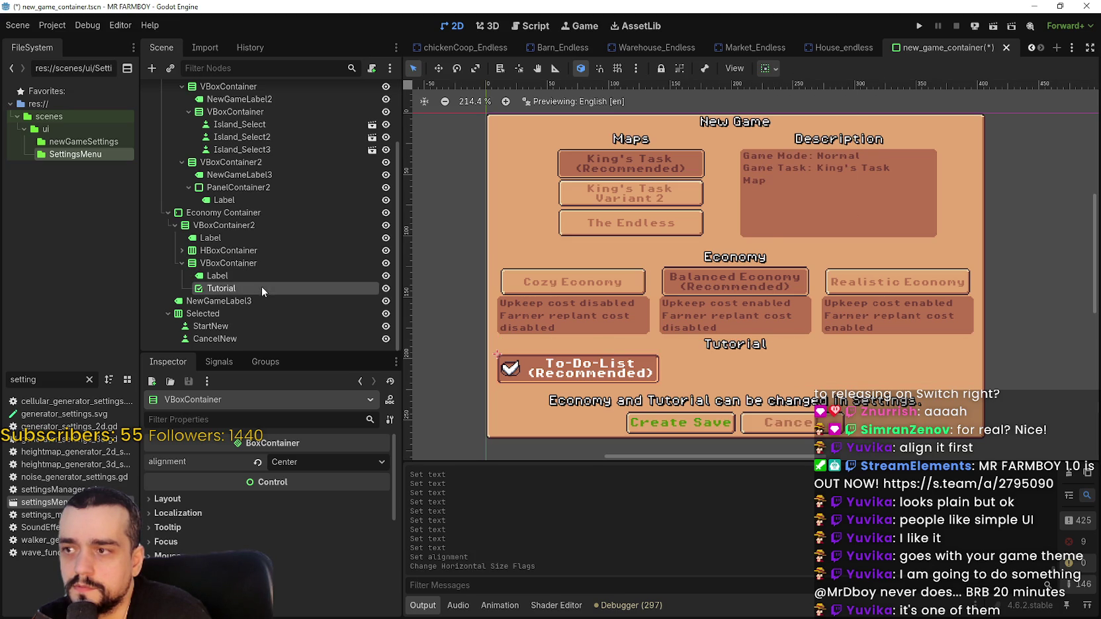
left_click(770, 68)
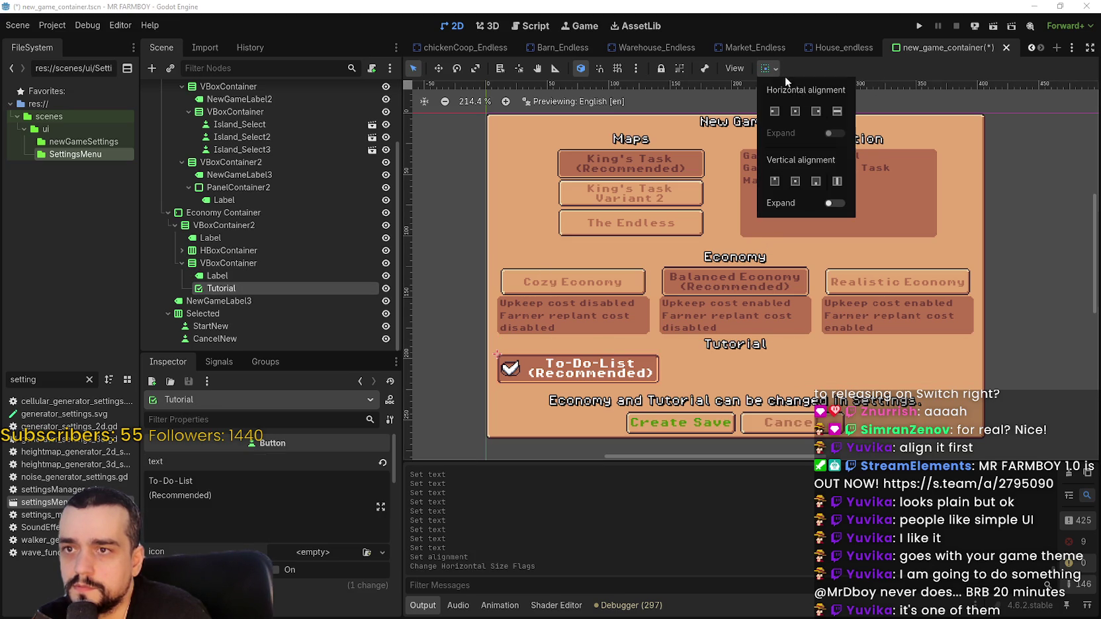
left_click(837, 113)
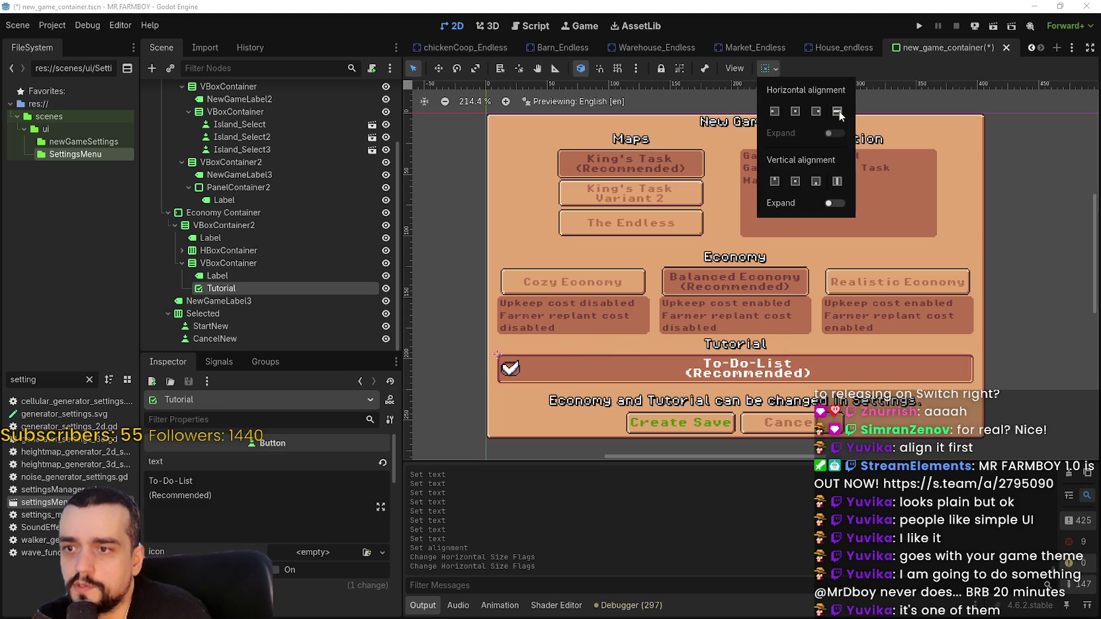
left_click(796, 112)
left_click(849, 71)
scroll(743, 267, "down", 1)
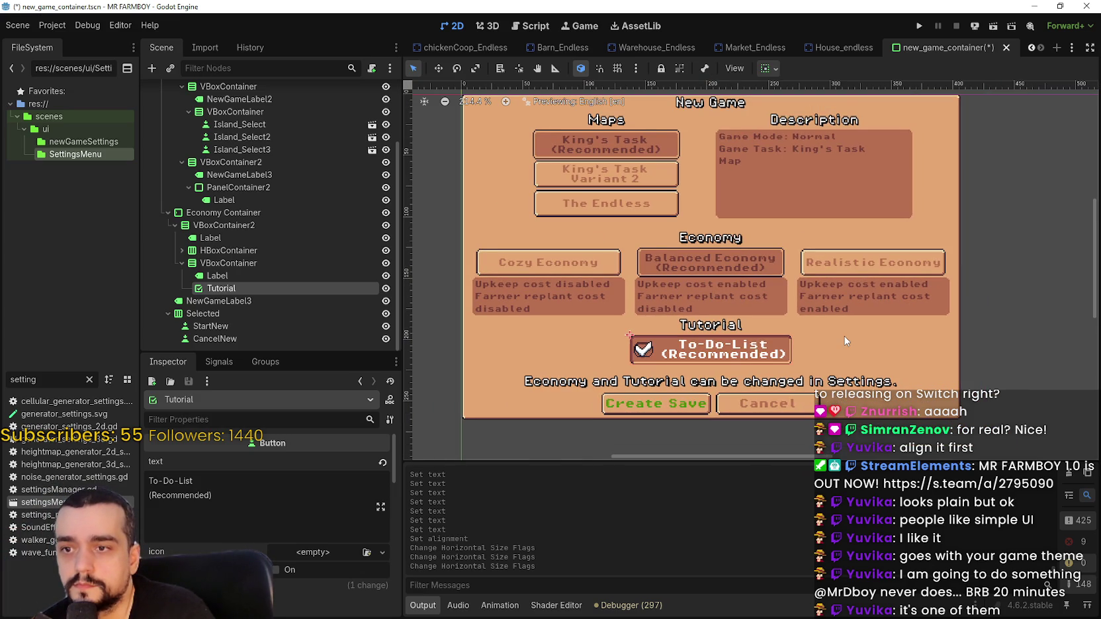
scroll(927, 411, "up", 1)
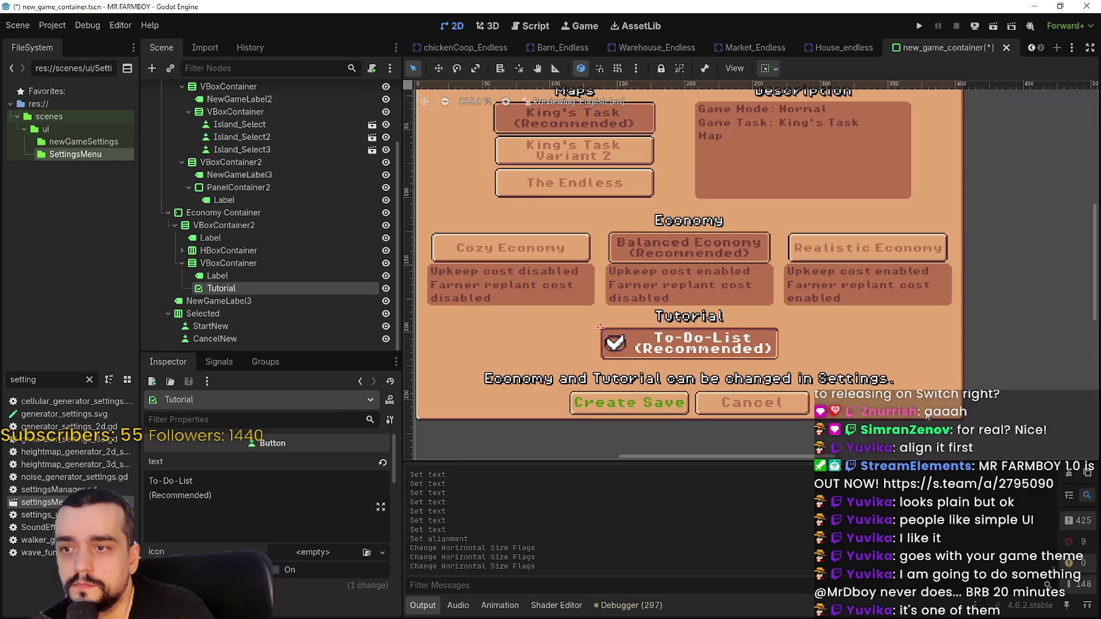
scroll(866, 339, "down", 1)
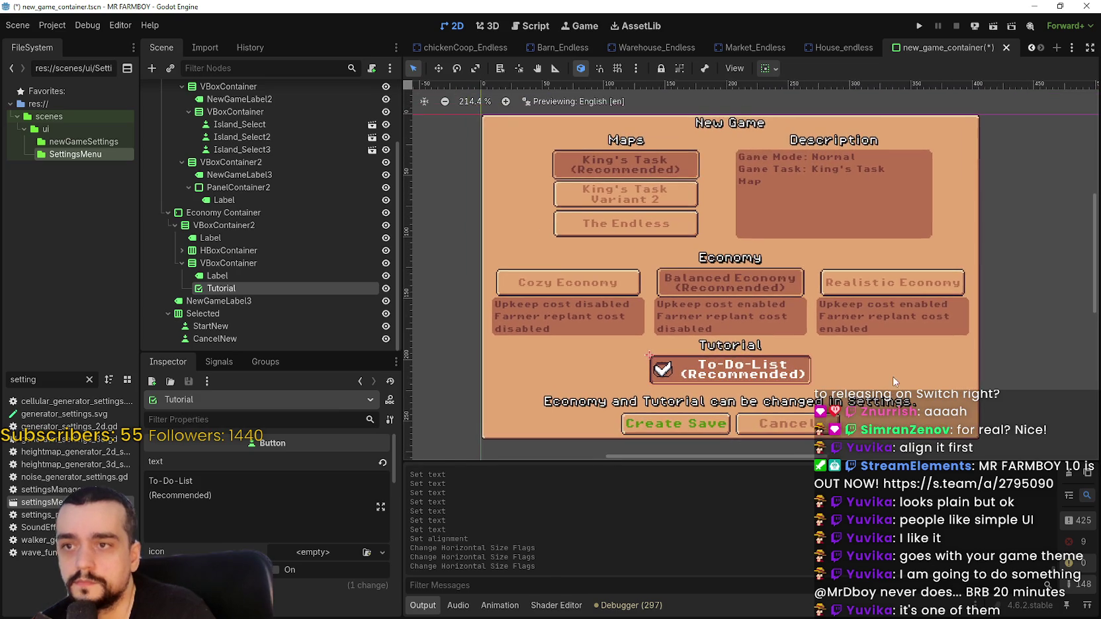
key("ctrl+s")
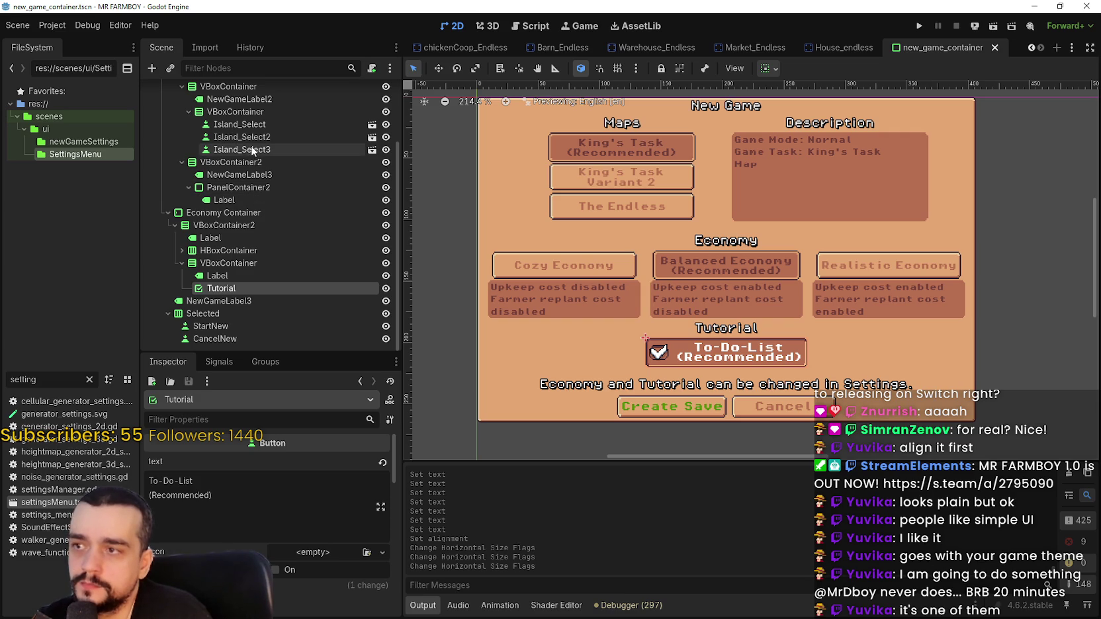
Select the Description label and start editing its text, adding 'Type: Plane'.
left_click(255, 190)
left_click(255, 198)
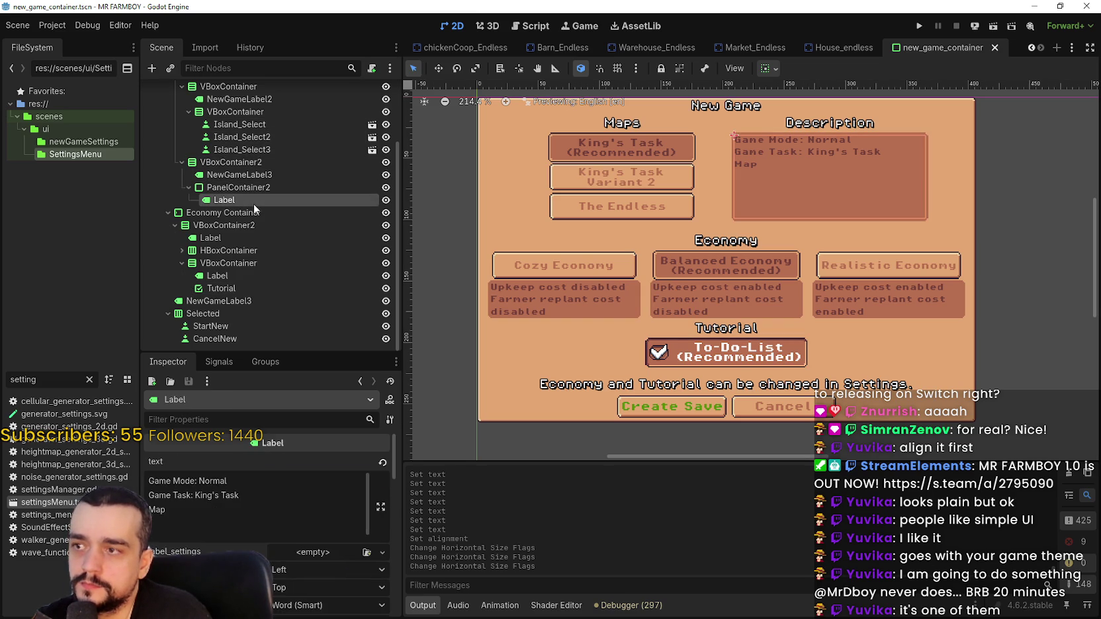
left_click(210, 518)
type("Type: Plane")
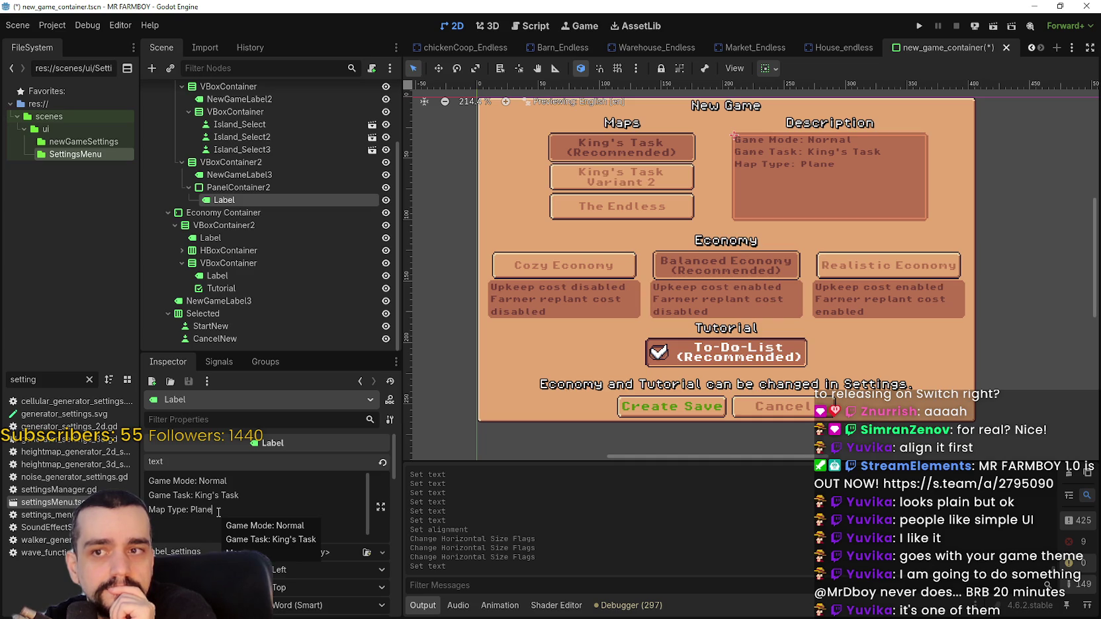
Replace the Game Task and Map Type lines with 'Description: A plane Island with a lake in the middle'.
left_click_drag(218, 510, 130, 494)
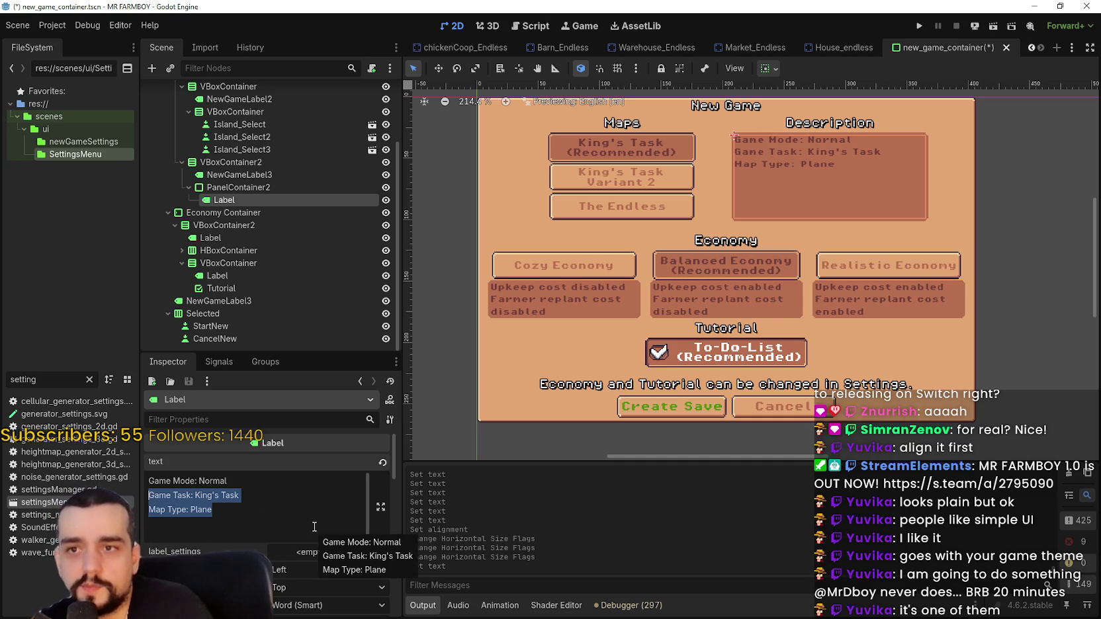
type("D")
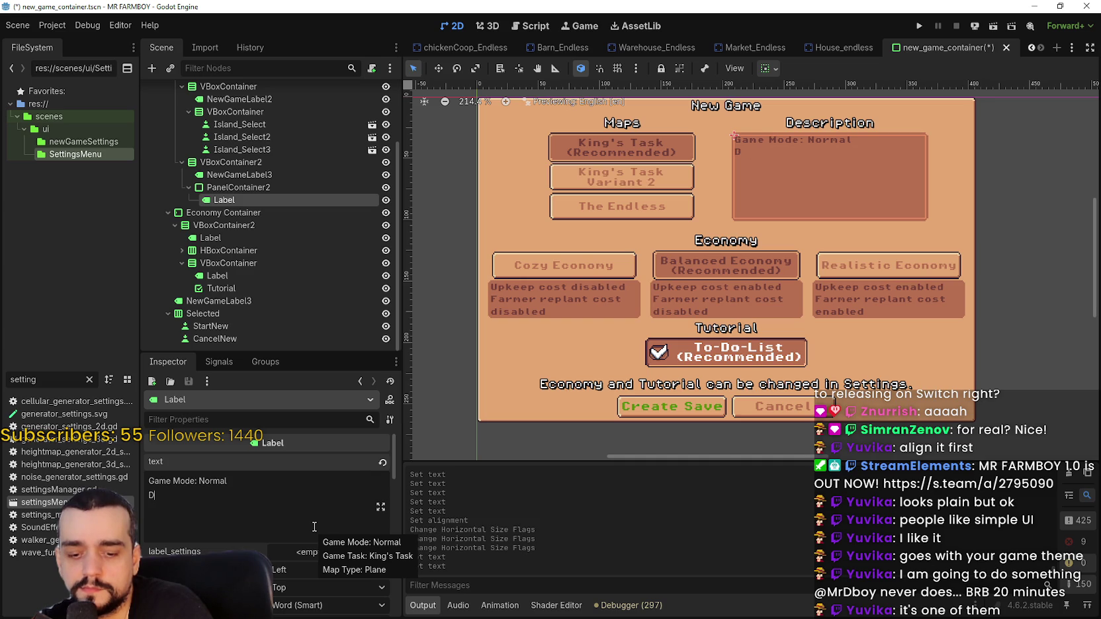
type("escription")
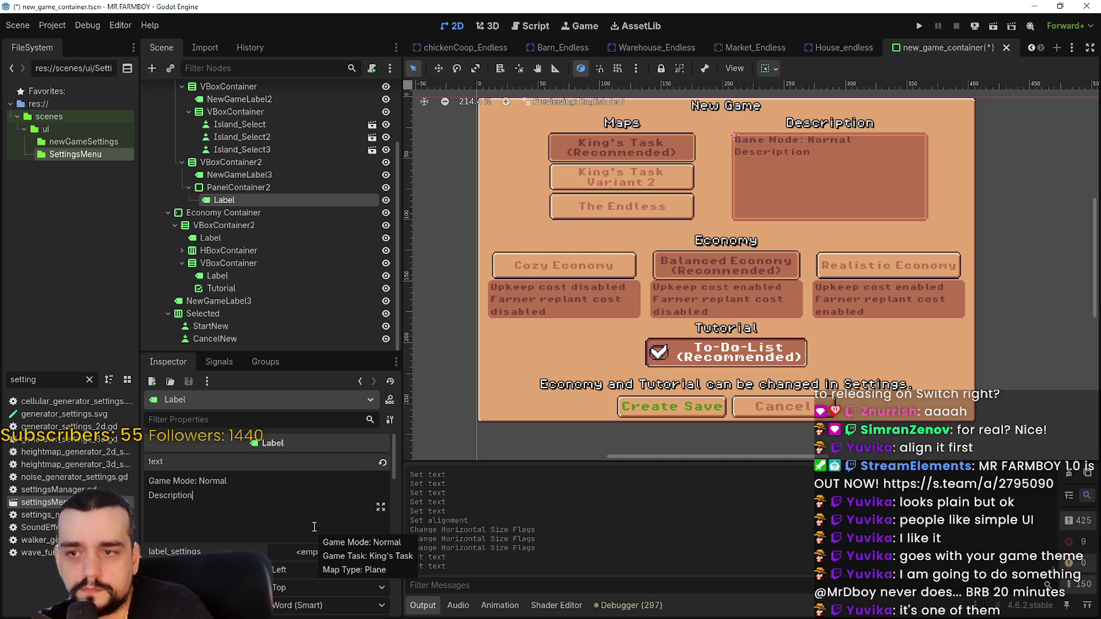
type(": ")
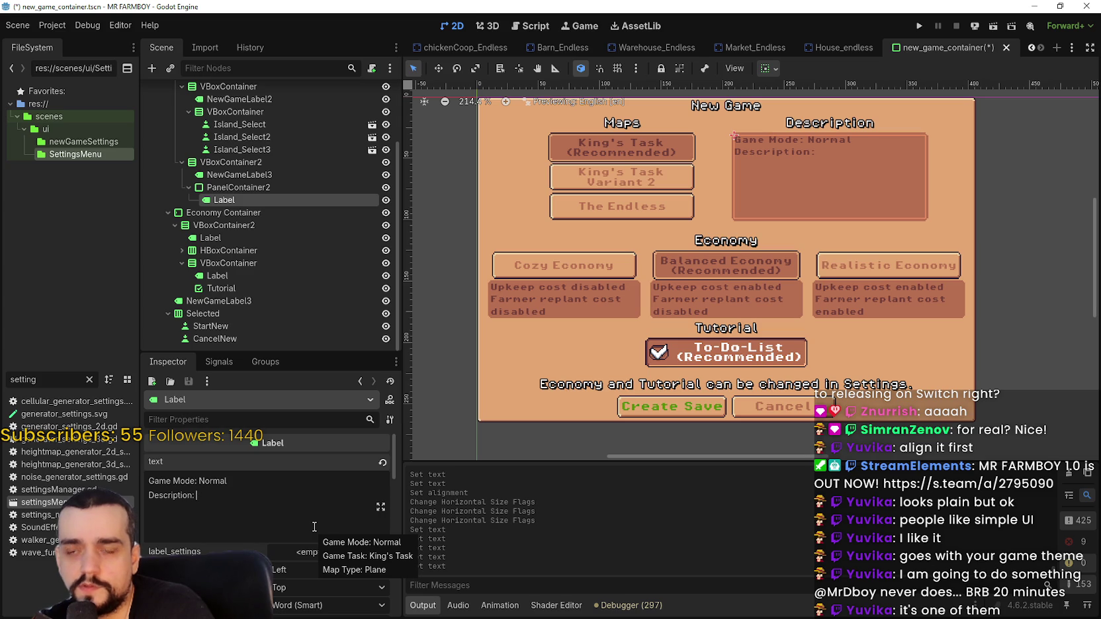
type("A plane")
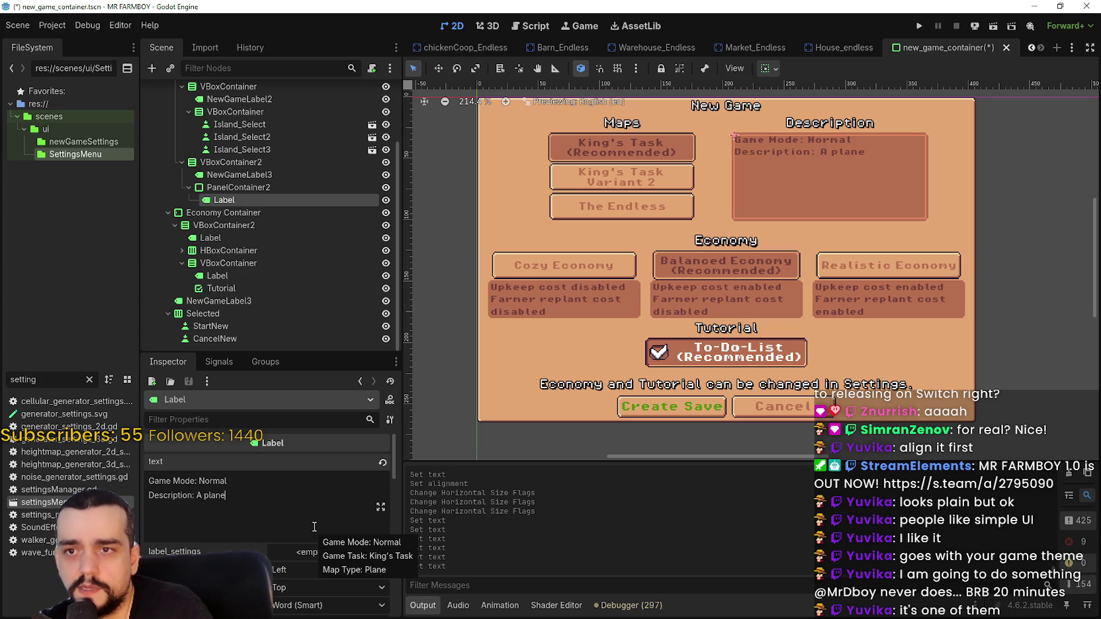
type(" Island")
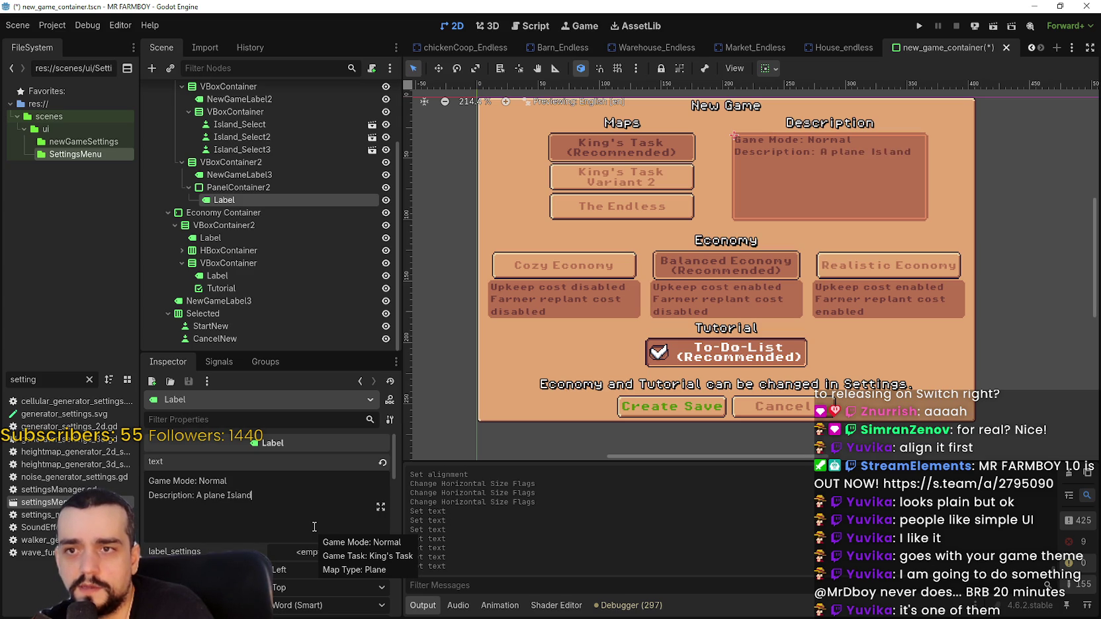
type(" with a lake in the middle.")
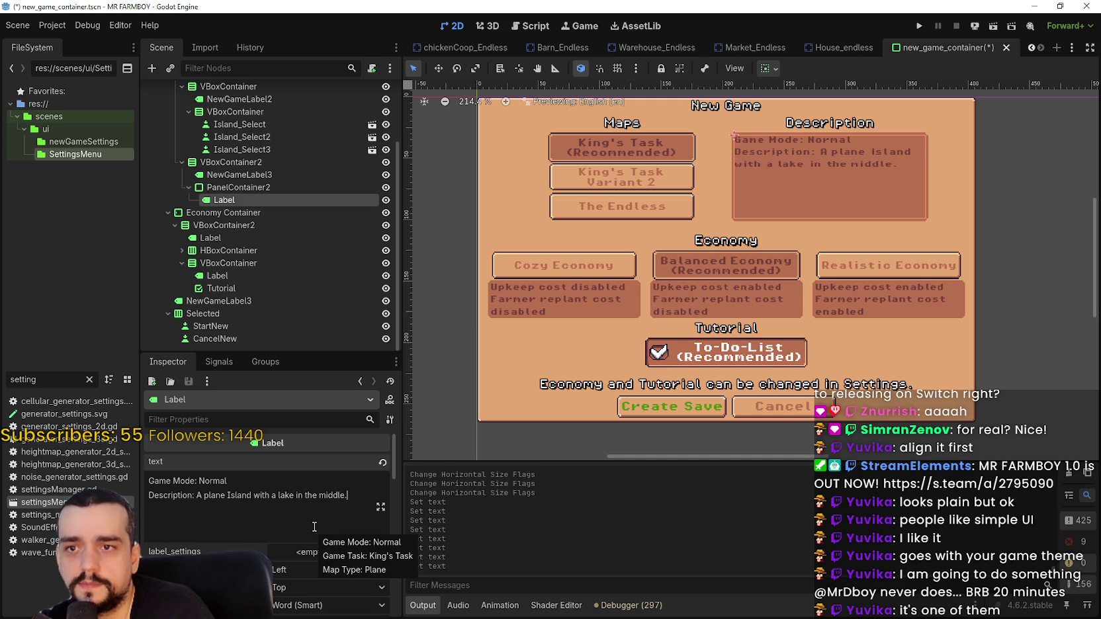
key("BackSpace")
type(", ")
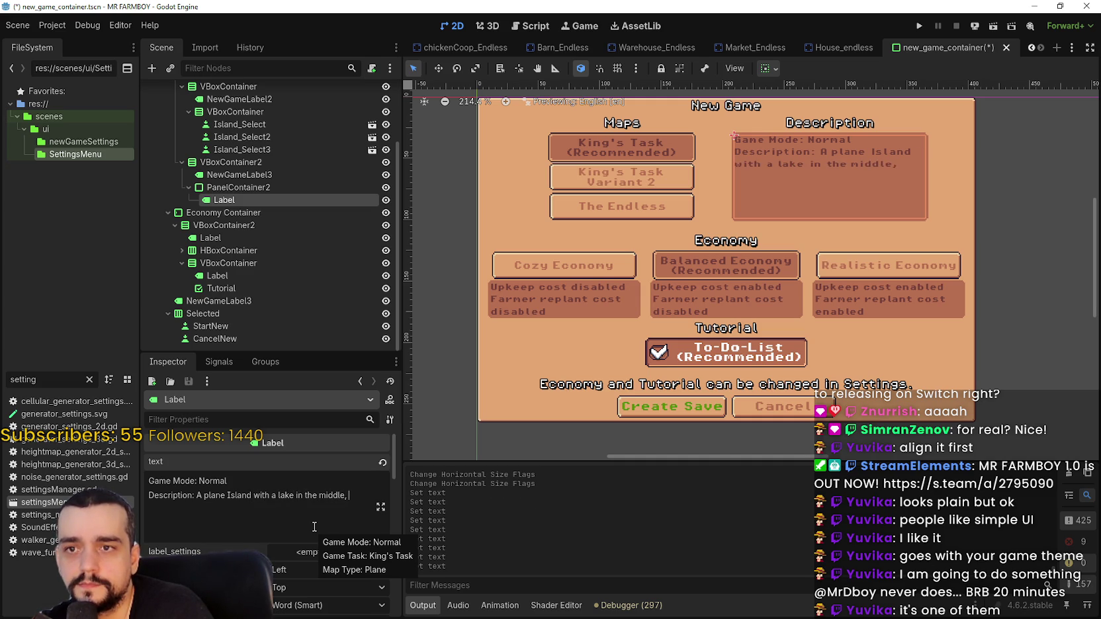
type("plenti")
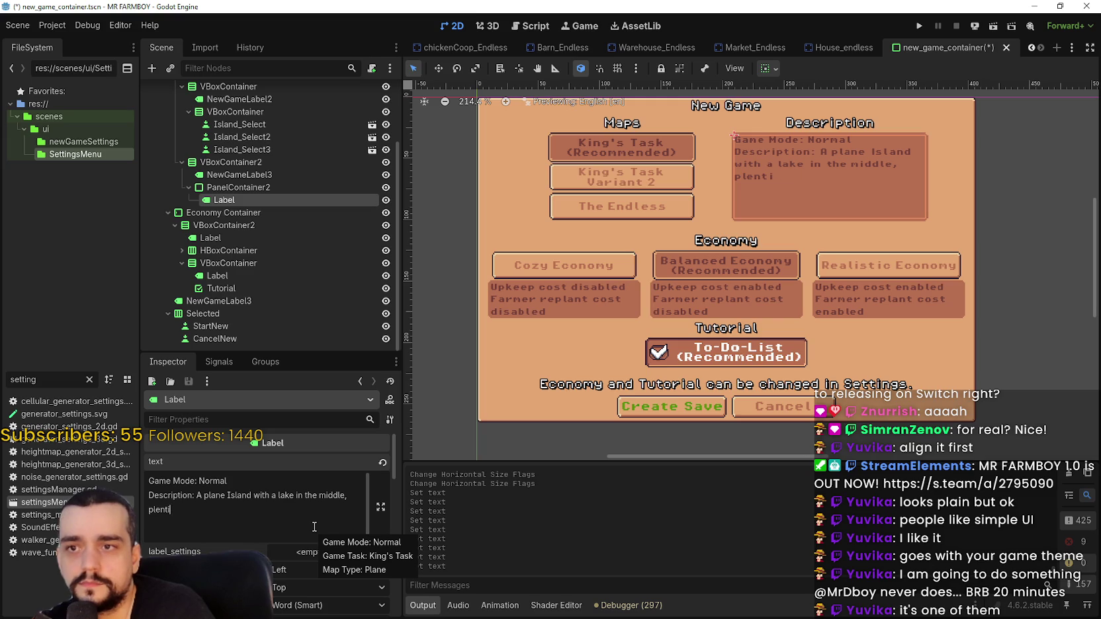
type("ful of resources")
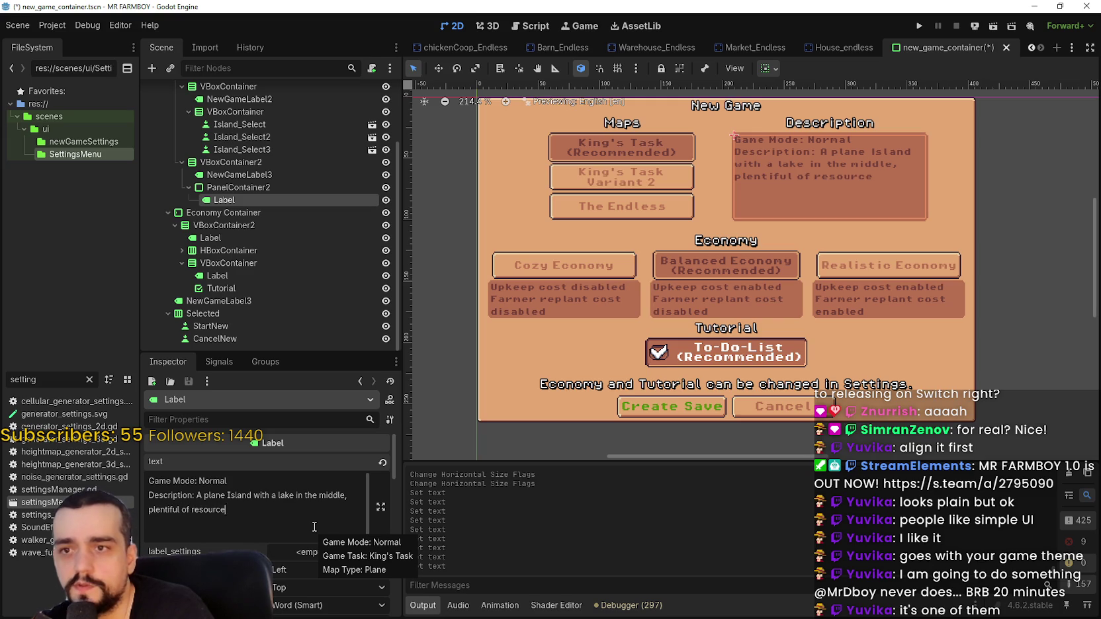
key("BackSpace")
key("BackSpace")
key("BackSpace")
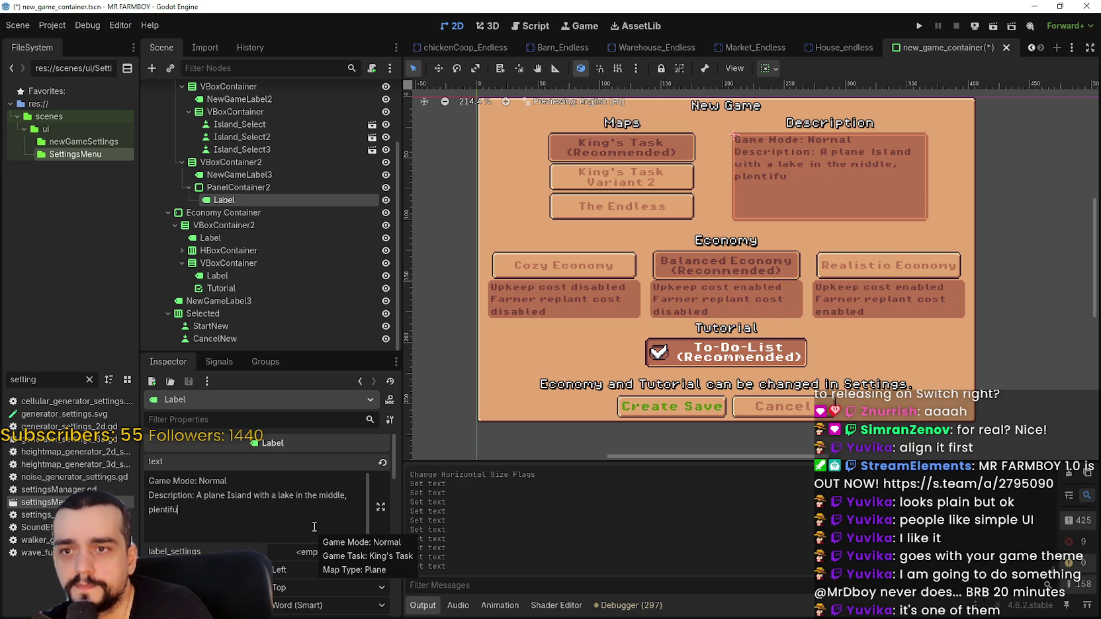
key("BackSpace")
key("BackSpace")
key("BackSpace")
type("with plei")
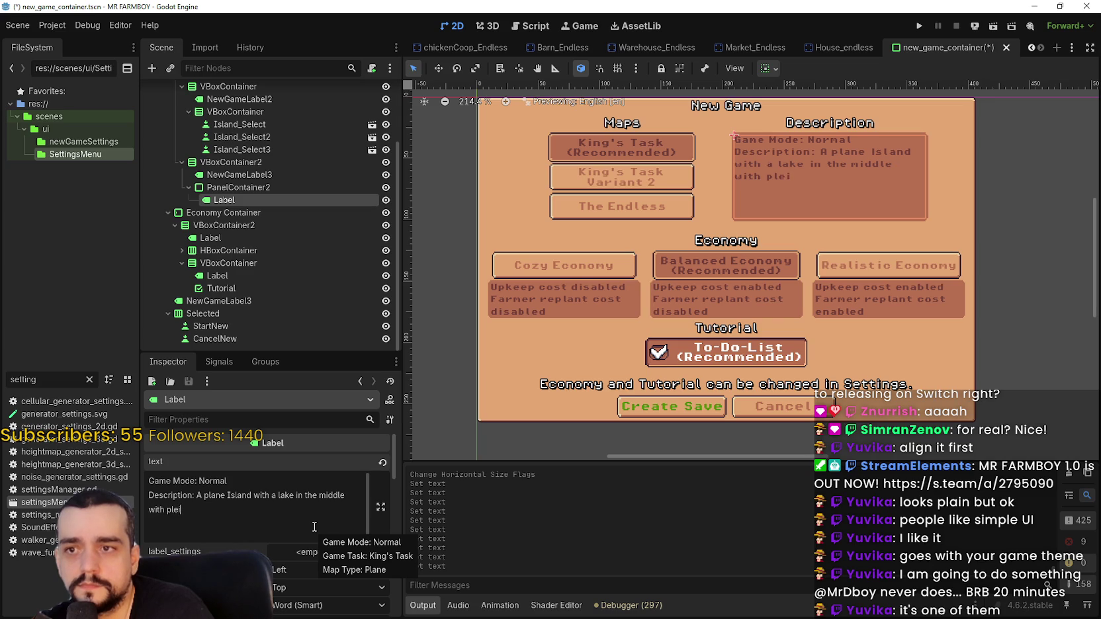
key("BackSpace")
type("n")
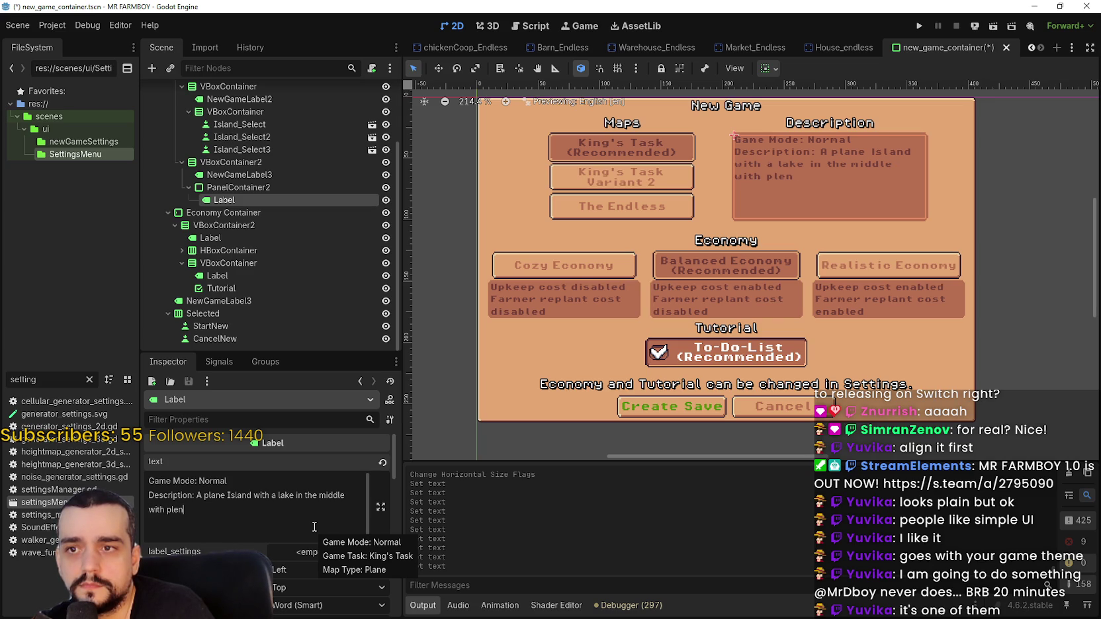
type("itiful ")
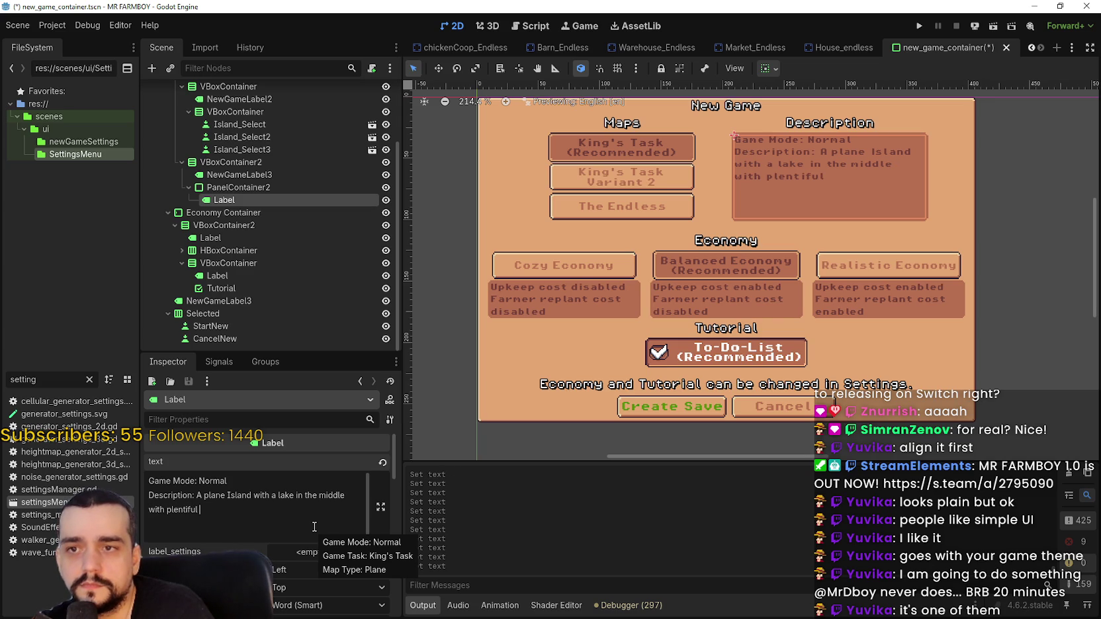
type("of resources")
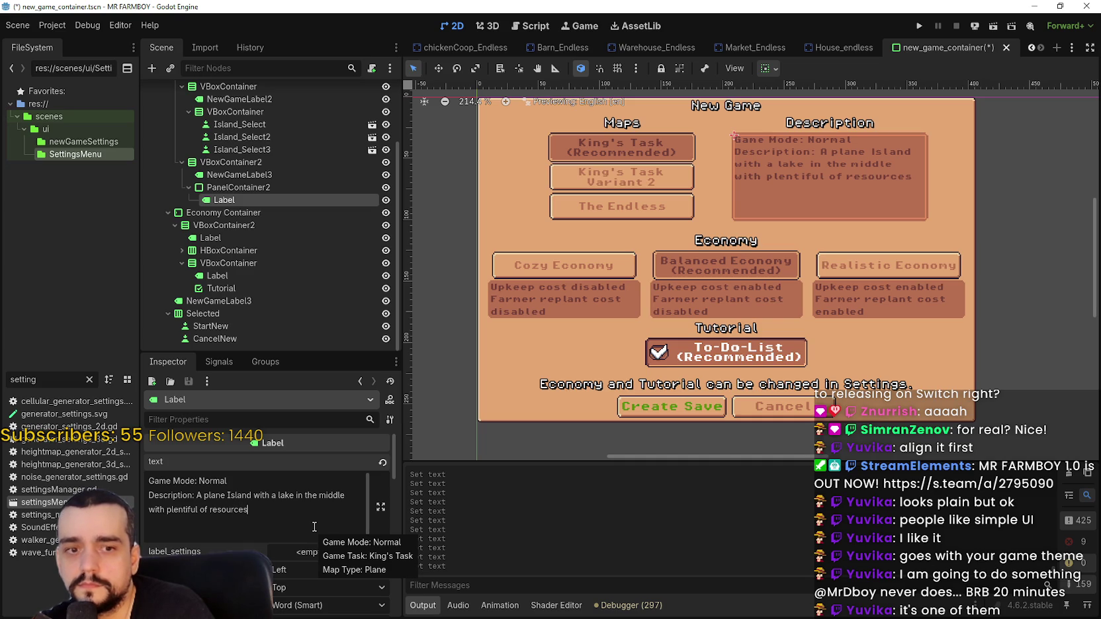
key("BackSpace")
key("BackSpace")
key("BackSpace")
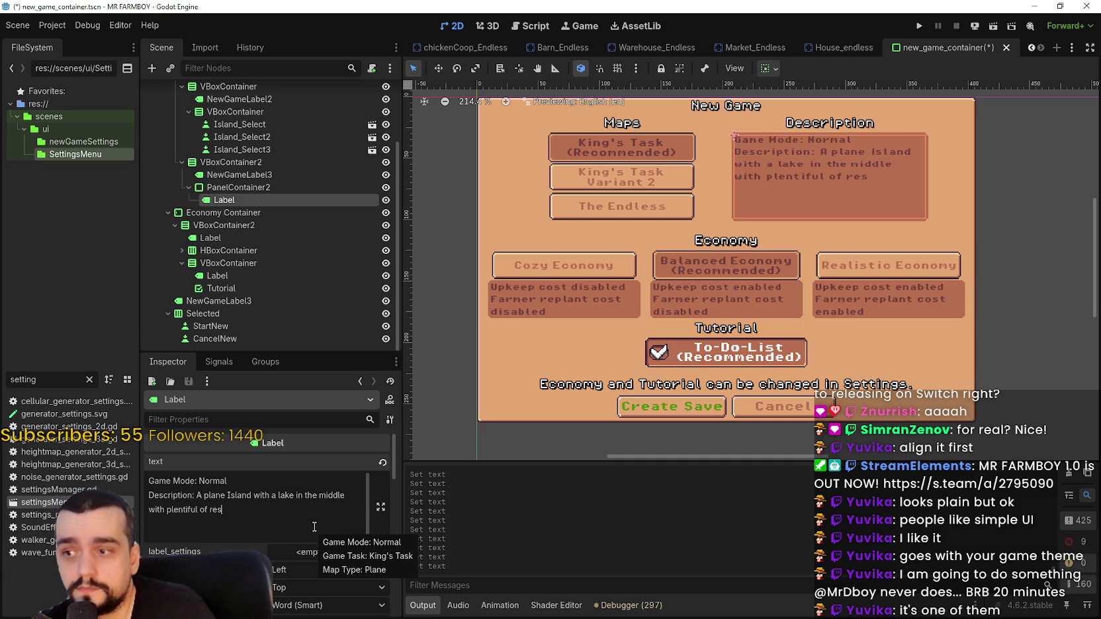
key("BackSpace")
key("BackSpace")
key("BackSpace")
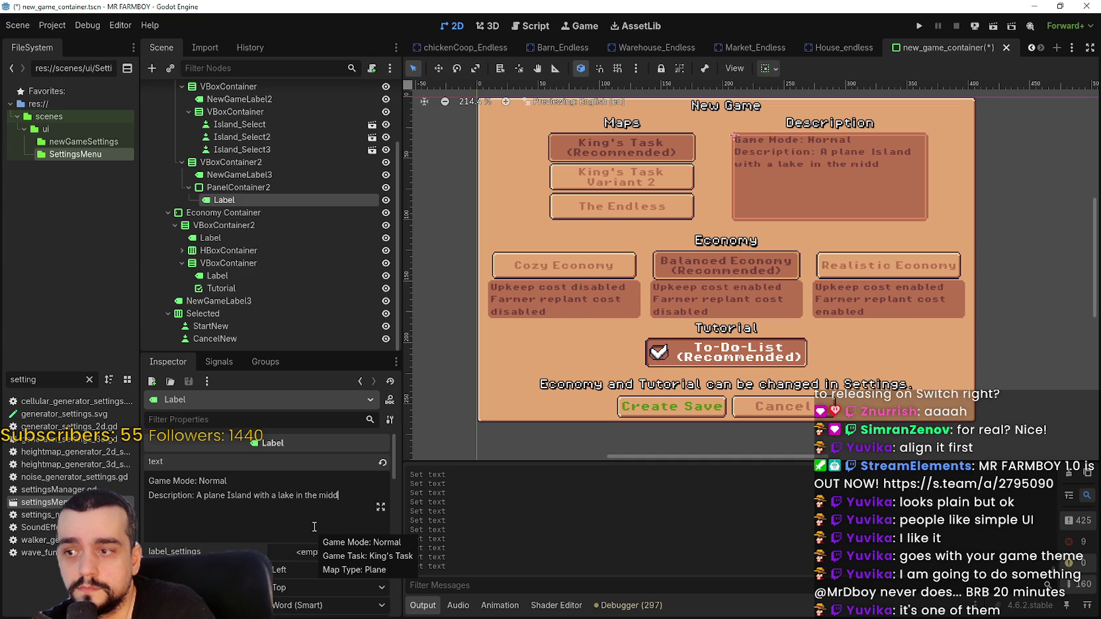
key("BackSpace")
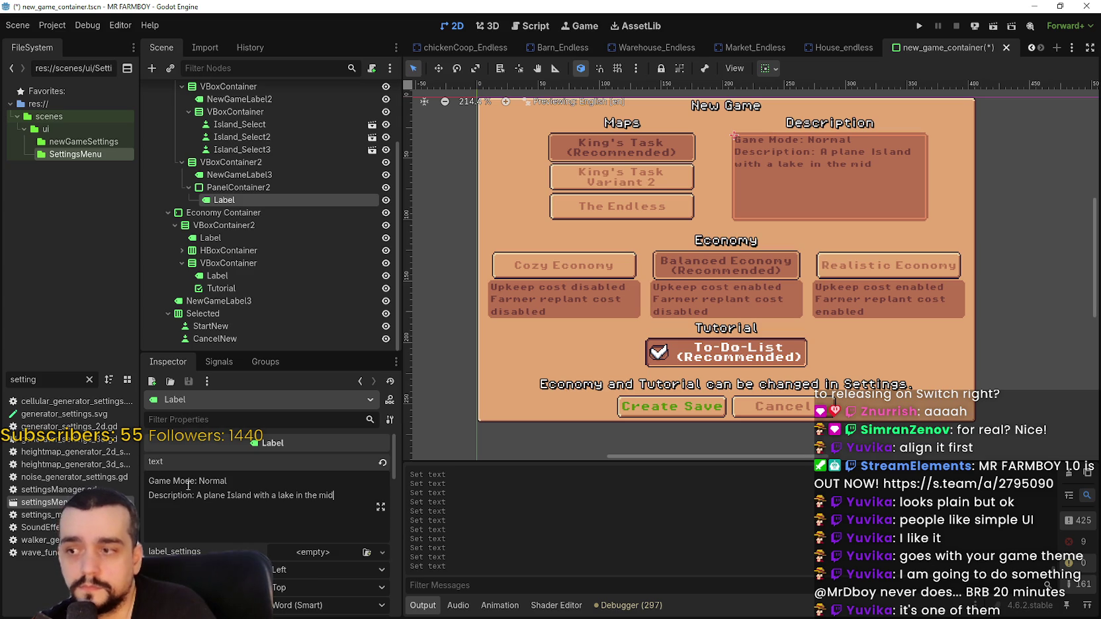
double_click(214, 495)
Delete the word 'plane' and make 'Island' lowercase in the description text.
key("BackSpace")
key("BackSpace")
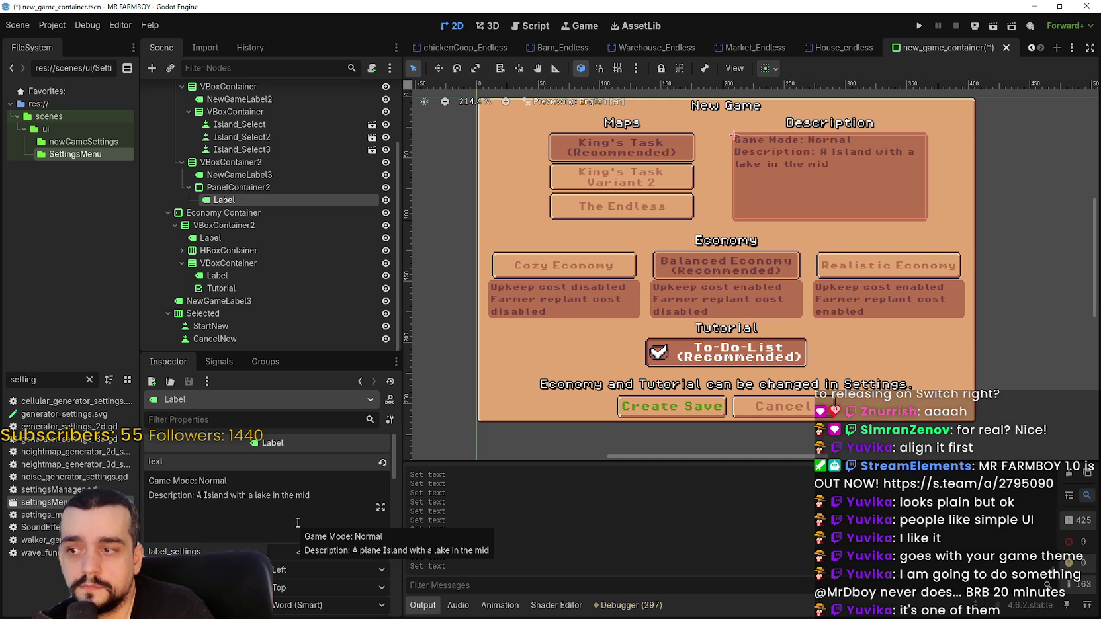
key("BackSpace")
type("i")
key("Right")
key("Right")
key("Right")
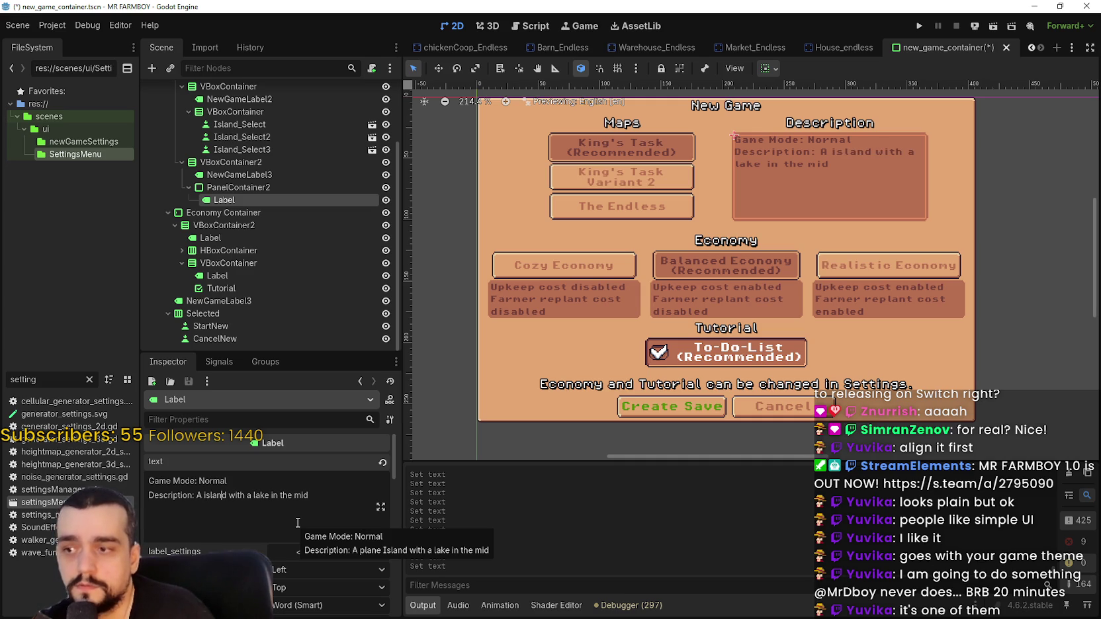
End the text with 'a lake in the middle and access to tree and rock nodes from the beginning.' and fix 'An island'.
key("End")
type("dle an")
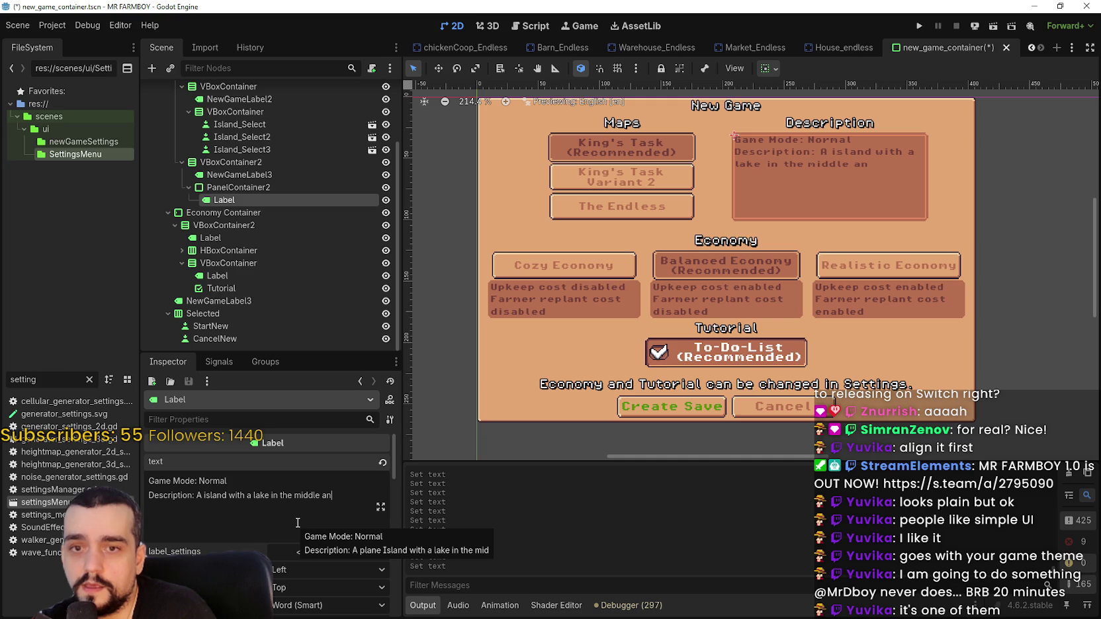
key("BackSpace")
type("wit")
key("BackSpace")
key("BackSpace")
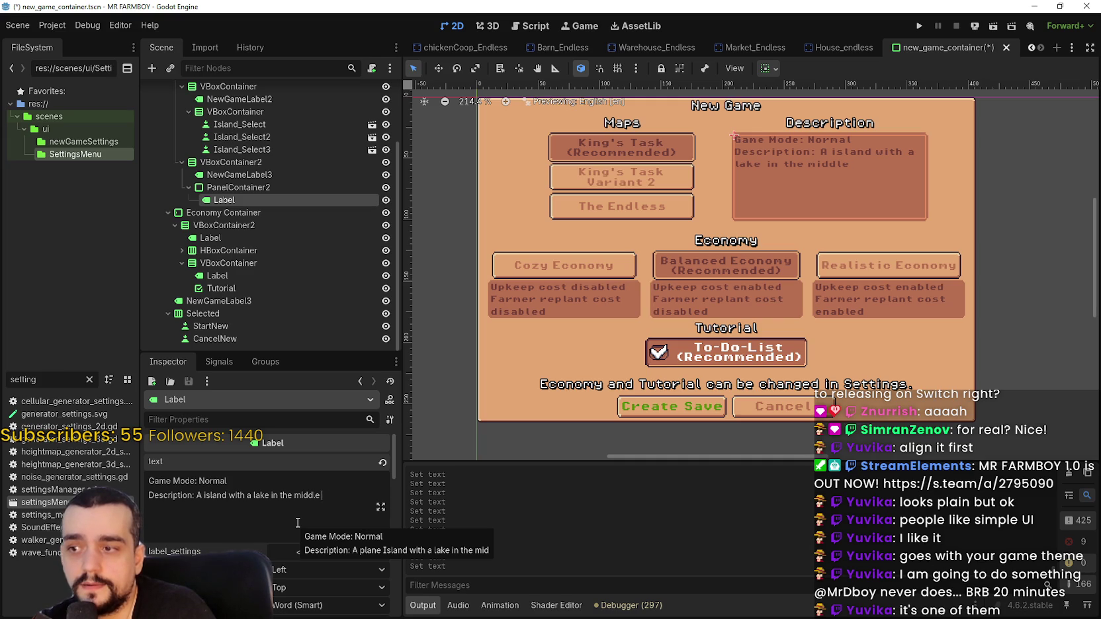
type("and ")
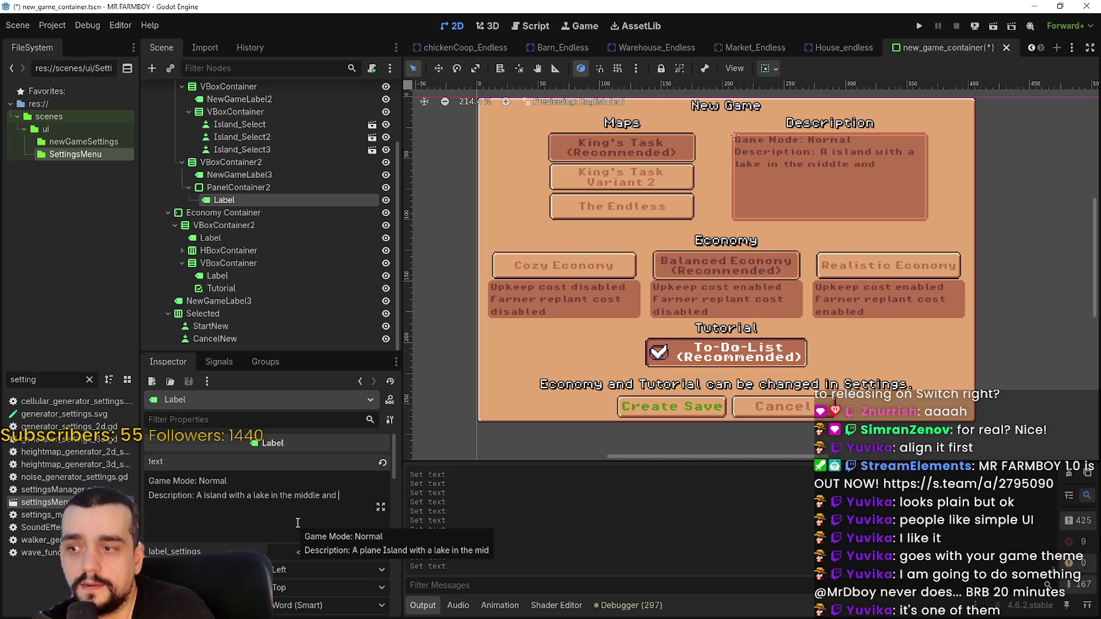
type("tree nodes")
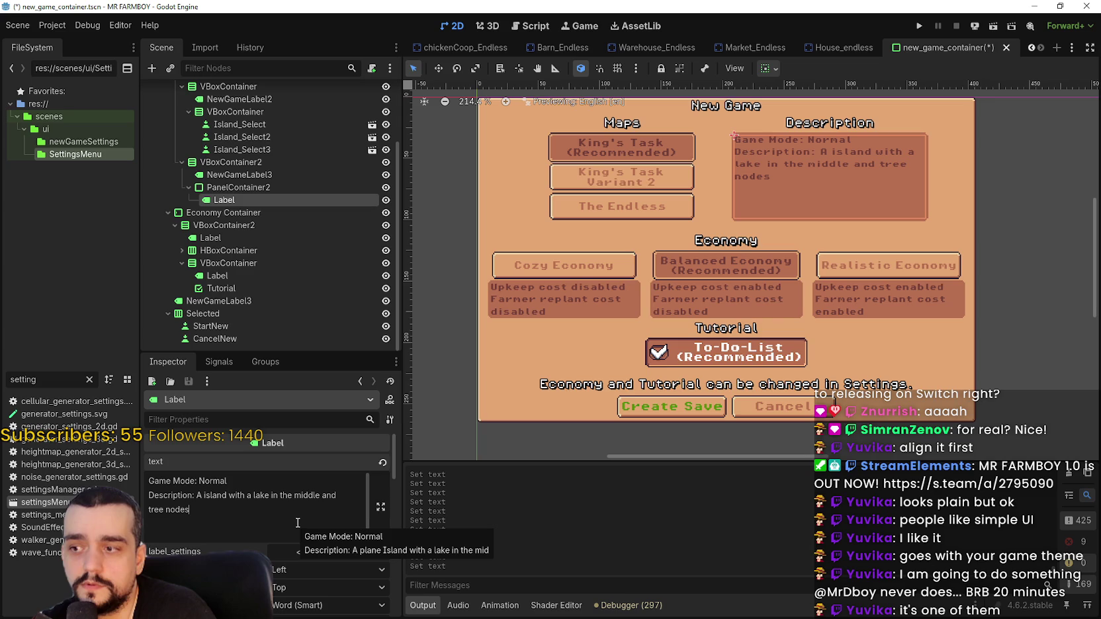
key("BackSpace")
key("BackSpace")
key("BackSpace")
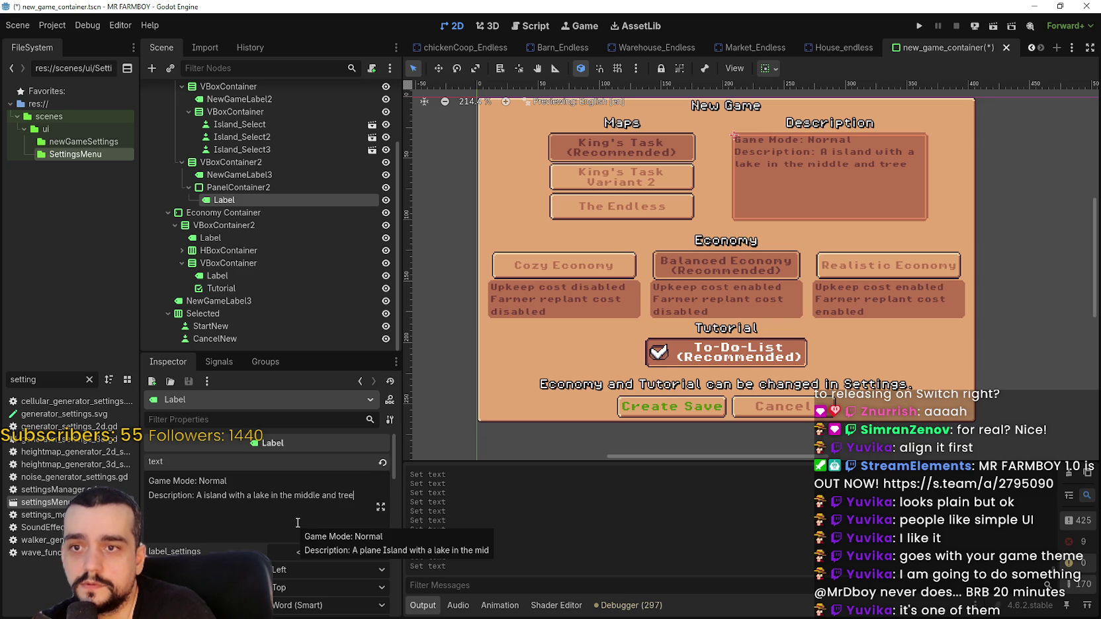
type("access to")
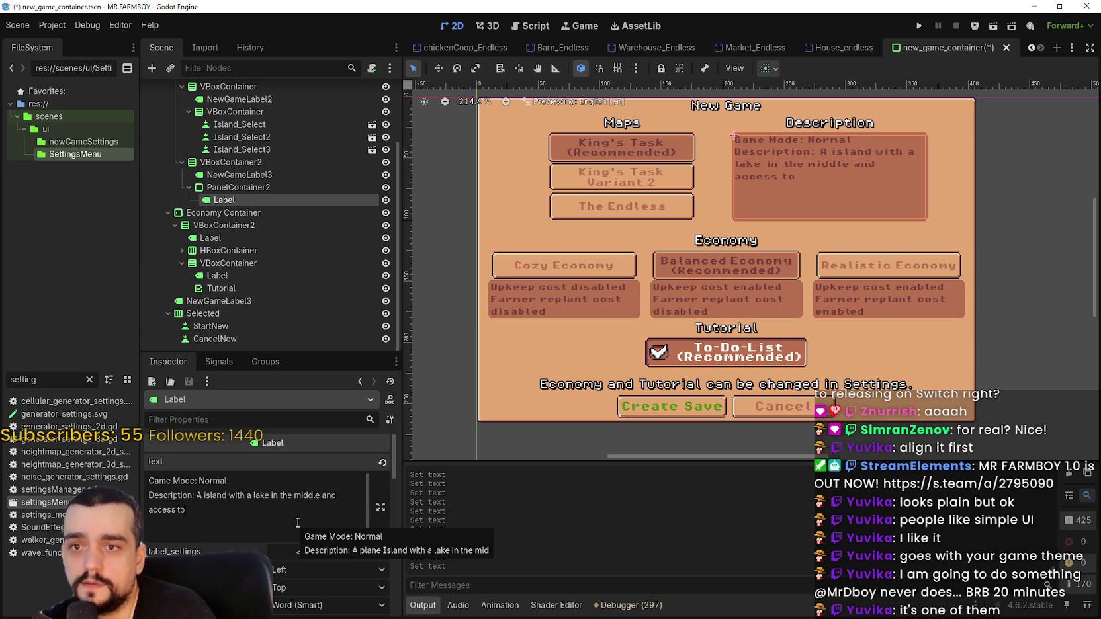
type(" tree and rock nodes fr")
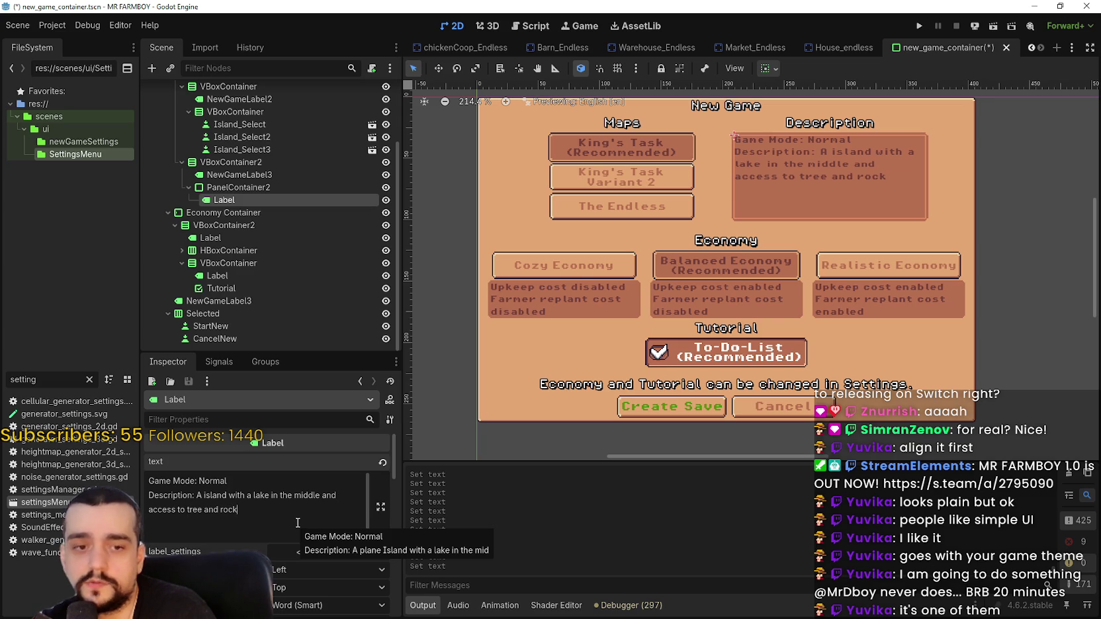
type("om t")
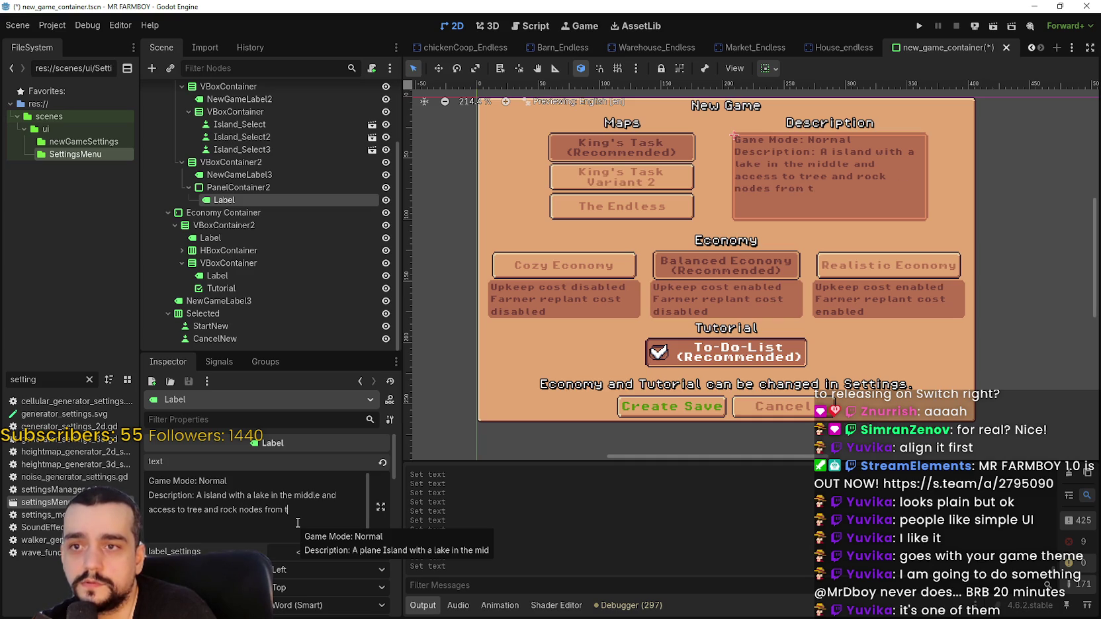
type("he beginning.")
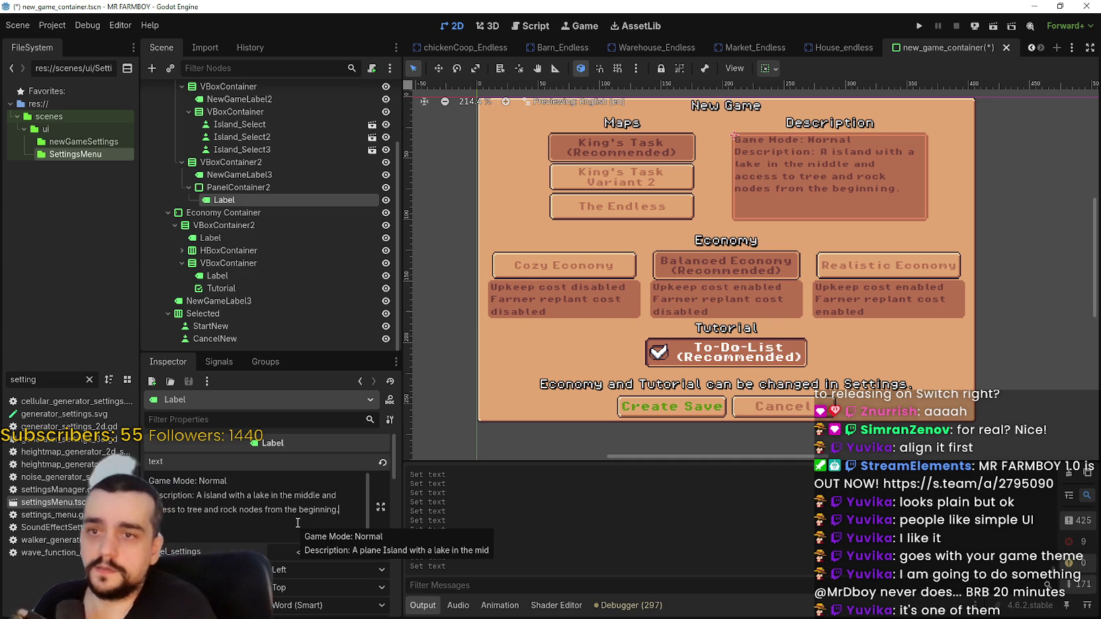
left_click(202, 495)
type("n")
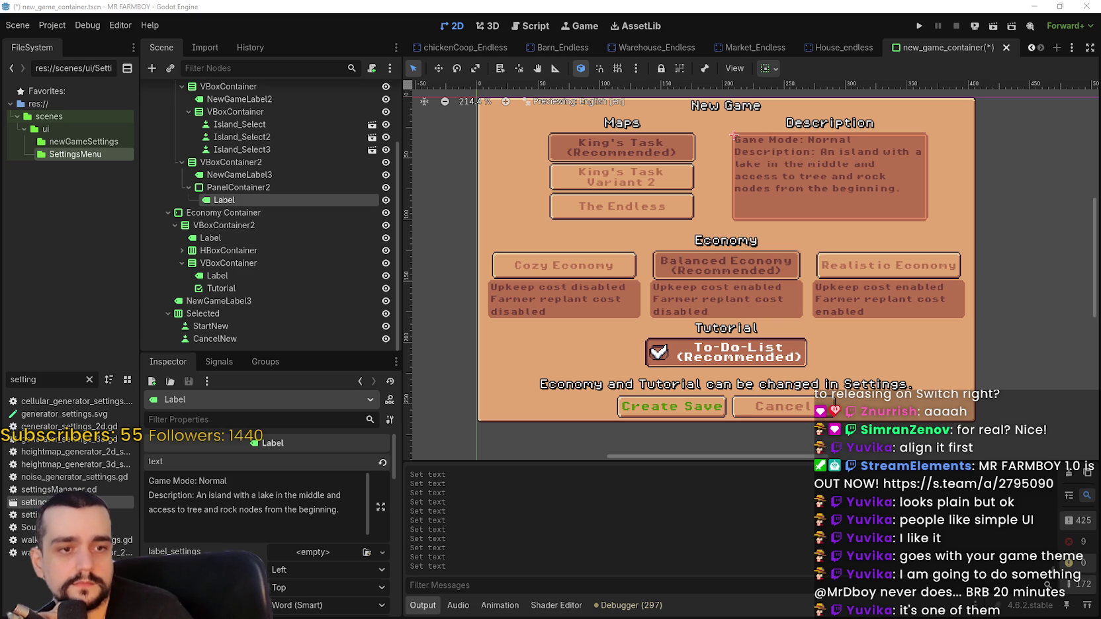
Delete the 'Description: ' prefix so the label text begins 'An island with a lake…'.
scroll(782, 252, "up", 2)
scroll(782, 252, "down", 1)
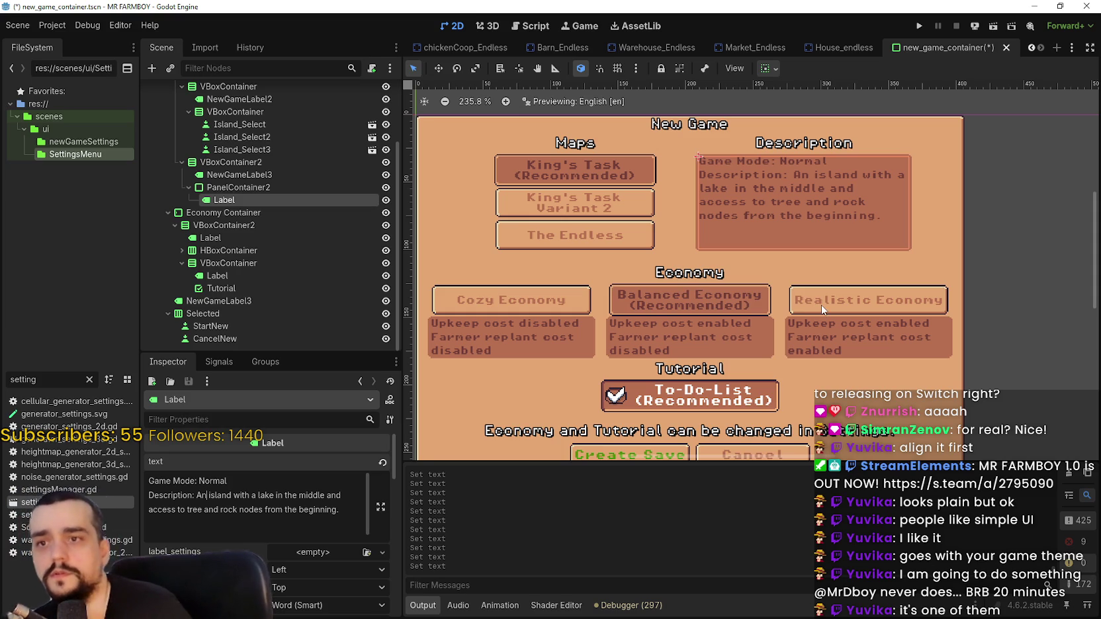
scroll(884, 268, "up", 1)
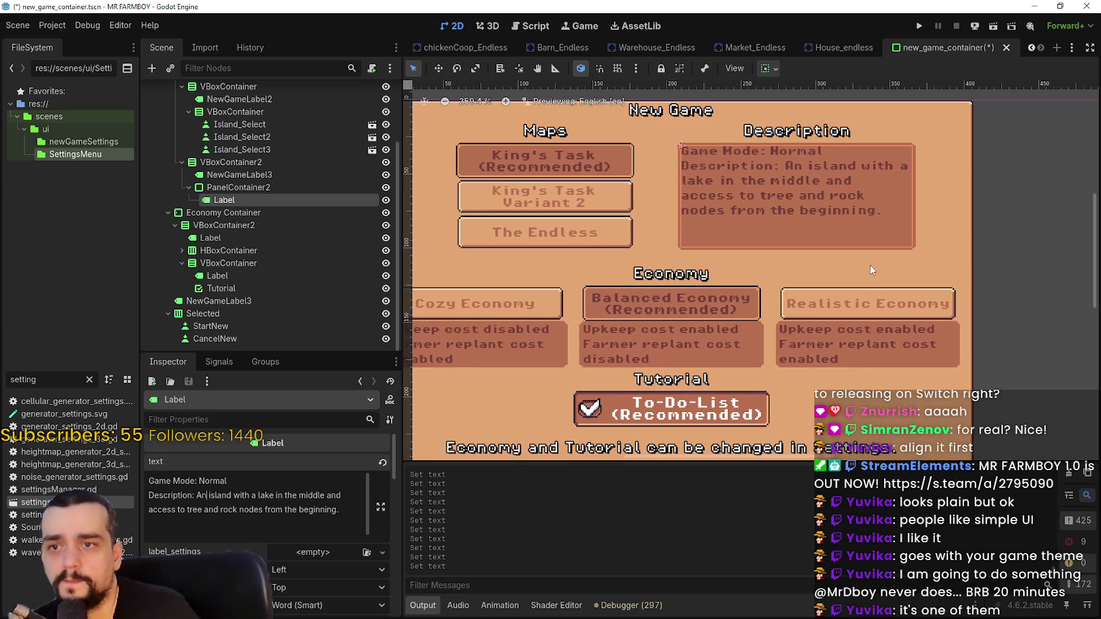
left_click(266, 523)
scroll(266, 525, "down", 1)
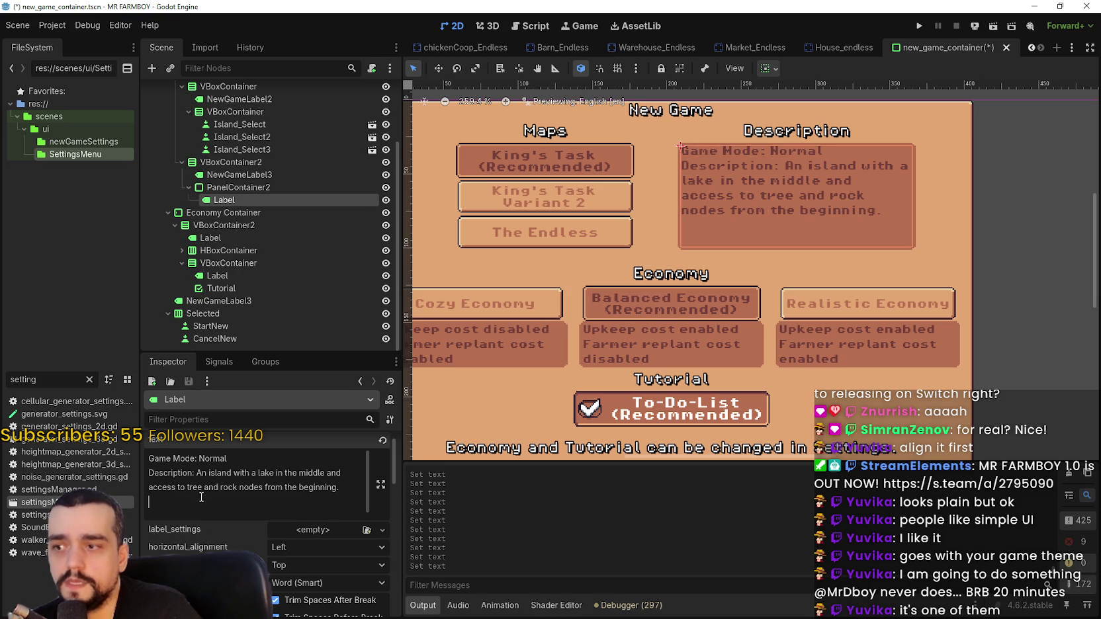
scroll(204, 488, "up", 1)
left_click_drag(197, 495, 138, 486)
key("BackSpace")
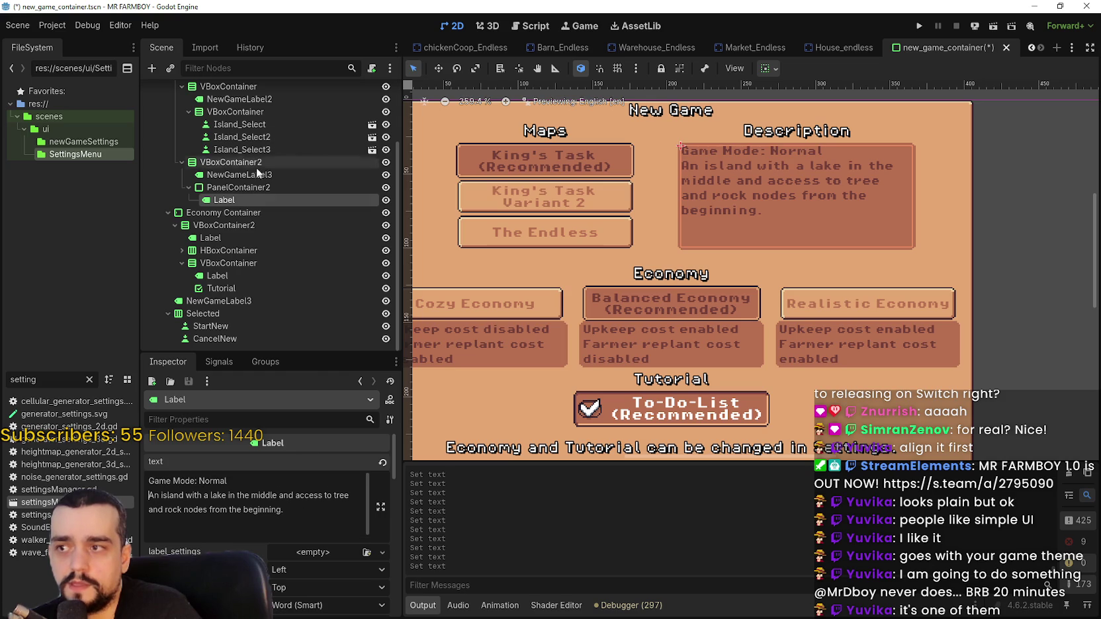
Set the Label's horizontal alignment to Center.
left_click(301, 564)
left_click(305, 579)
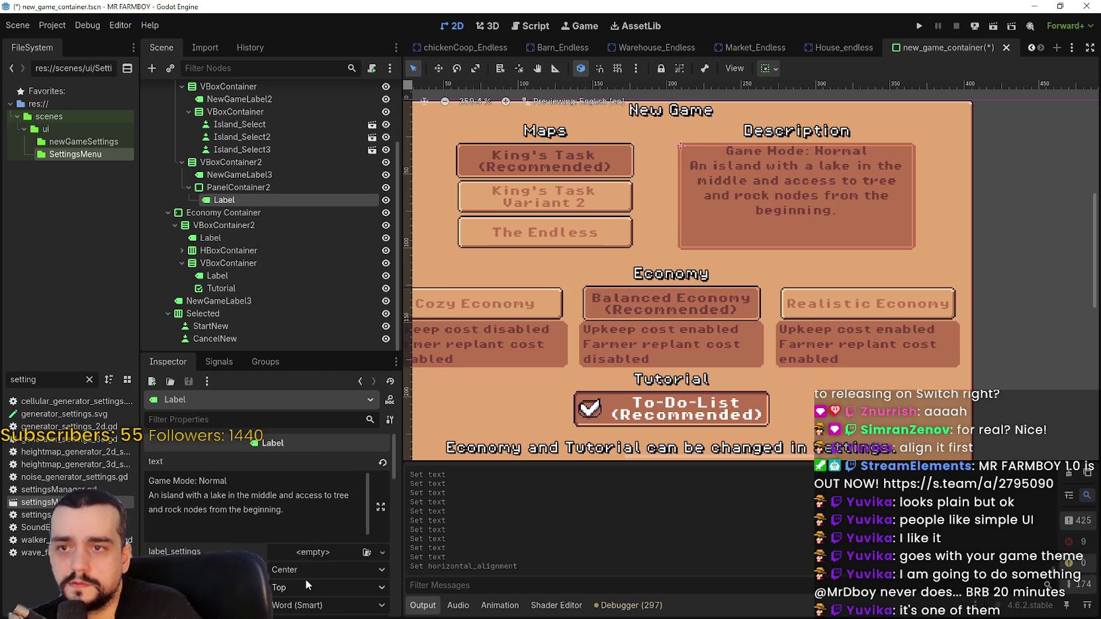
scroll(825, 230, "up", 1)
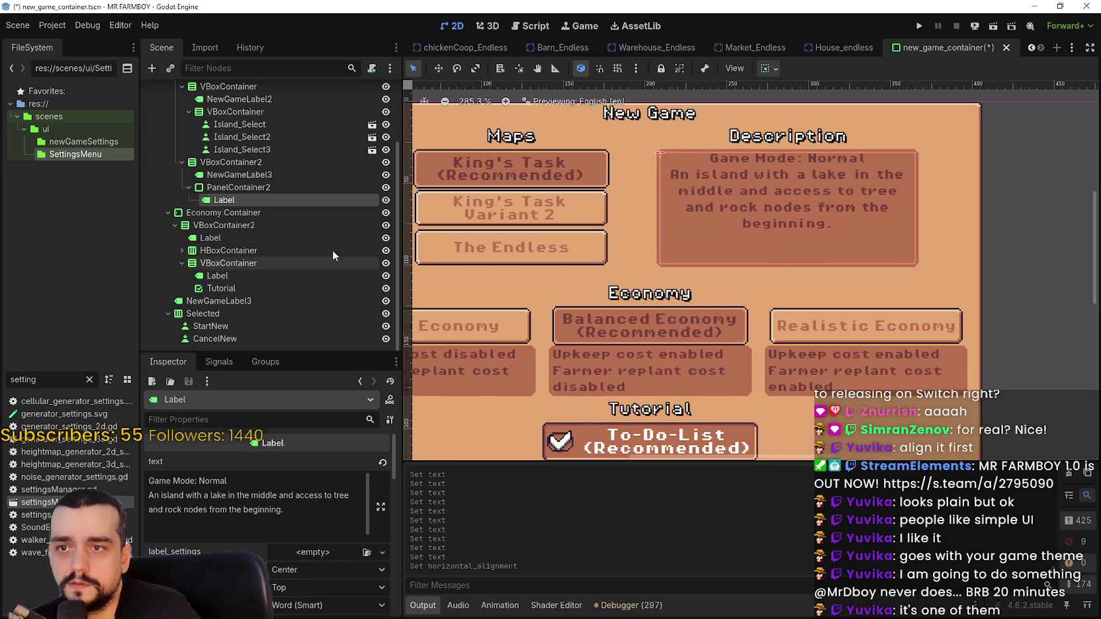
Add a line break after 'Game Mode: Normal' and delete the trailing empty line after 'beginning.'.
key("Return")
scroll(772, 186, "down", 1)
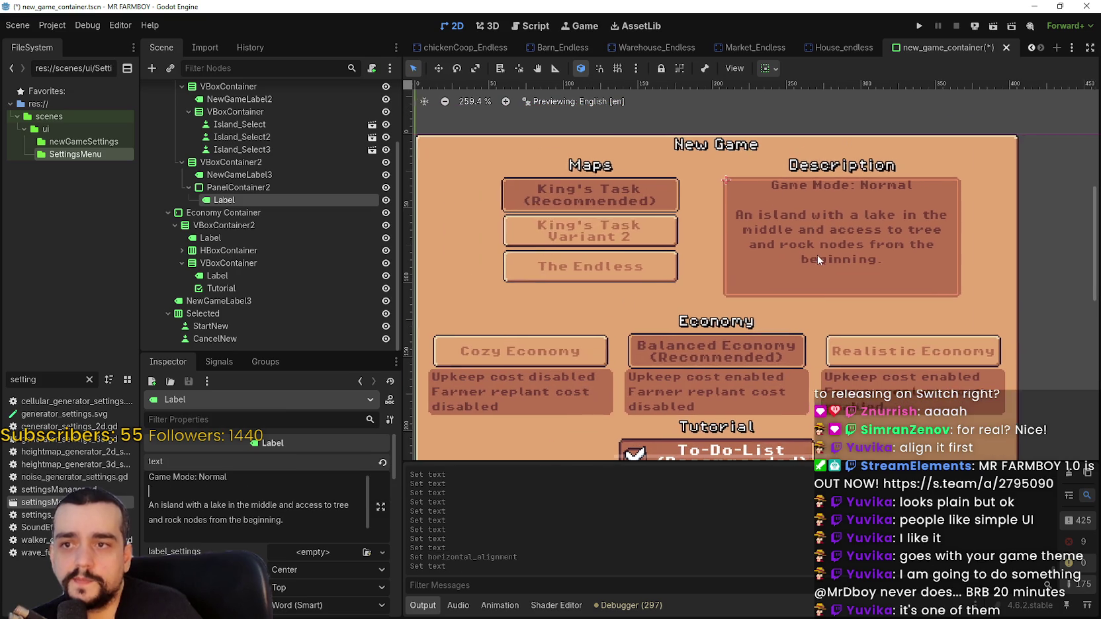
left_click(303, 514)
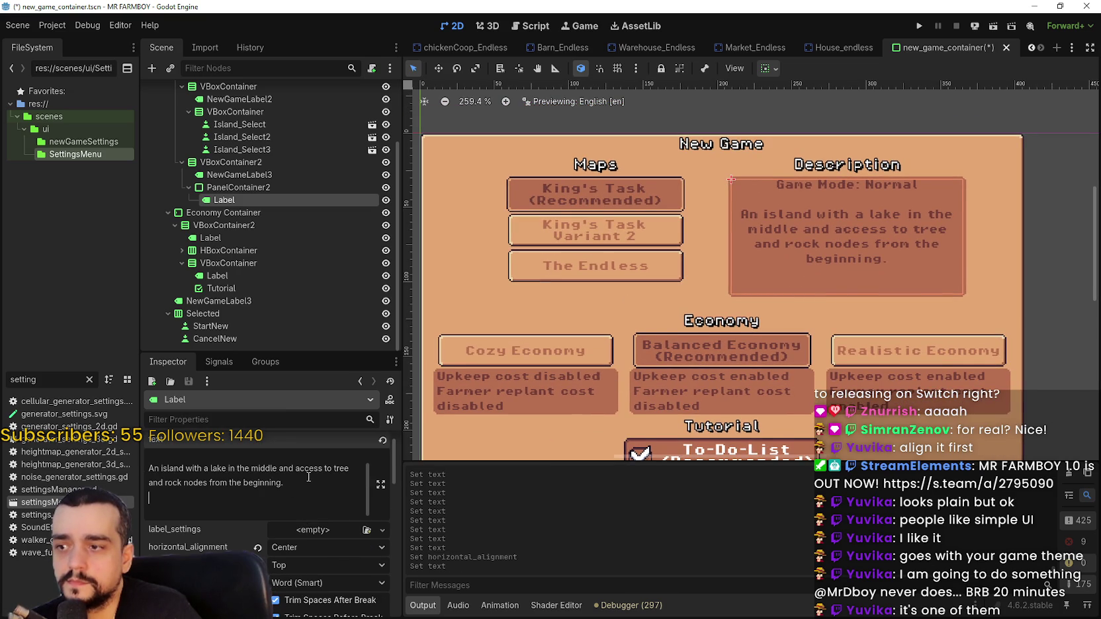
key("Delete")
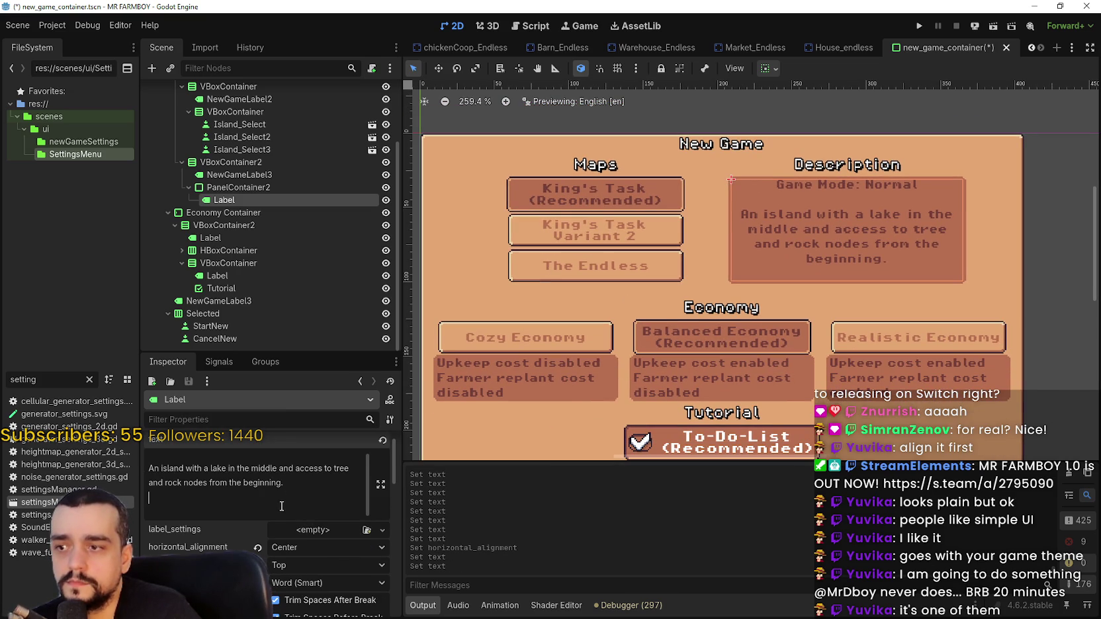
scroll(286, 497, "up", 1)
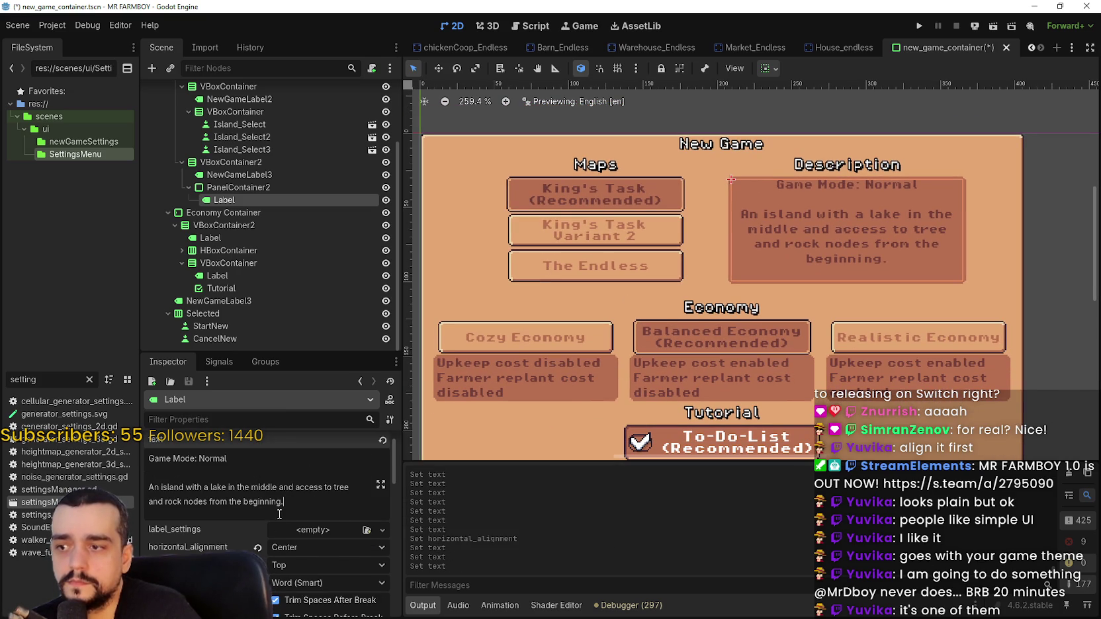
scroll(806, 252, "down", 2)
scroll(800, 295, "up", 2)
scroll(800, 294, "down", 2)
scroll(800, 295, "down", 1)
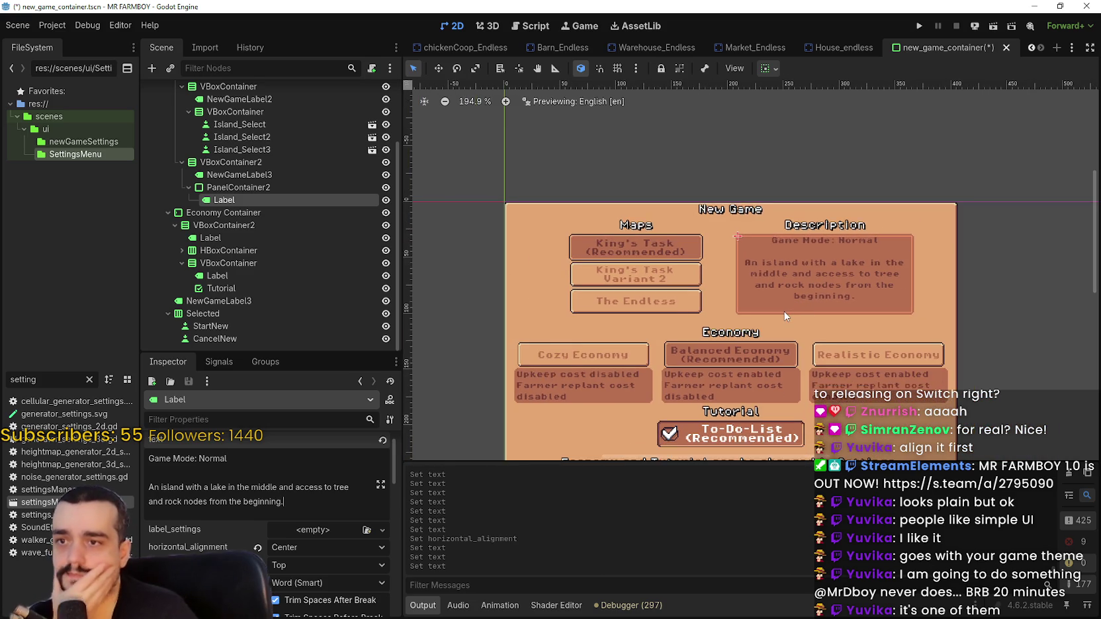
scroll(784, 312, "up", 2)
scroll(783, 312, "up", 1)
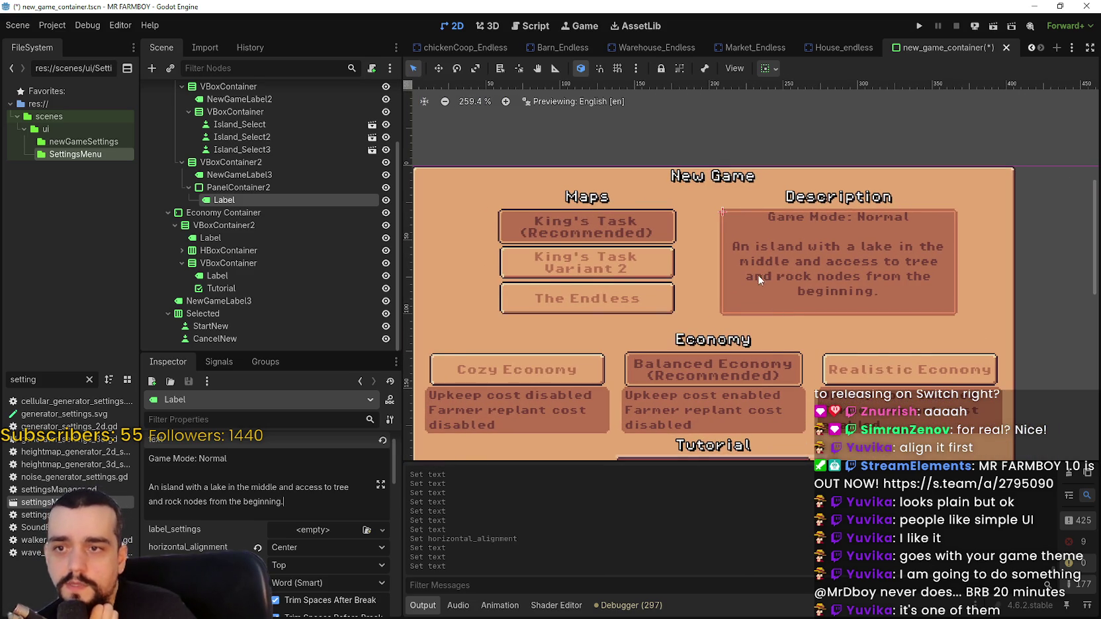
scroll(953, 262, "up", 1)
scroll(913, 298, "down", 1)
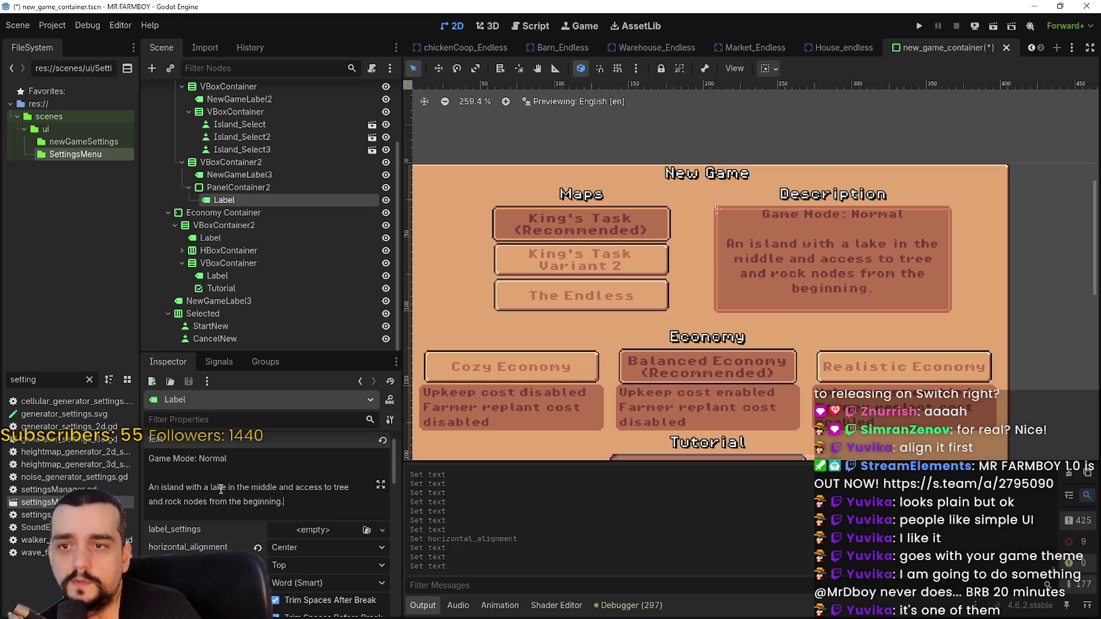
scroll(309, 495, "down", 1)
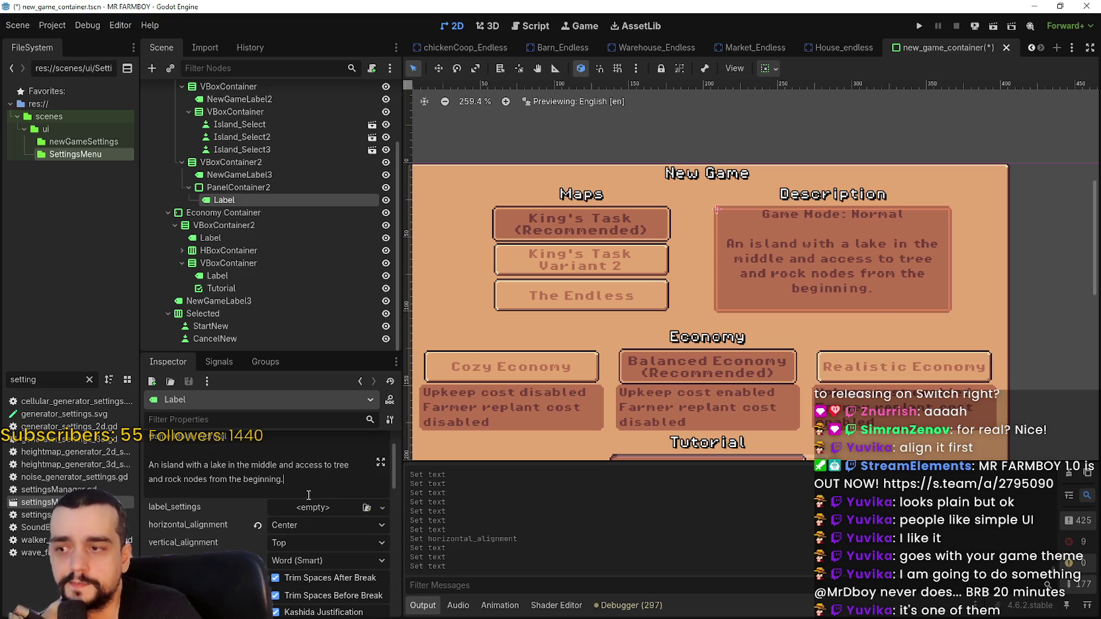
scroll(298, 487, "up", 1)
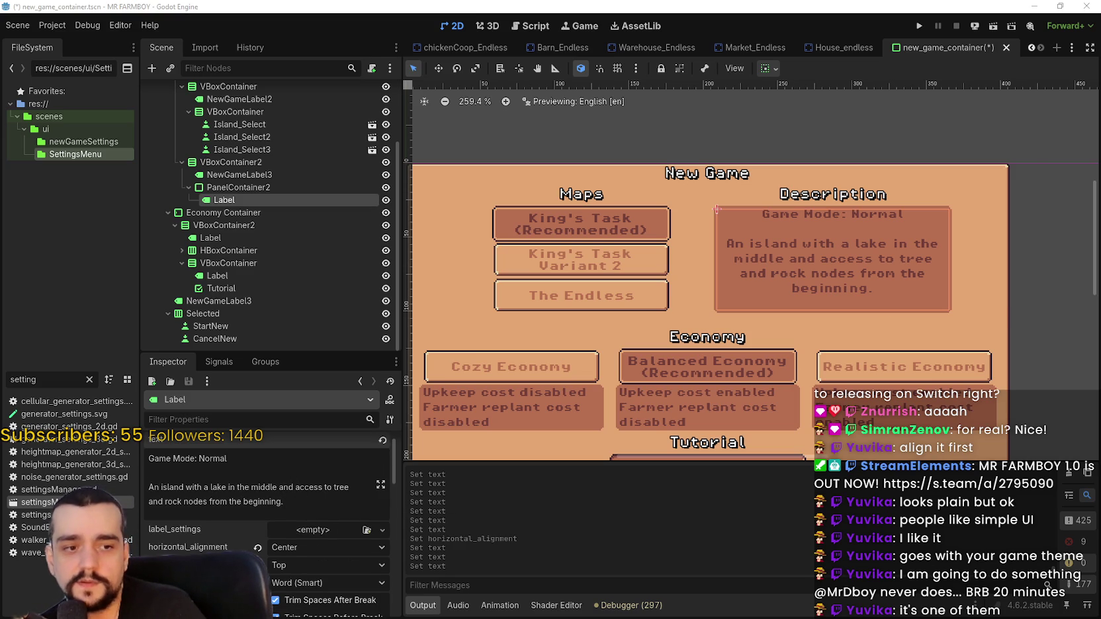
In Notepad, type 'Game Mode: Normal' and the island-with-a-lake description line, then return to Godot.
mouse_move(565, 41)
left_mouse_down()
mouse_move(781, 140)
mouse_move(646, 299)
left_mouse_up()
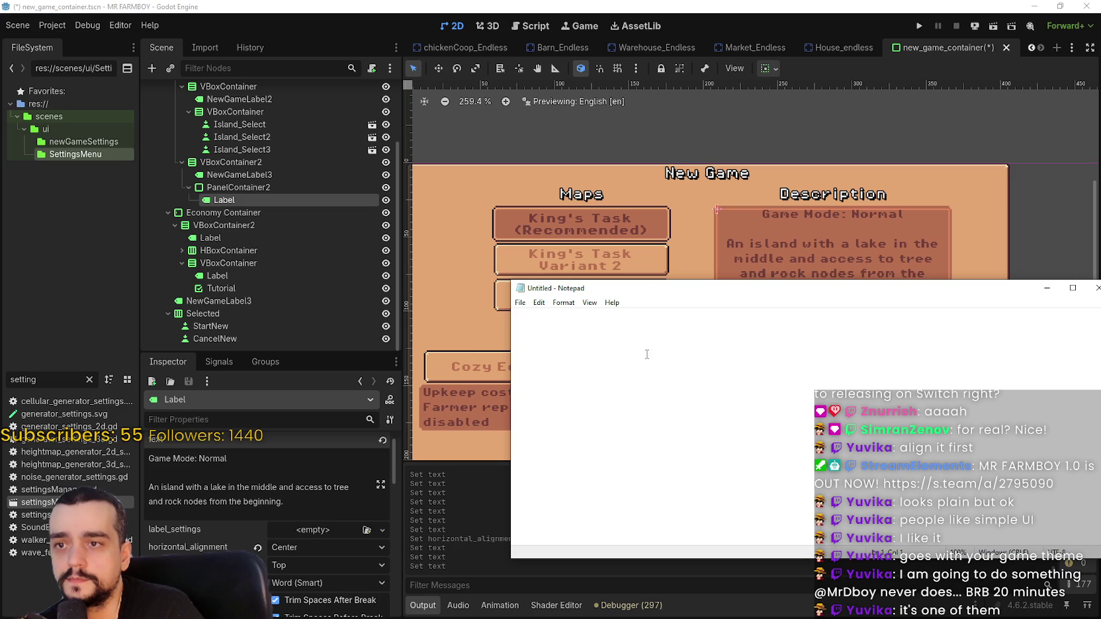
type("A")
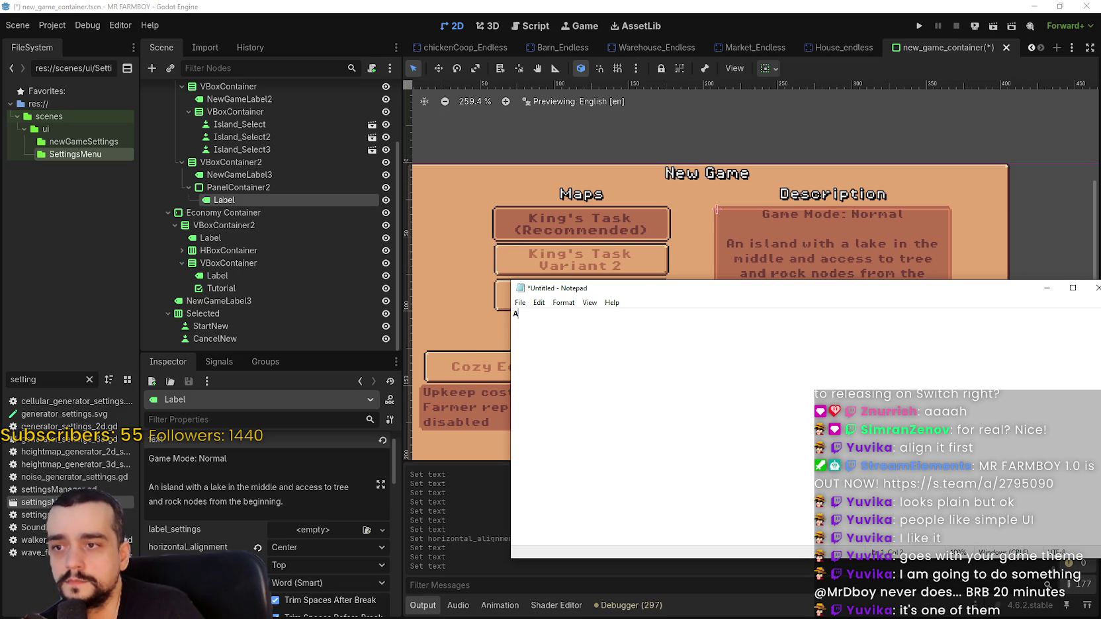
key("BackSpace")
type("Game Mode: Nor")
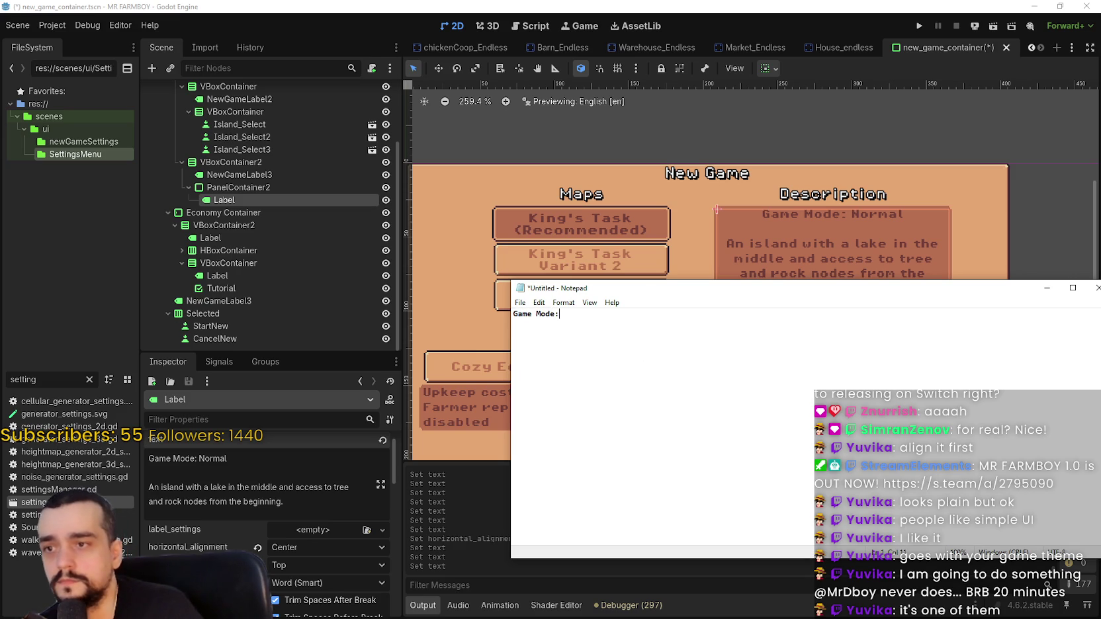
type("mal")
key("Return")
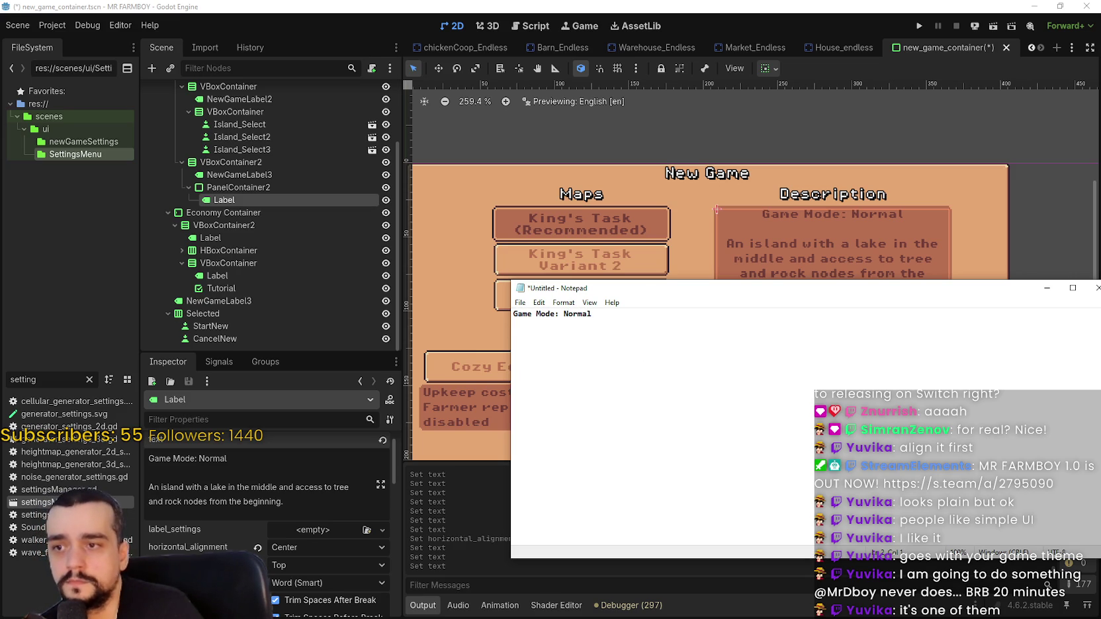
type("An I")
key("BackSpace")
type("is")
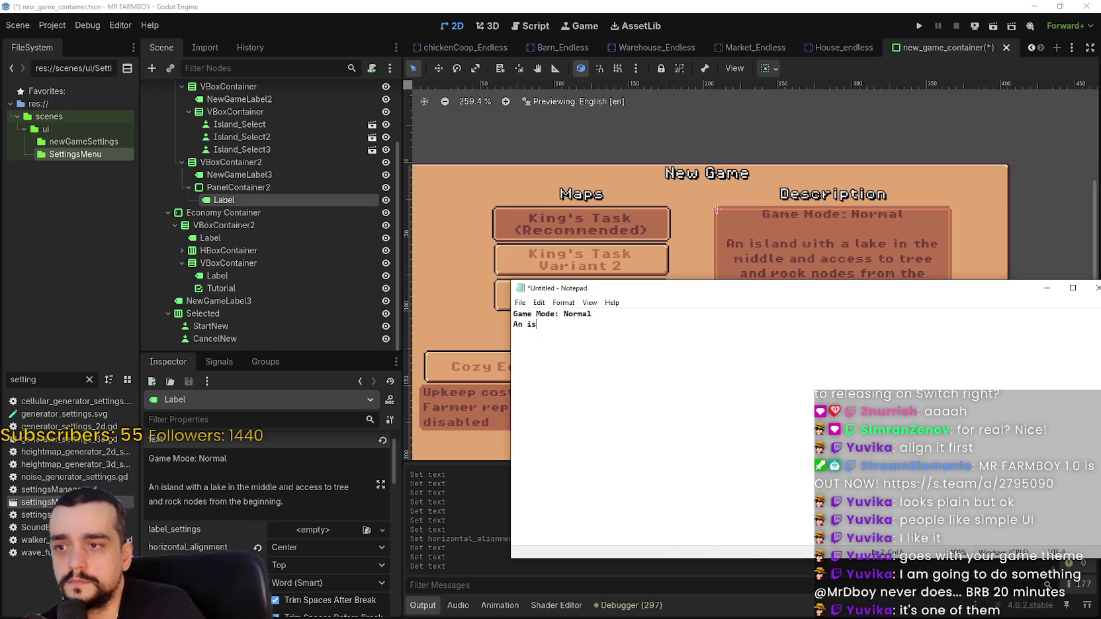
type("land with ")
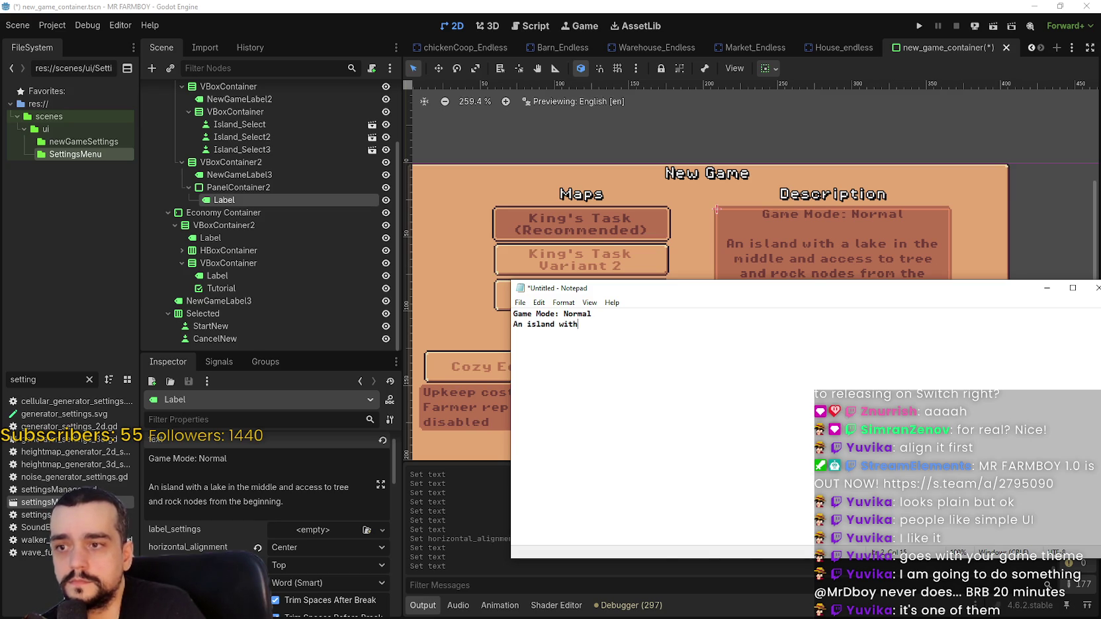
type("a lake in the middle with access to tr")
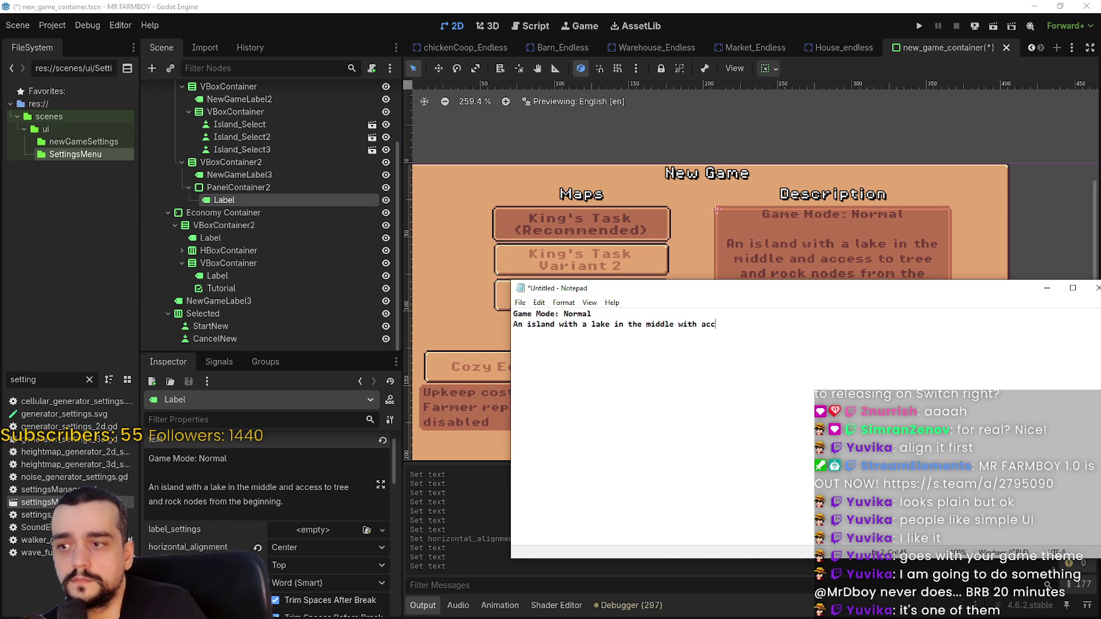
type("ee and rock nodes")
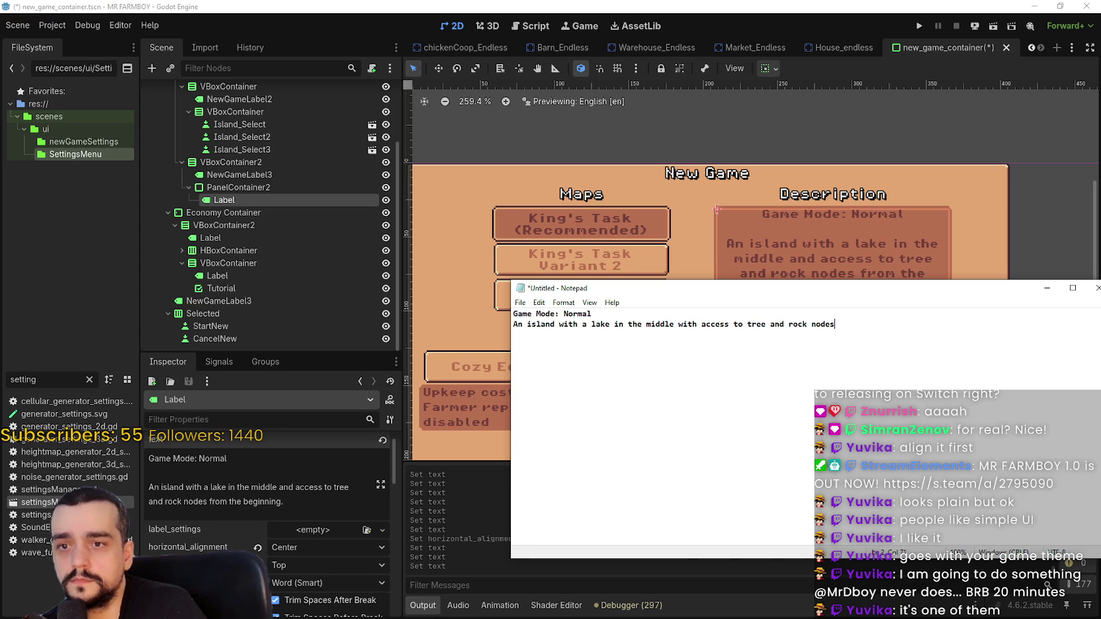
type(" from the beginning.")
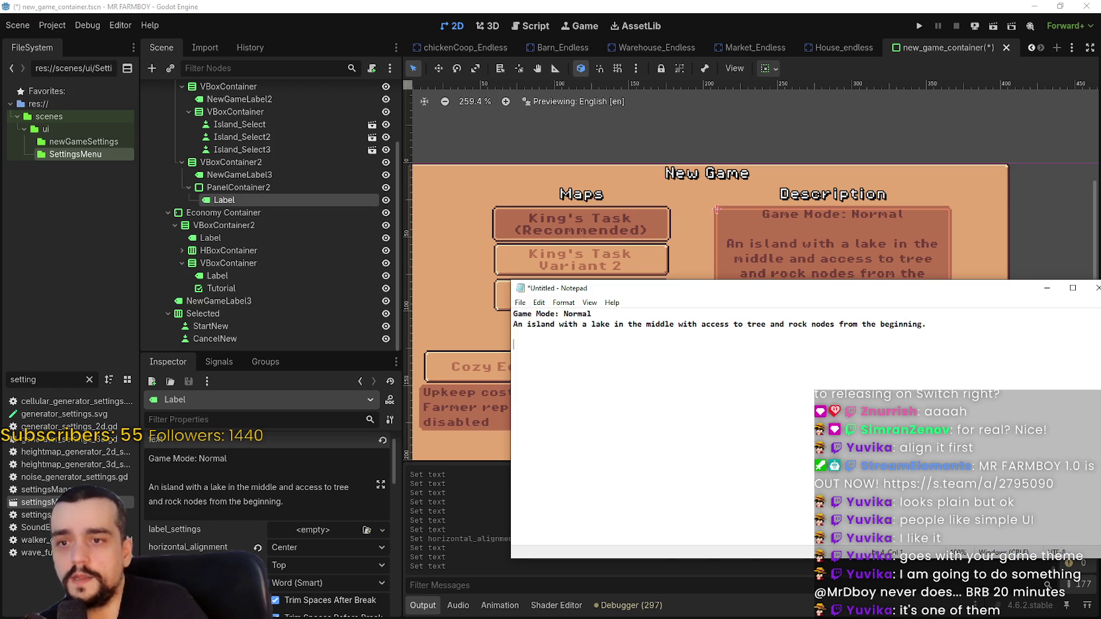
key("alt+Tab")
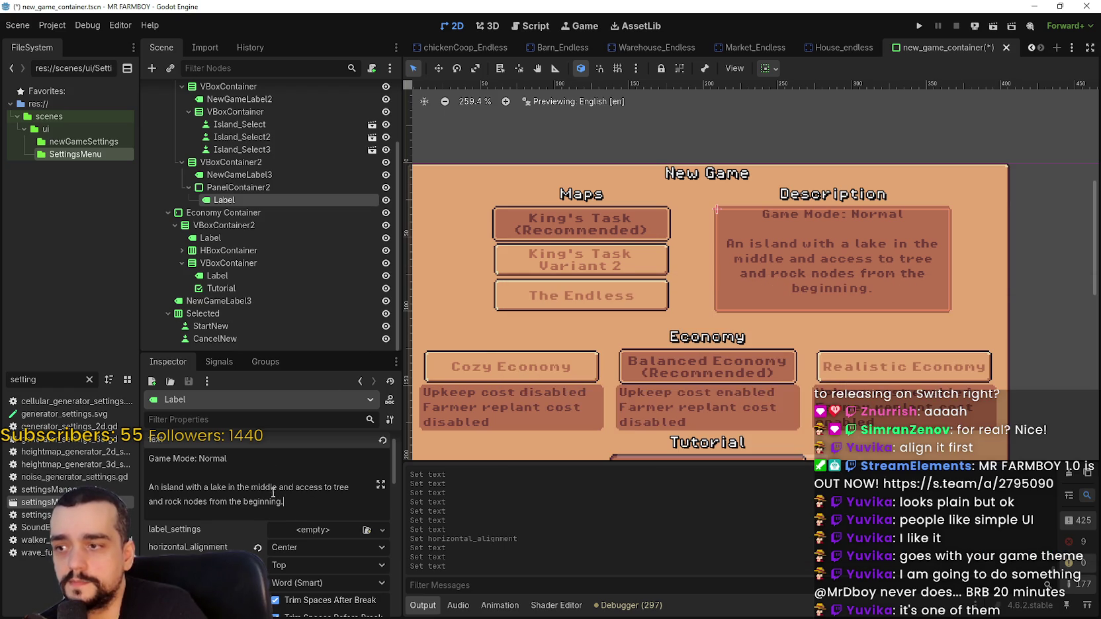
Save the New Game menu scene and open Second_Map.tscn through a 'second' FileSystem search.
double_click(218, 490)
key("ctrl+s")
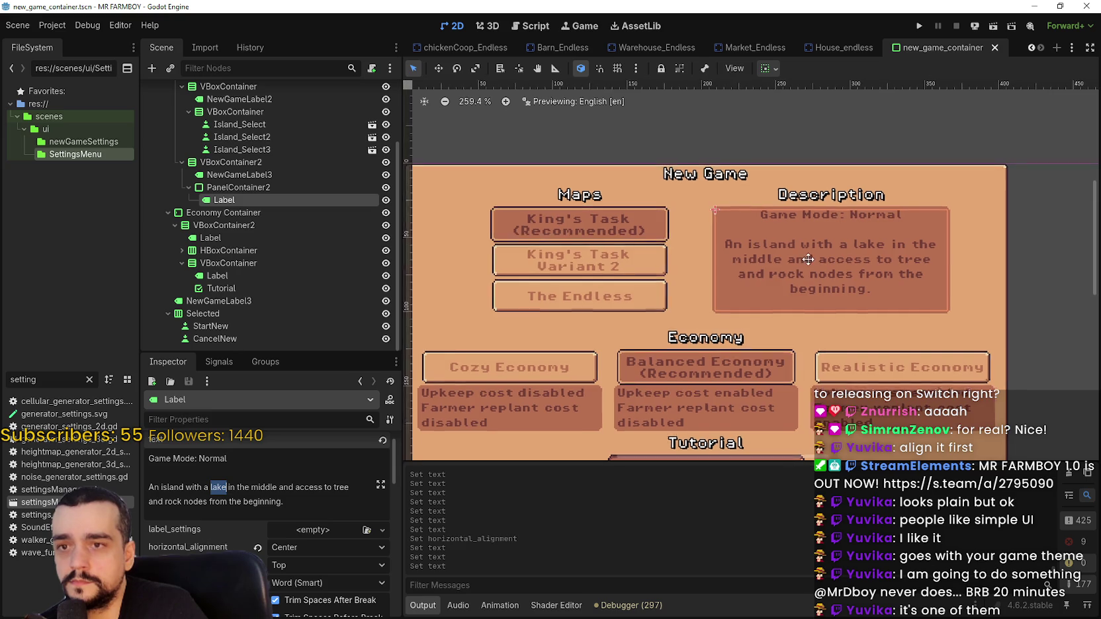
scroll(798, 264, "down", 1)
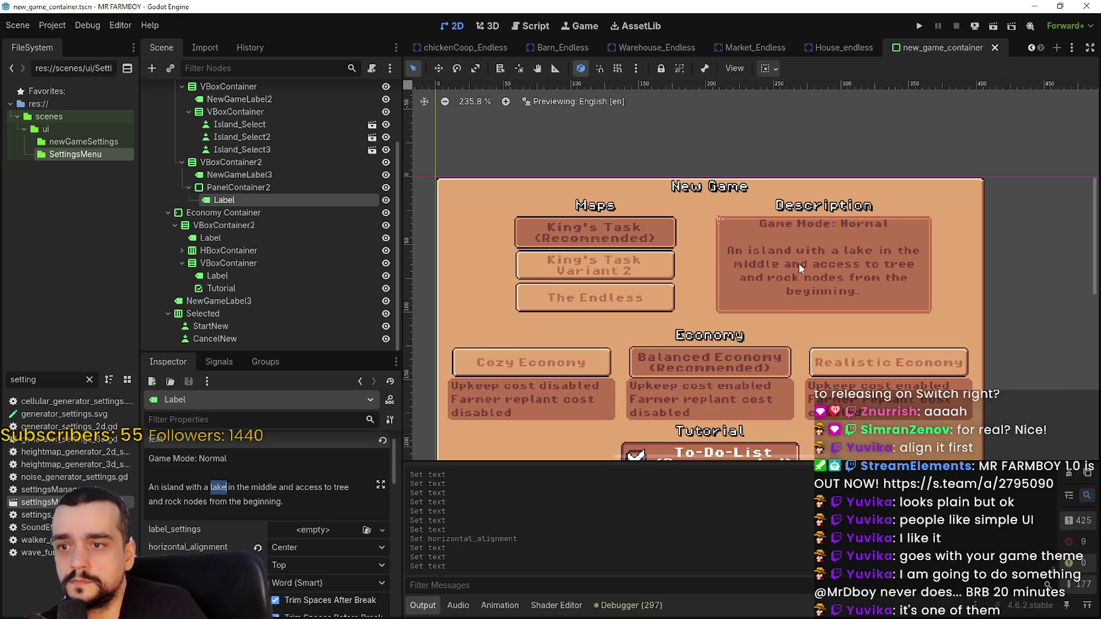
left_click(88, 382)
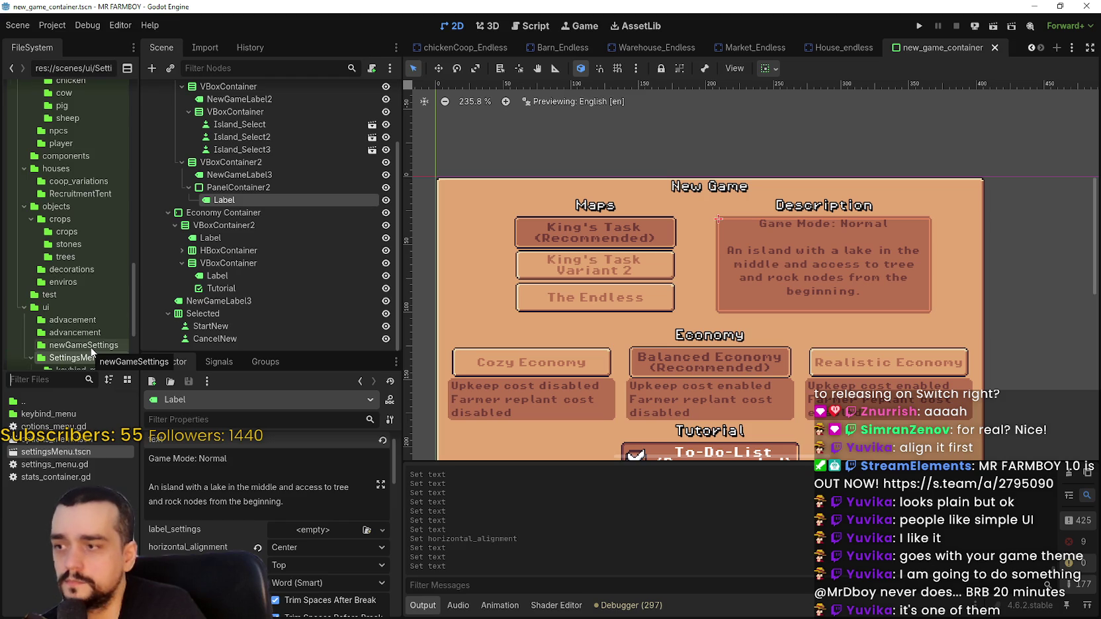
type("second")
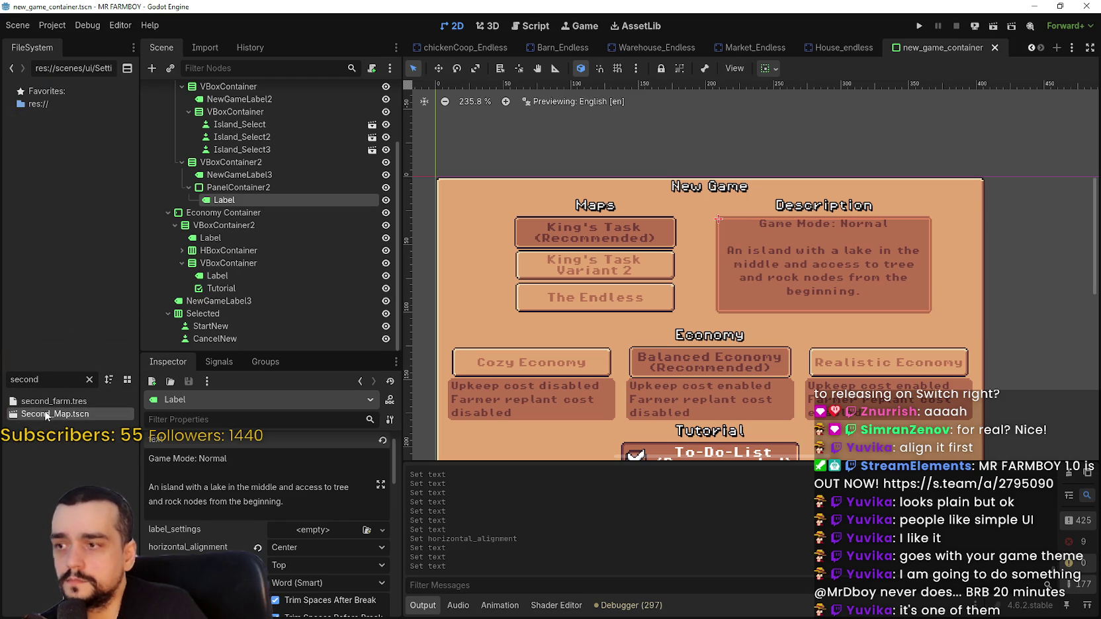
double_click(45, 414)
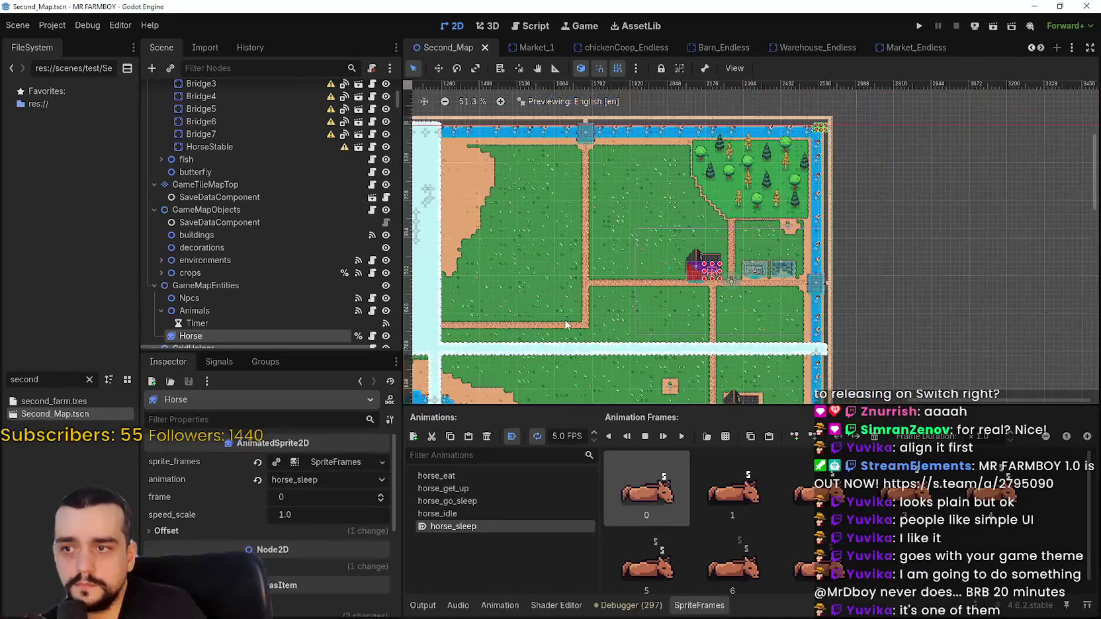
Zoom and pan around the Second_Map island map.
scroll(566, 320, "down", 3)
left_click_drag(781, 304, 707, 284)
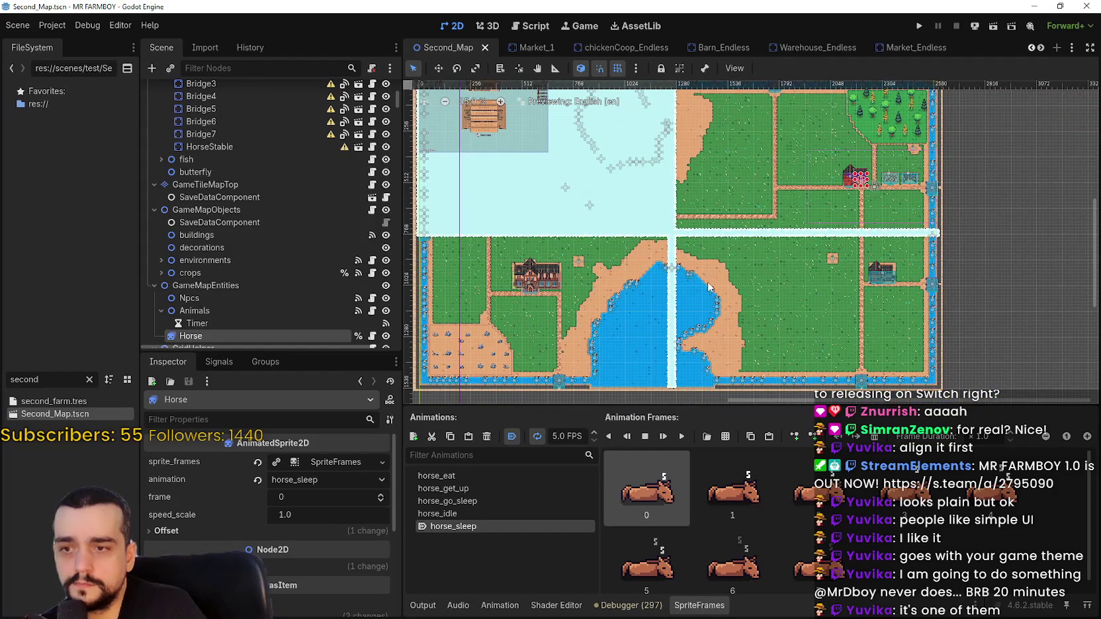
scroll(730, 322, "up", 1)
scroll(730, 318, "down", 2)
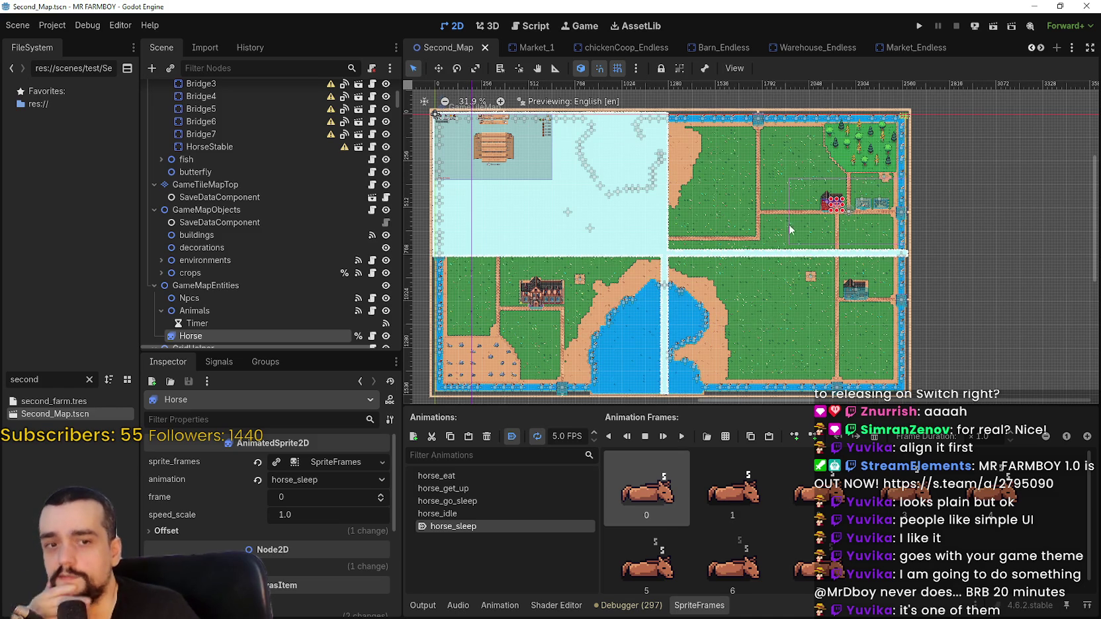
scroll(758, 209, "up", 1)
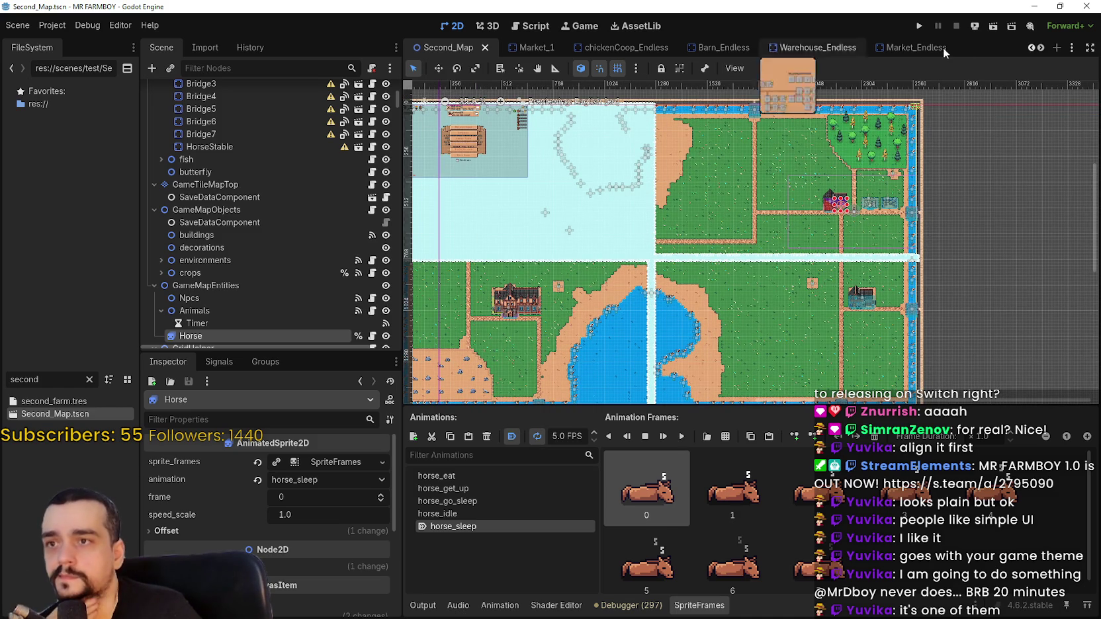
Switch back to the new_game_container scene tab.
left_click(1036, 50)
left_click(1038, 51)
left_click(1040, 51)
left_click(1041, 51)
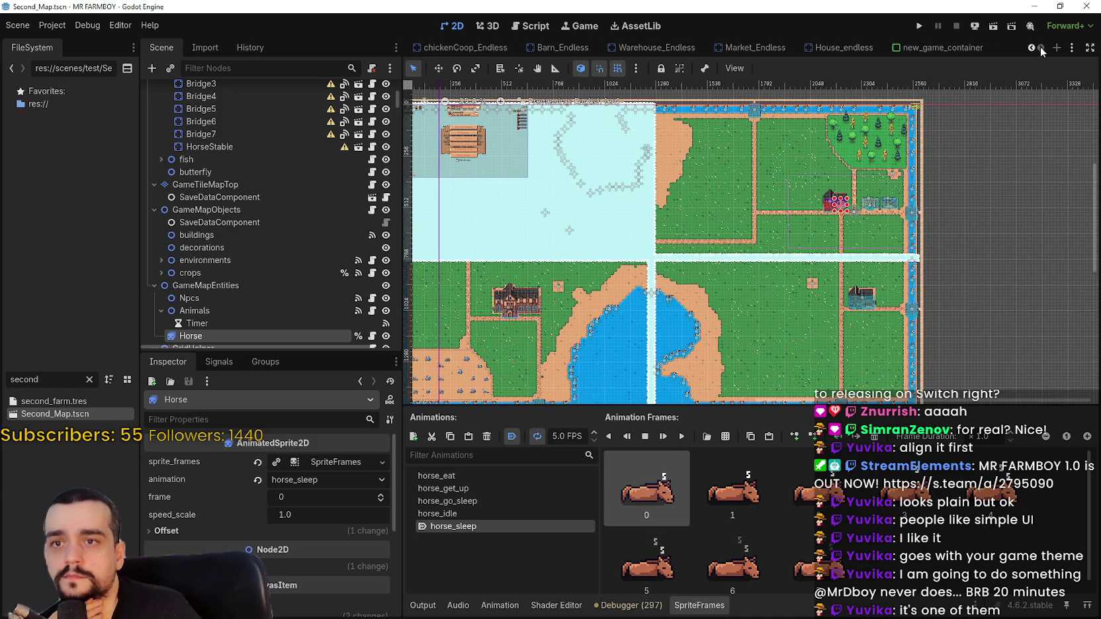
mouse_move(928, 50)
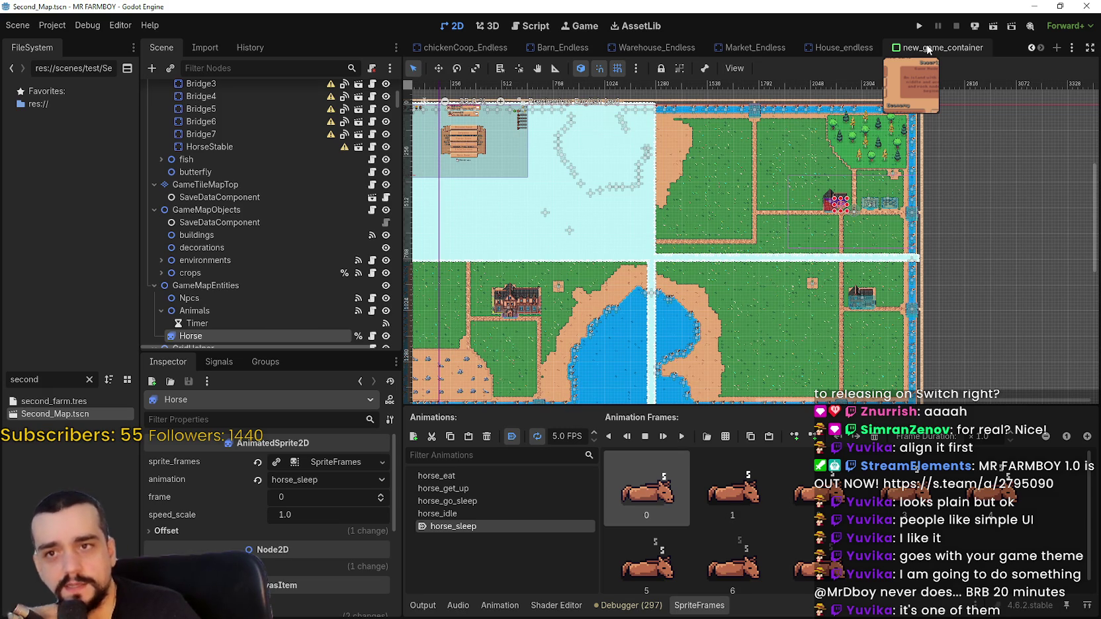
left_click(930, 49)
Replace 'a lake' with 'two lakes' in the description text.
scroll(816, 263, "up", 3)
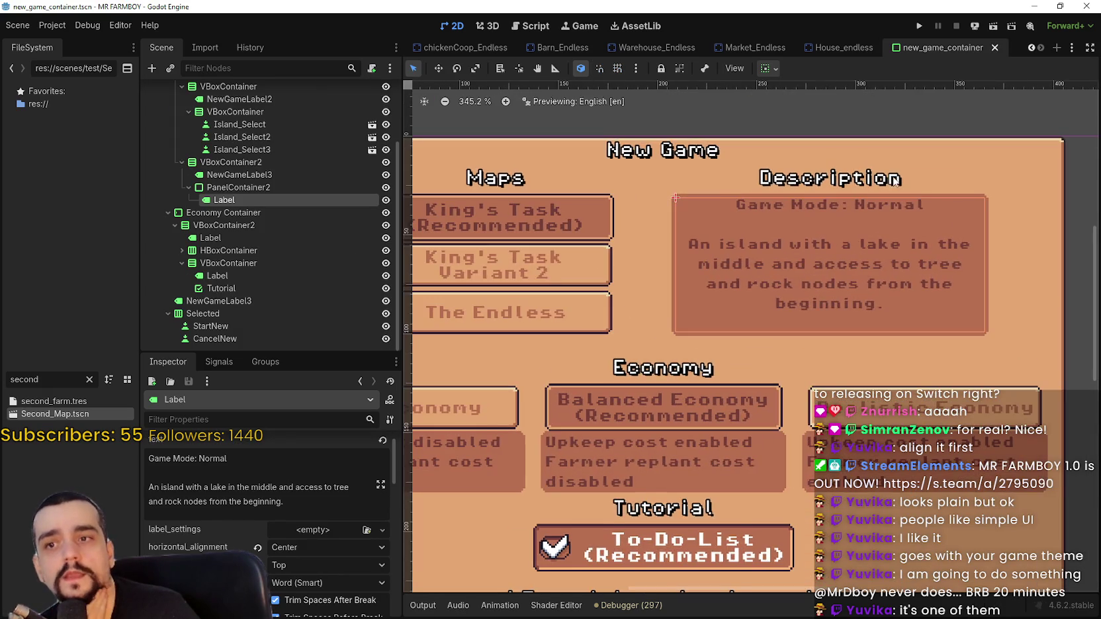
scroll(795, 271, "down", 5)
scroll(803, 277, "up", 3)
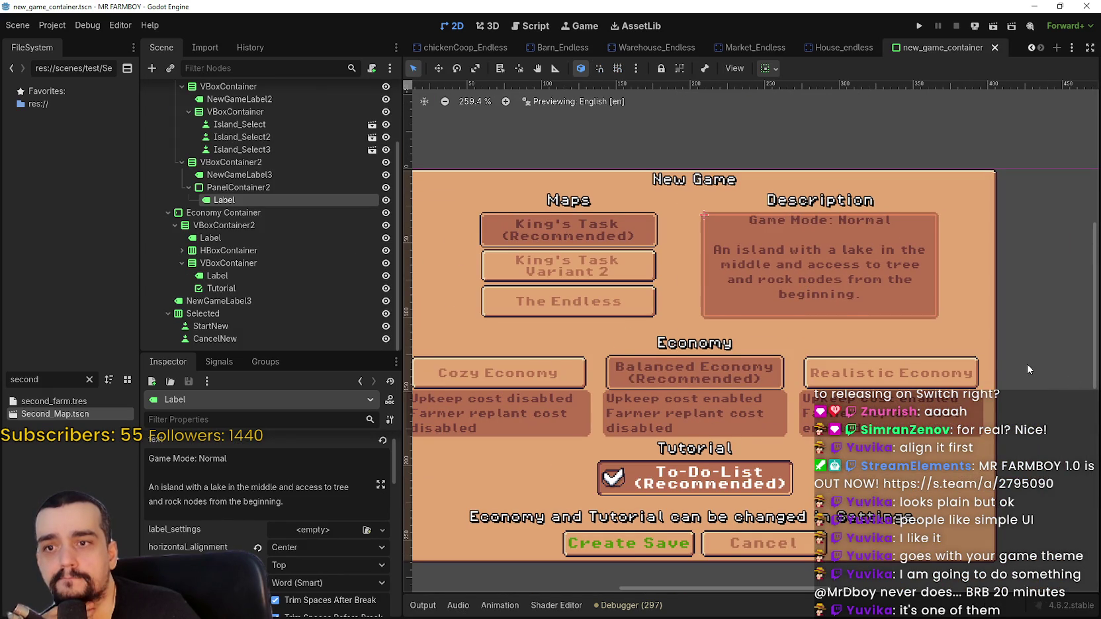
scroll(298, 495, "down", 1)
scroll(297, 495, "up", 1)
left_click(295, 494)
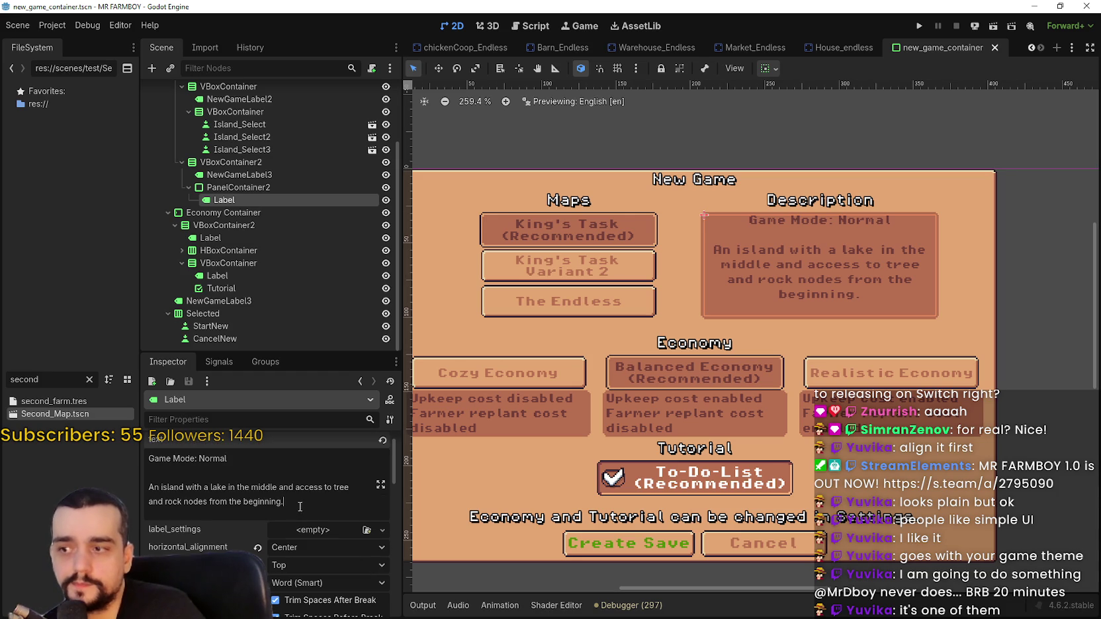
triple_click(280, 500)
left_click(169, 488)
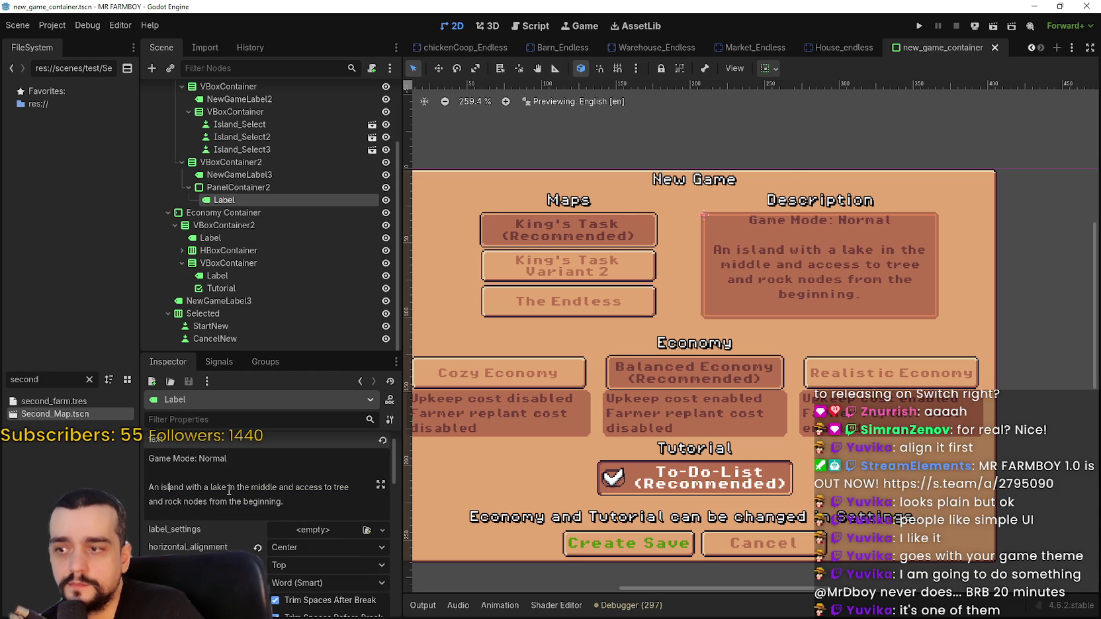
left_click(285, 502)
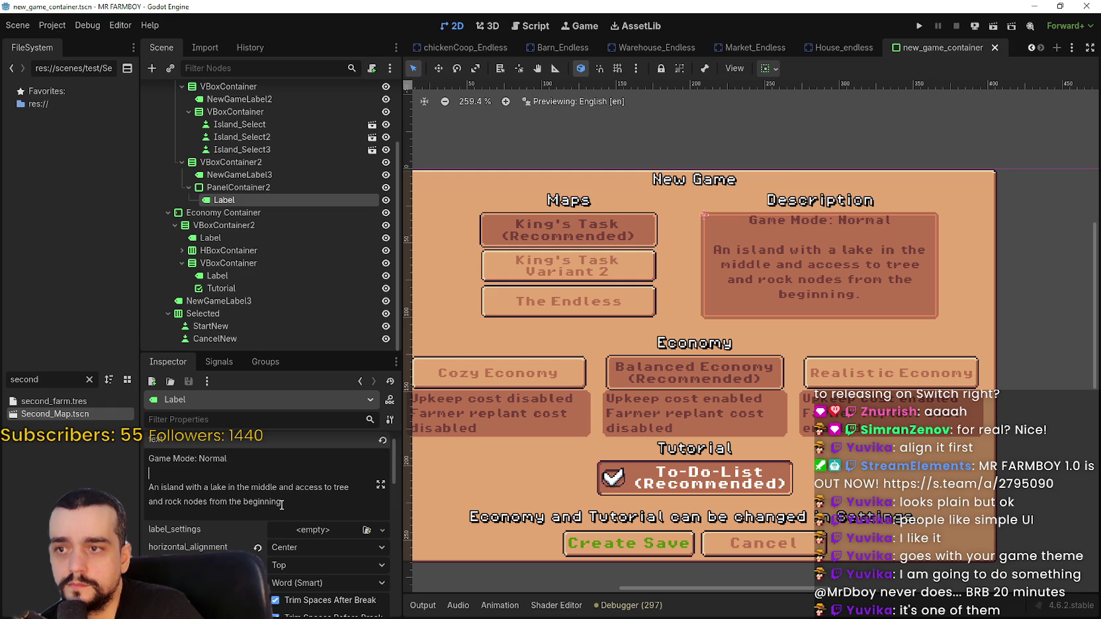
left_click(194, 481)
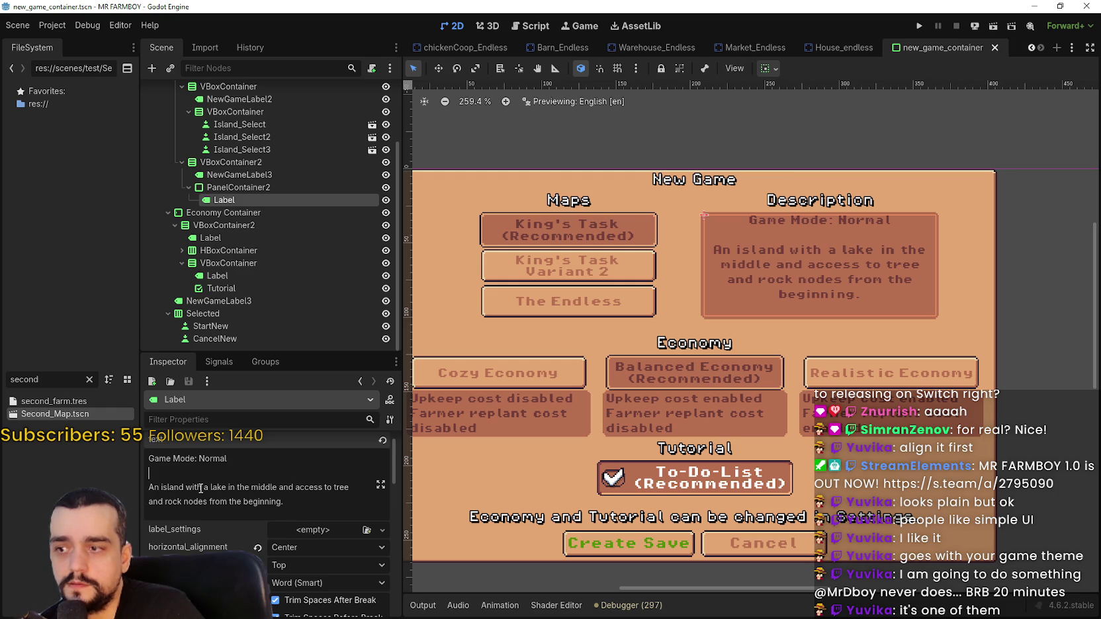
double_click(217, 487)
left_click_drag(217, 488, 205, 488)
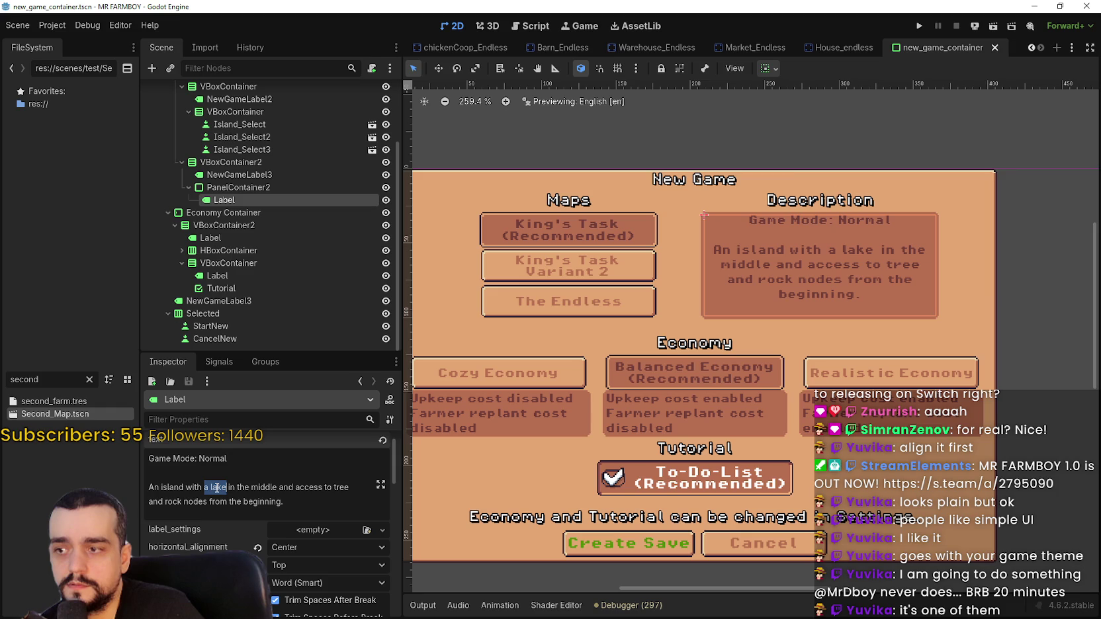
type("two lakes")
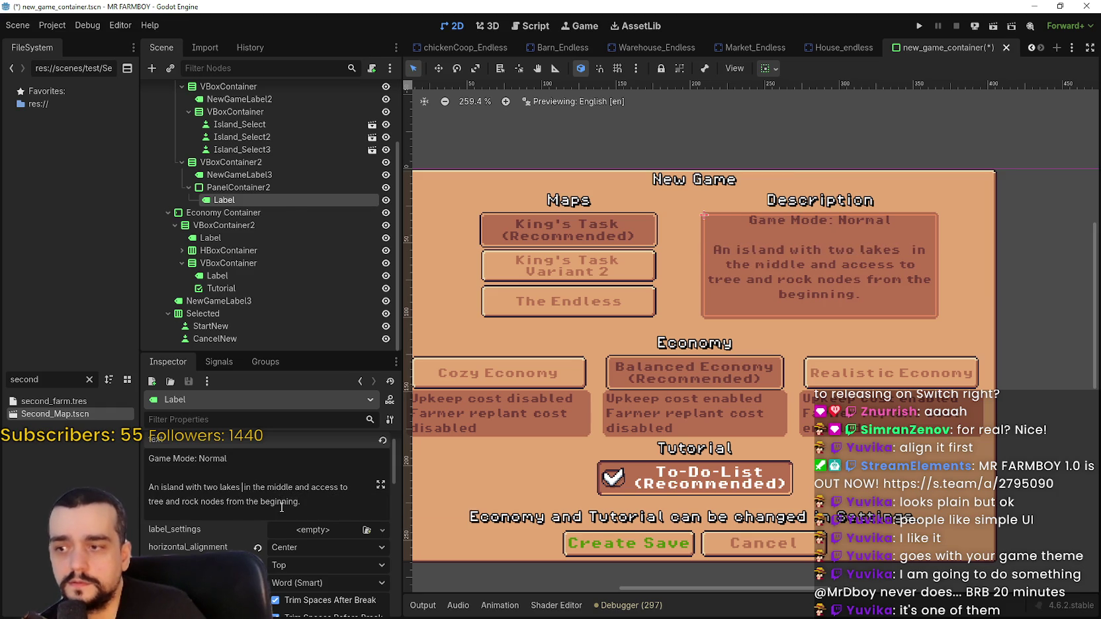
Change 'in the middle' to 'on each side'.
double_click(271, 489)
left_click_drag(270, 490, 243, 490)
type("on each s")
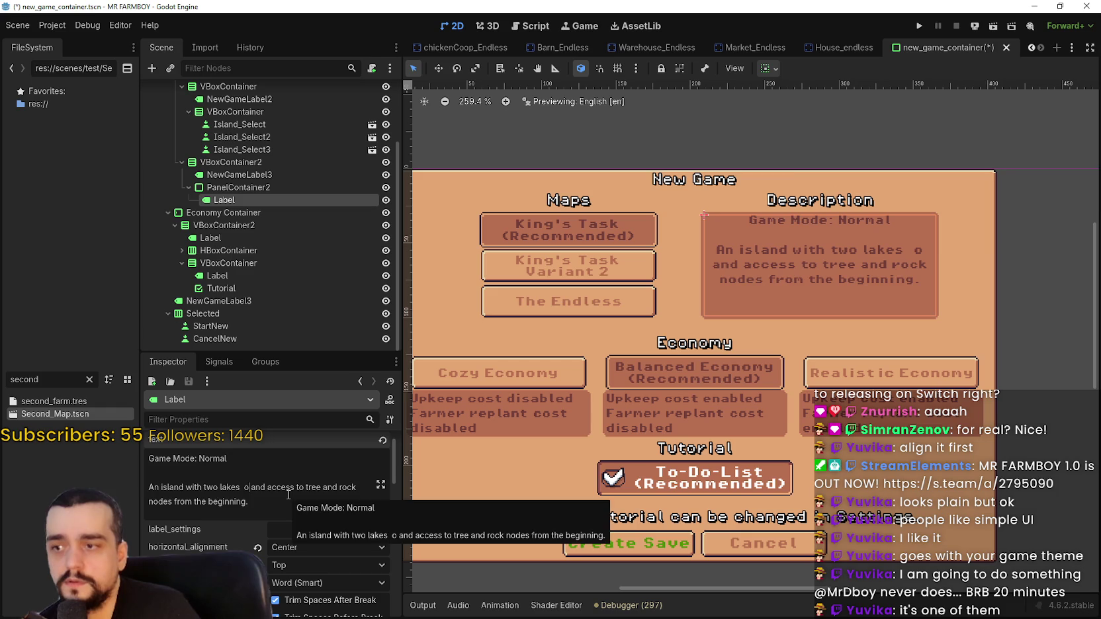
type("ide")
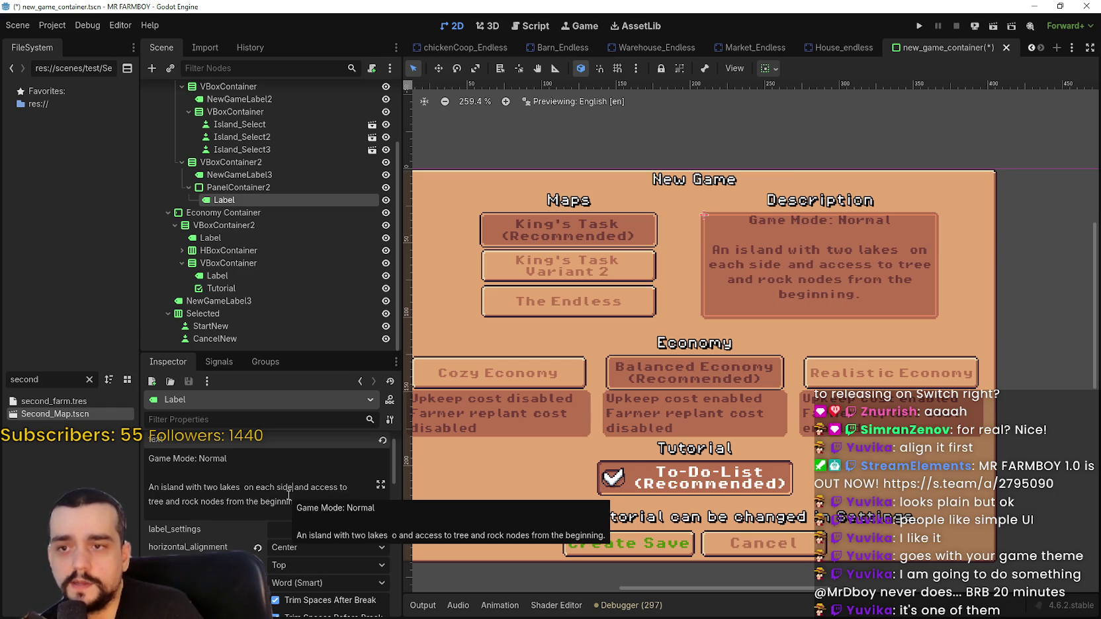
Reword the ending to 'tree nodes only' and save the scene.
key("Up")
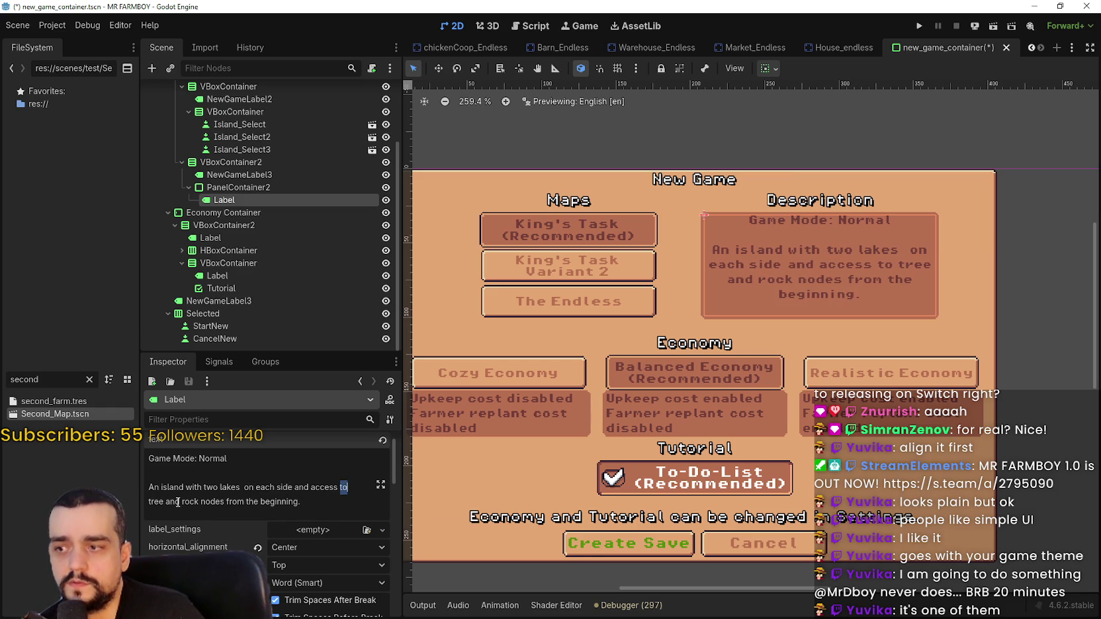
left_click_drag(154, 503, 194, 502)
key("BackSpace")
type("e nodes")
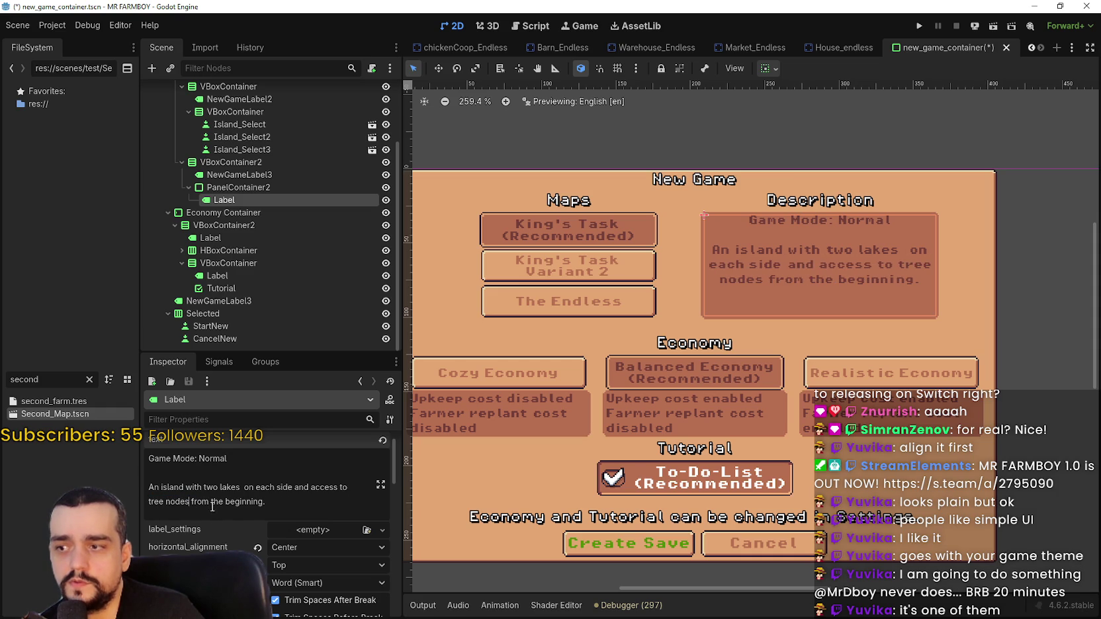
type(" only")
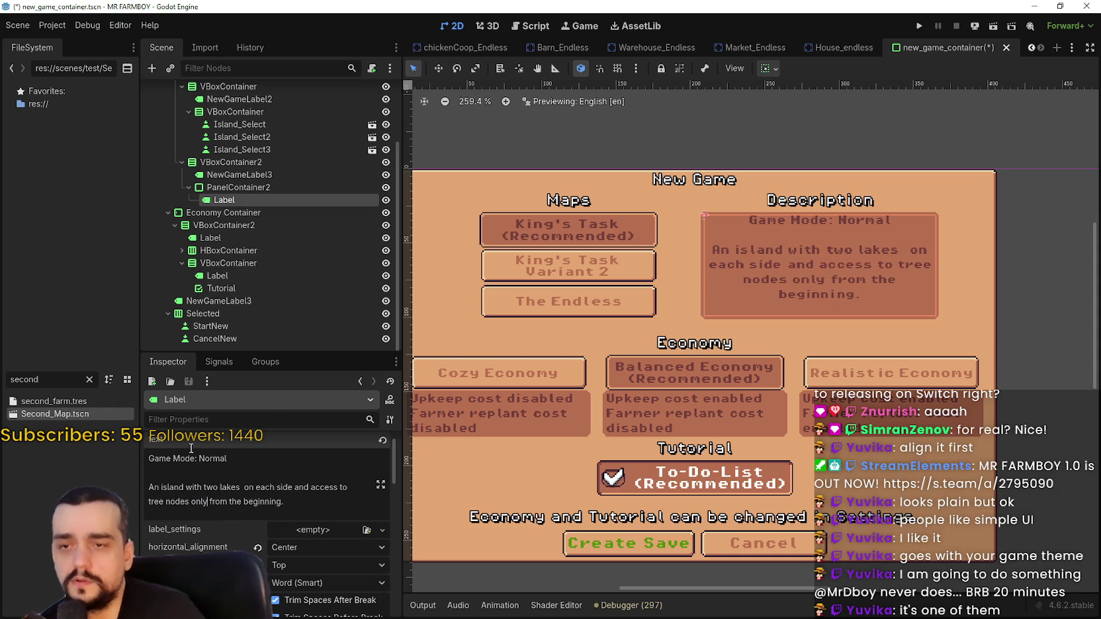
left_click(292, 506)
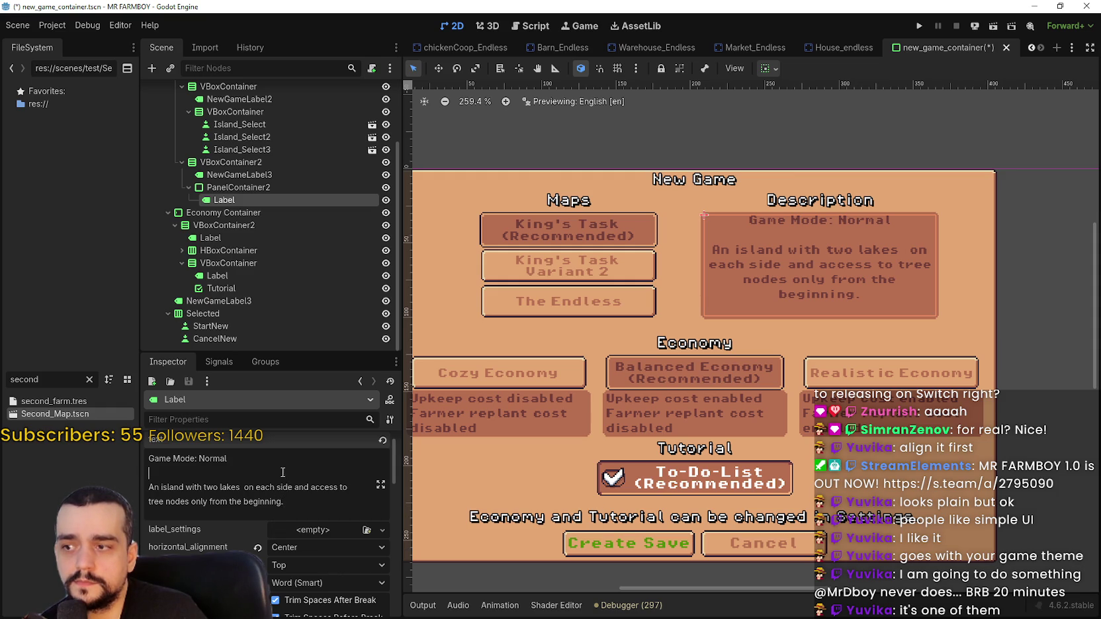
key("ctrl+s")
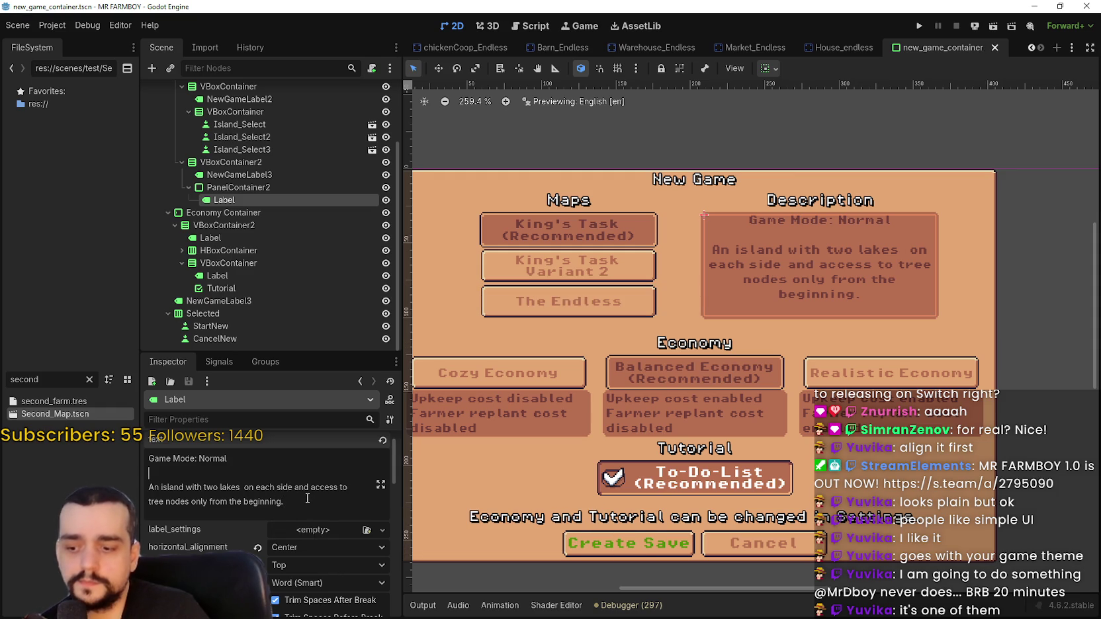
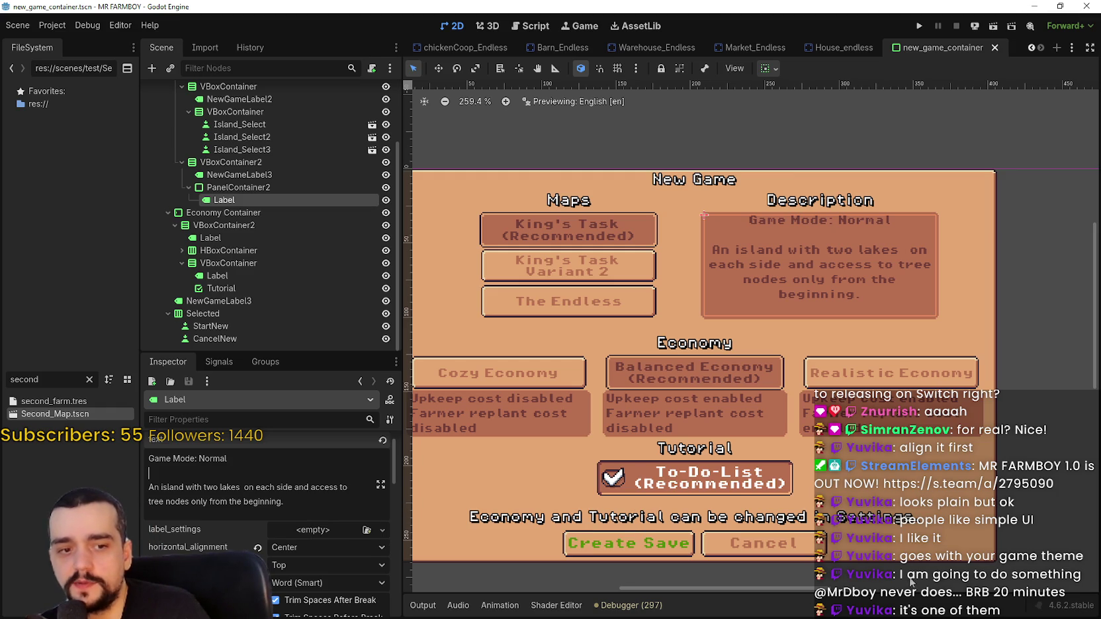
Filter the FileSystem dock for 'player' and open Player.png in Aseprite as an external program.
double_click(54, 380)
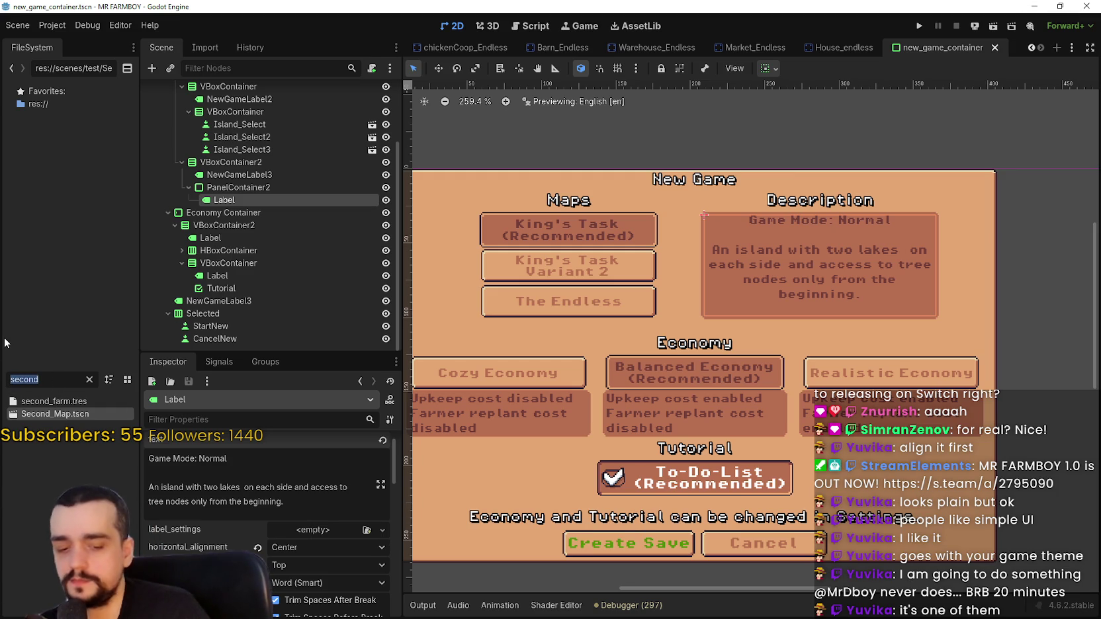
type("player")
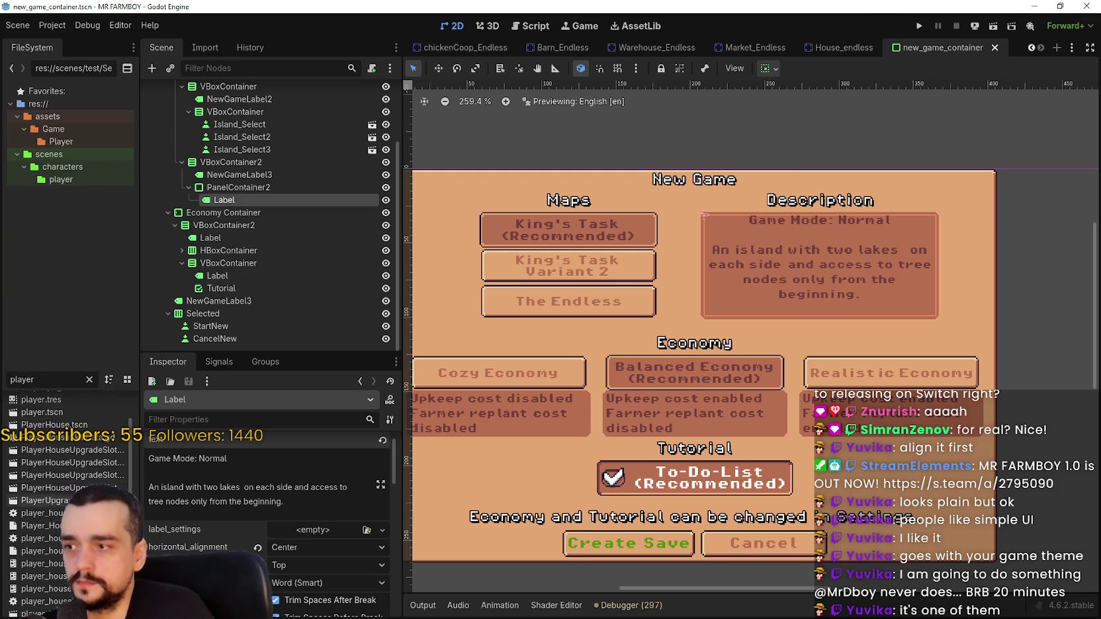
right_click(61, 406)
right_click(52, 427)
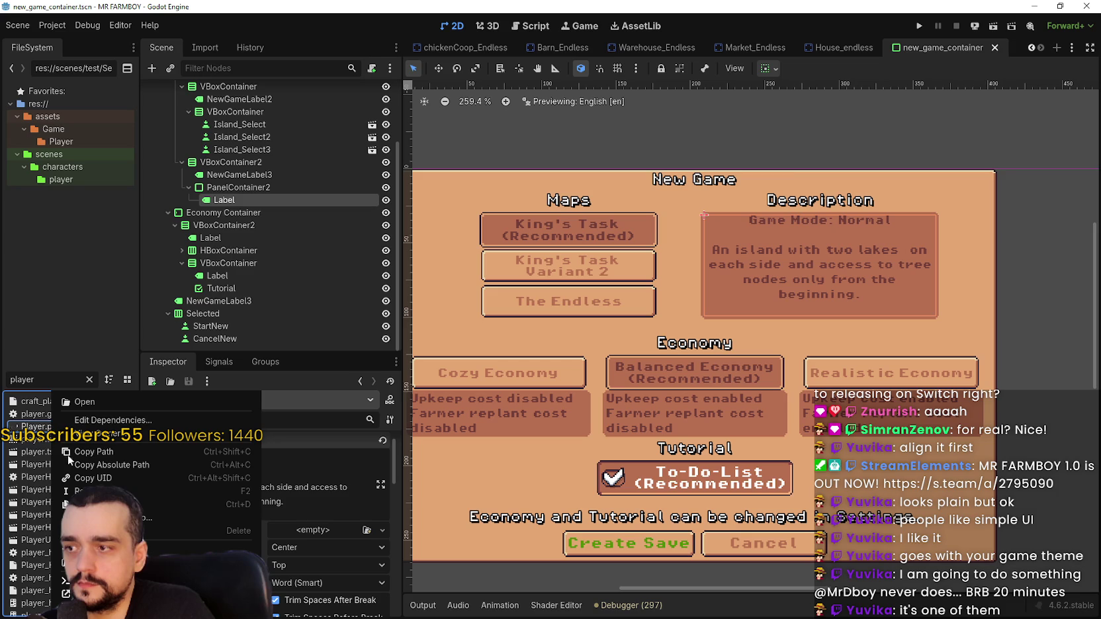
left_click(84, 402)
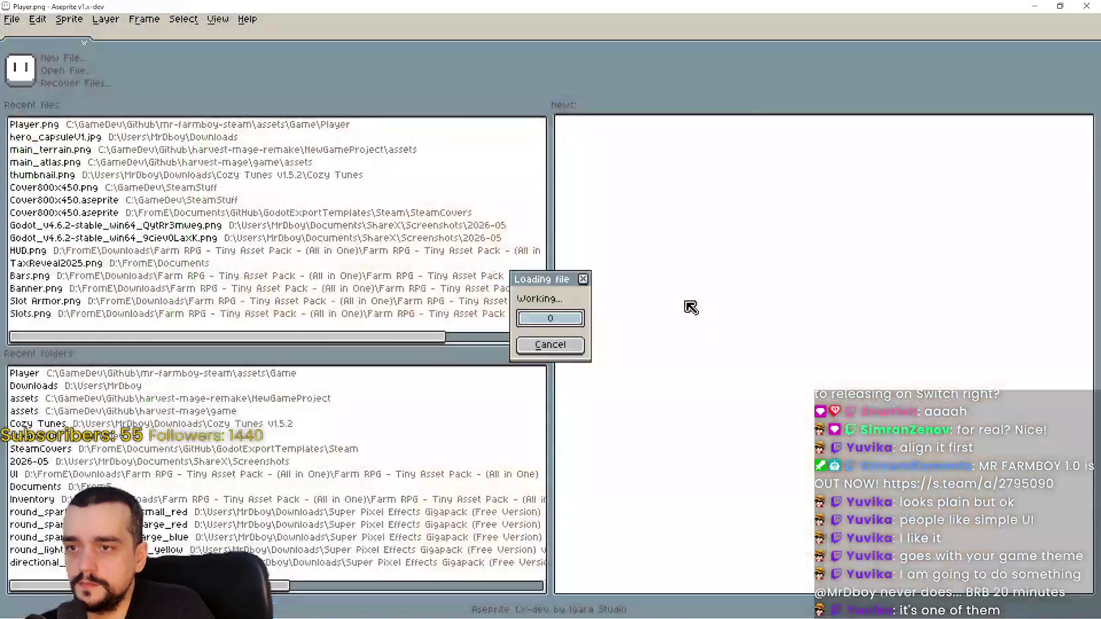
scroll(588, 286, "down", 5)
scroll(353, 295, "up", 5)
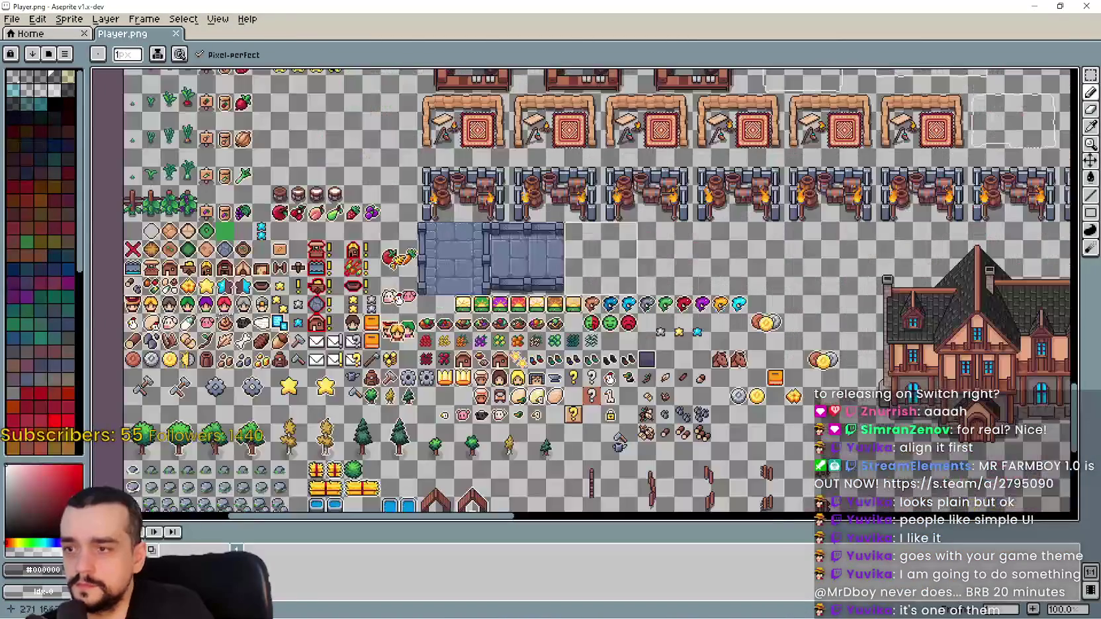
scroll(353, 294, "down", 3)
scroll(442, 274, "up", 3)
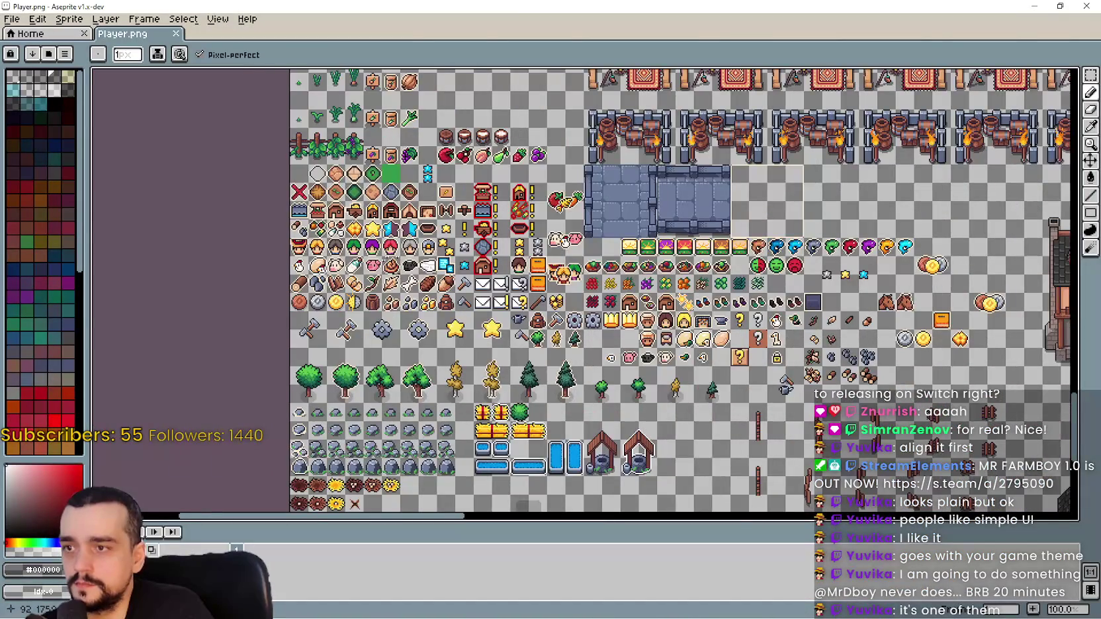
scroll(397, 277, "up", 1)
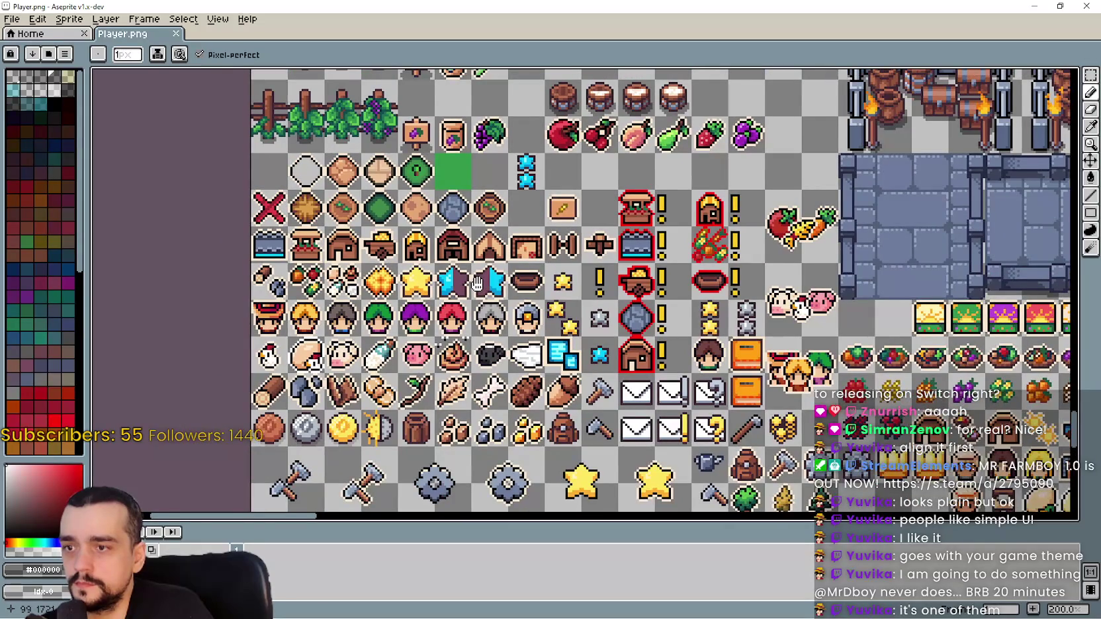
left_click_drag(477, 283, 445, 312)
mouse_move(726, 328)
left_mouse_down()
mouse_move(640, 269)
mouse_move(602, 199)
left_mouse_up()
scroll(627, 233, "left", 3)
scroll(750, 306, "right", 10)
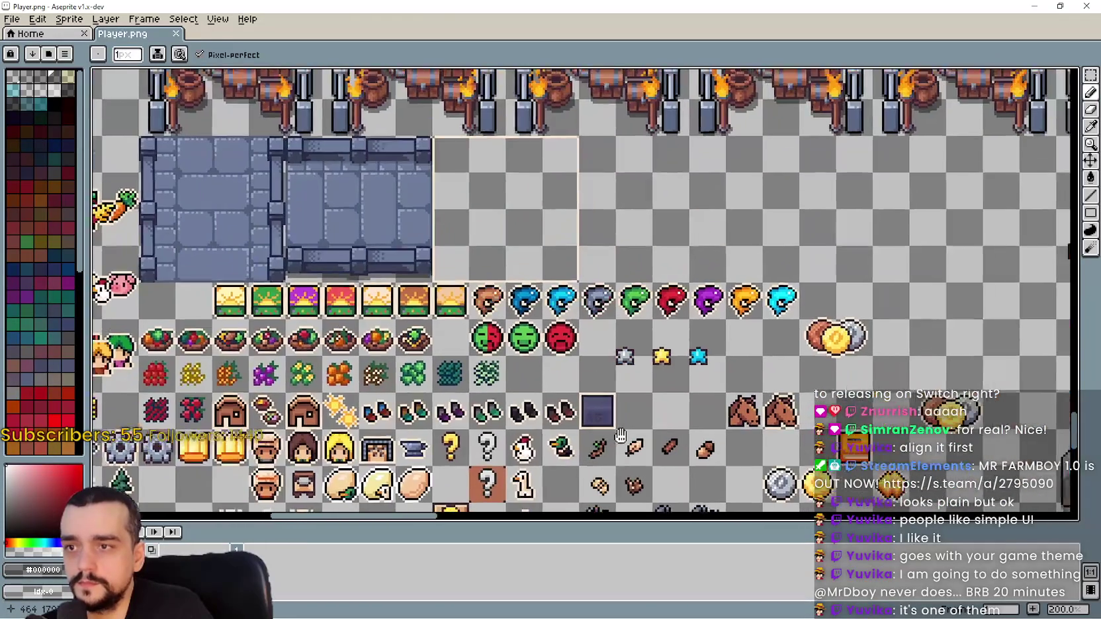
left_click_drag(621, 435, 615, 413)
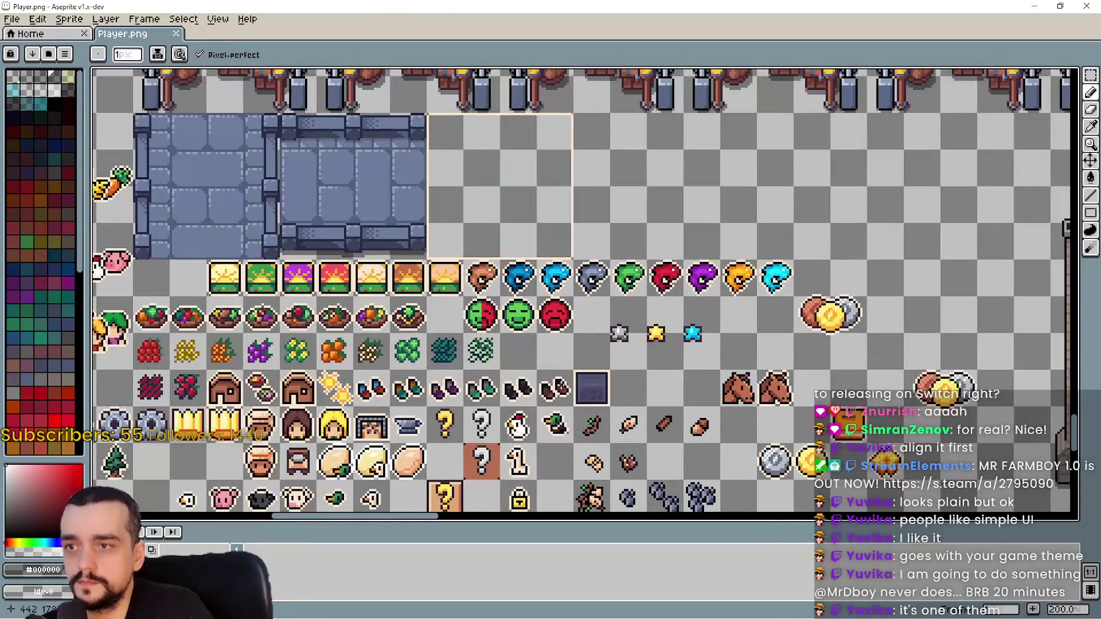
scroll(583, 291, "down", 3)
scroll(583, 291, "up", 3)
scroll(582, 291, "left", 3)
scroll(583, 291, "down", 2)
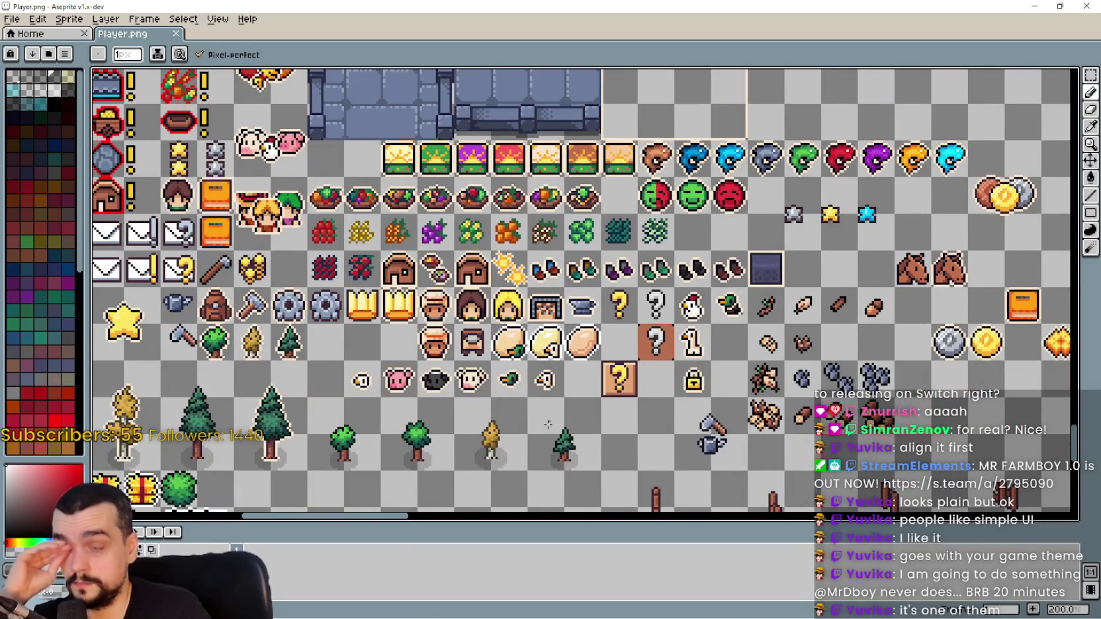
scroll(683, 356, "left", 3)
scroll(684, 356, "down", 2)
scroll(683, 356, "left", 5)
scroll(578, 304, "up", 1)
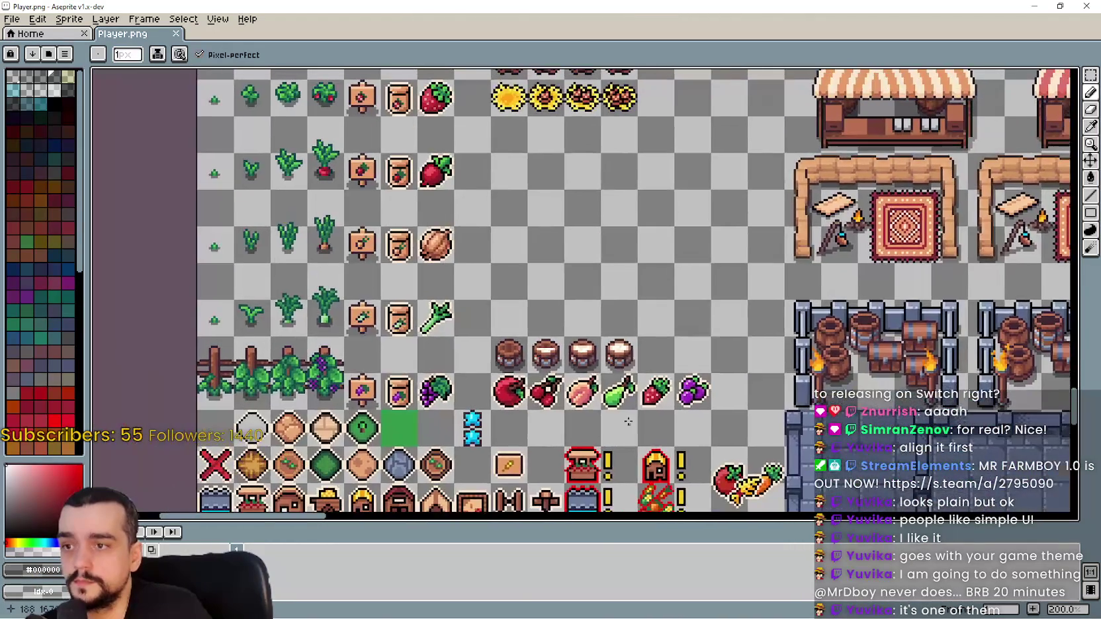
scroll(508, 228, "down", 4)
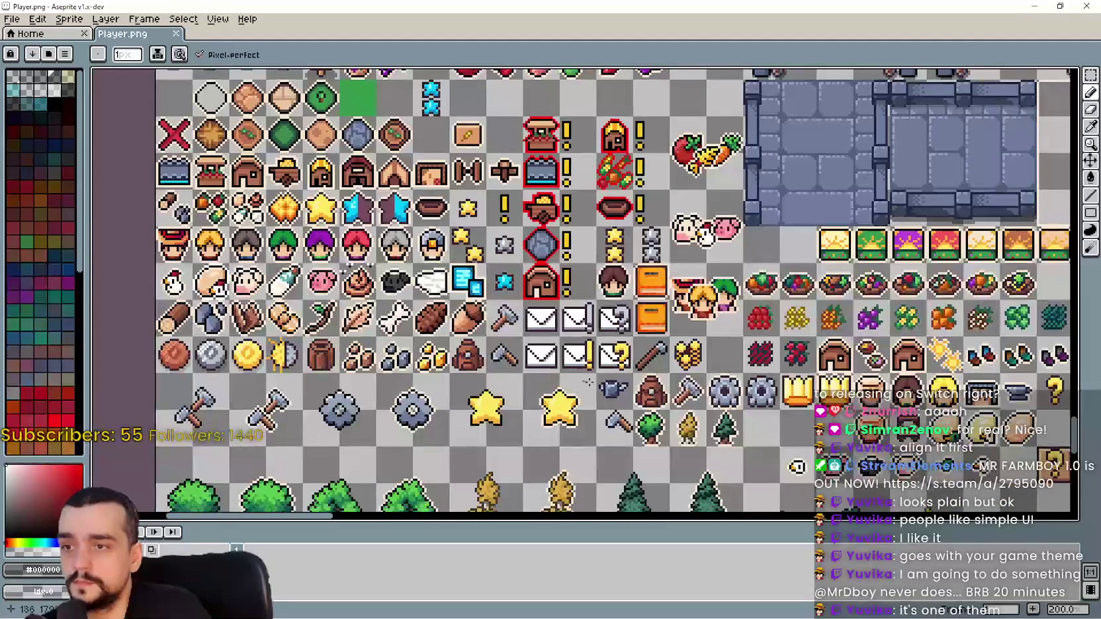
scroll(575, 258, "right", 4)
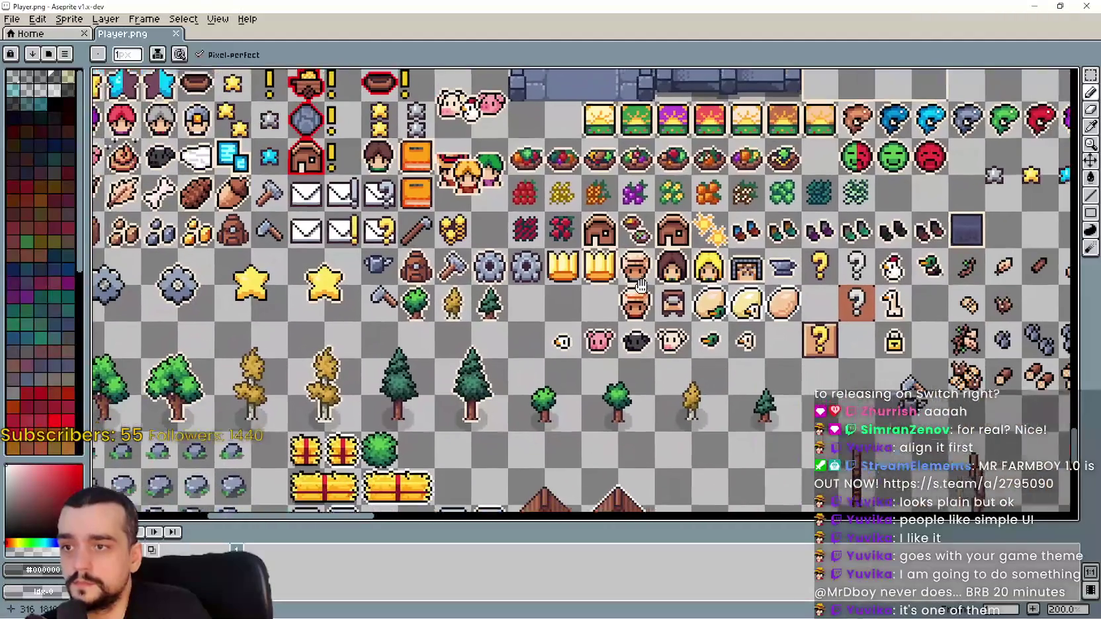
left_click_drag(641, 285, 391, 291)
scroll(391, 291, "right", 5)
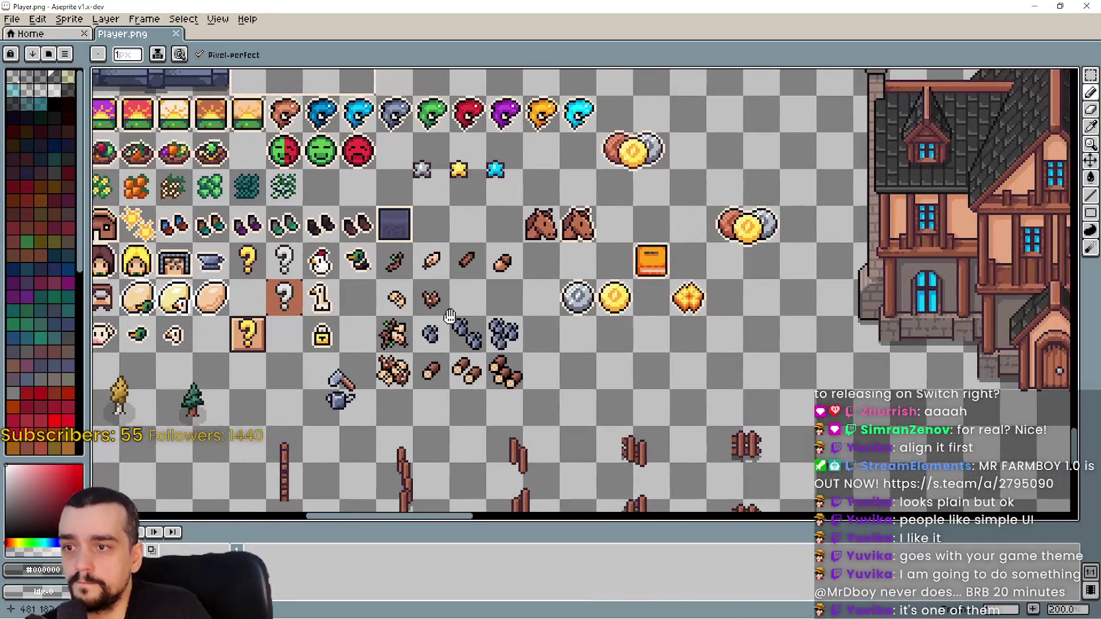
left_click_drag(449, 316, 357, 321)
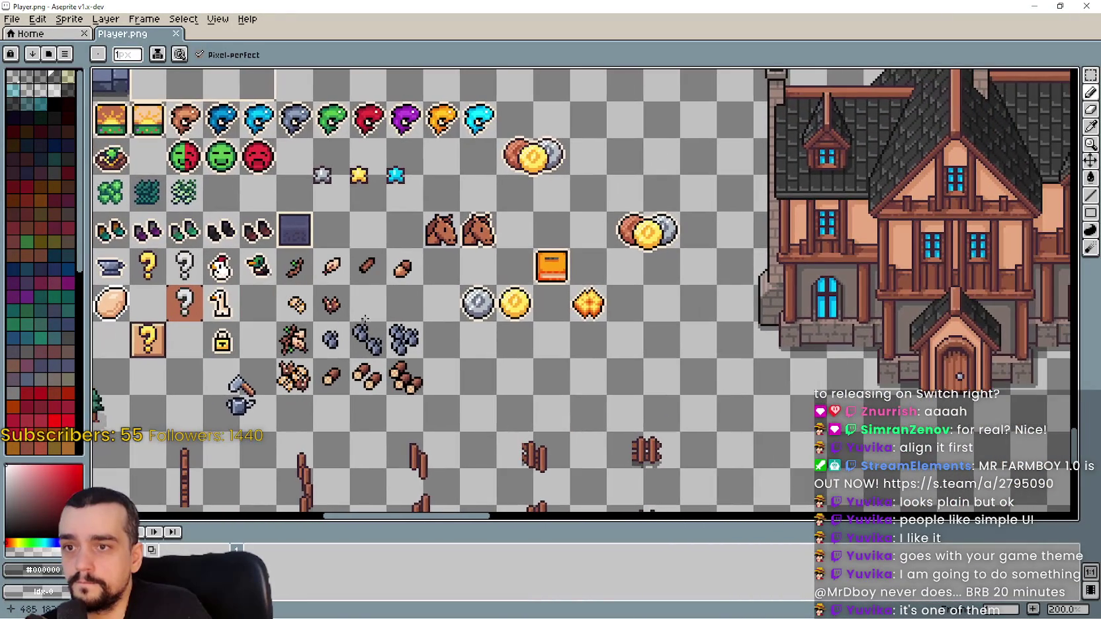
scroll(789, 278, "right", 5)
scroll(790, 279, "left", 6)
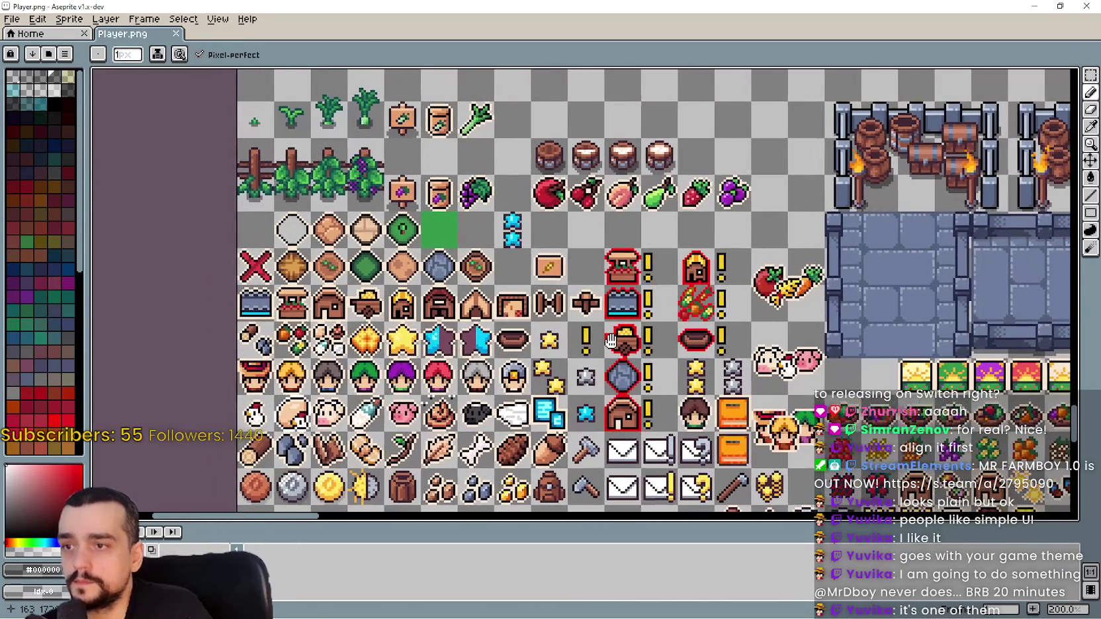
left_click_drag(610, 341, 502, 324)
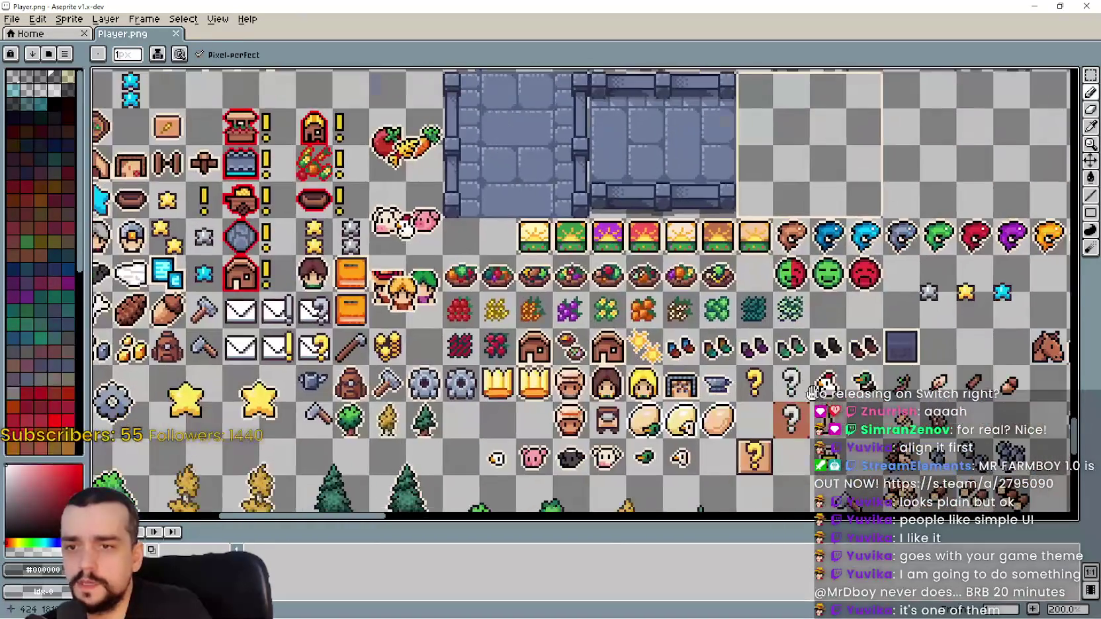
left_click_drag(812, 392, 652, 325)
scroll(890, 382, "down", 2)
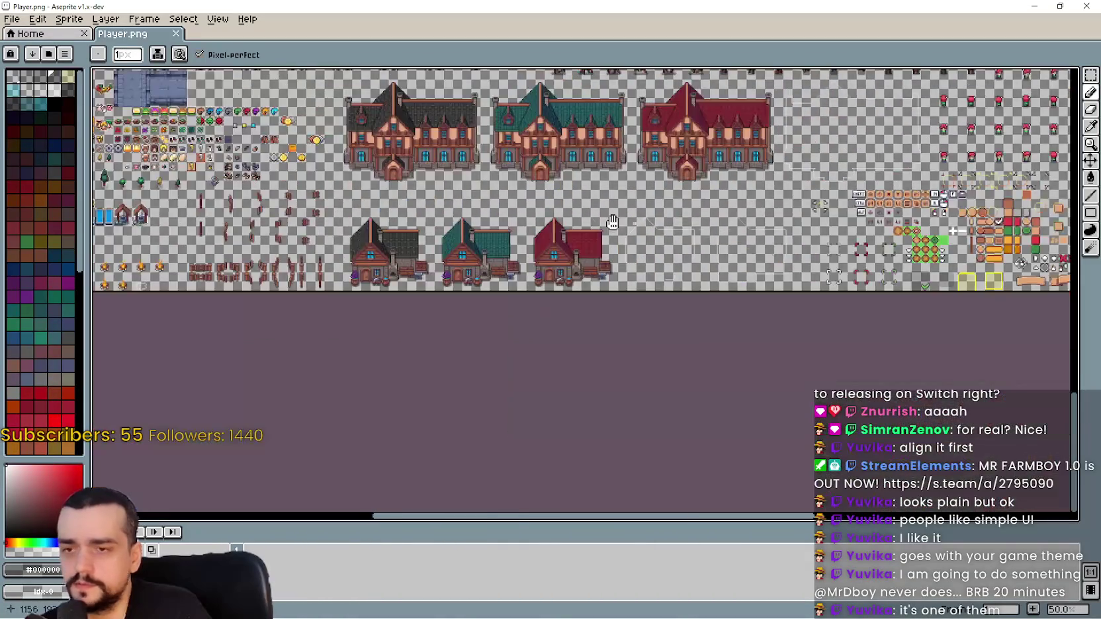
scroll(613, 222, "up", 2)
mouse_move(777, 372)
left_mouse_down()
mouse_move(446, 135)
mouse_move(642, 241)
mouse_move(784, 288)
mouse_move(1069, 291)
left_mouse_up()
scroll(386, 229, "down", 2)
mouse_move(478, 252)
left_mouse_down()
mouse_move(537, 279)
mouse_move(1037, 383)
left_mouse_up()
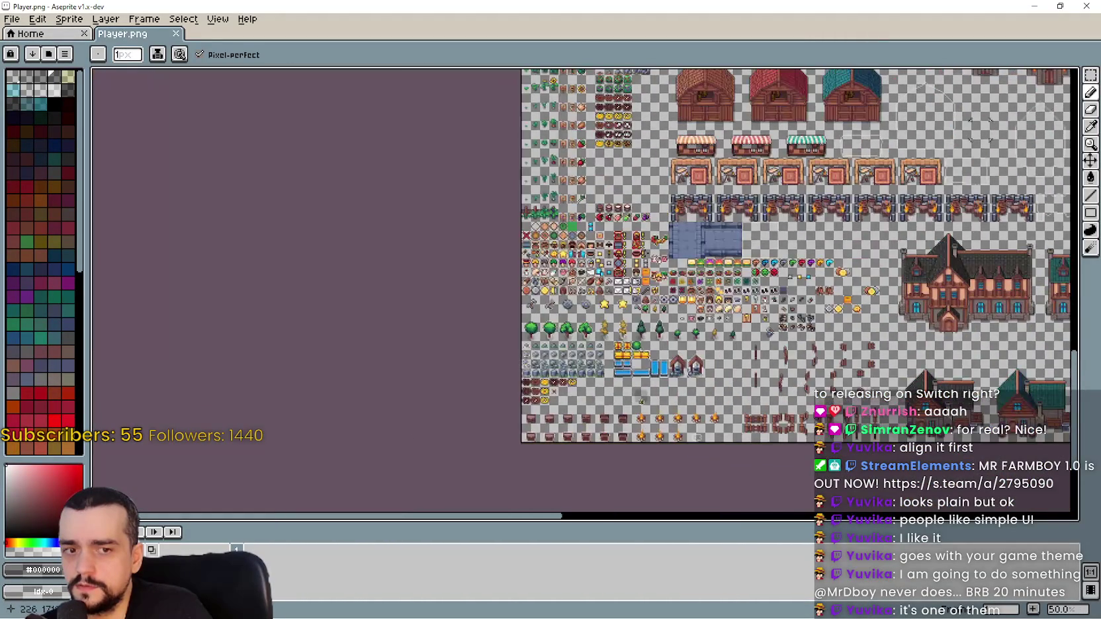
scroll(599, 299, "up", 2)
mouse_move(576, 52)
left_mouse_down()
mouse_move(684, 329)
mouse_move(745, 368)
mouse_move(579, 228)
left_mouse_up()
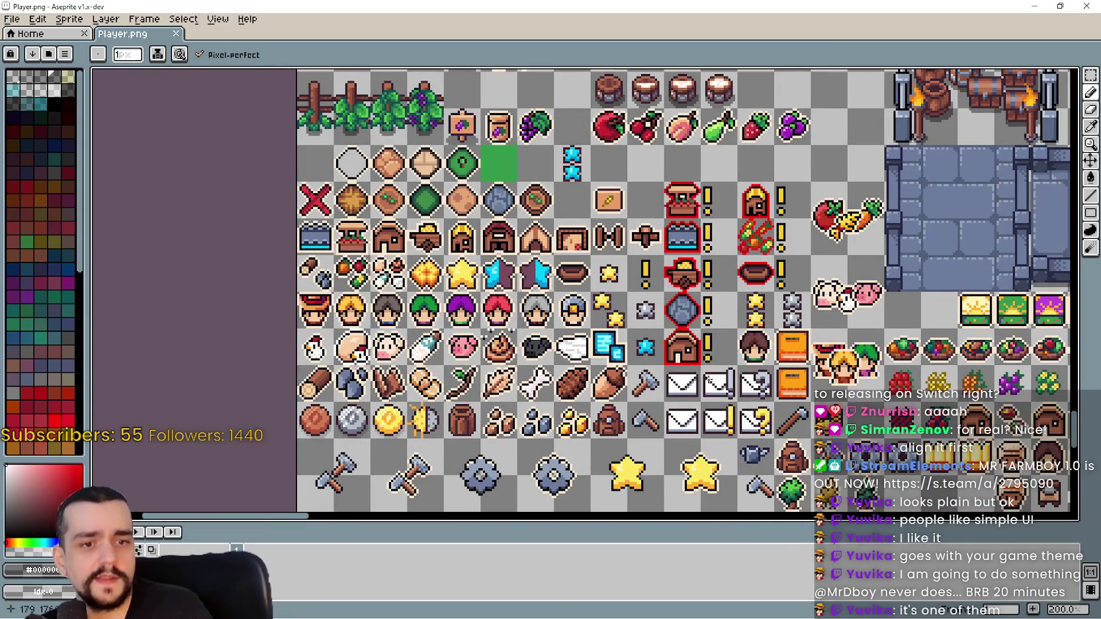
mouse_move(847, 301)
left_mouse_down()
mouse_move(858, 249)
mouse_move(907, 221)
mouse_move(880, 270)
mouse_move(870, 380)
left_mouse_up()
scroll(880, 271, "up", 1)
scroll(881, 270, "down", 1)
scroll(730, 365, "down", 1)
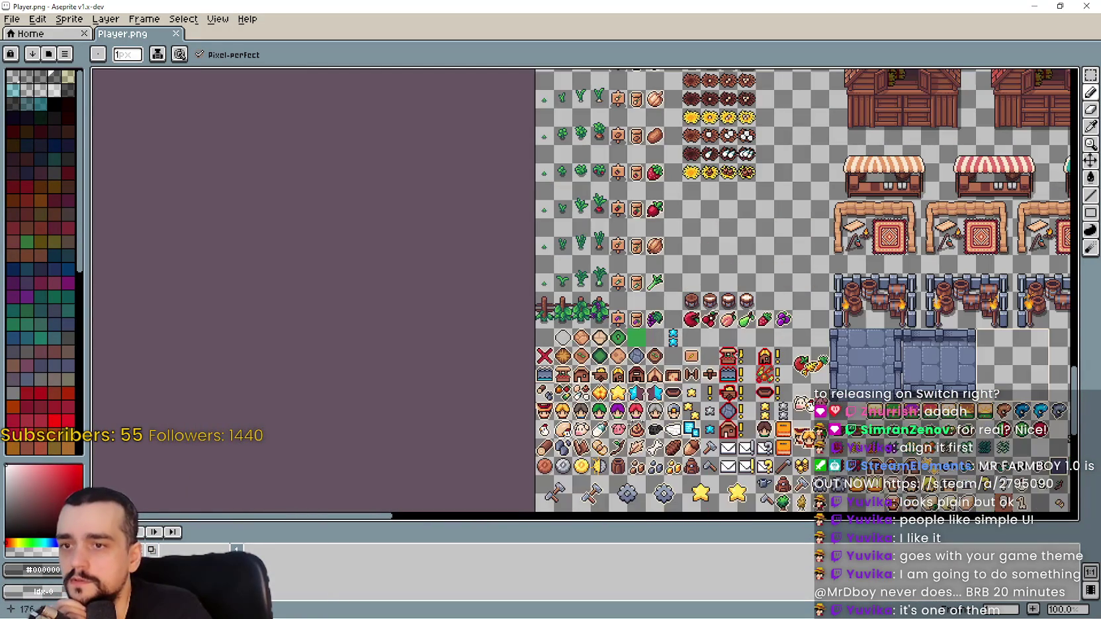
mouse_move(712, 301)
left_mouse_down()
mouse_move(503, 394)
mouse_move(450, 394)
mouse_move(463, 369)
mouse_move(199, 369)
mouse_move(483, 509)
mouse_move(668, 71)
left_mouse_up()
scroll(450, 394, "down", 1)
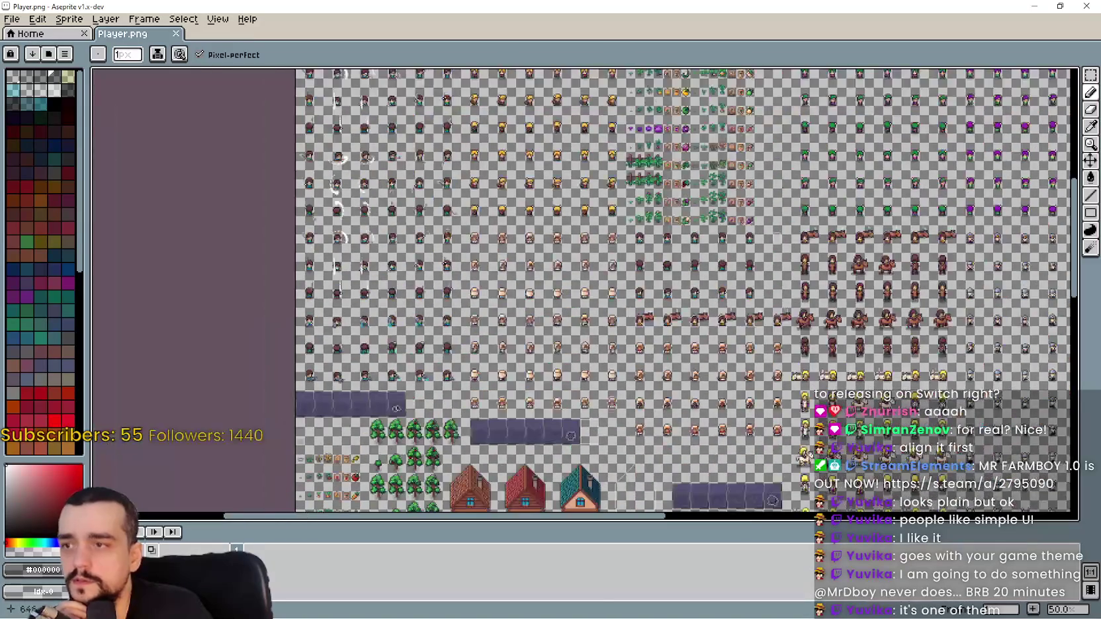
mouse_move(535, 239)
left_mouse_down()
mouse_move(463, 199)
mouse_move(396, 261)
mouse_move(514, 368)
left_mouse_up()
scroll(395, 261, "up", 2)
scroll(463, 298, "up", 1)
scroll(489, 304, "up", 1)
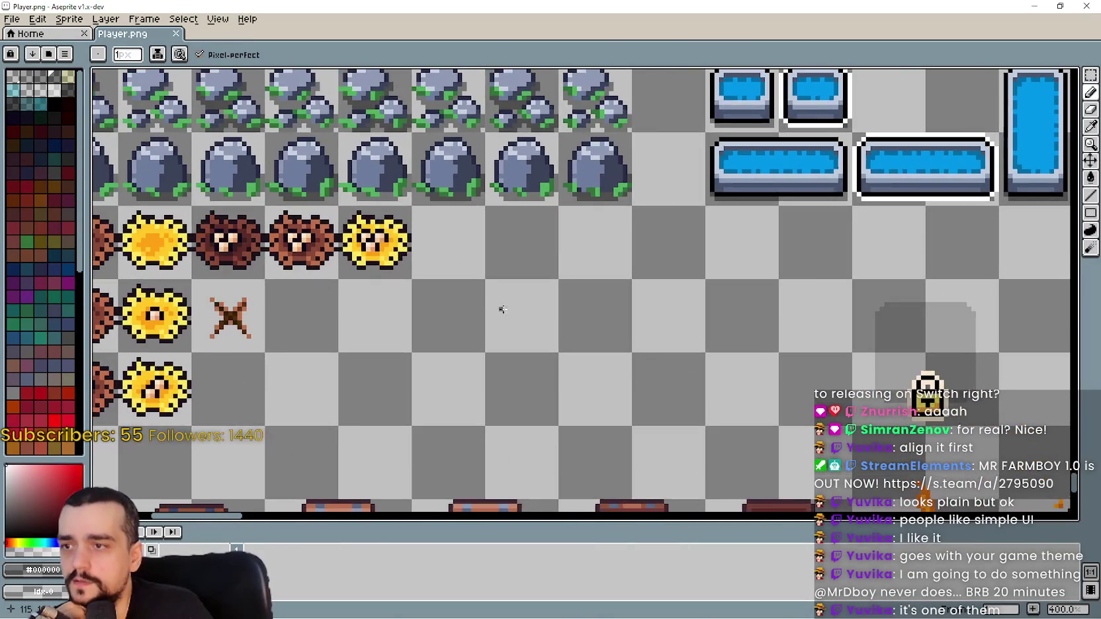
scroll(504, 307, "down", 2)
left_click_drag(478, 288, 594, 486)
scroll(619, 371, "down", 1)
mouse_move(619, 371)
left_mouse_down()
mouse_move(598, 349)
mouse_move(597, 276)
mouse_move(616, 218)
left_mouse_up()
scroll(576, 292, "up", 1)
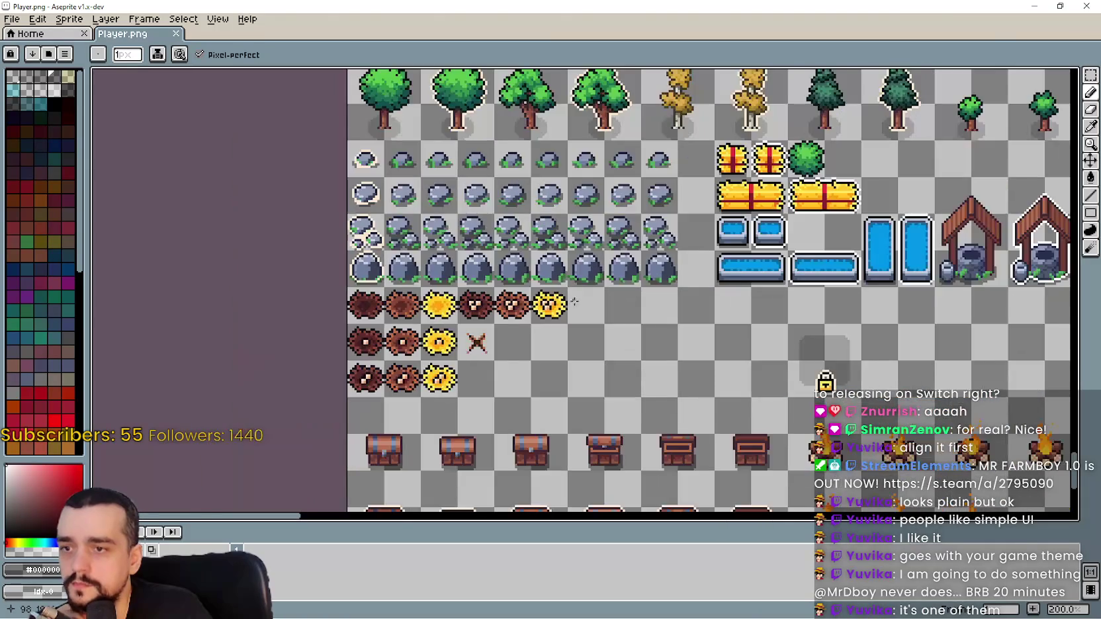
scroll(573, 292, "up", 1)
left_click_drag(576, 316, 616, 342)
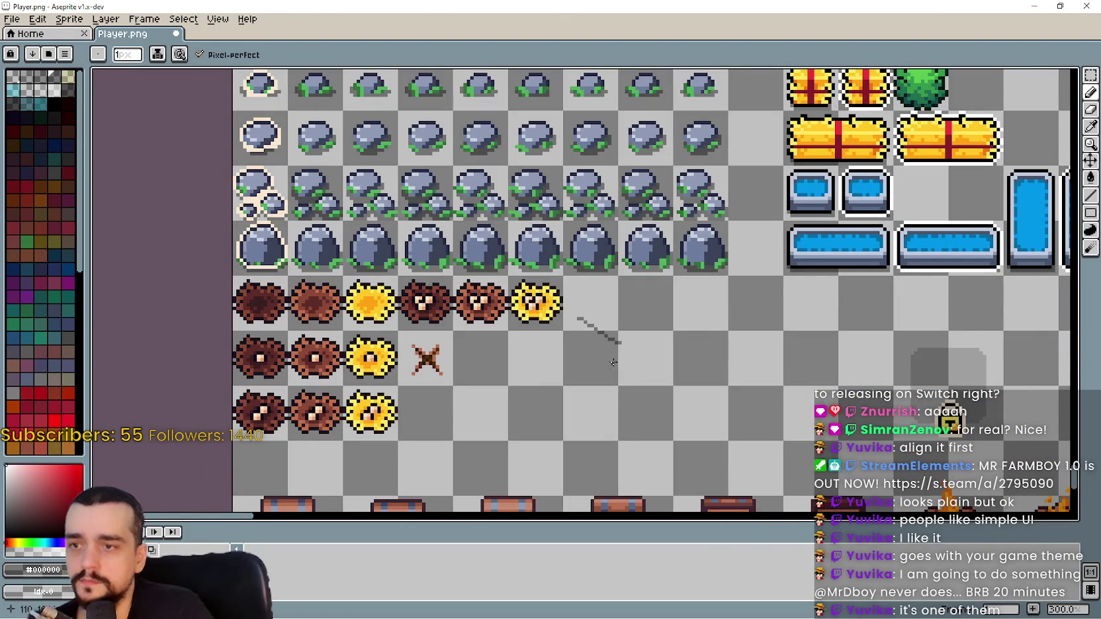
key("ctrl+z")
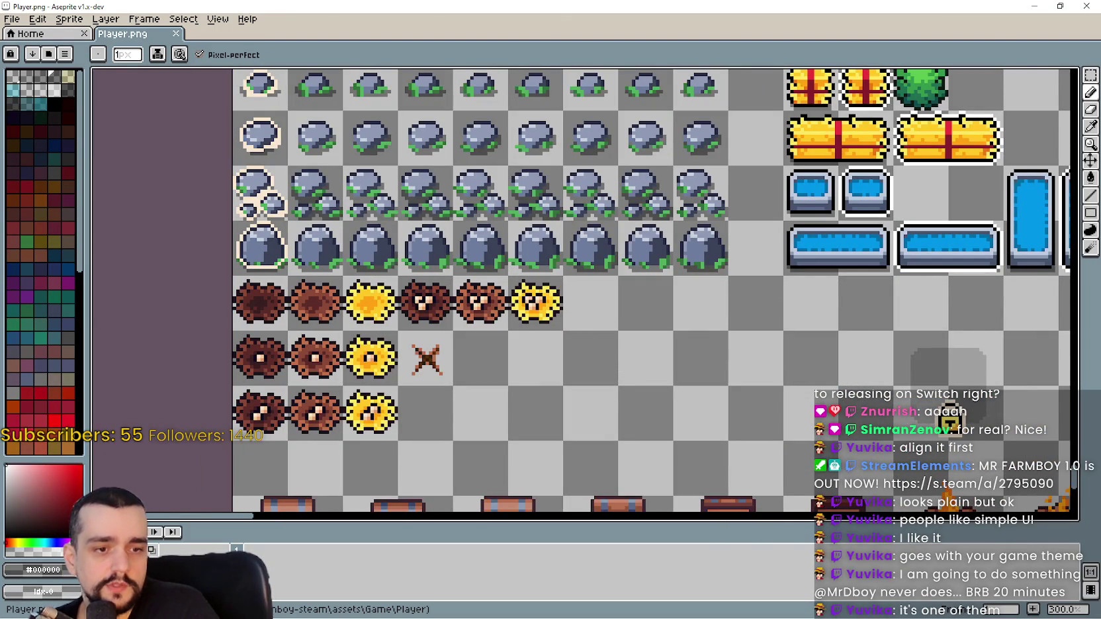
key("alt+Tab")
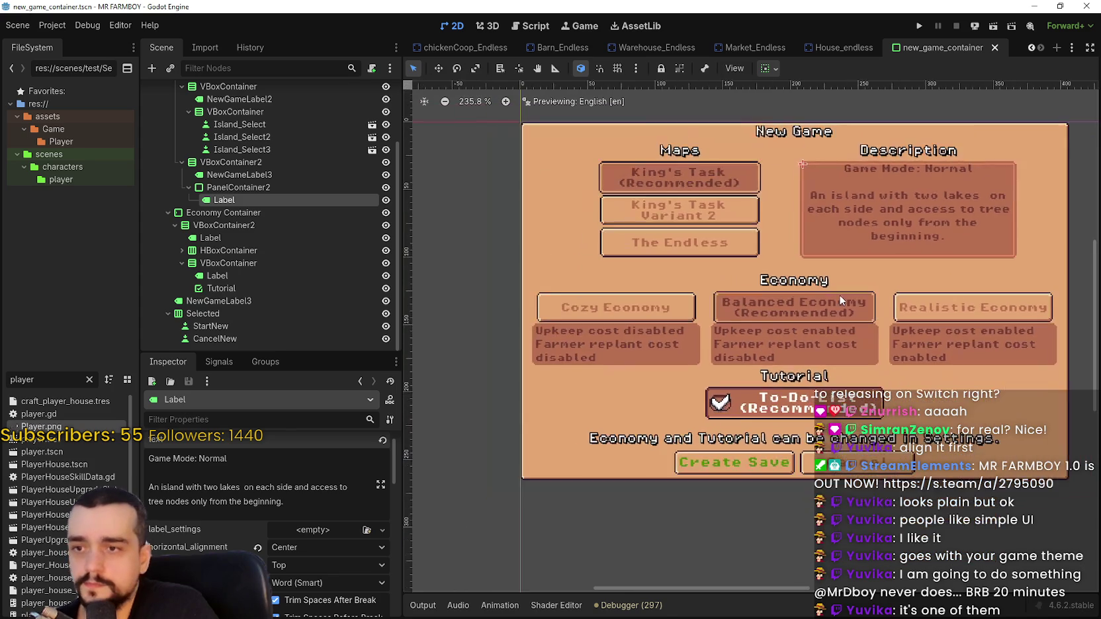
scroll(778, 323, "up", 1)
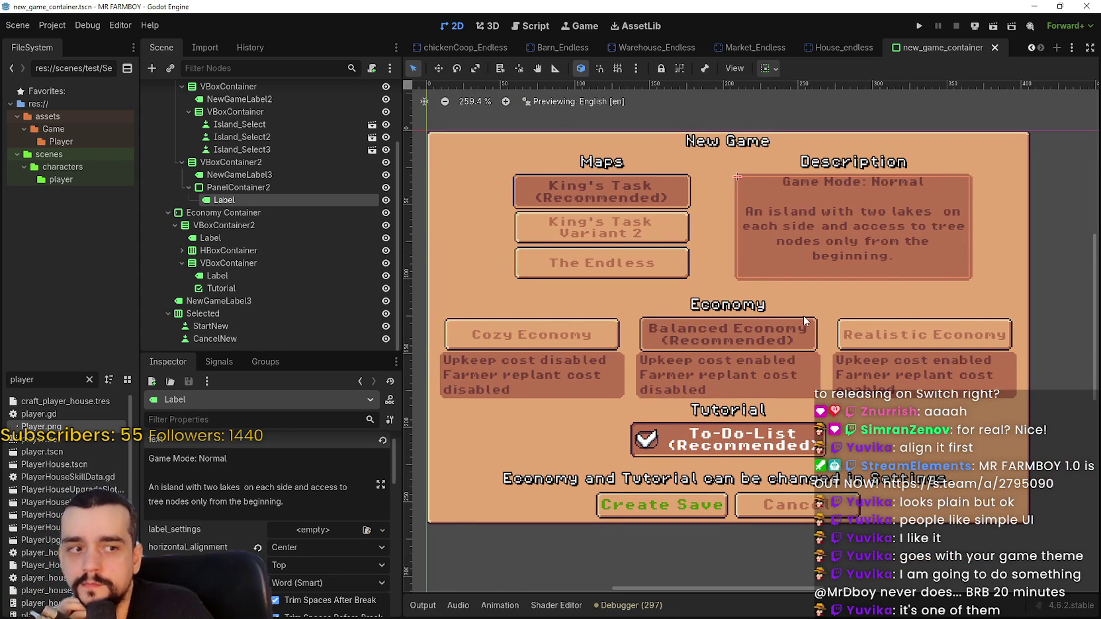
scroll(803, 316, "down", 1)
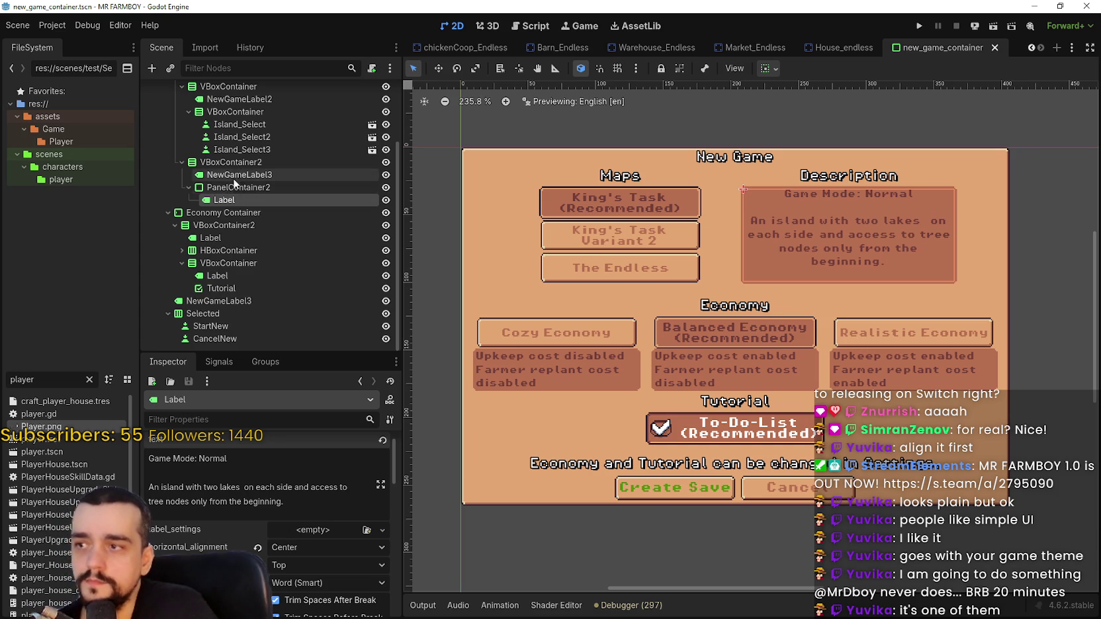
left_click(252, 149)
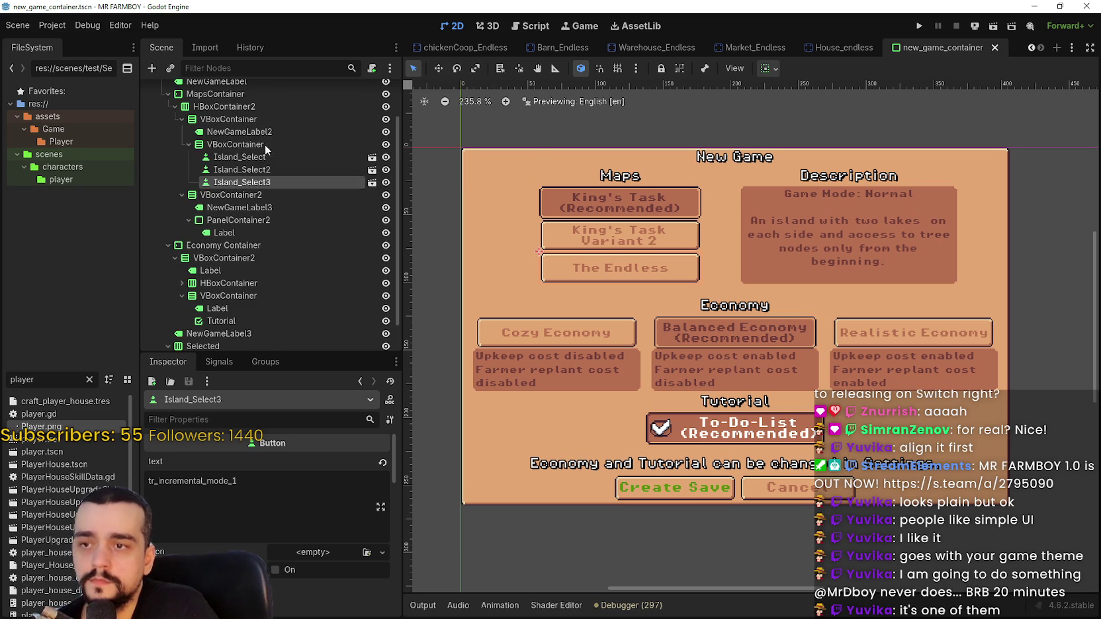
scroll(680, 287, "up", 2)
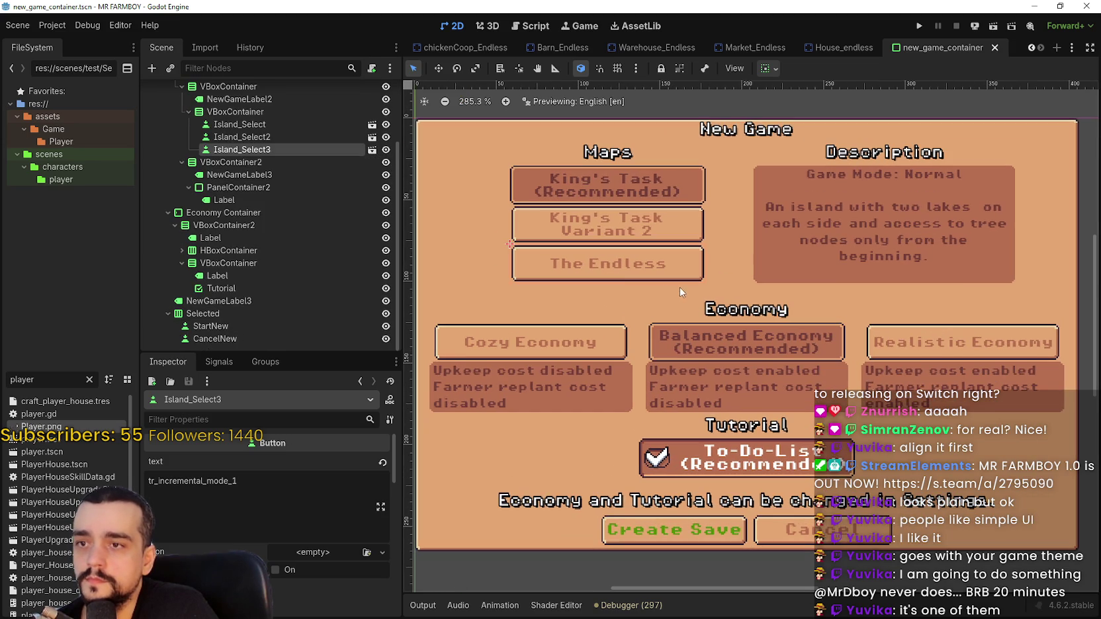
scroll(264, 293, "up", 3)
scroll(265, 284, "down", 3)
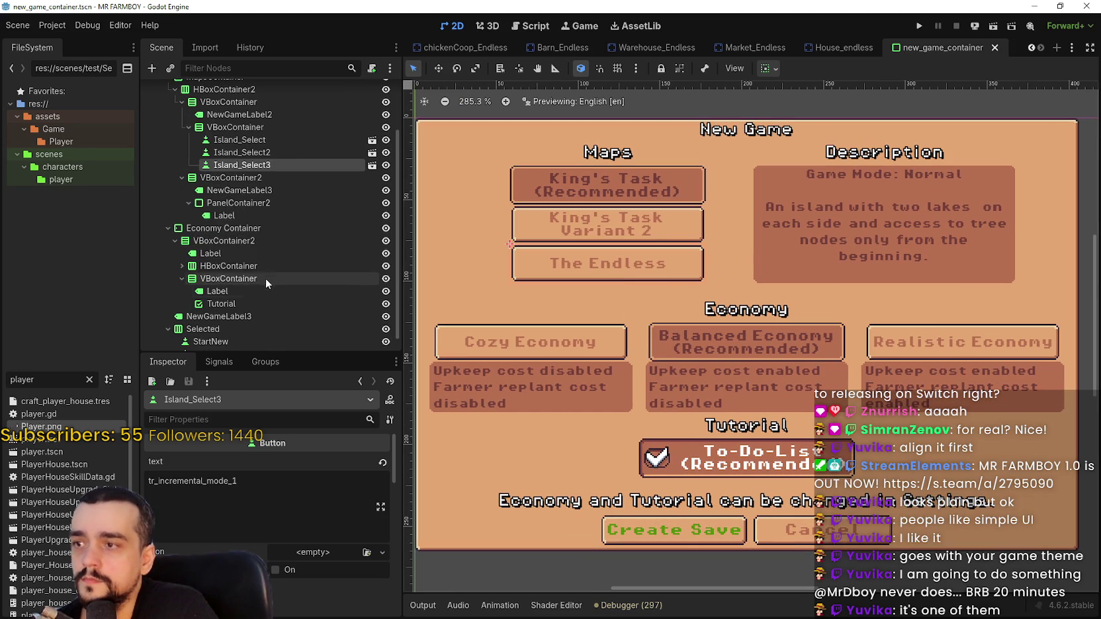
Copy the description panel label's font colour from its Theme Overrides.
left_click(231, 213)
scroll(243, 538, "down", 8)
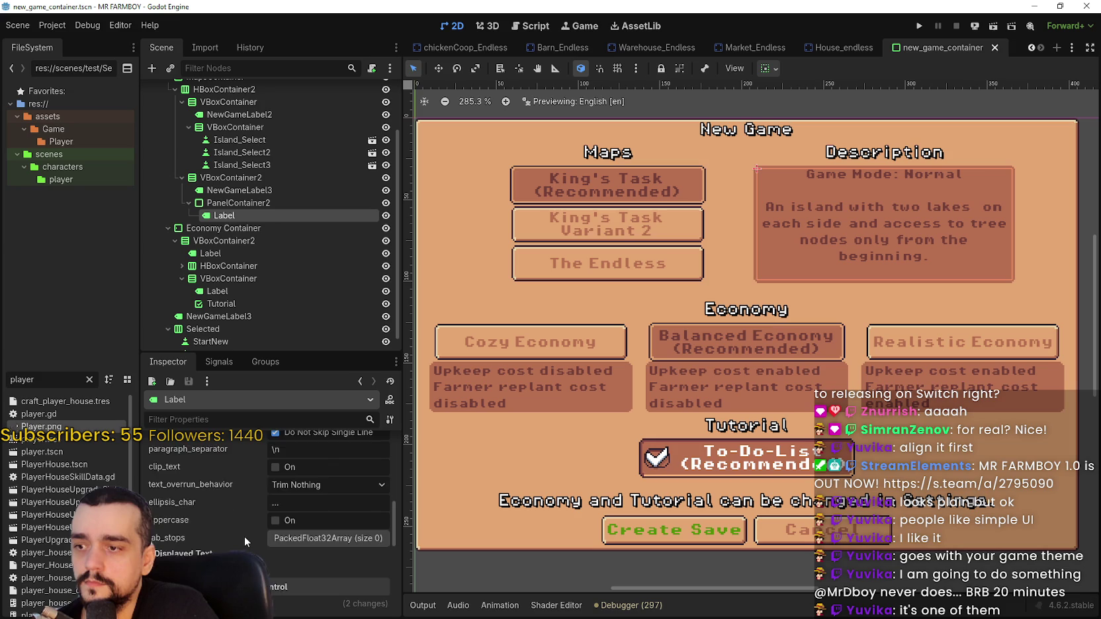
scroll(248, 540, "down", 2)
left_click(219, 517)
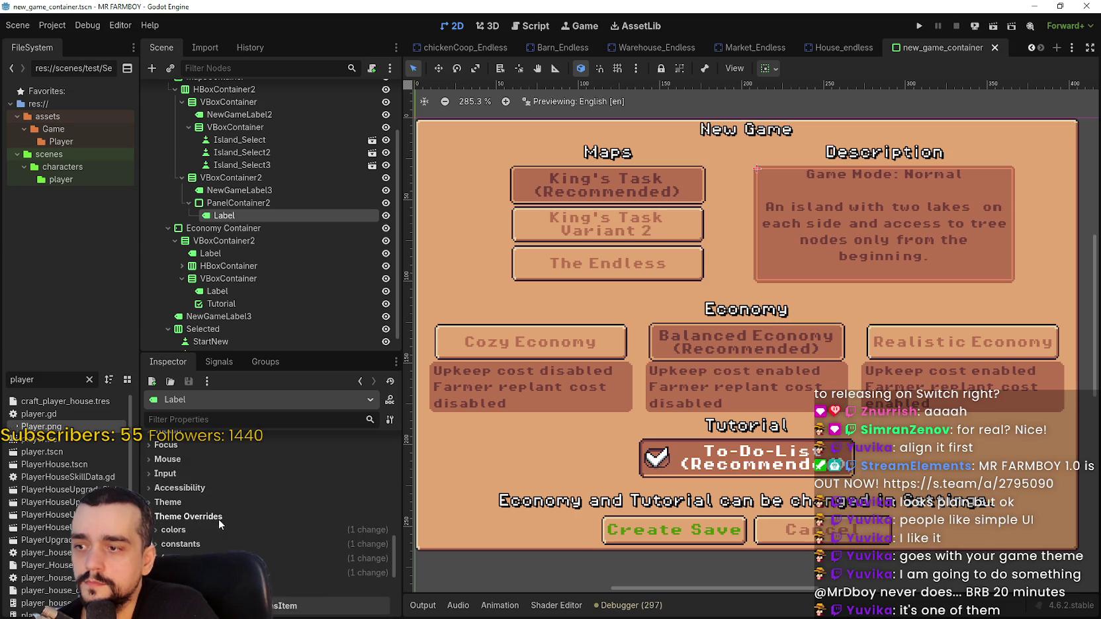
left_click(226, 528)
scroll(228, 520, "down", 3)
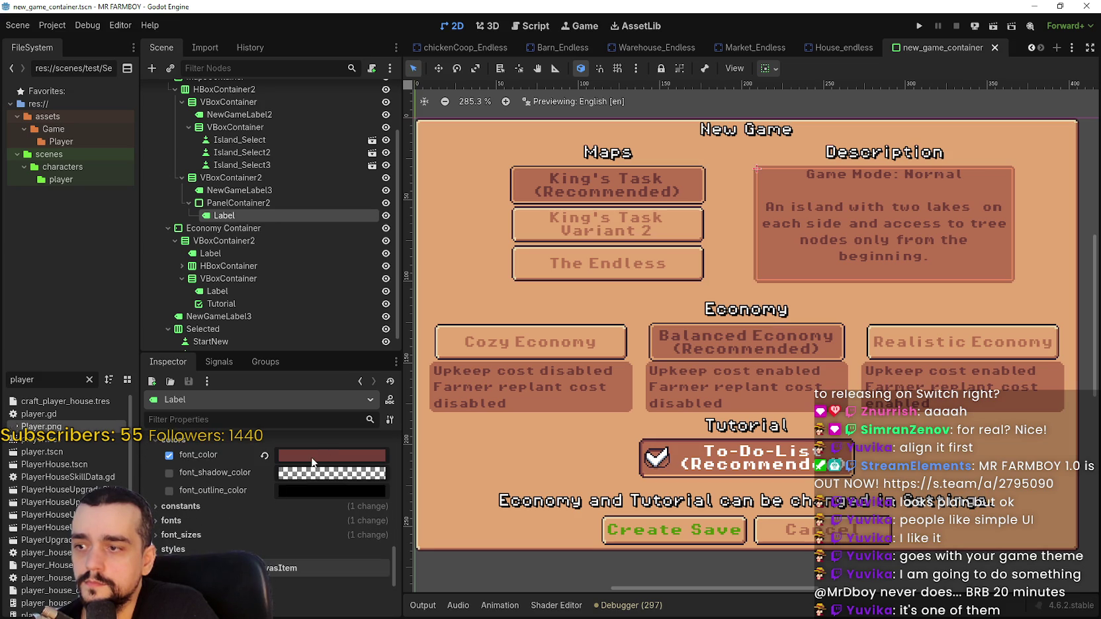
right_click(215, 456)
left_click(234, 463)
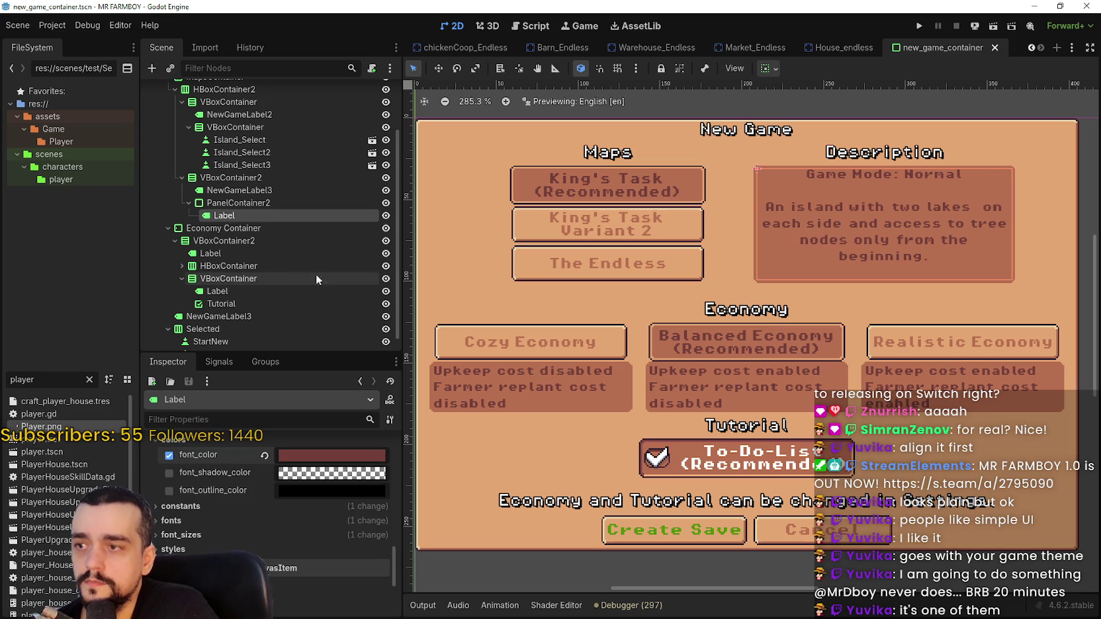
On the Tutorial checkbox, paste the copied colour as hover-pressed font colour, then revert it.
scroll(254, 265, "down", 1)
left_click(230, 289)
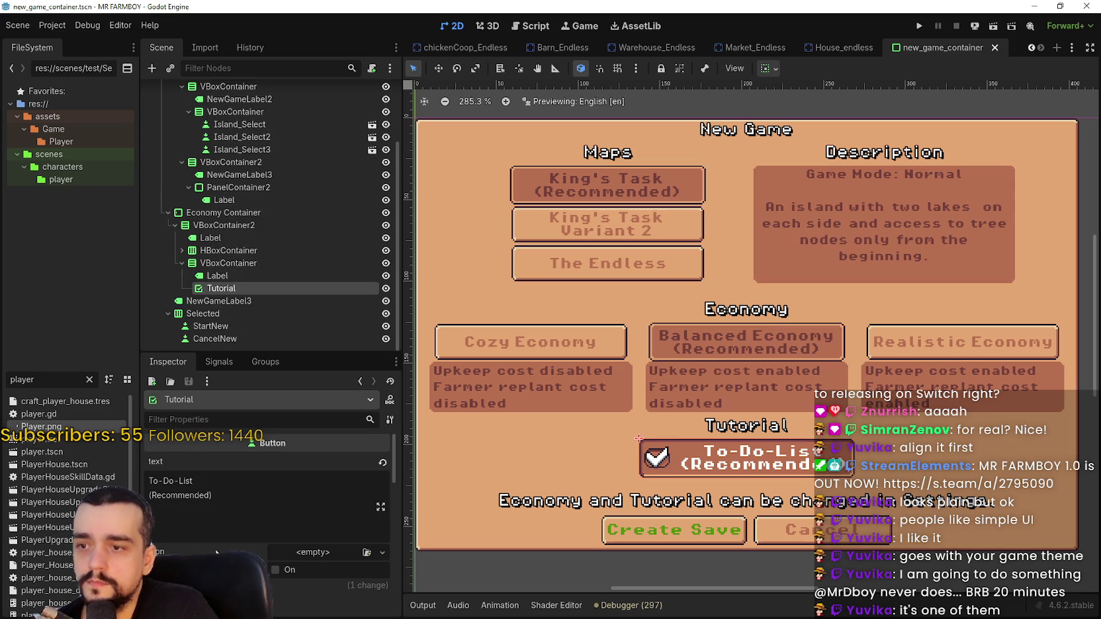
scroll(205, 526, "down", 5)
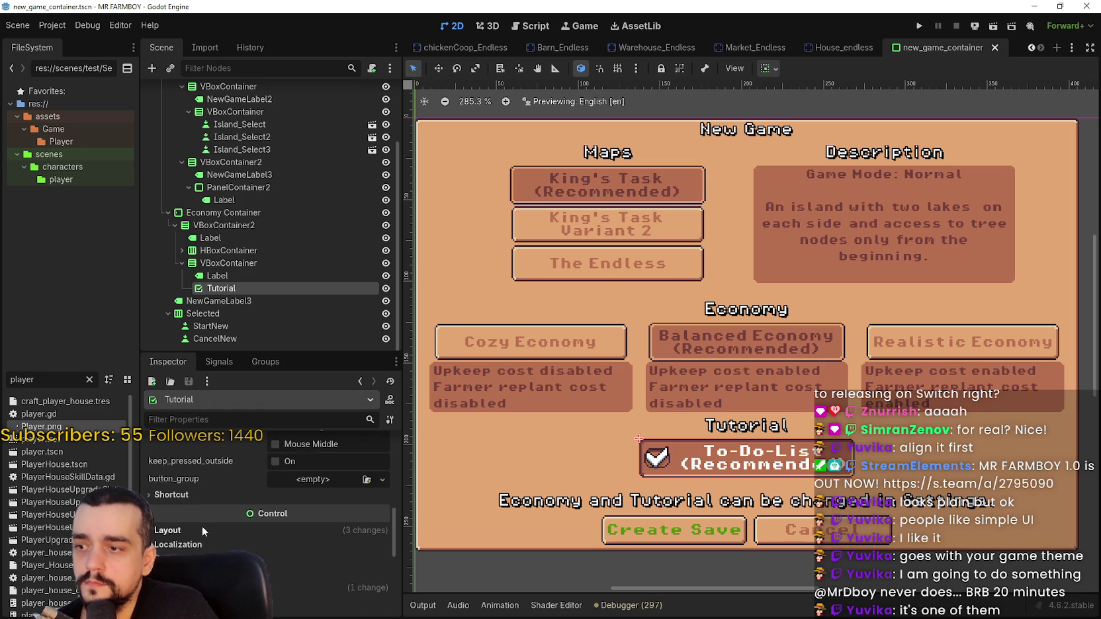
scroll(199, 527, "down", 3)
scroll(204, 546, "down", 2)
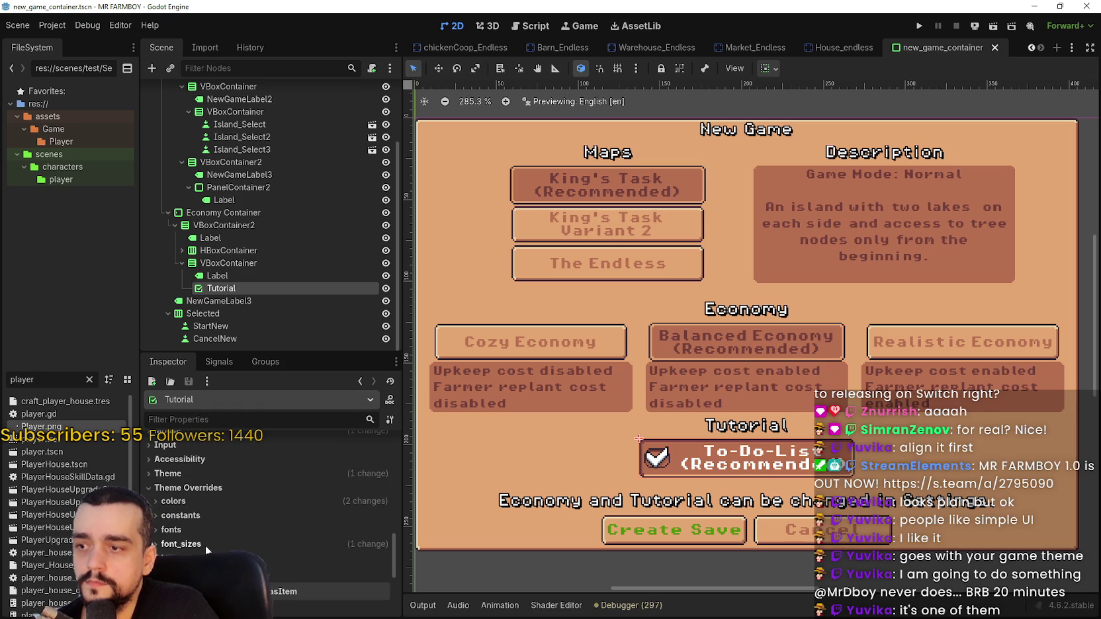
left_click(210, 503)
scroll(210, 503, "down", 1)
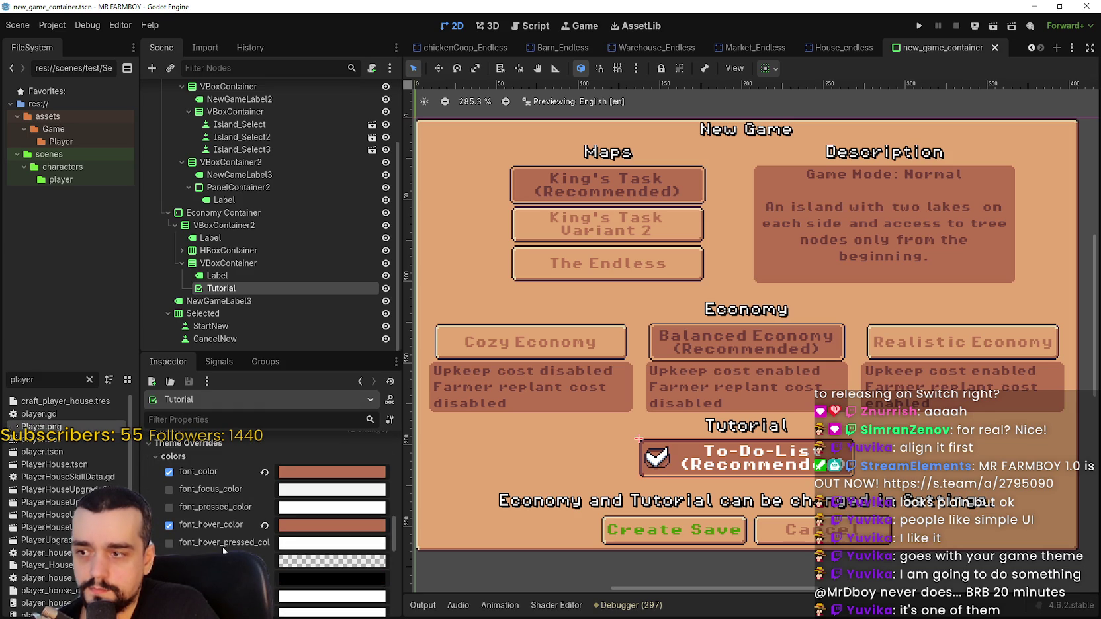
scroll(223, 540, "down", 1)
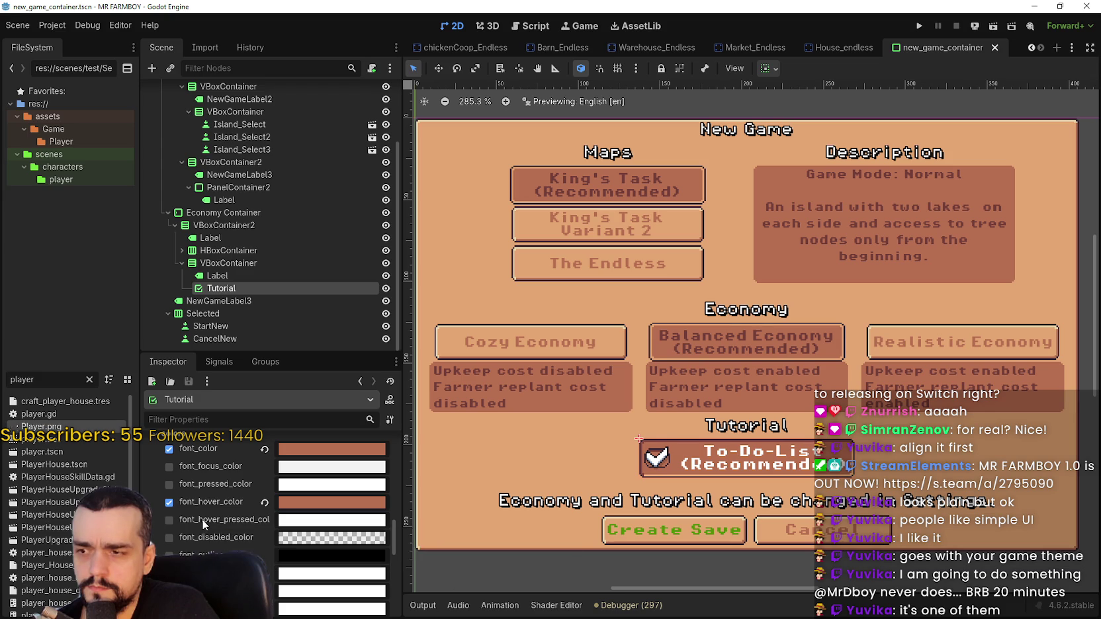
scroll(772, 376, "down", 2)
scroll(309, 538, "down", 2)
scroll(310, 538, "down", 2)
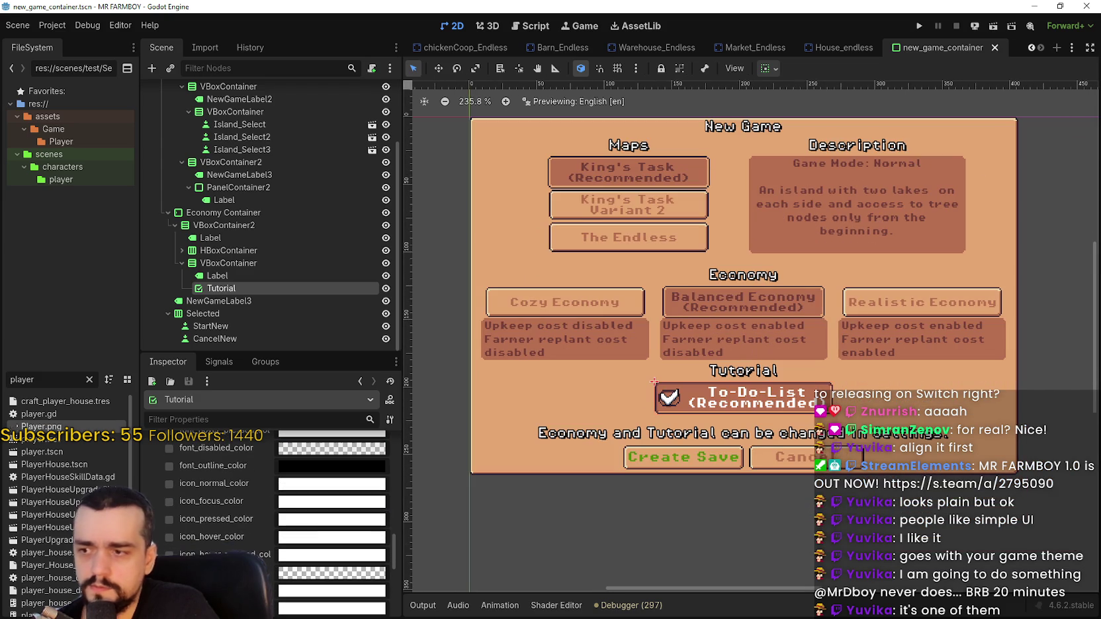
scroll(309, 523, "up", 2)
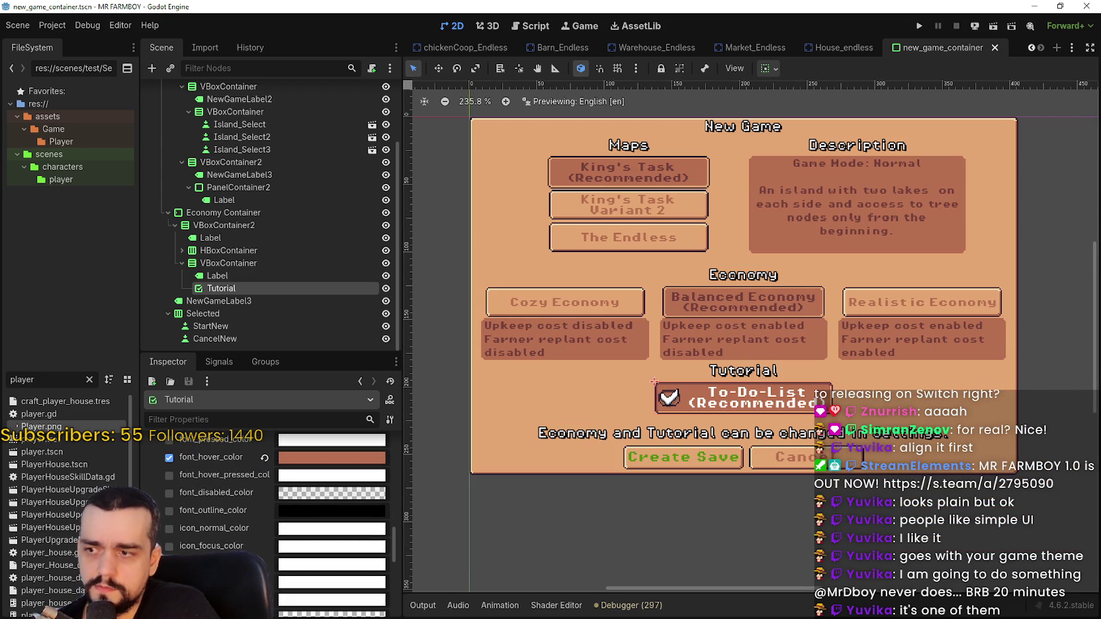
scroll(243, 546, "down", 2)
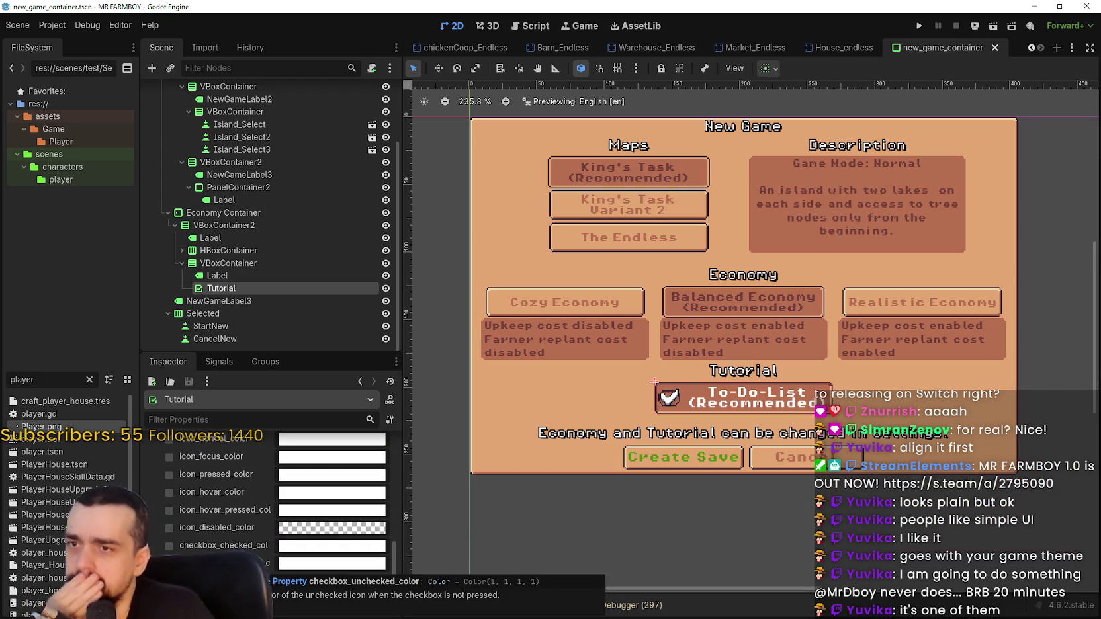
scroll(243, 546, "up", 7)
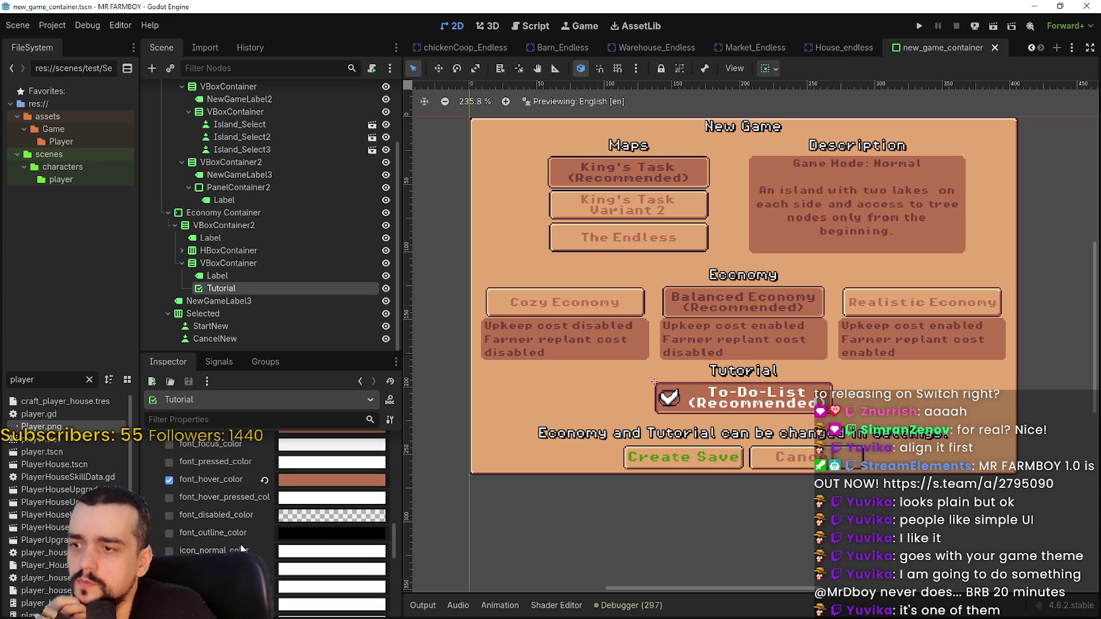
scroll(238, 548, "down", 1)
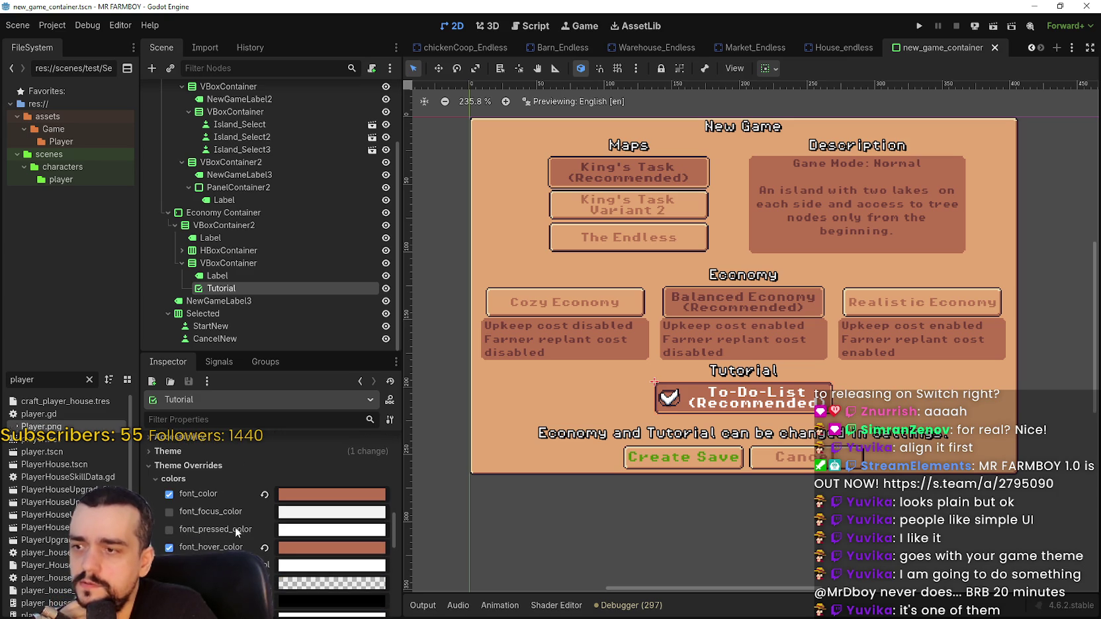
scroll(238, 549, "down", 1)
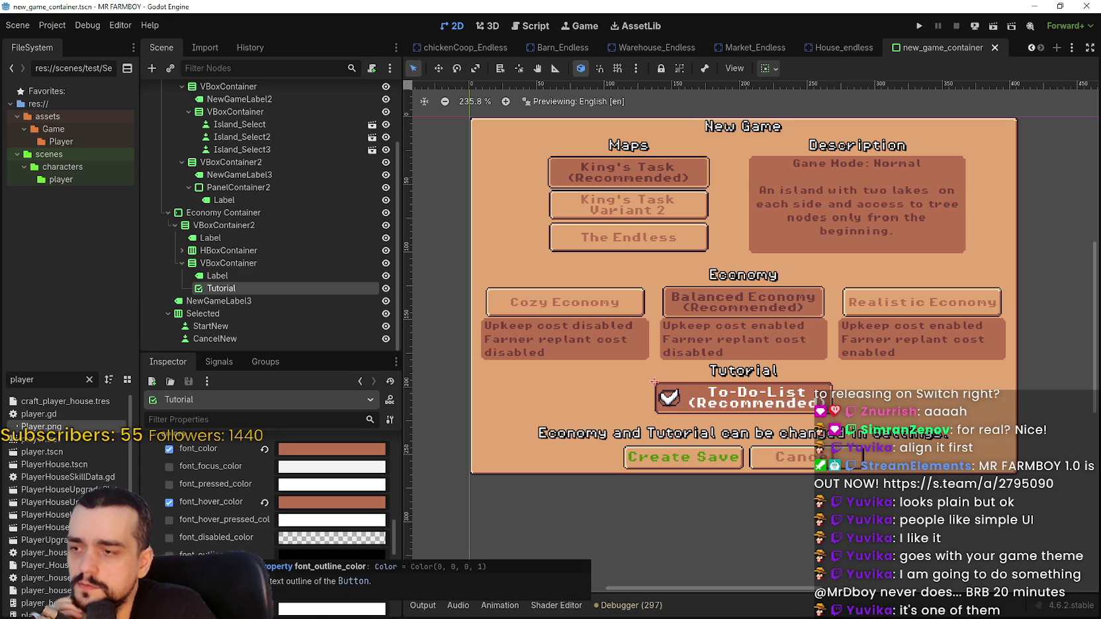
right_click(234, 528)
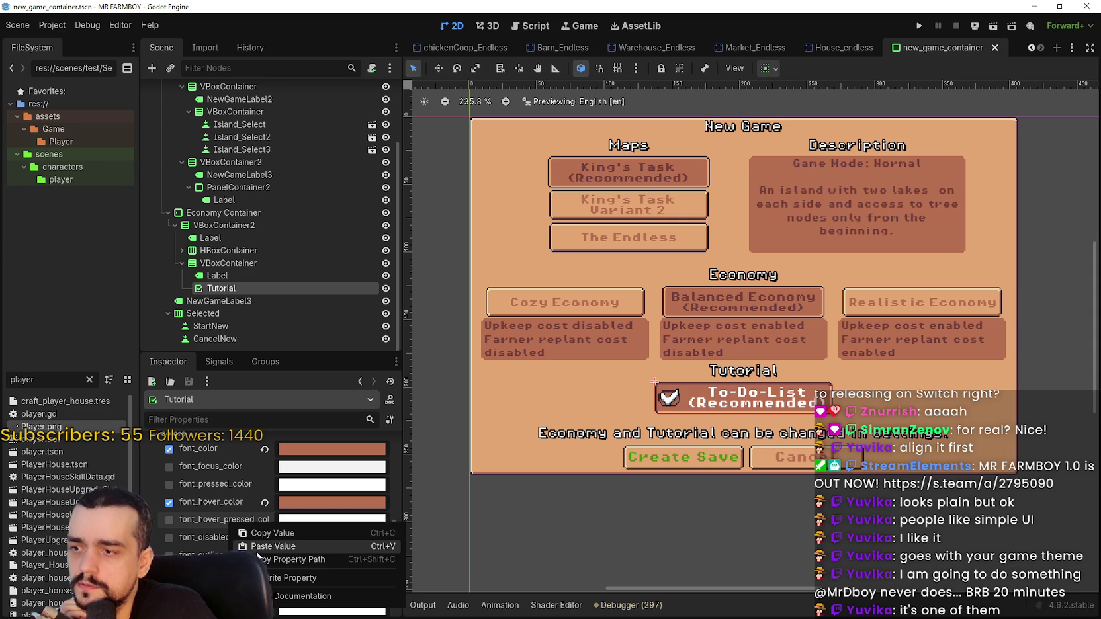
left_click(251, 544)
left_click(168, 521)
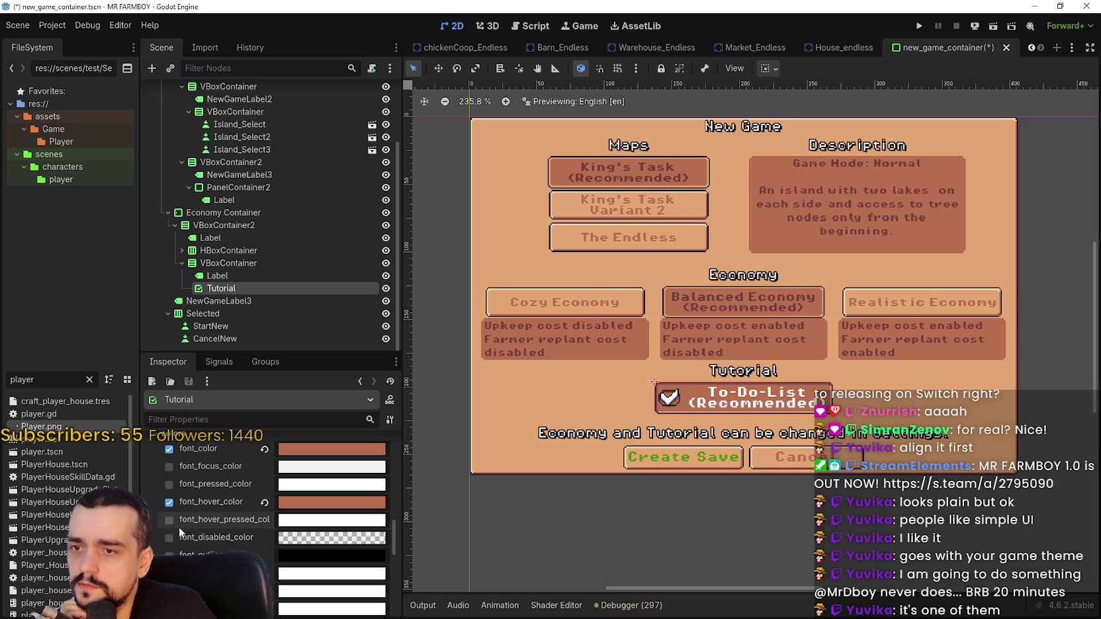
Paste the copied colour into the pressed icon and checked checkbox colours, then revert both.
scroll(173, 525, "down", 2)
scroll(209, 537, "down", 3)
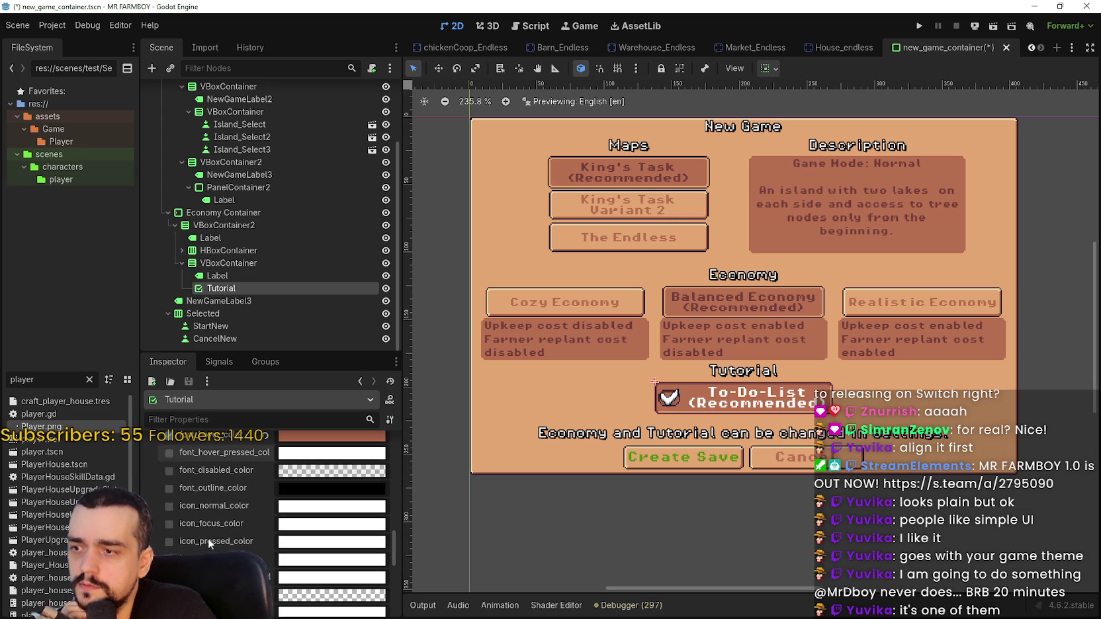
right_click(215, 497)
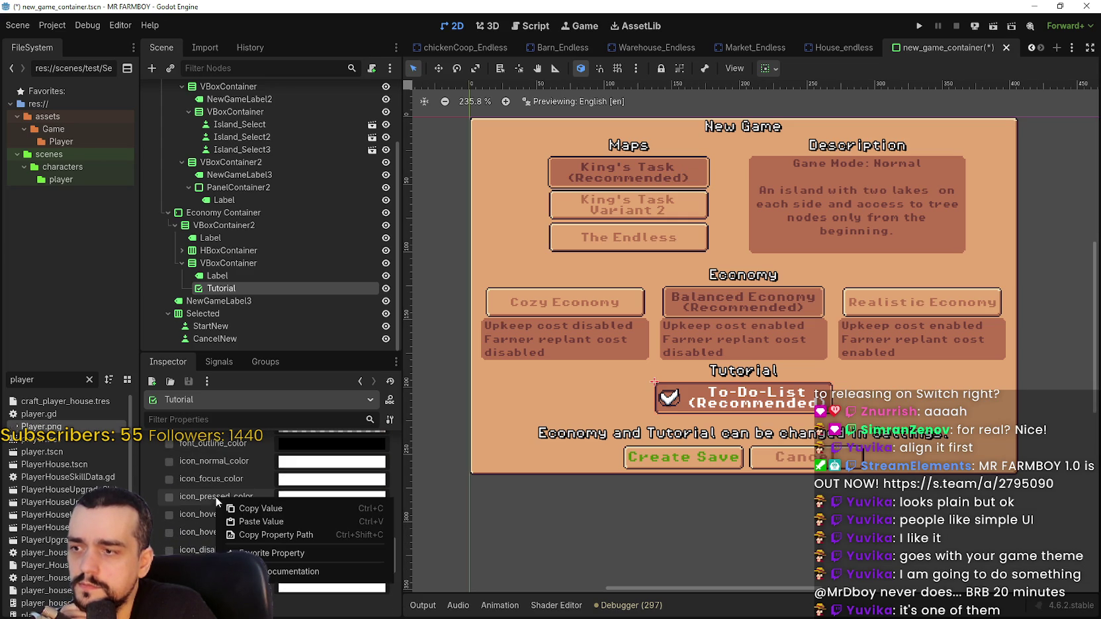
left_click(245, 526)
left_click(265, 498)
scroll(265, 503, "down", 2)
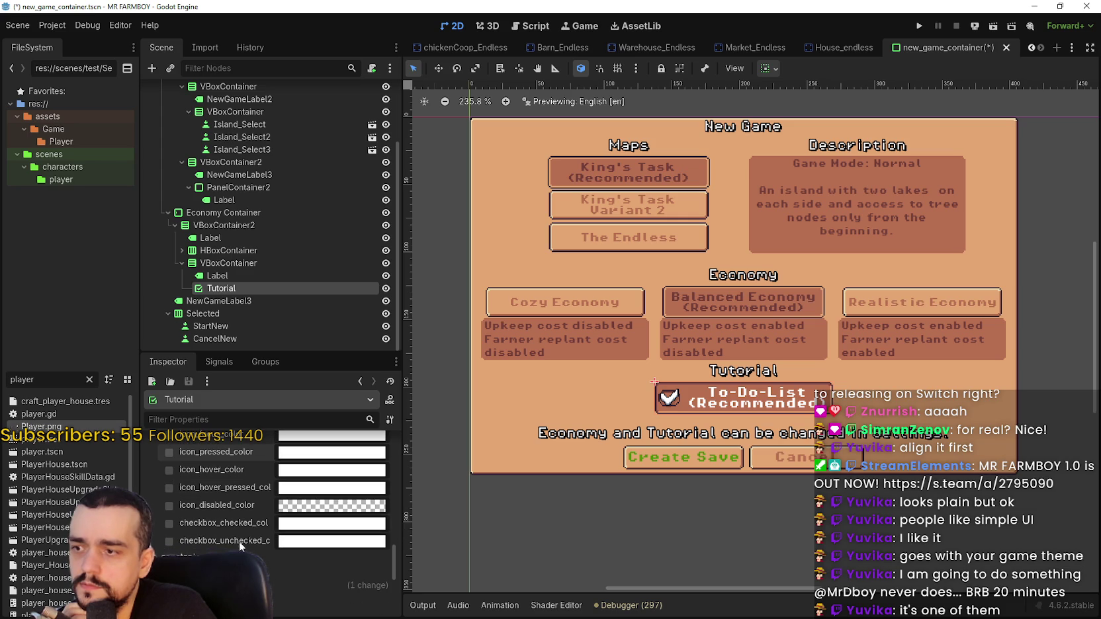
right_click(239, 523)
left_click(278, 547)
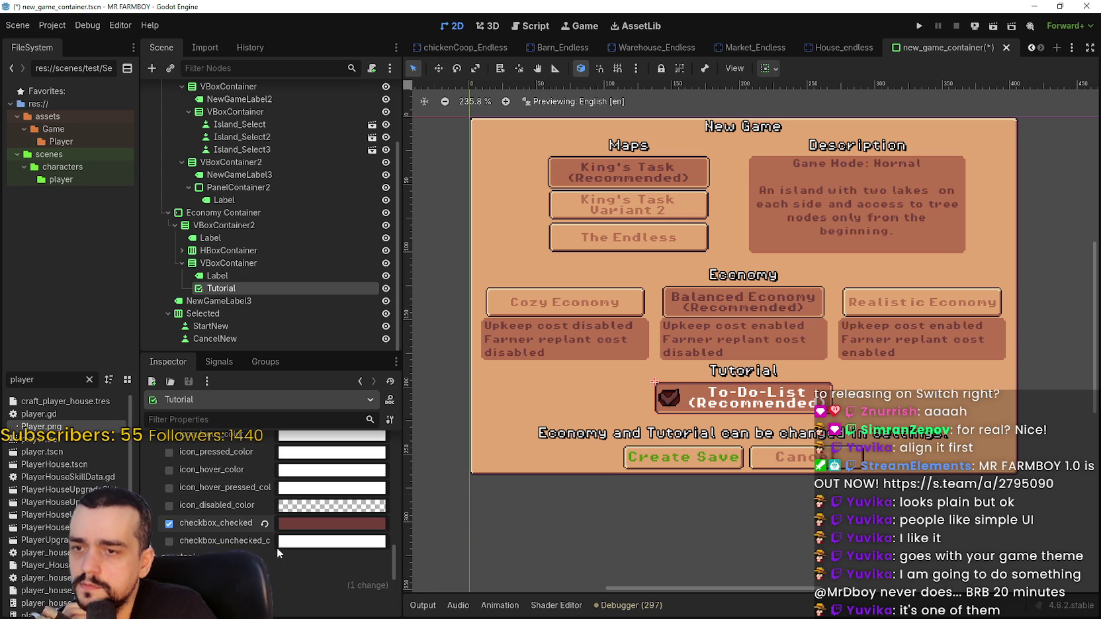
left_click(264, 524)
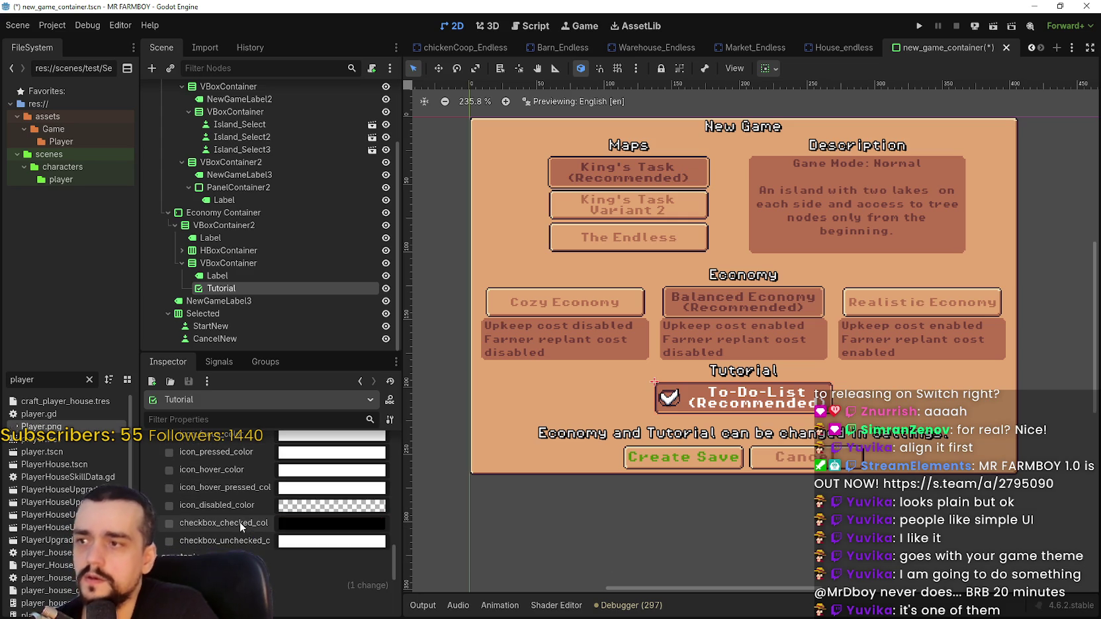
Reselect the Tutorial checkbox, revert hover-pressed font colour, and paste dark red into font_pressed_color.
left_click(255, 274)
scroll(250, 493, "up", 4)
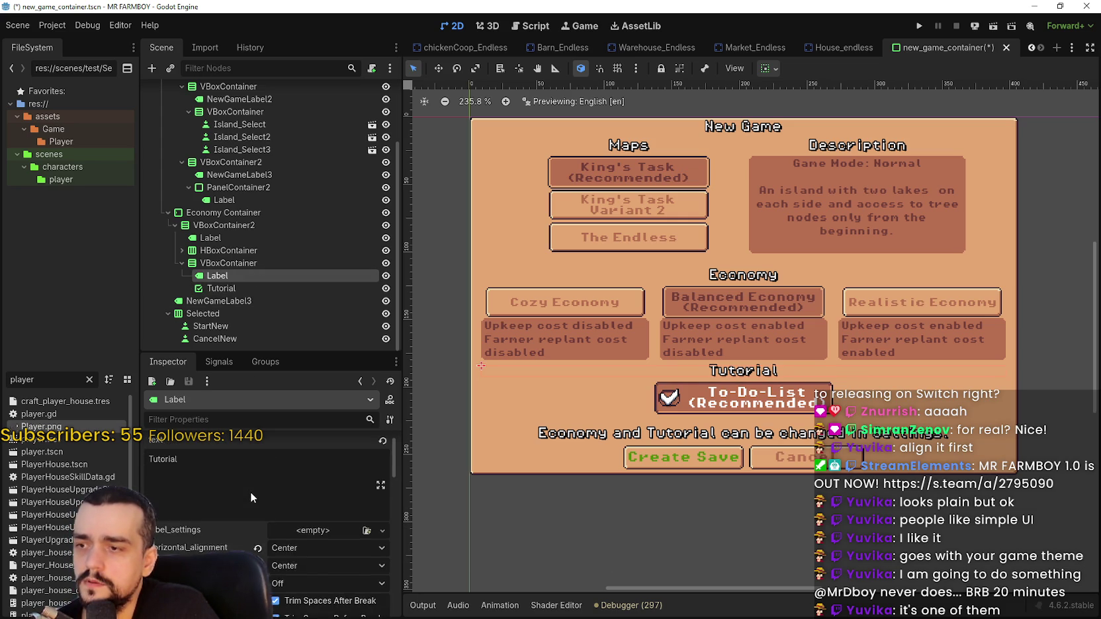
left_click(250, 289)
scroll(253, 537, "up", 3)
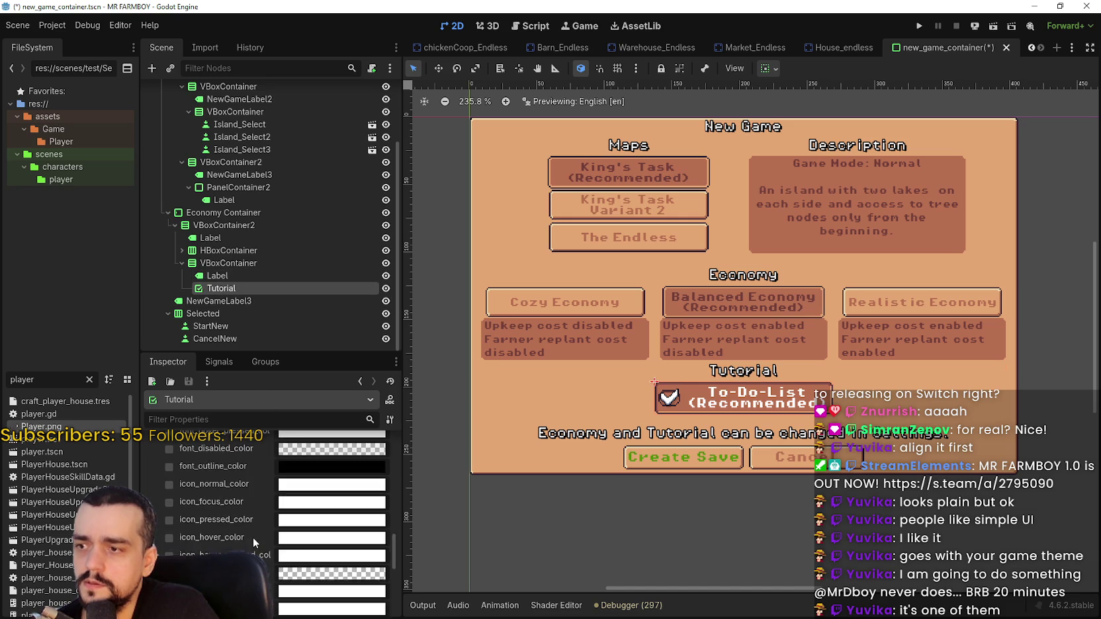
scroll(252, 531, "down", 3)
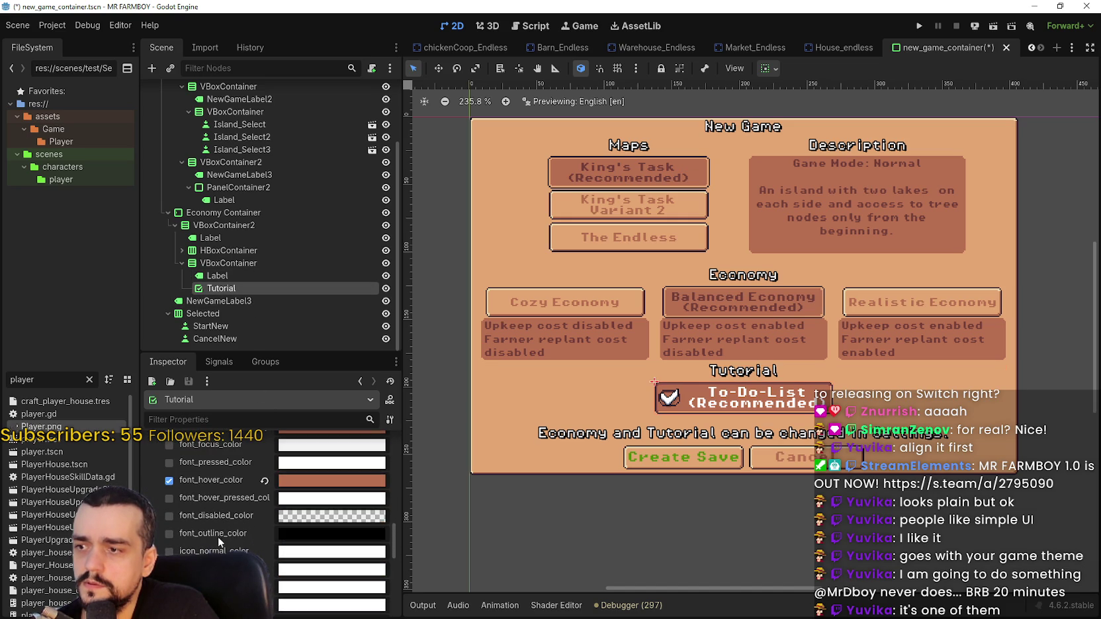
right_click(227, 497)
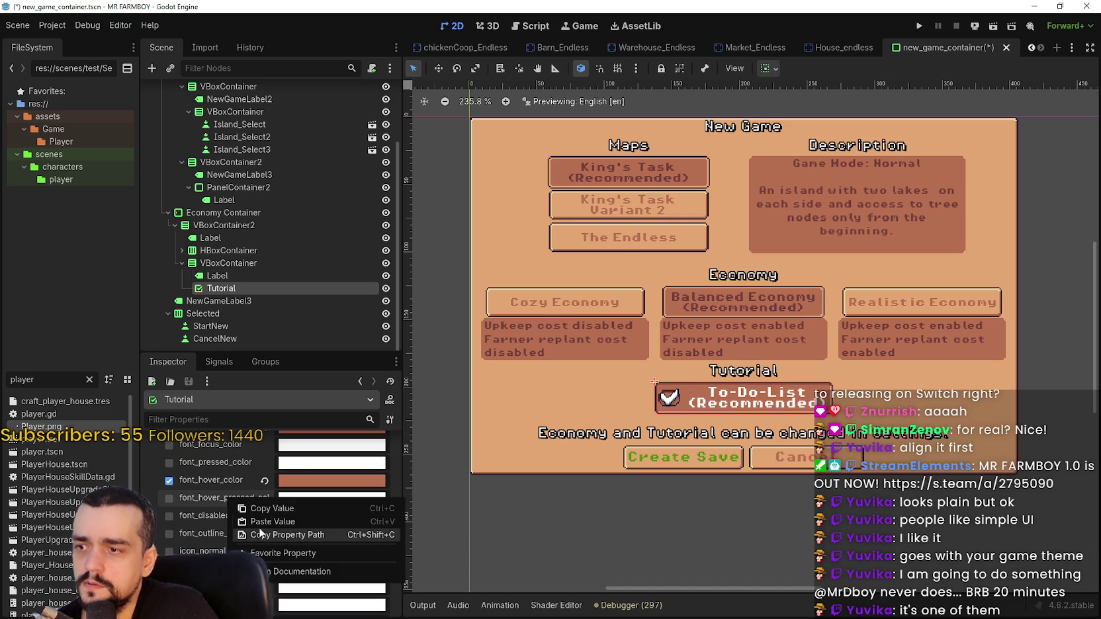
left_click(260, 522)
left_click(262, 498)
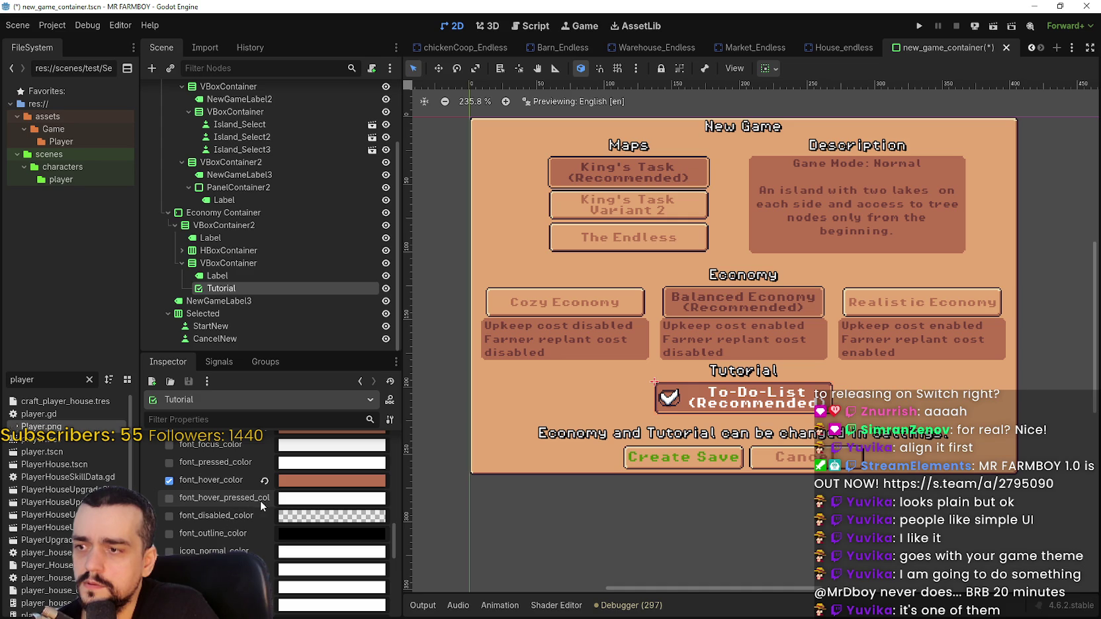
scroll(258, 503, "up", 1)
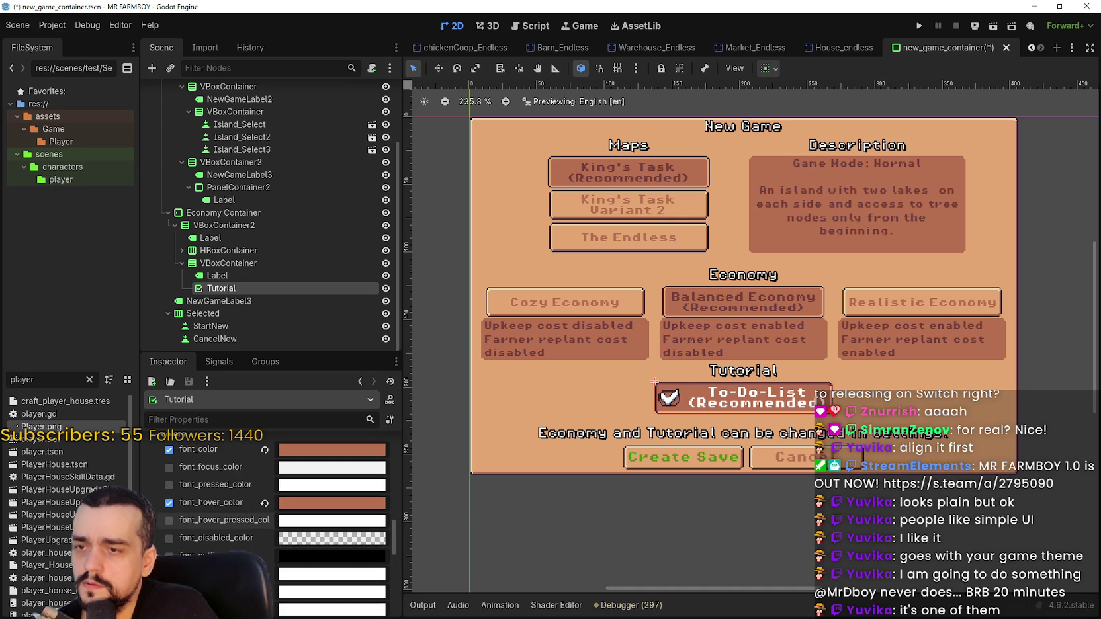
scroll(226, 541, "up", 1)
right_click(225, 514)
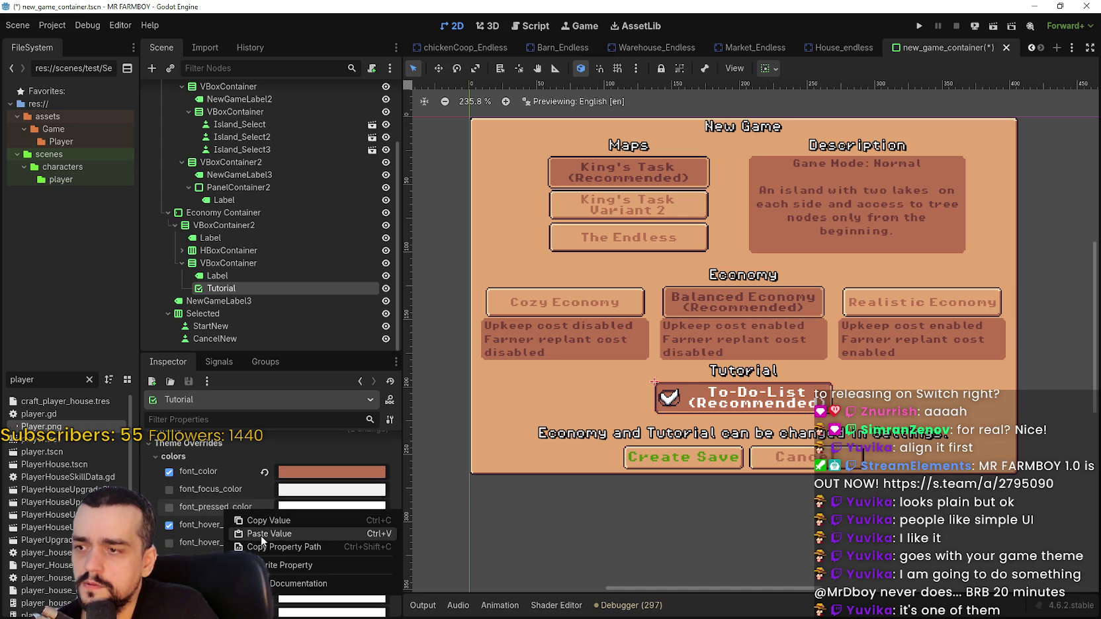
left_click(258, 538)
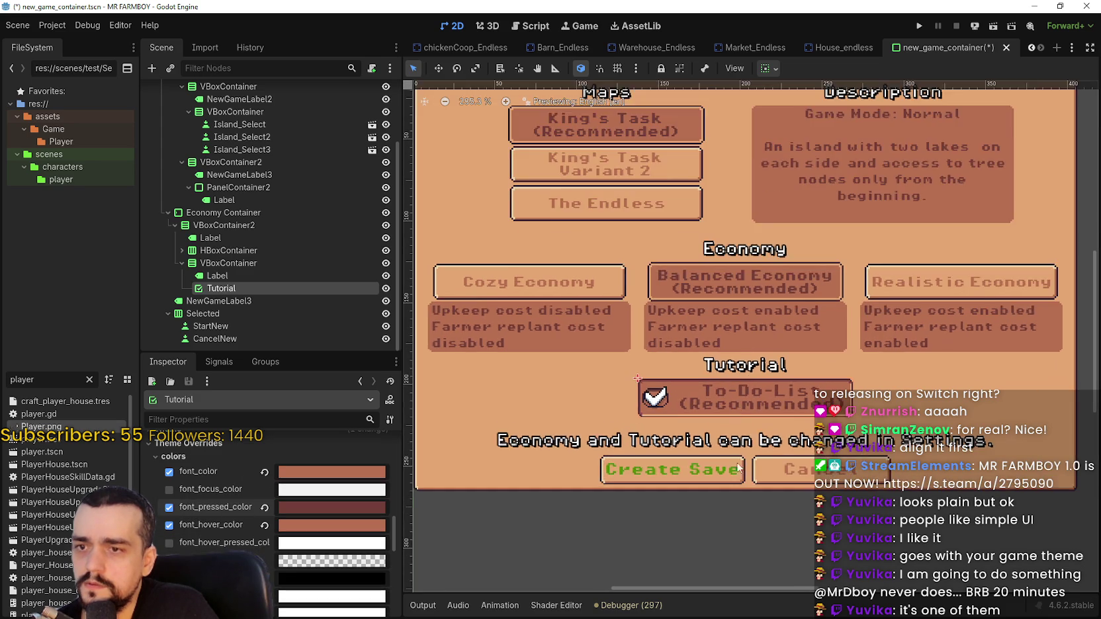
Save new_game_container with Ctrl+S and zoom and pan the canvas over the New Game panel.
key("ctrl+s")
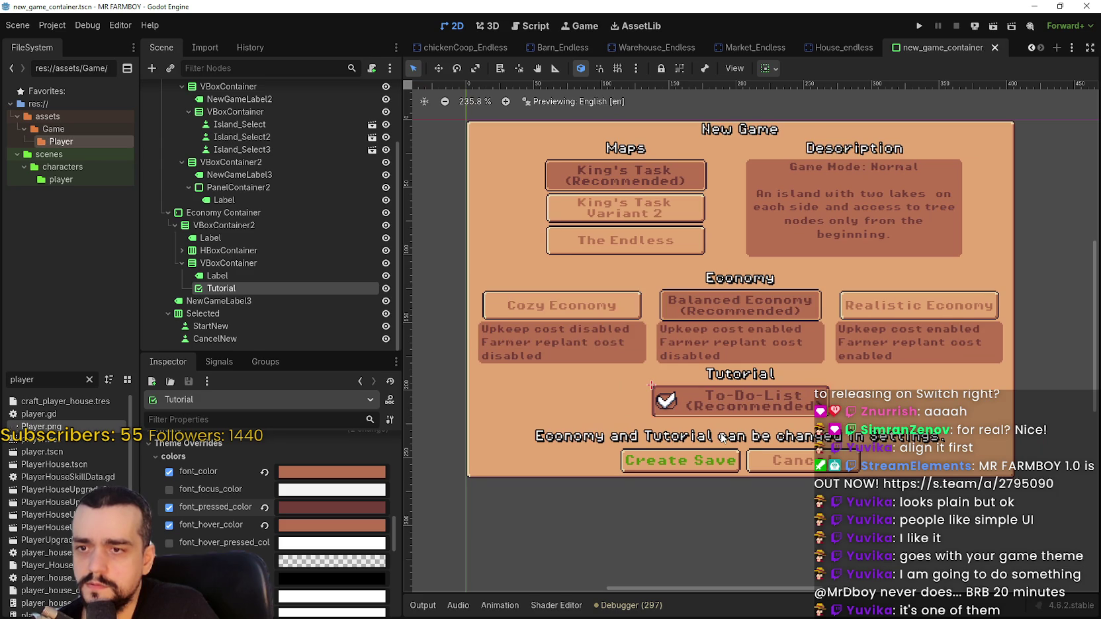
scroll(716, 395, "up", 1)
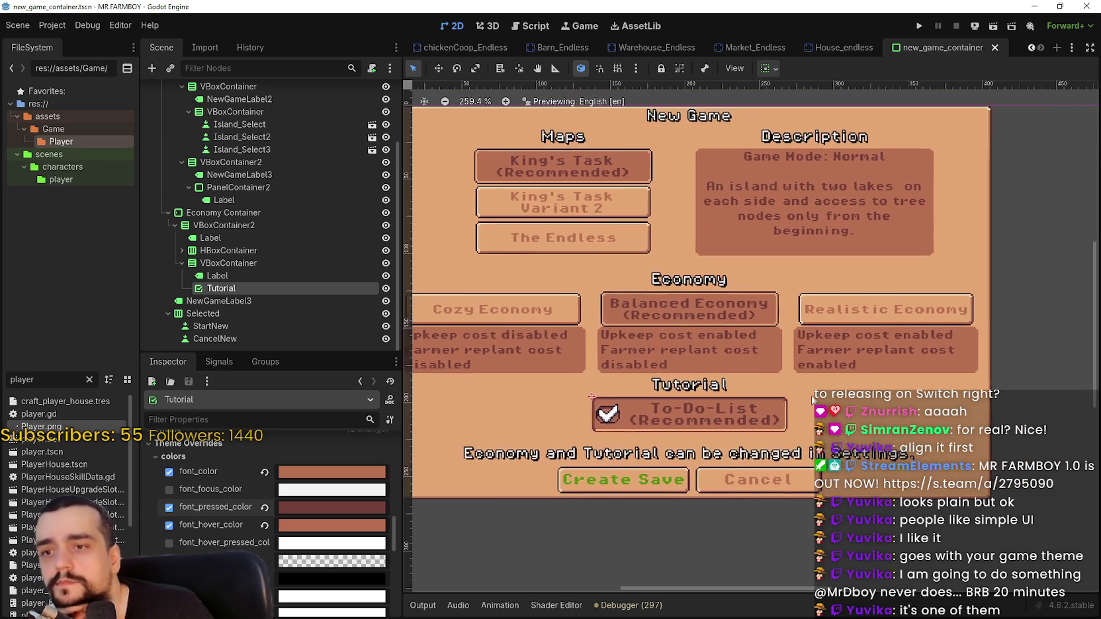
scroll(805, 391, "down", 1)
key("ctrl+s")
scroll(761, 337, "up", 1)
left_click_drag(743, 320, 765, 320)
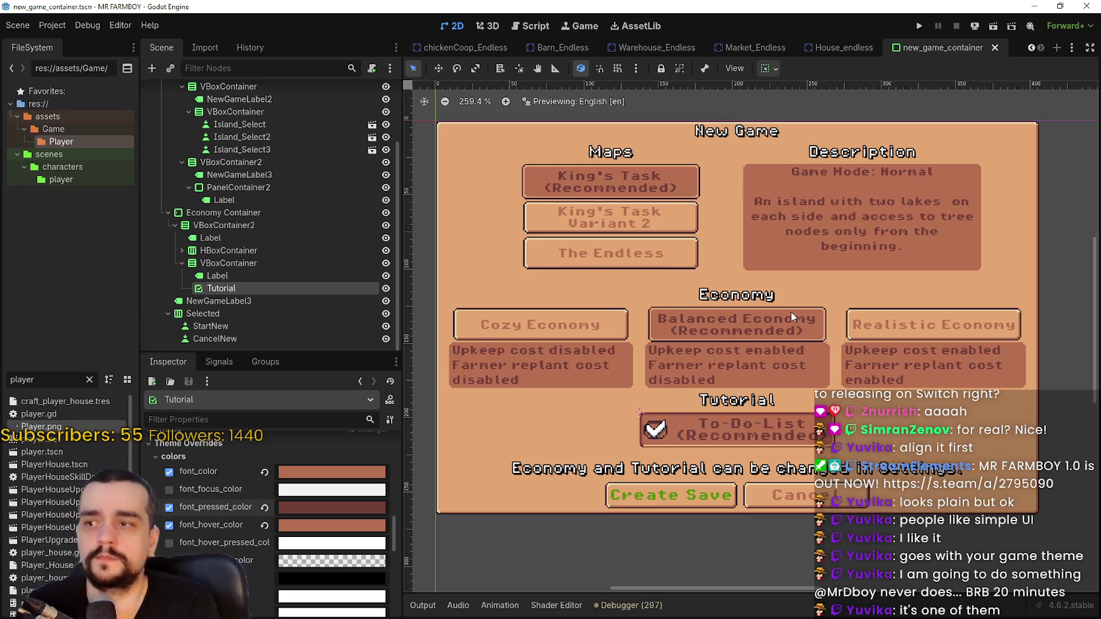
scroll(651, 349, "up", 2)
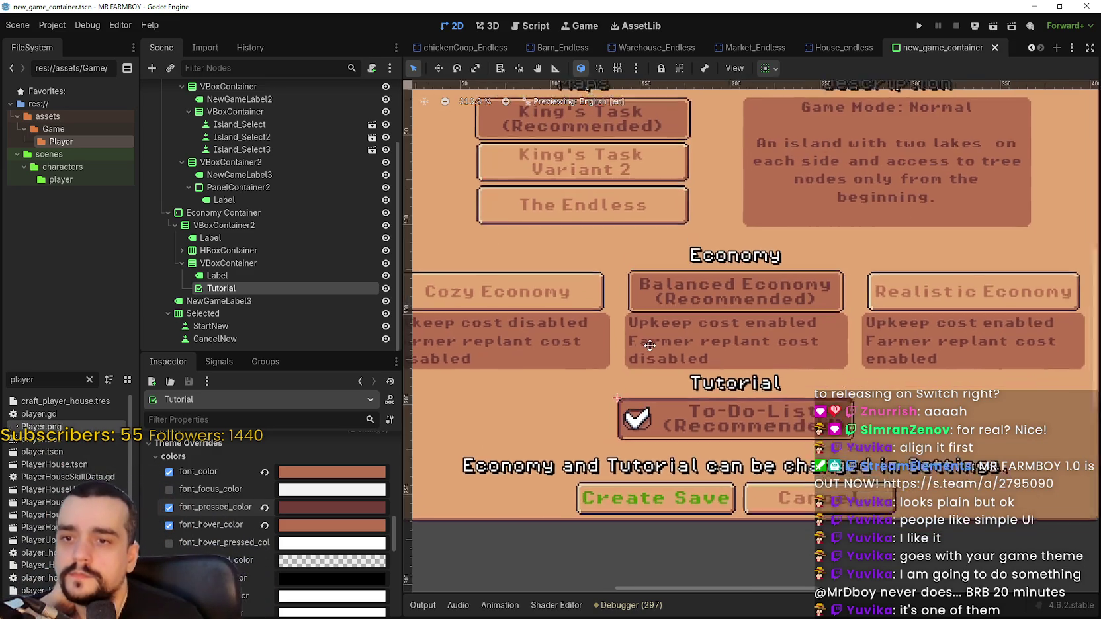
scroll(651, 349, "down", 2)
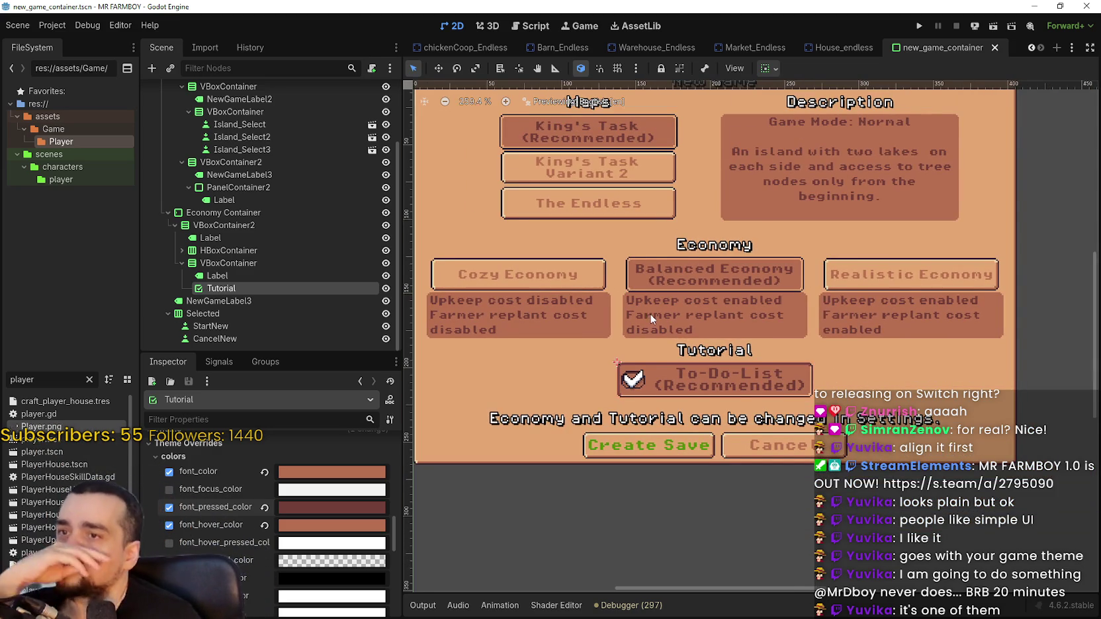
scroll(812, 299, "down", 1)
scroll(639, 207, "up", 3)
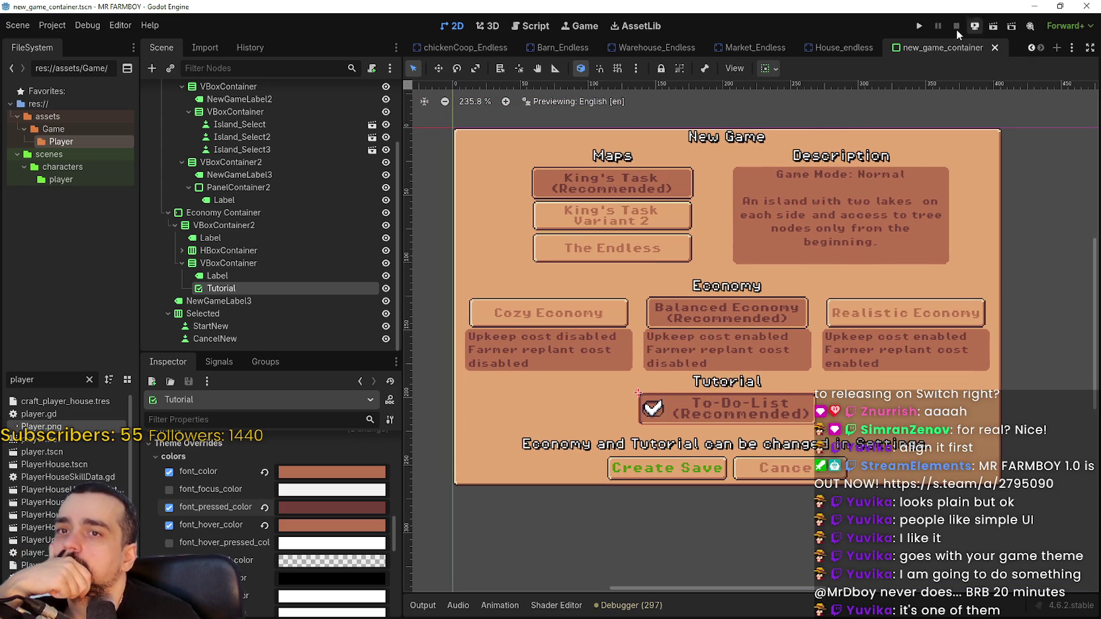
Run and stop the game, then filter for 'main' and open main_menu.tscn.
key("F5")
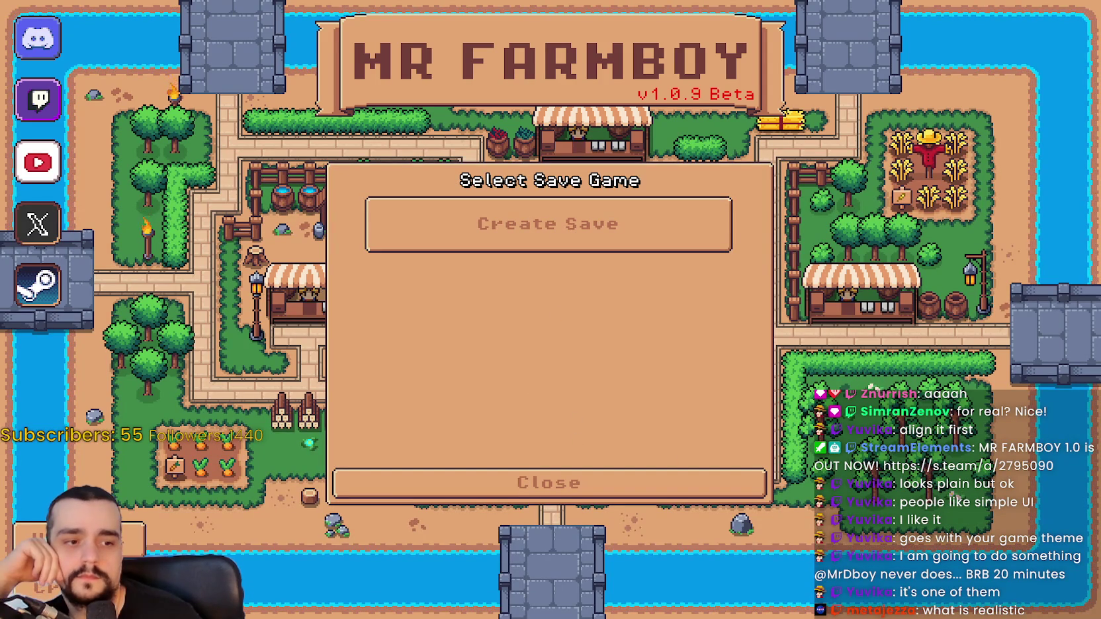
key("F8")
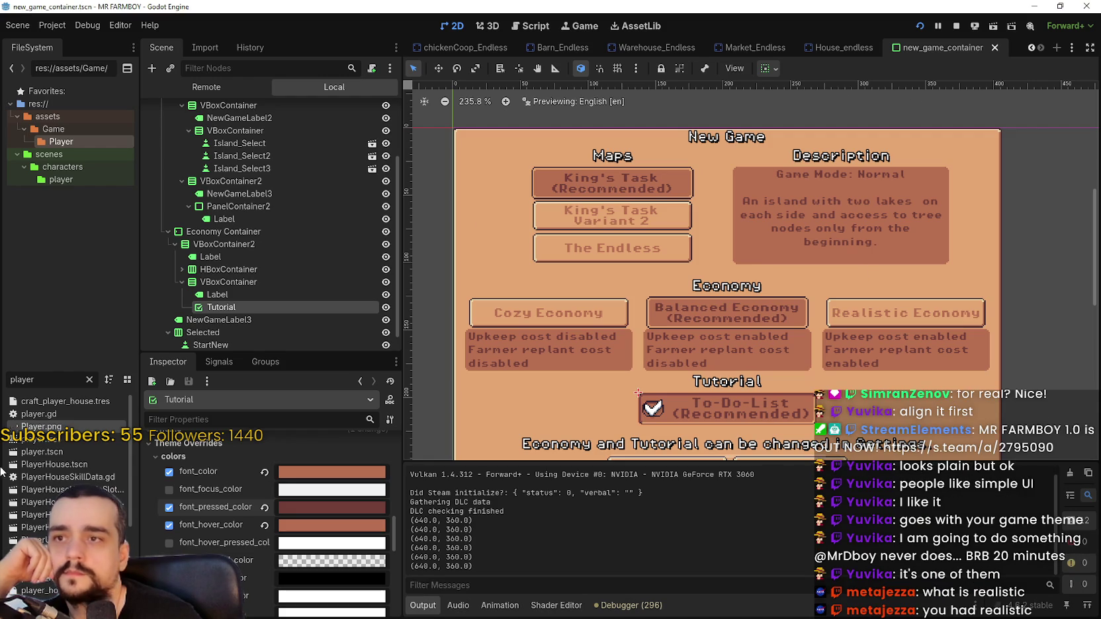
key("ctrl+a")
type("main")
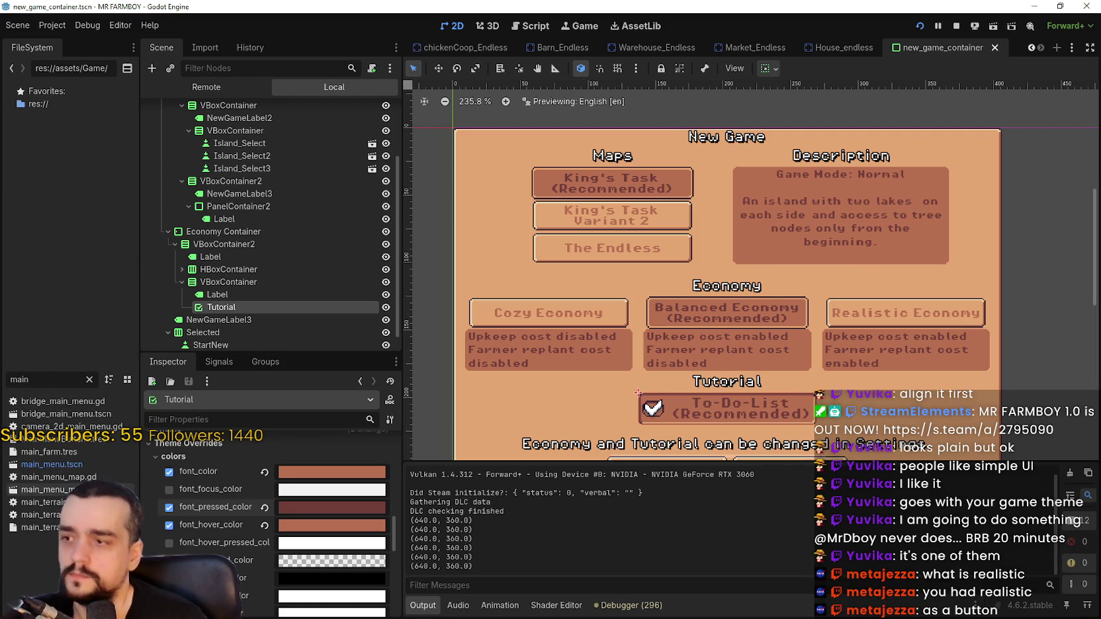
double_click(51, 464)
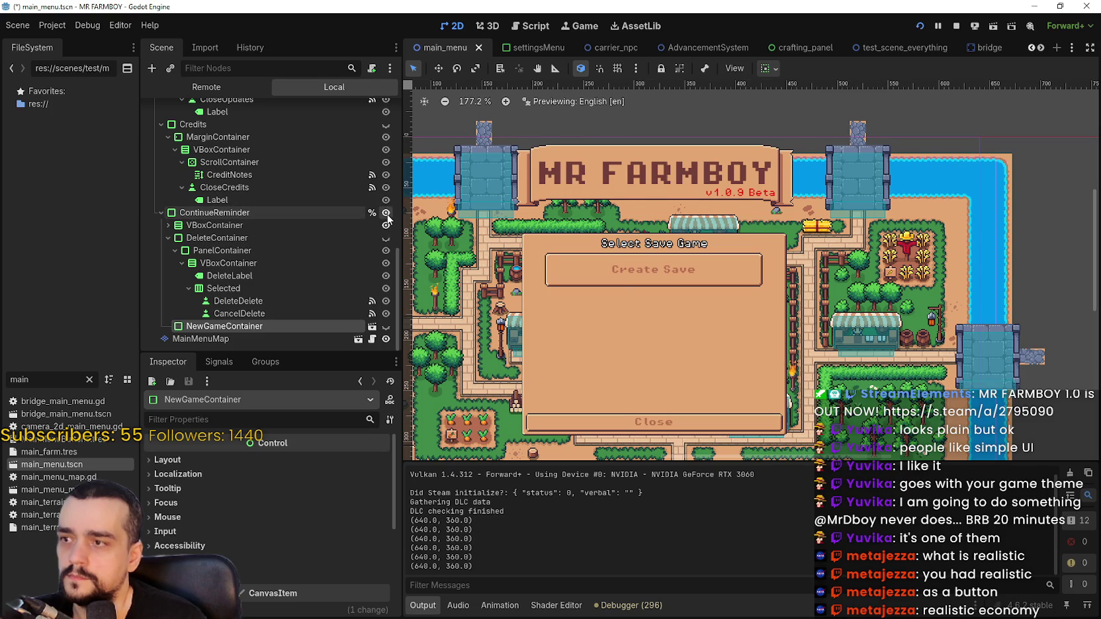
Hide the ContinueReminder panel, save main_menu, and try the Continue option.
left_click(386, 213)
key("ctrl+s")
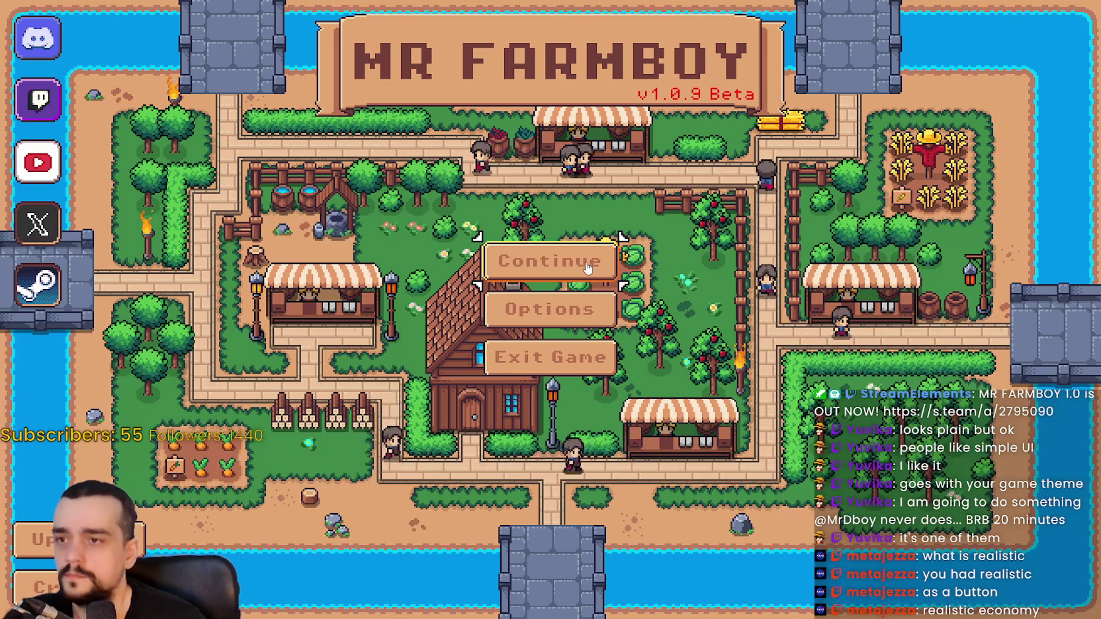
left_click(587, 267)
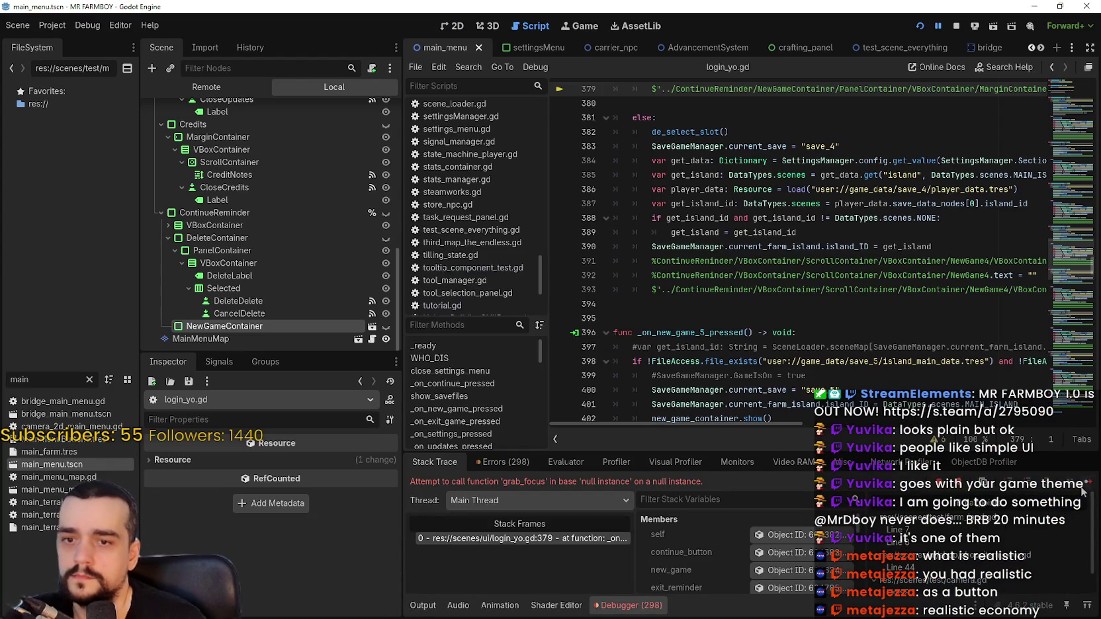
Run the game to check the New Game dialog, then return to 2D and reopen new_game_container.
key("F12")
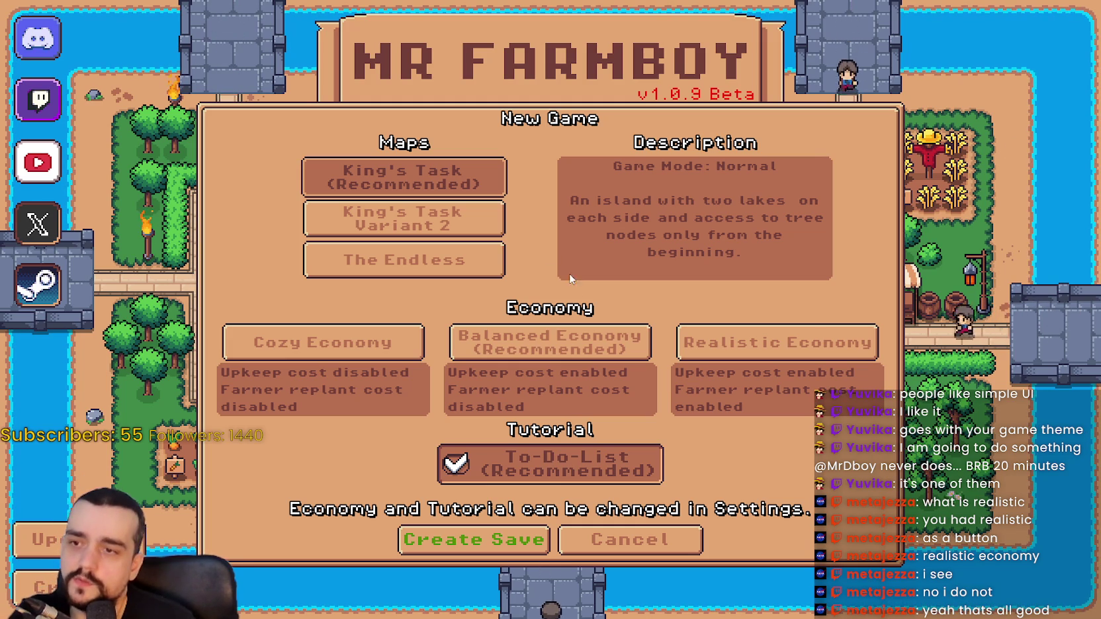
key("alt+Tab")
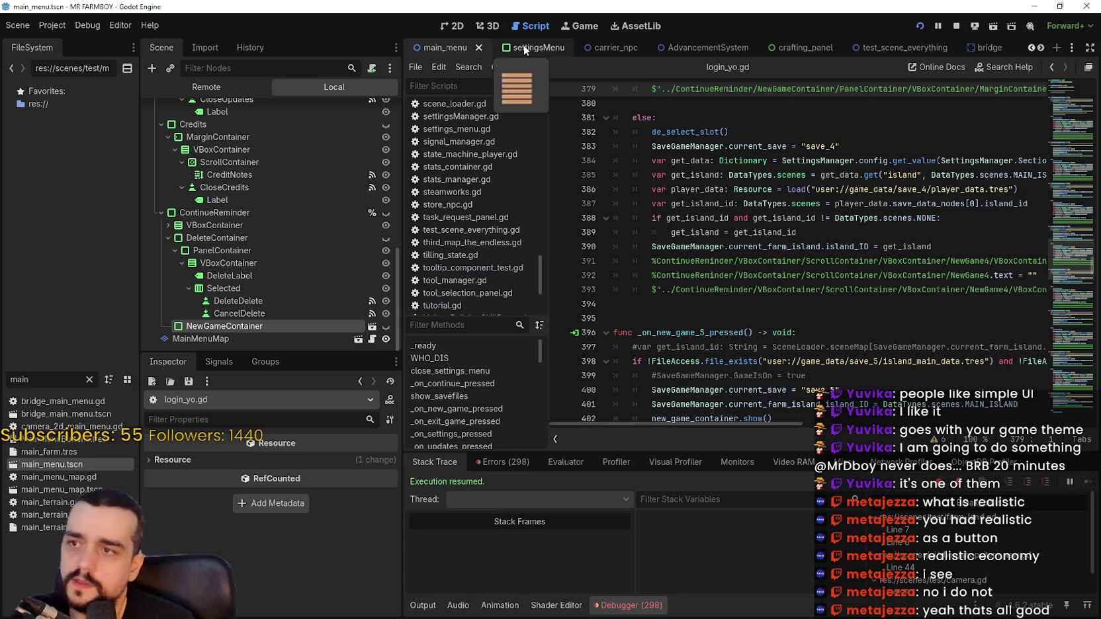
left_click(455, 27)
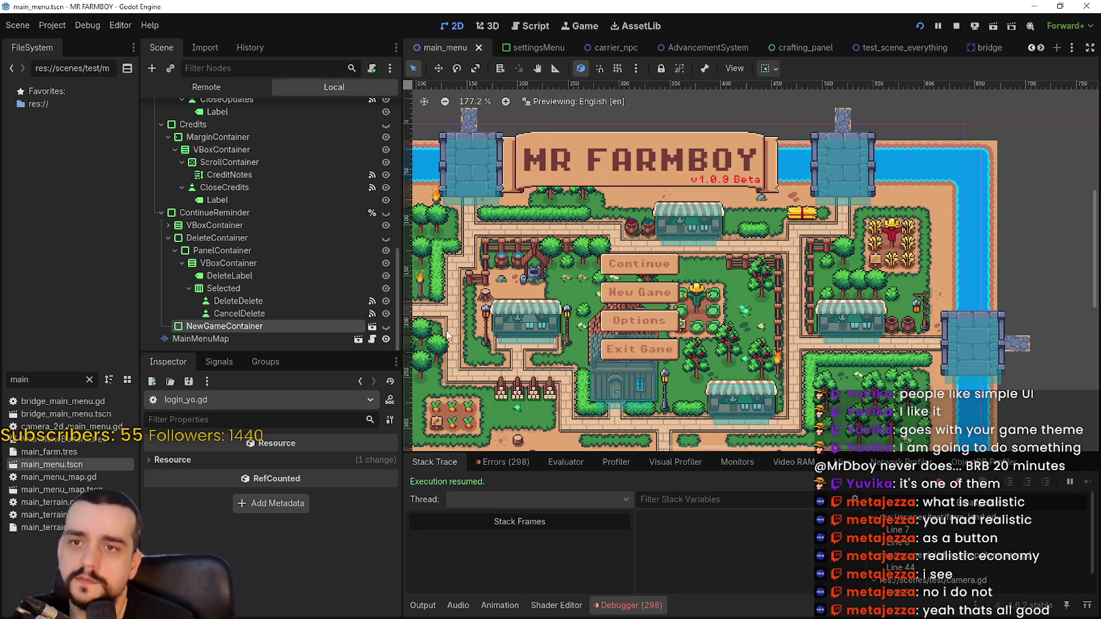
double_click(647, 236)
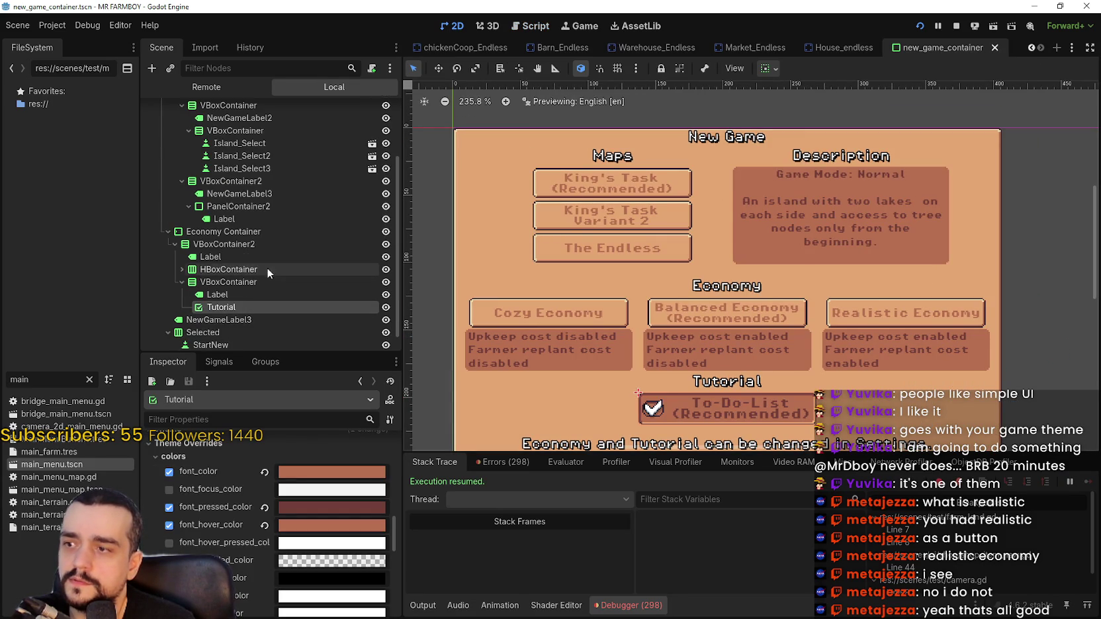
Tick button_pressed on Island_Select so King's Task starts pressed, save, and test in game.
scroll(262, 275, "up", 3)
left_click(269, 213)
left_click(274, 202)
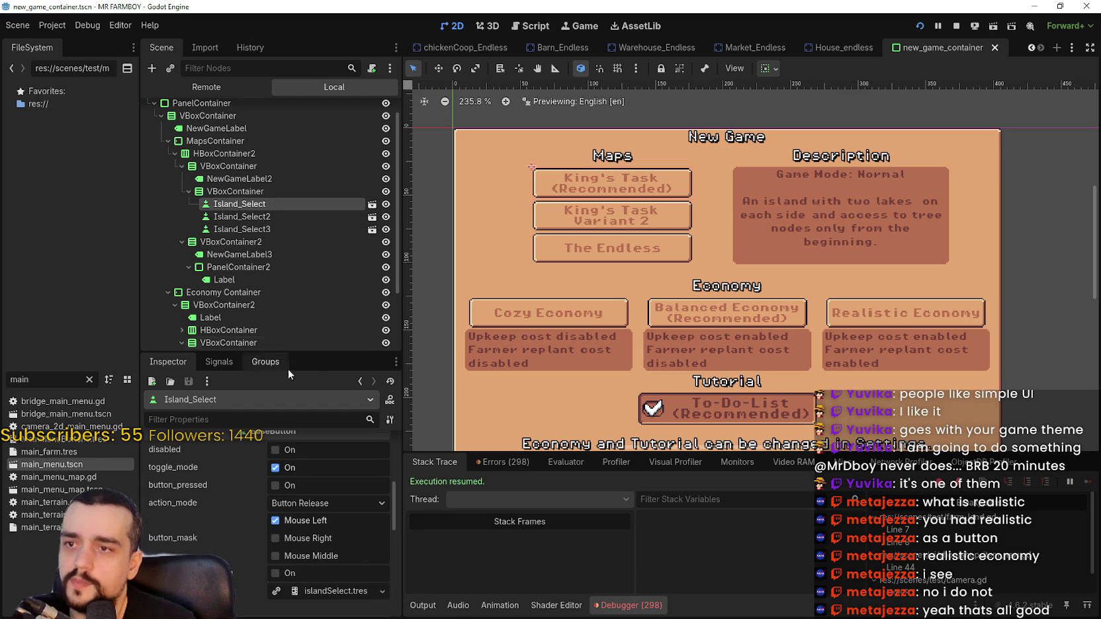
scroll(316, 522, "up", 2)
left_click(293, 531)
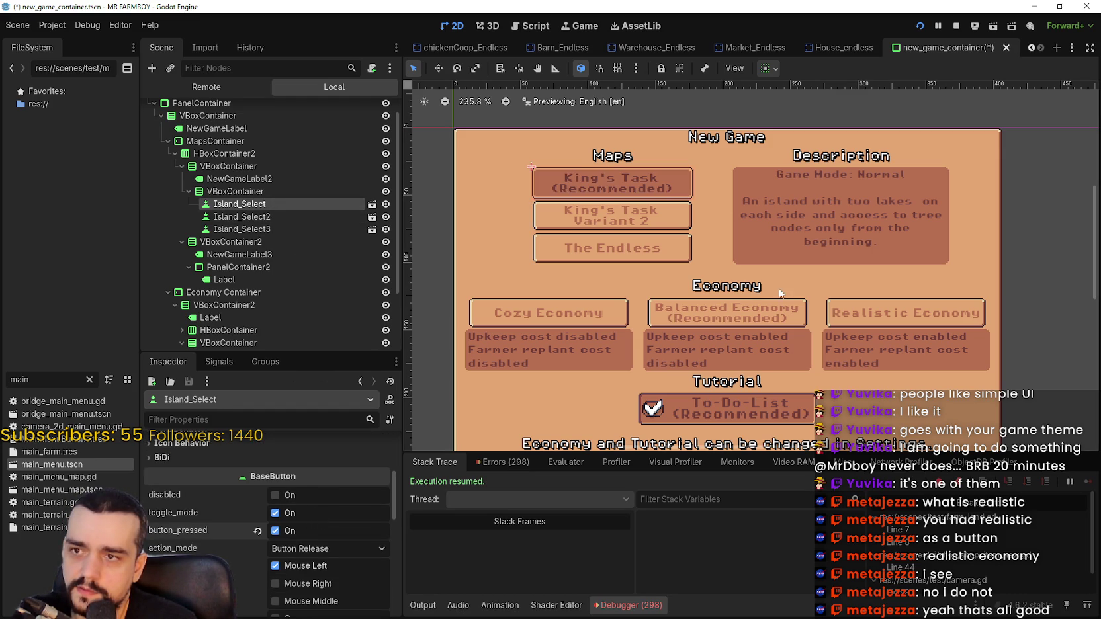
key("alt+Tab")
key("alt+Tab")
key("ctrl+s")
key("alt+Tab")
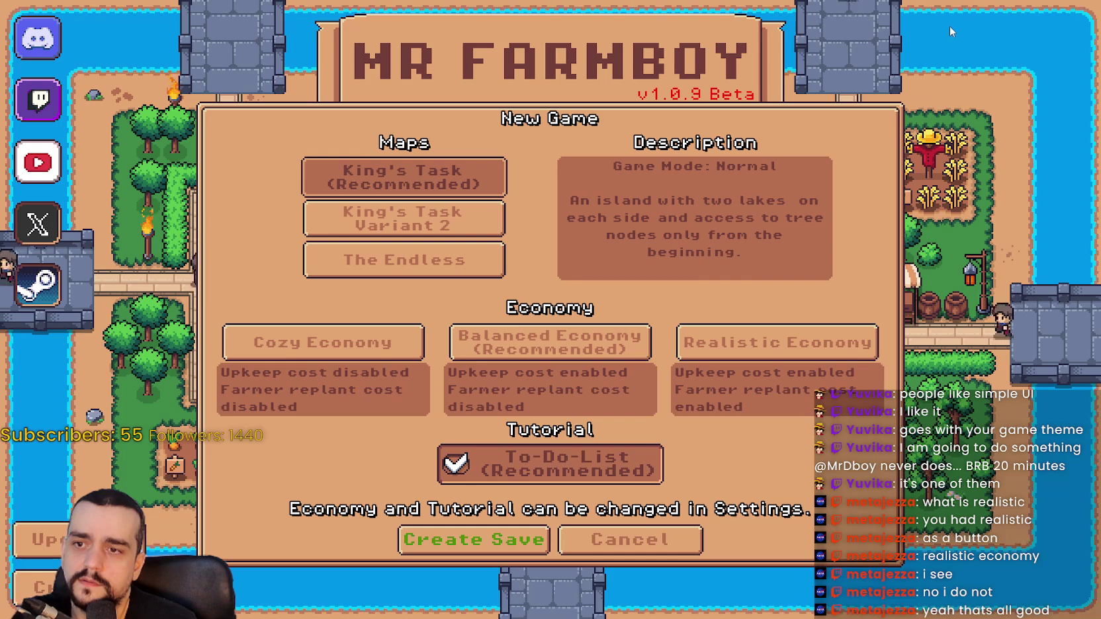
key("alt+Tab")
Expand the economy buttons' container and select the NormalMode button.
scroll(260, 272, "down", 3)
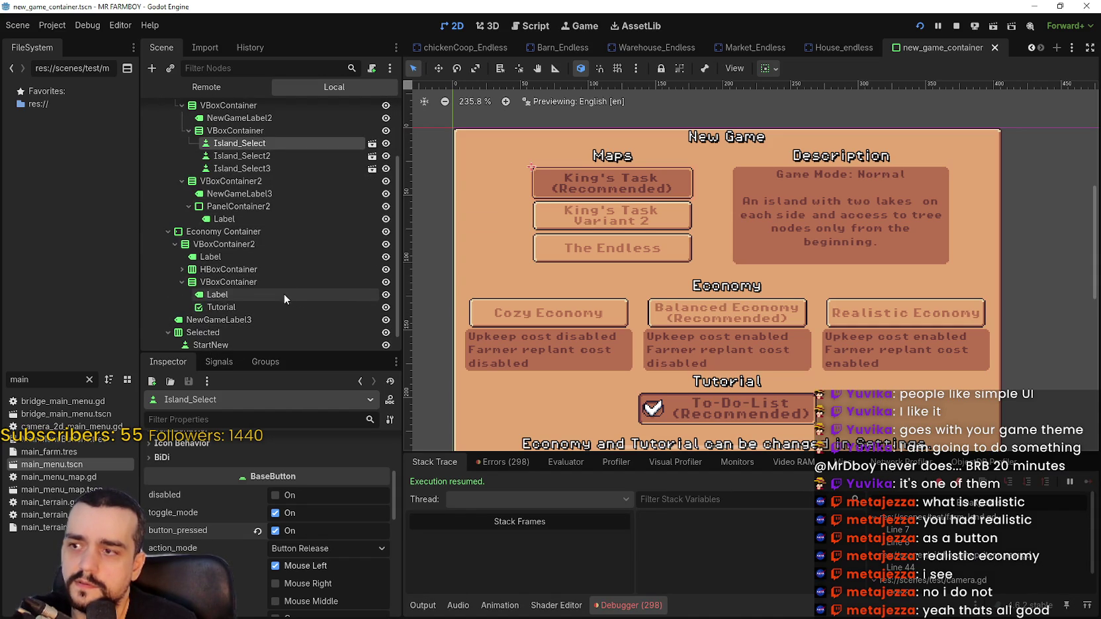
scroll(261, 277, "down", 1)
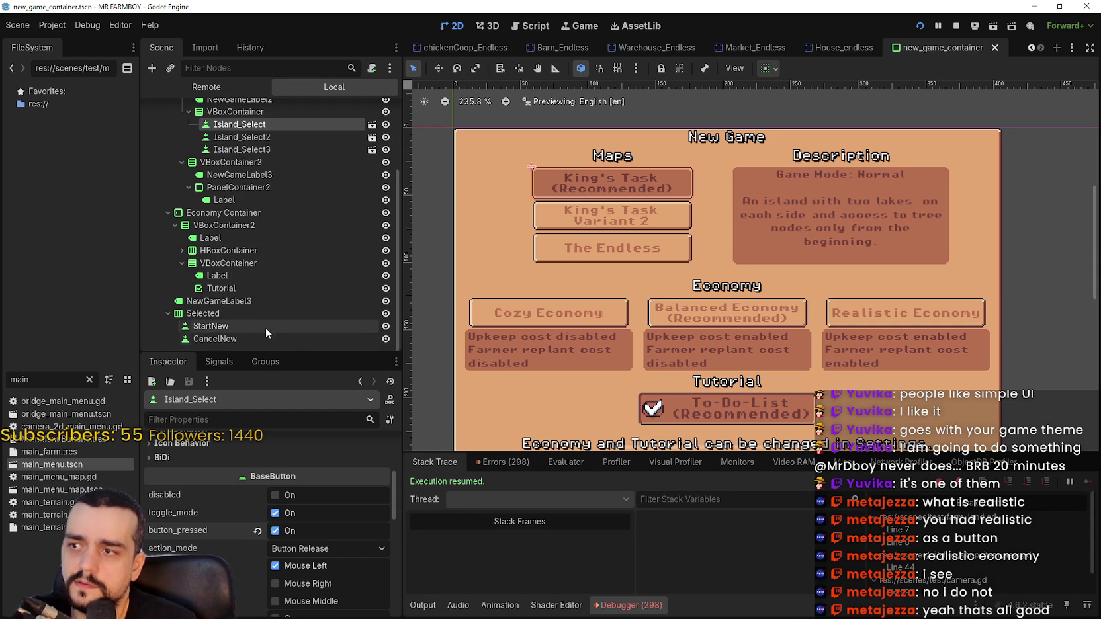
left_click(181, 250)
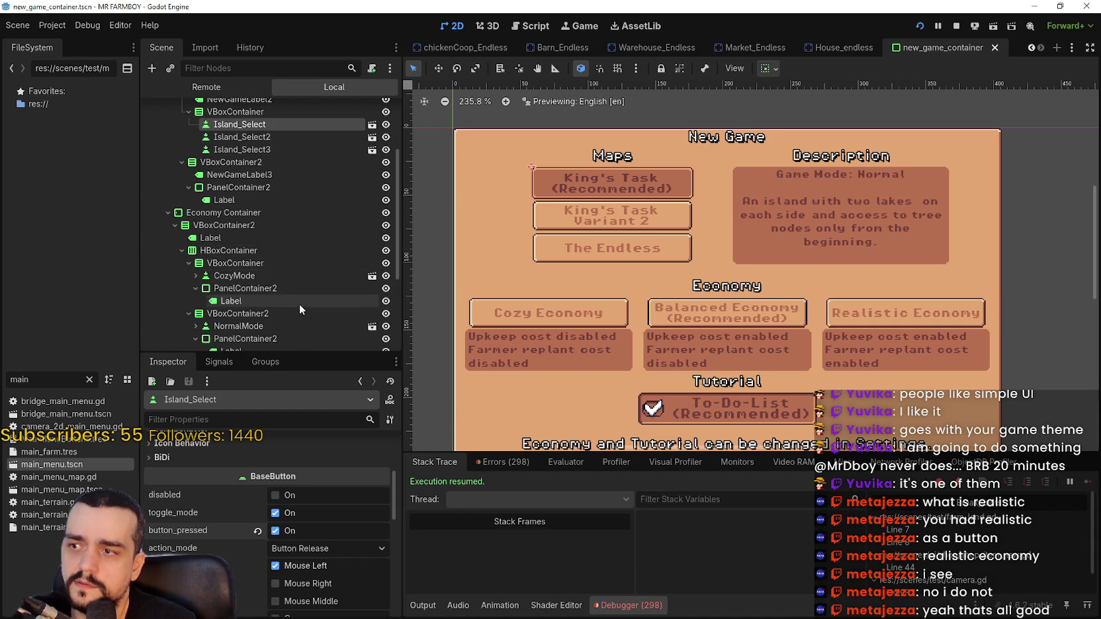
scroll(246, 264, "down", 5)
left_click(248, 238)
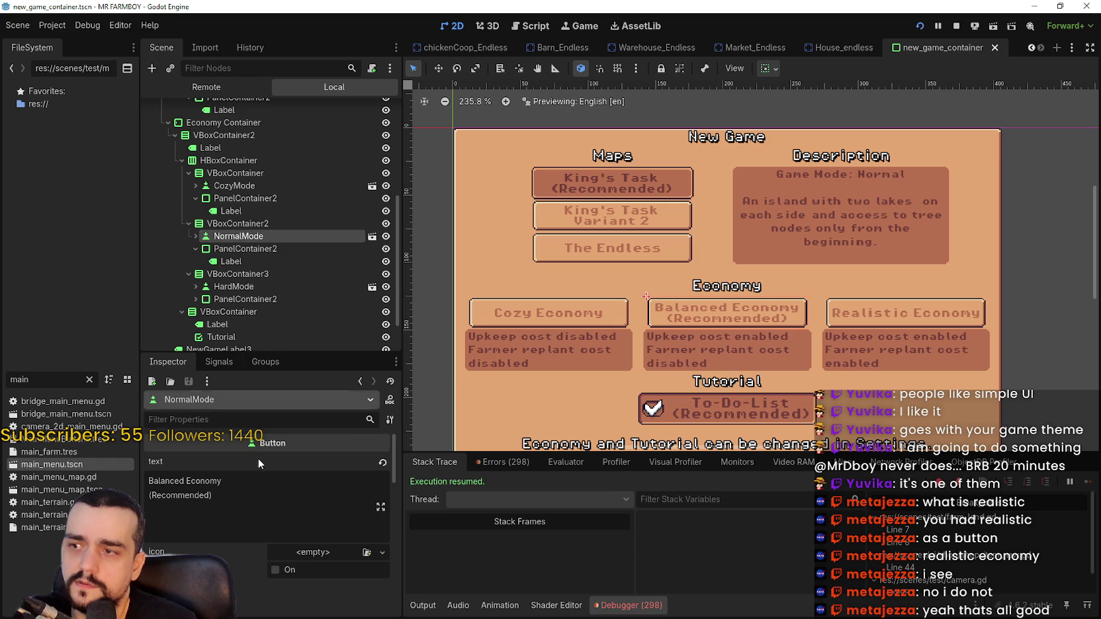
Make the Balanced Economy button start pressed.
scroll(264, 476, "down", 5)
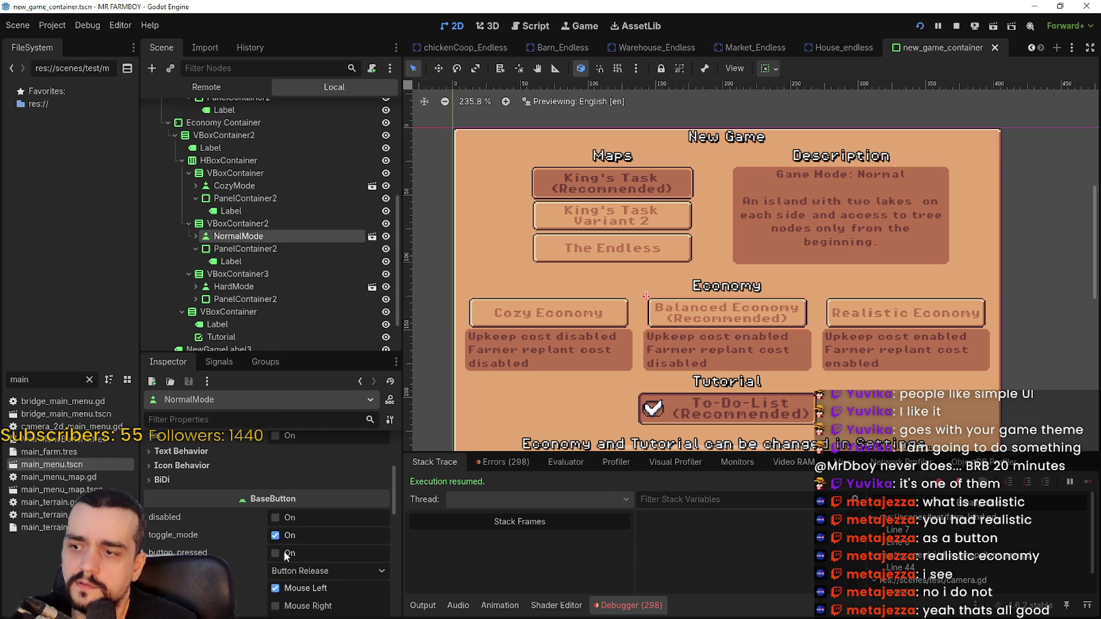
left_click(284, 552)
key("alt+Tab")
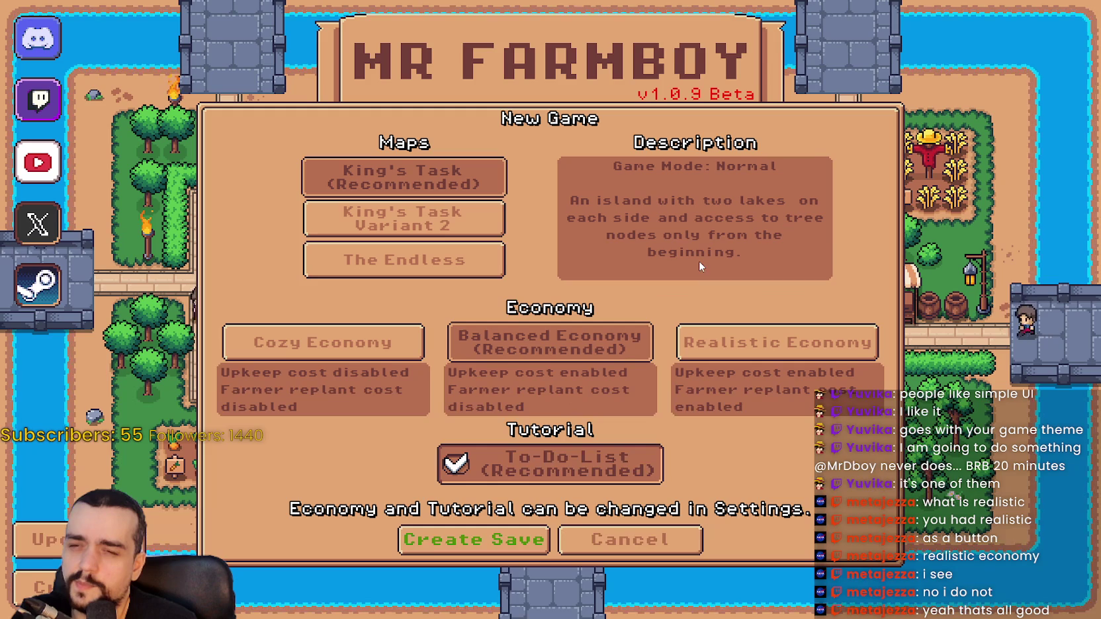
key("alt+Tab")
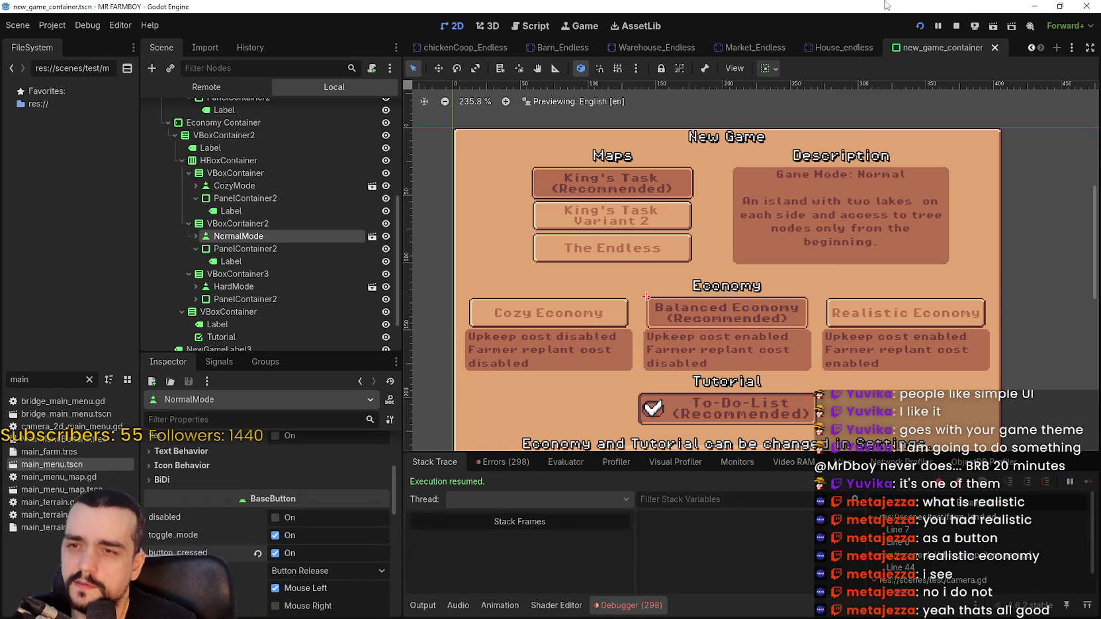
Restart the game and go through Continue and Create Save to reach the New Game dialog.
left_click(957, 26)
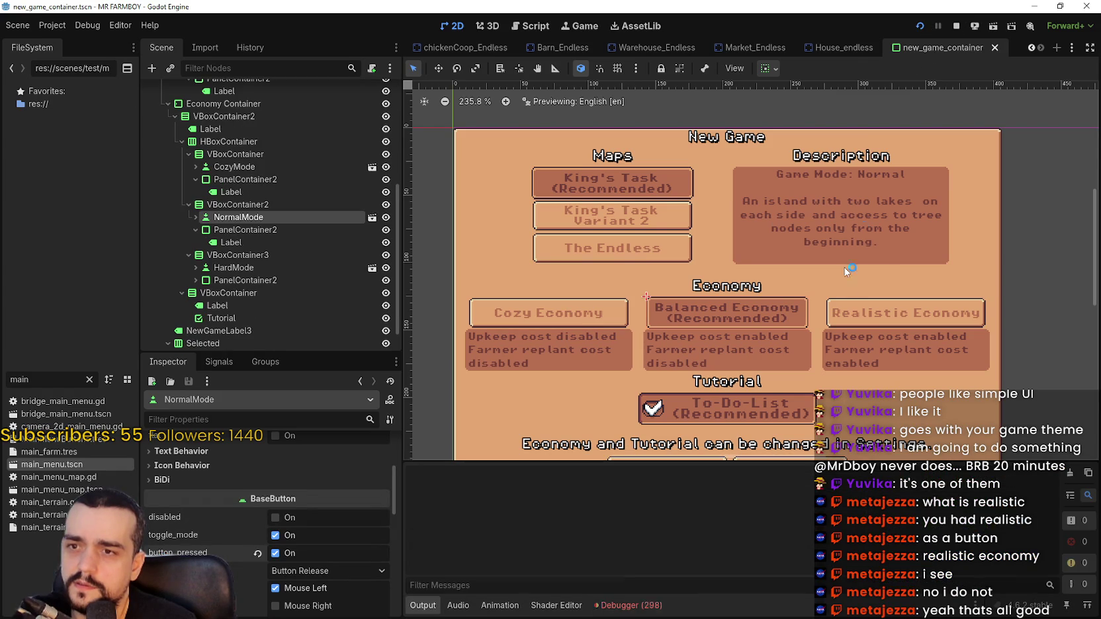
key("F5")
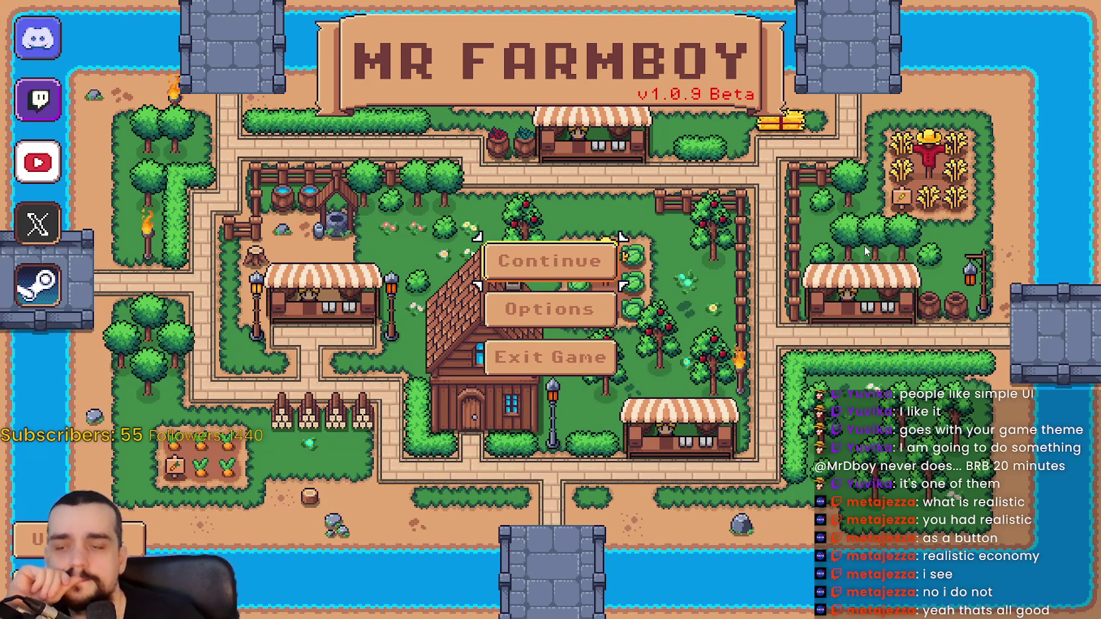
left_click(606, 265)
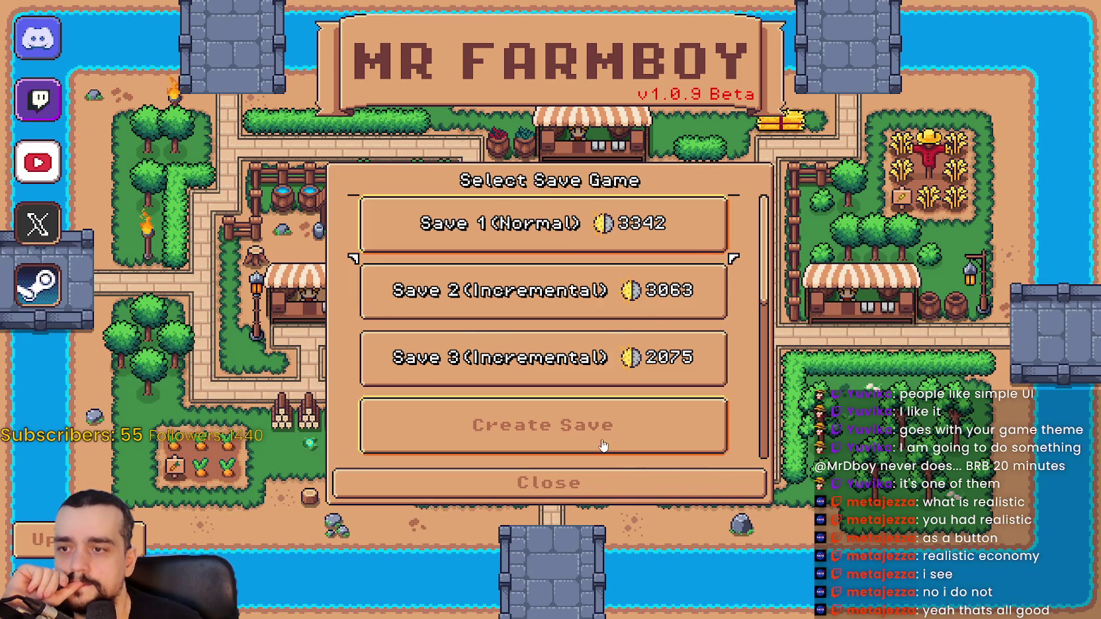
left_click(602, 447)
left_click(1085, 485)
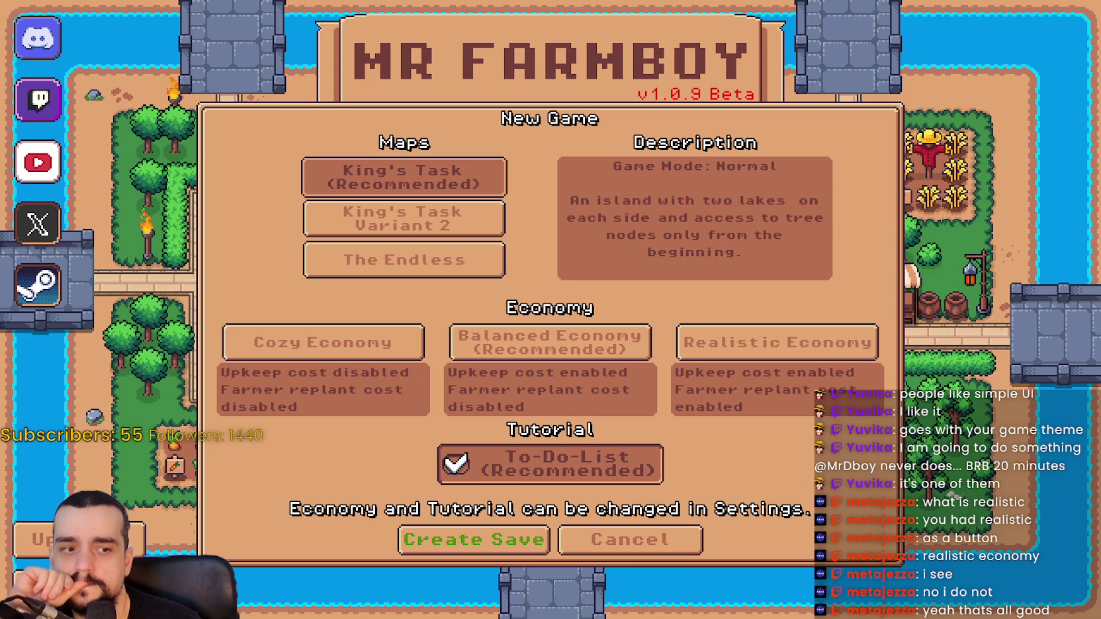
key("alt+Tab")
scroll(301, 196, "down", 1)
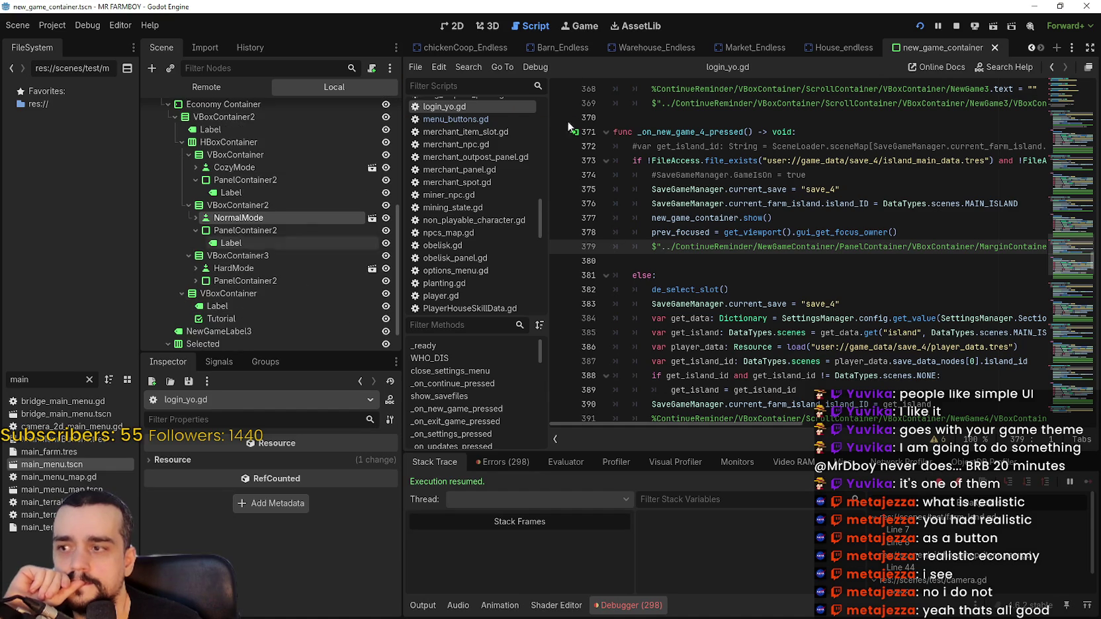
In the 2D scene view, select NormalMode and expand its uiNewGame.tres button group.
left_click(445, 27)
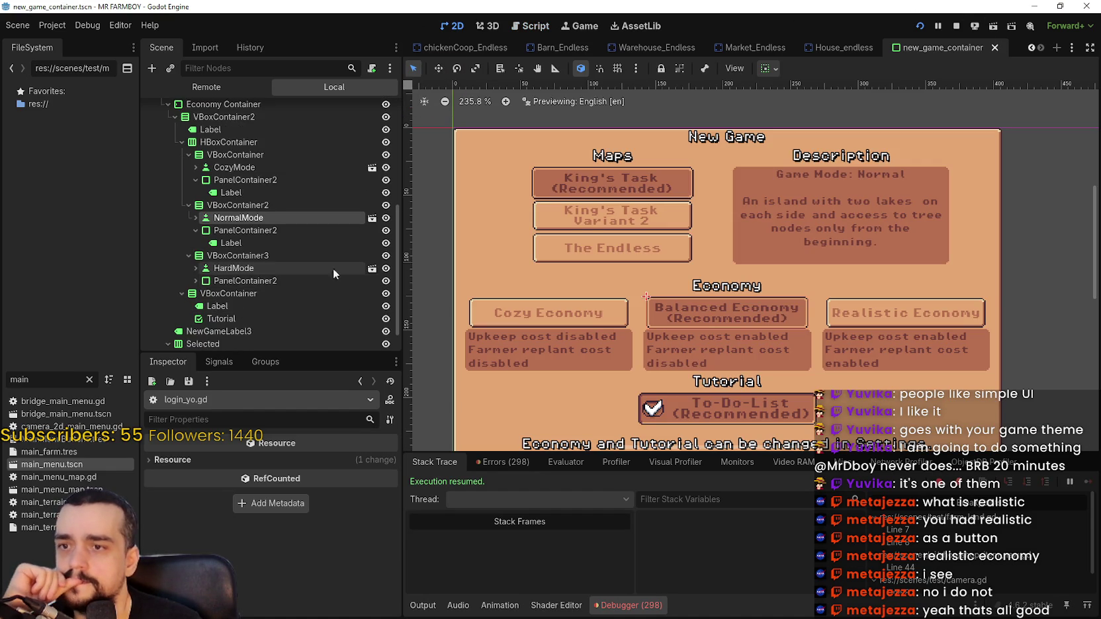
scroll(308, 273, "down", 2)
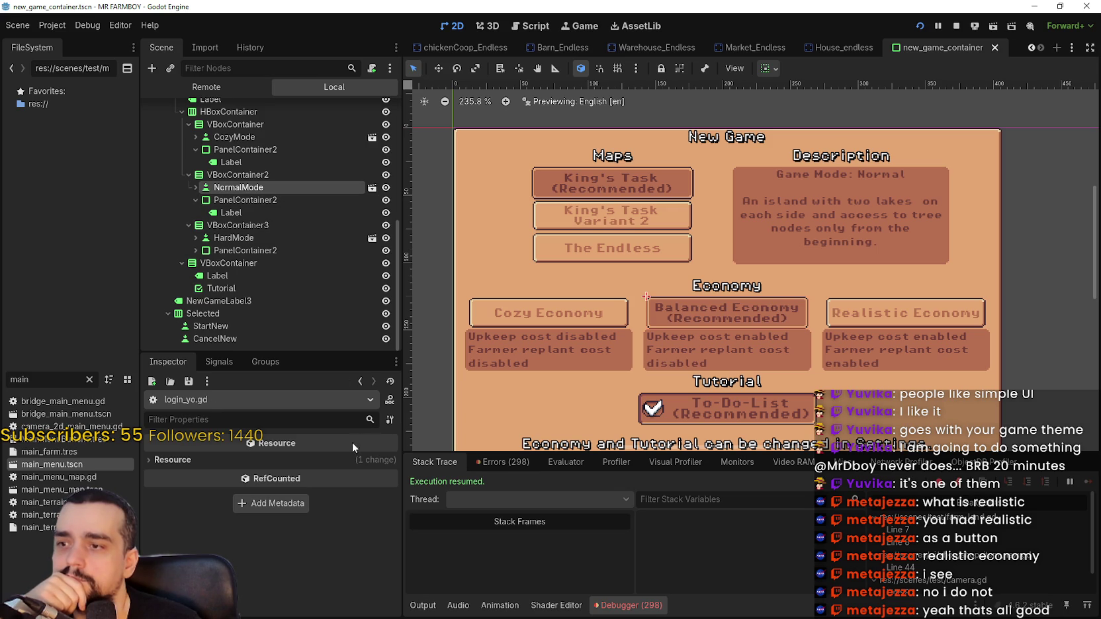
left_click(235, 188)
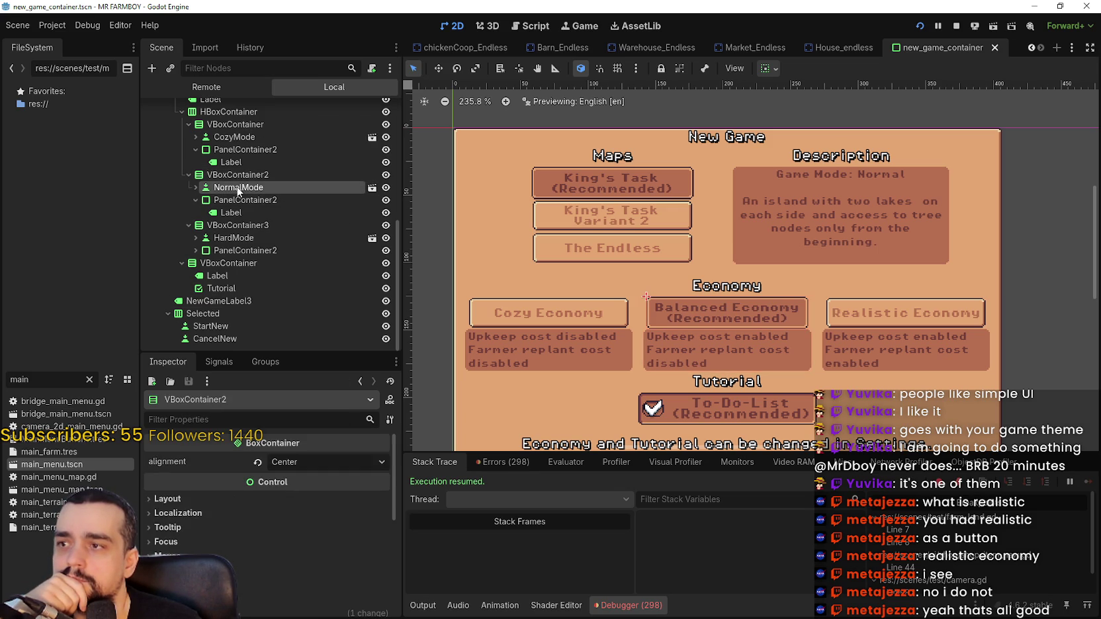
scroll(281, 546, "down", 5)
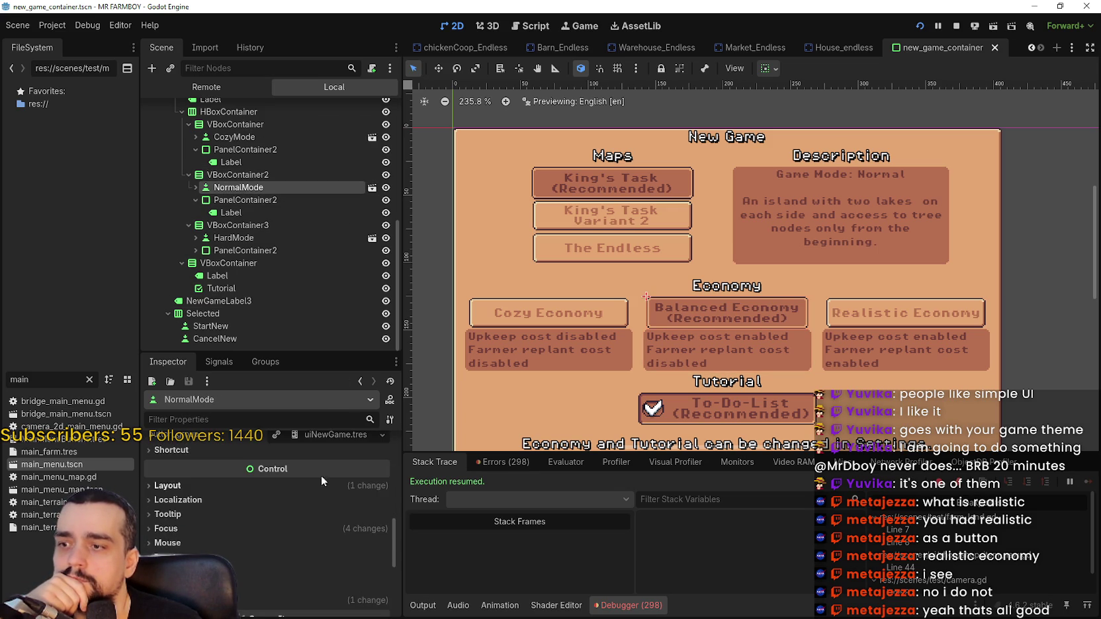
left_click(329, 439)
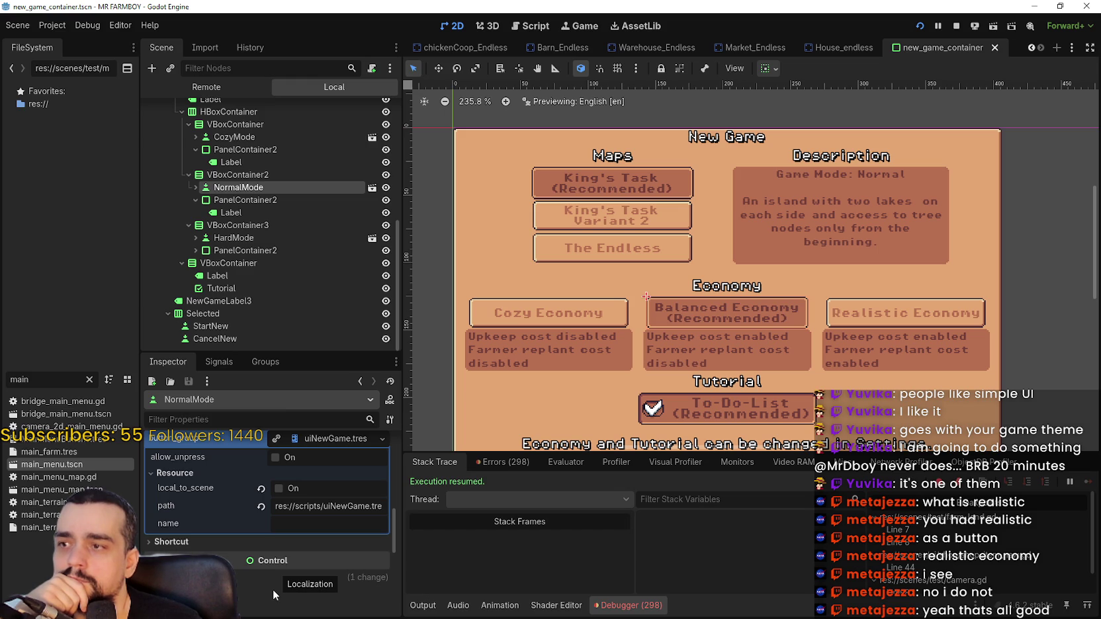
scroll(277, 576, "up", 1)
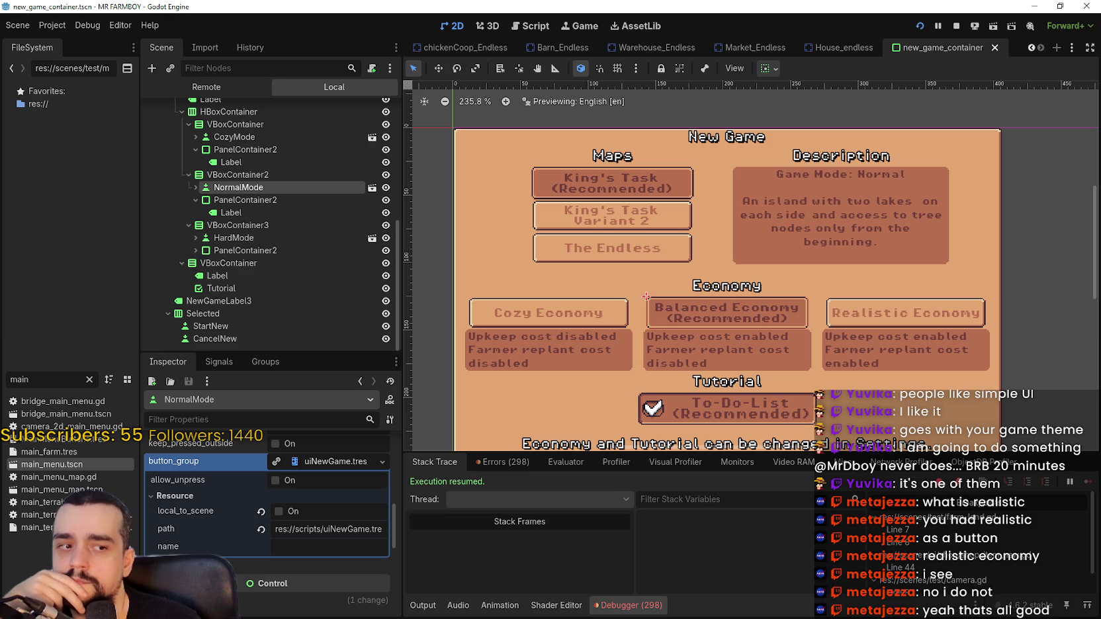
Compare against the running game, then select the HardMode button.
key("alt+Tab")
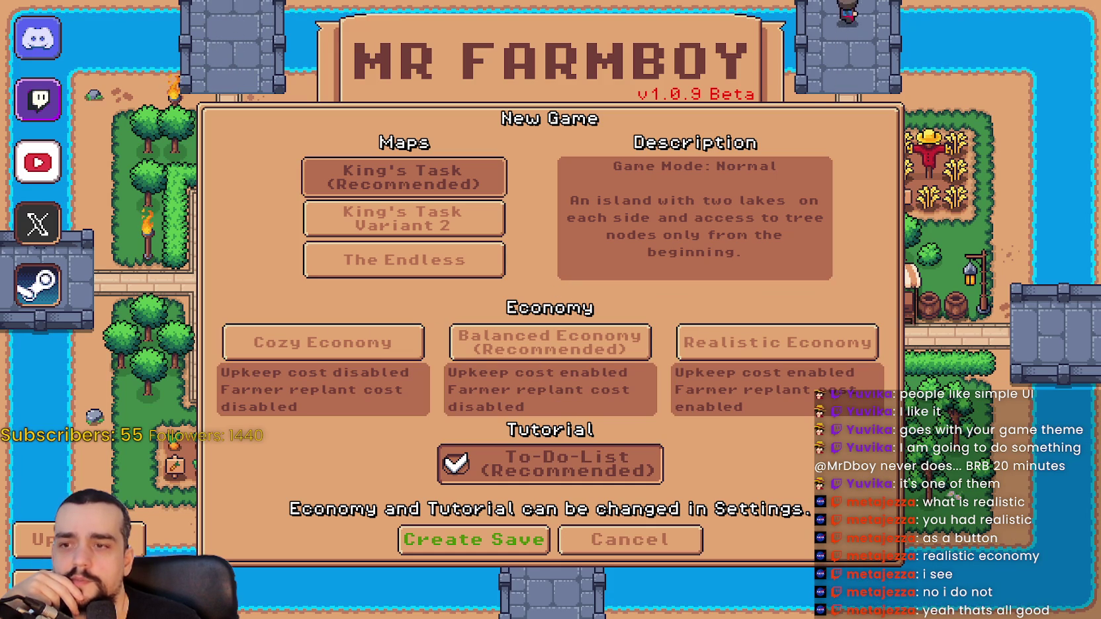
key("alt+Tab")
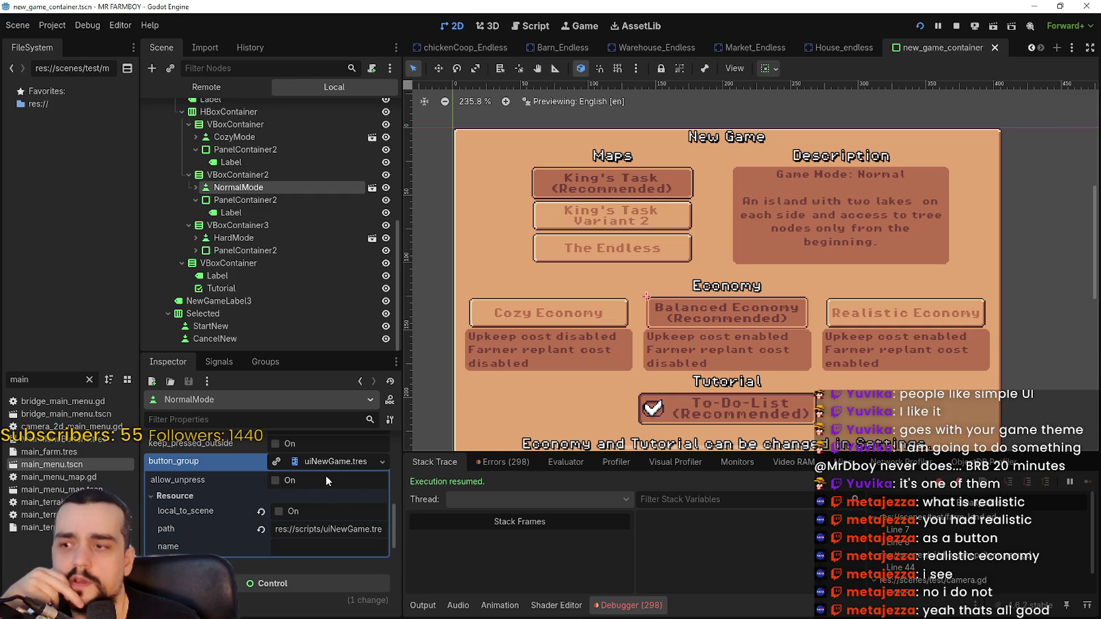
scroll(316, 508, "up", 3)
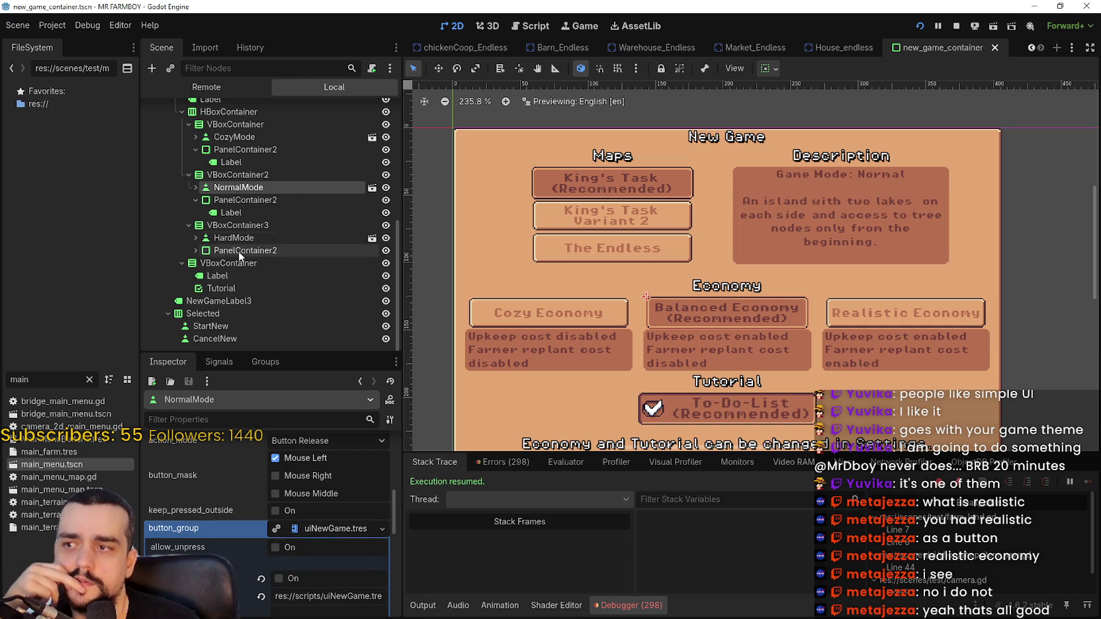
left_click(244, 239)
Check HardMode's button_group, then select CozyMode and expand its uiNewGame.tres group.
scroll(264, 549, "down", 5)
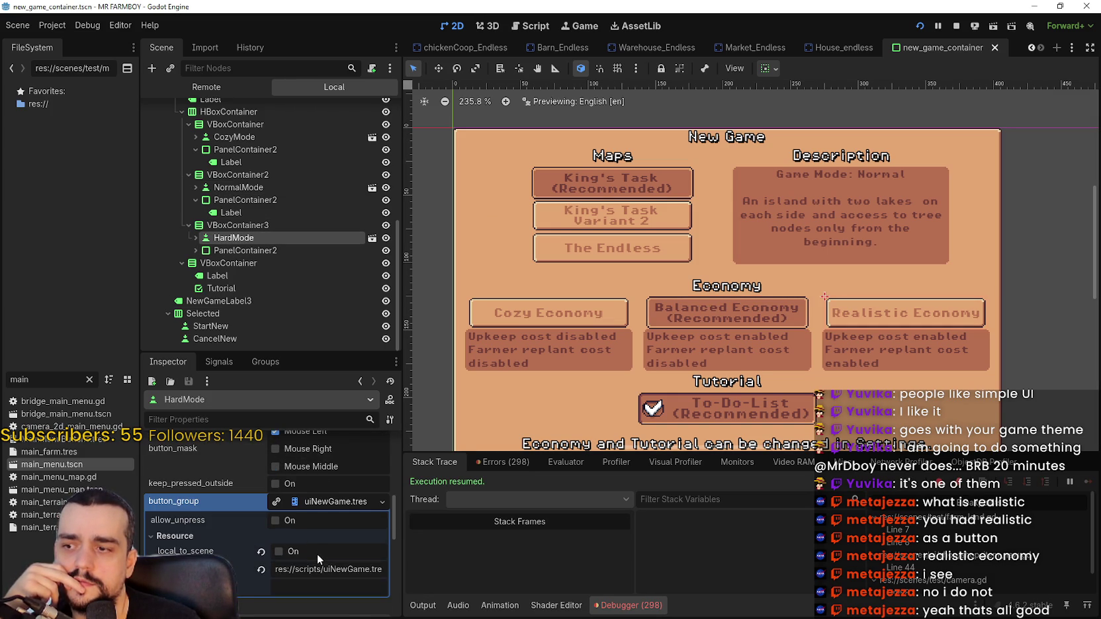
scroll(316, 554, "down", 1)
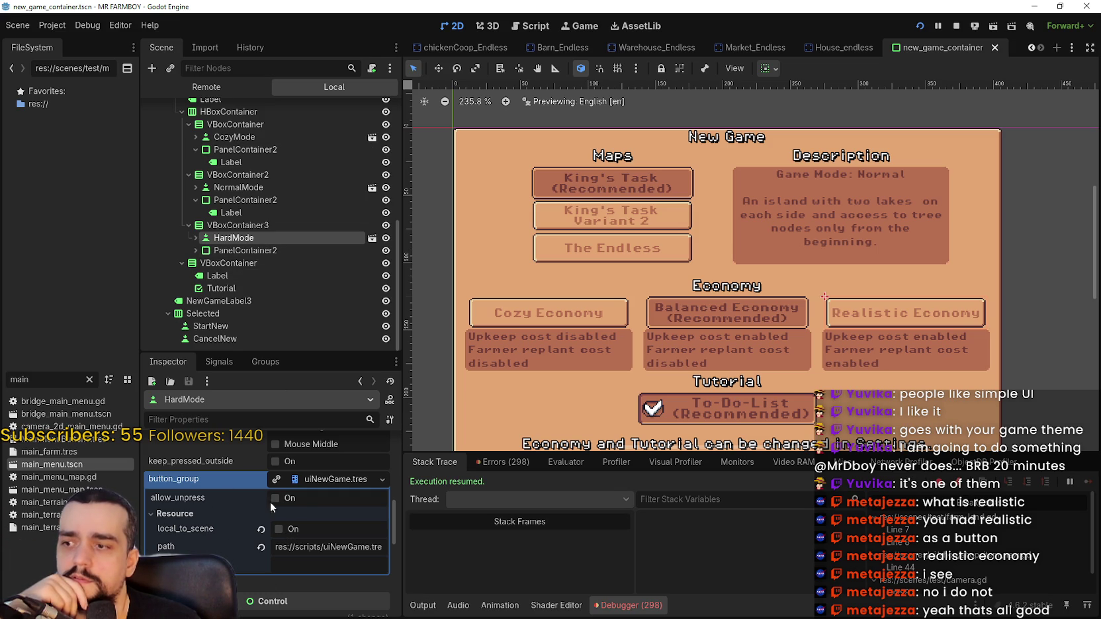
scroll(314, 501, "up", 8)
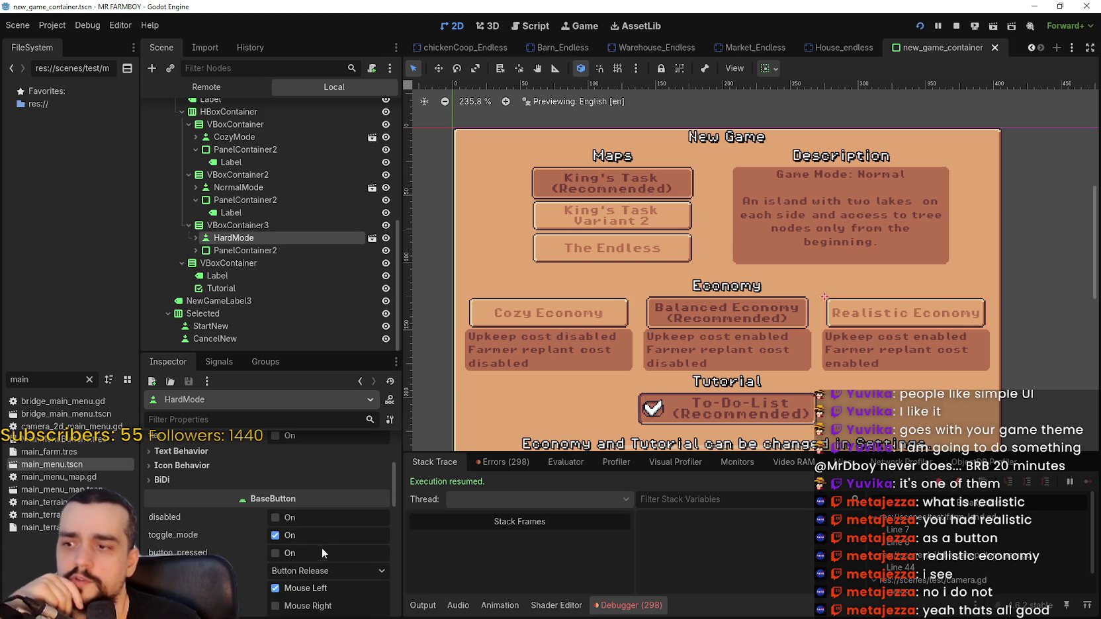
scroll(312, 536, "down", 5)
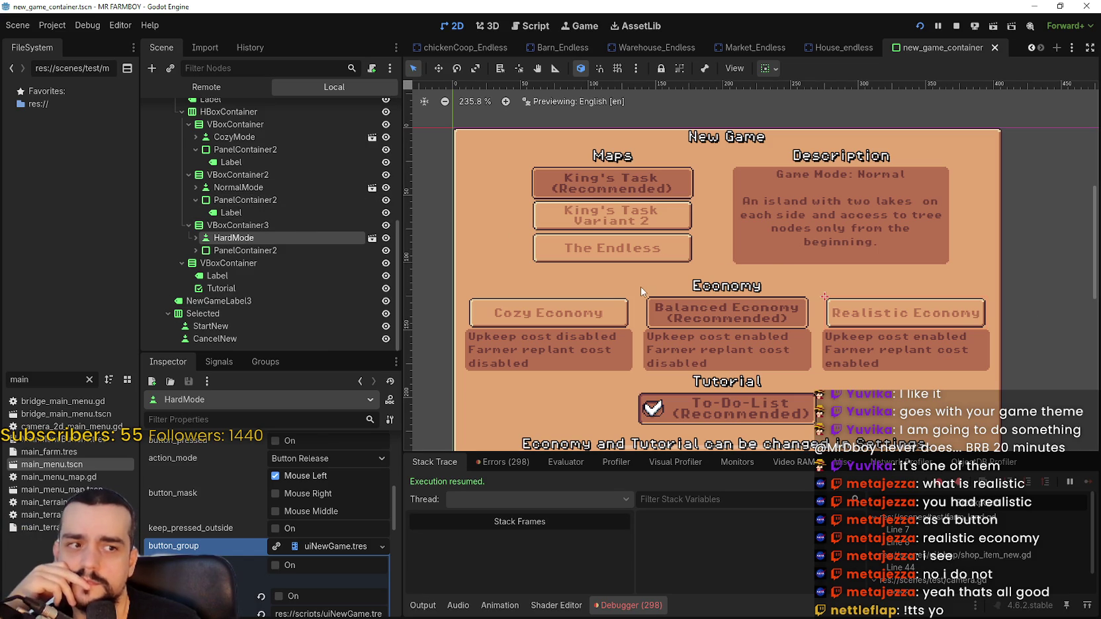
left_click(268, 137)
scroll(304, 529, "down", 5)
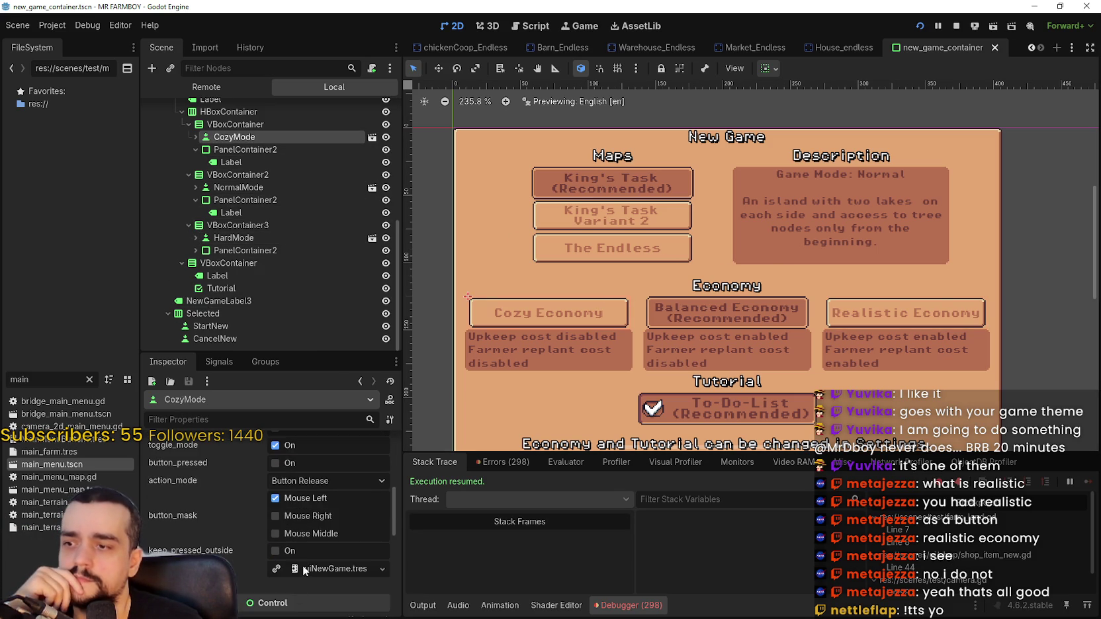
left_click(305, 569)
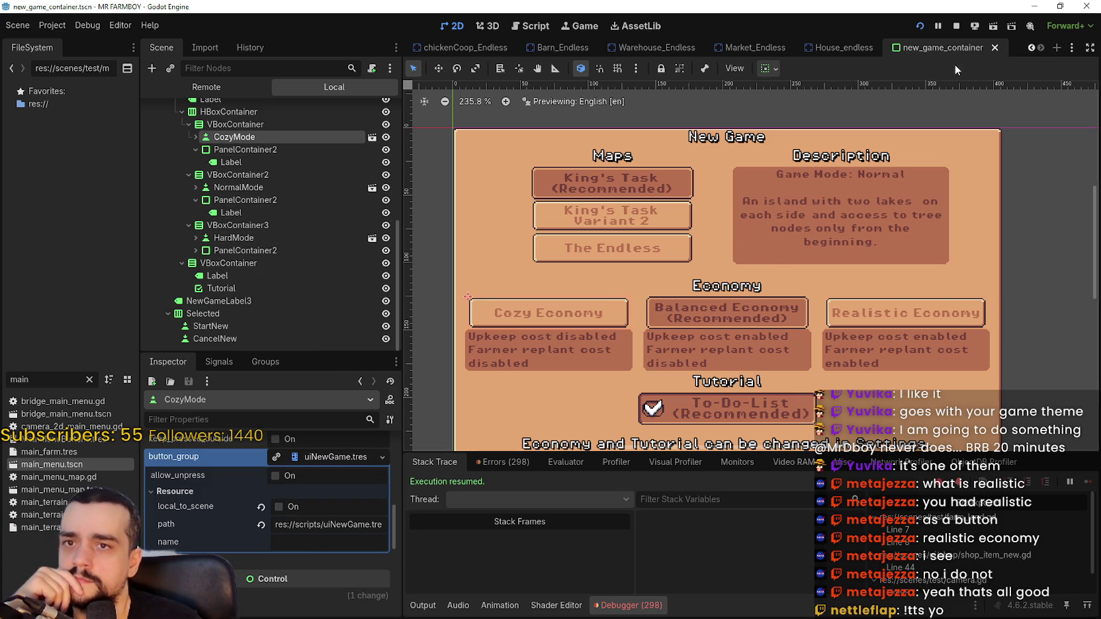
left_click(53, 380)
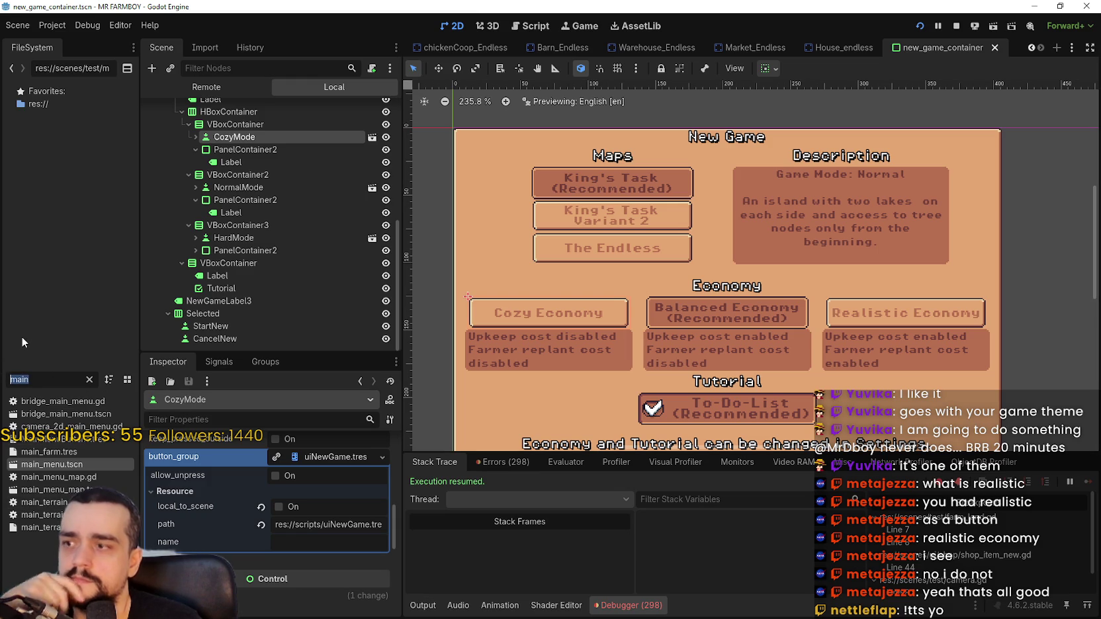
Filter for 'opti', open options_menu.tscn, and expand NormalMode's button group resource.
type("opti")
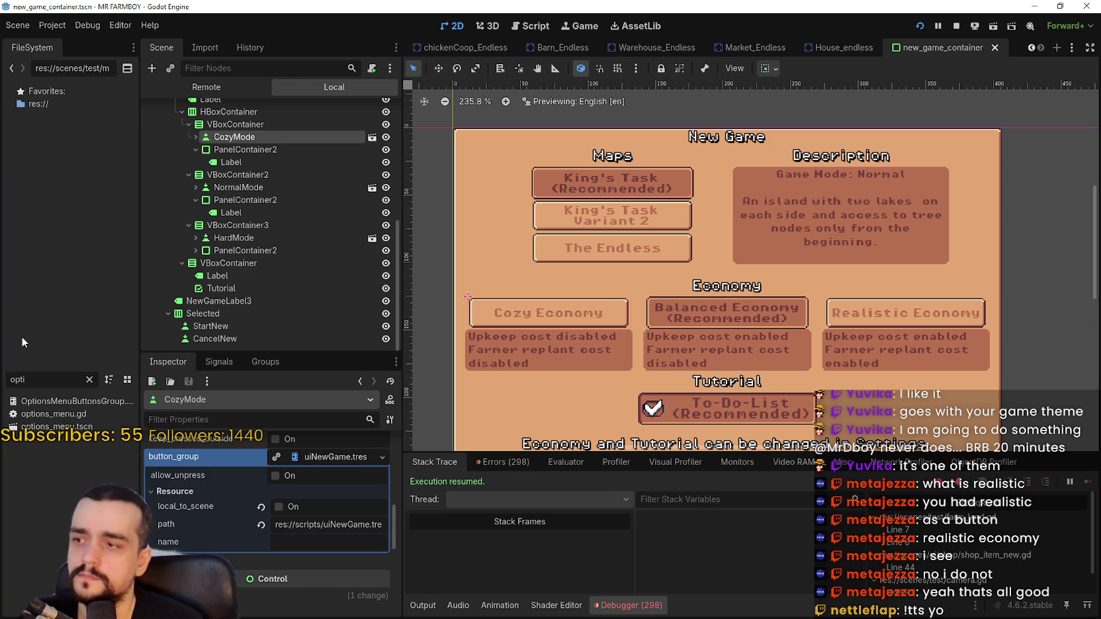
double_click(76, 427)
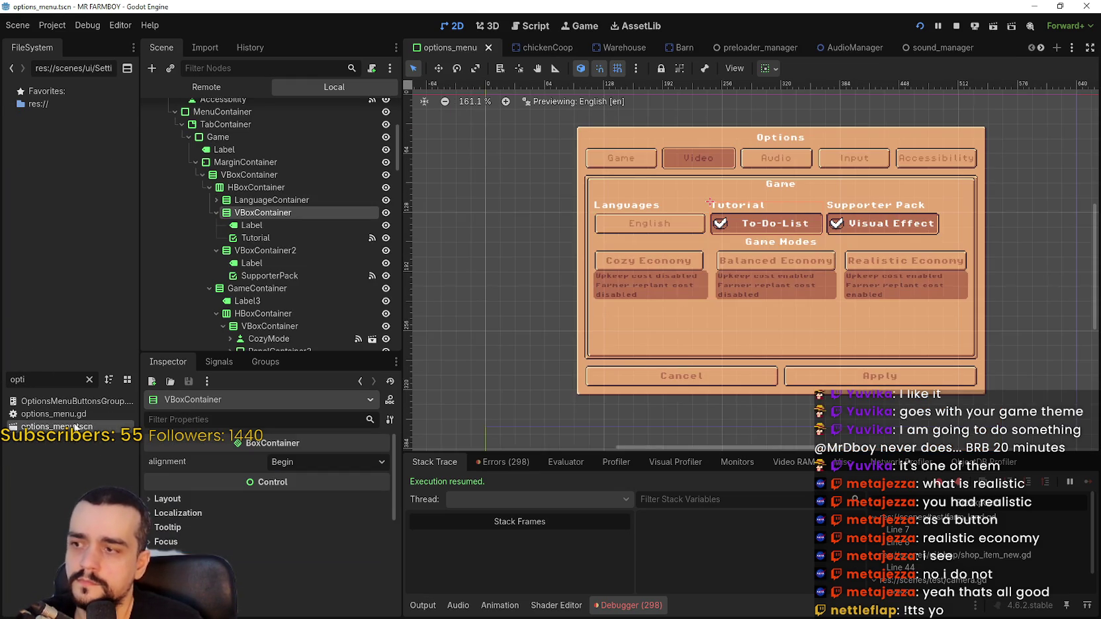
scroll(855, 217, "up", 2)
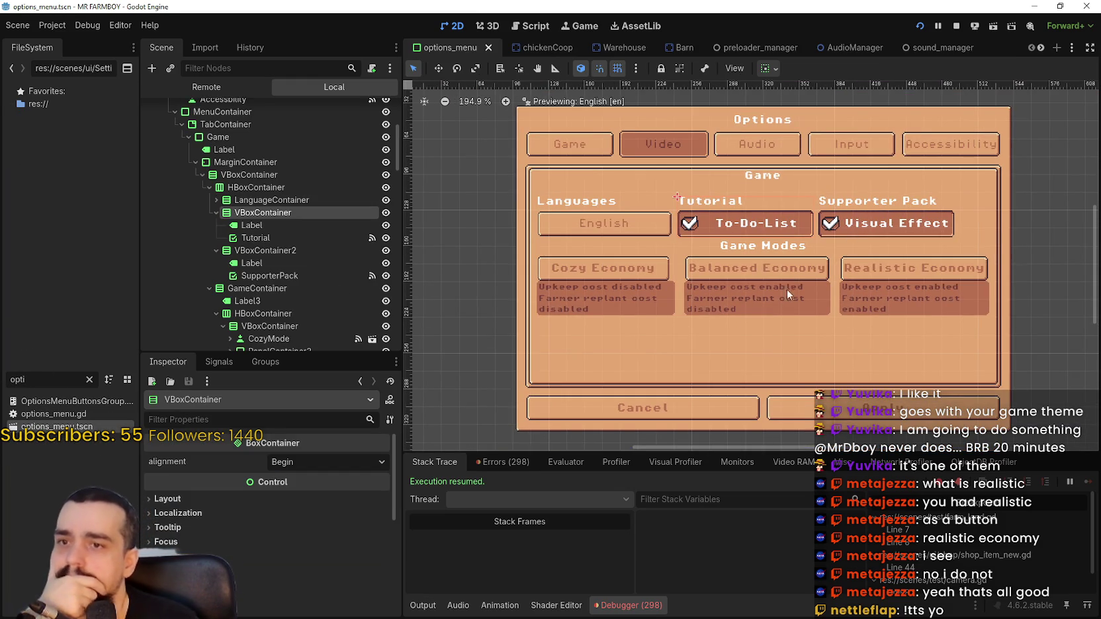
scroll(310, 281, "down", 5)
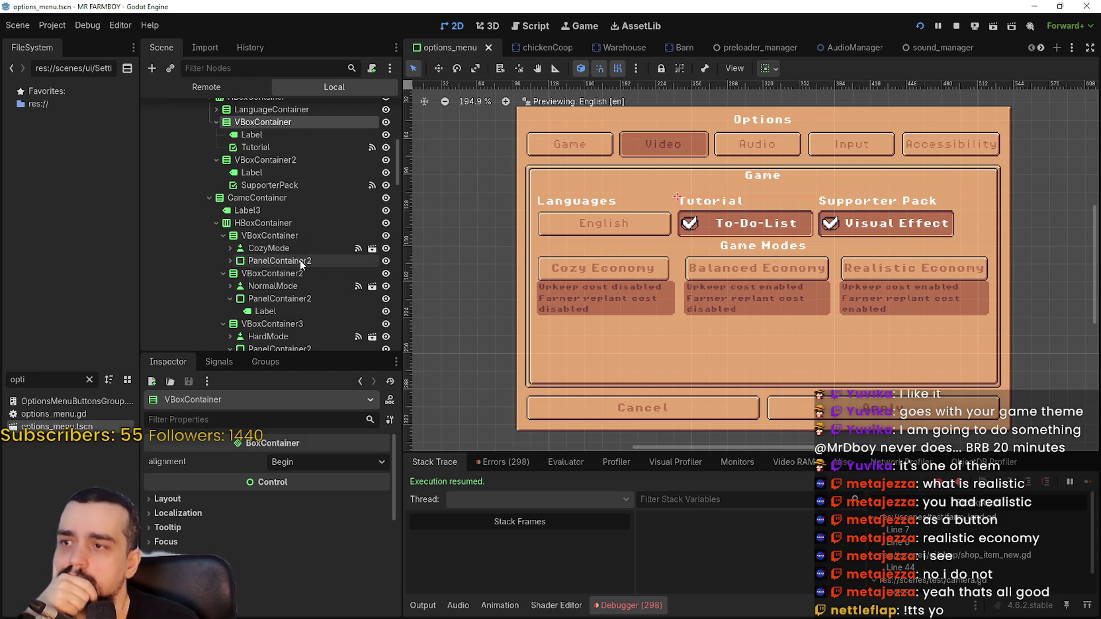
left_click(296, 258)
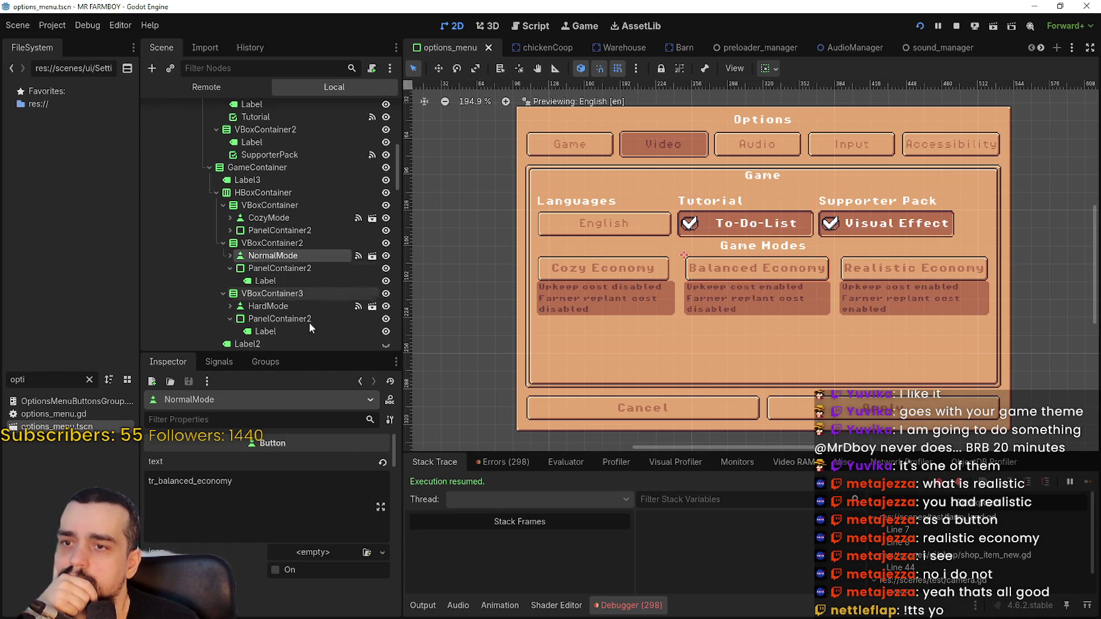
scroll(309, 503, "down", 5)
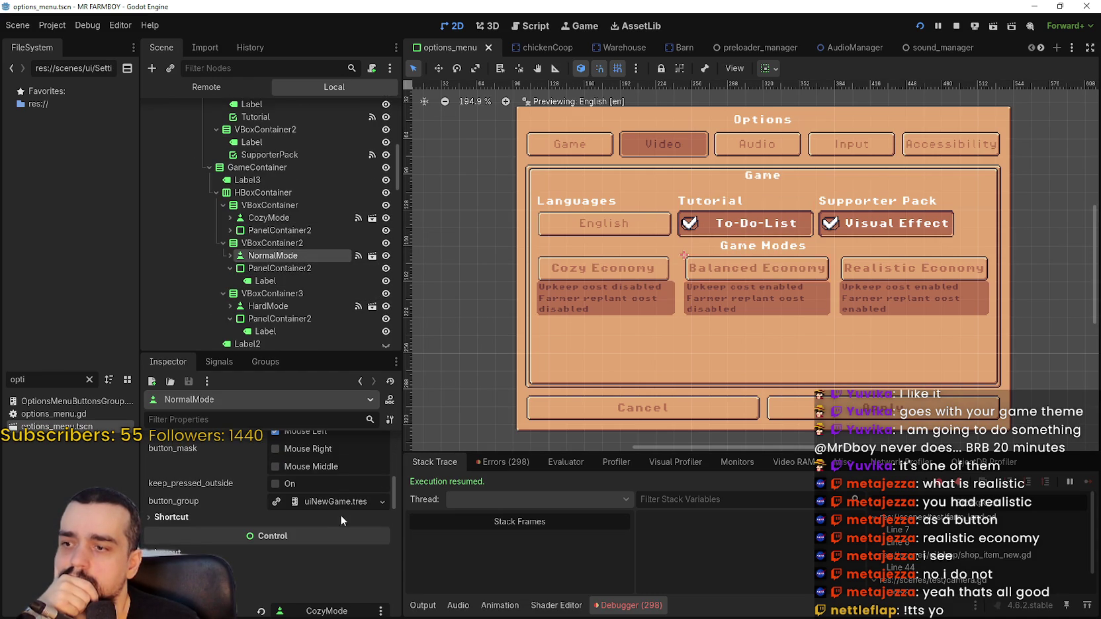
left_click(331, 500)
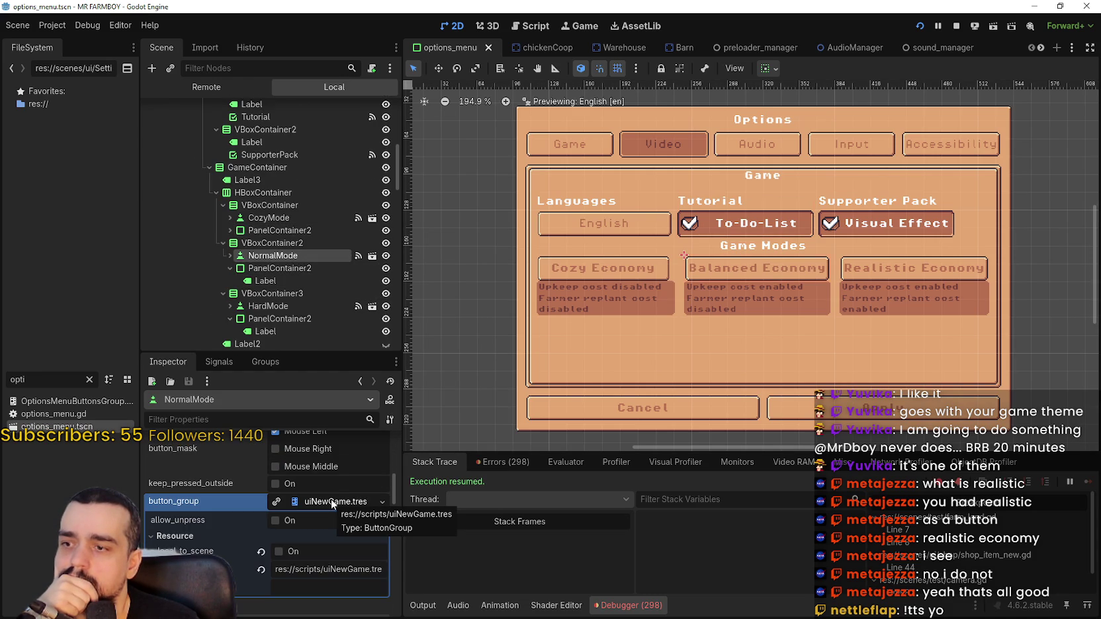
Tick button_pressed so NormalMode starts pressed, then view the running game's New Game screen.
scroll(304, 563, "up", 3)
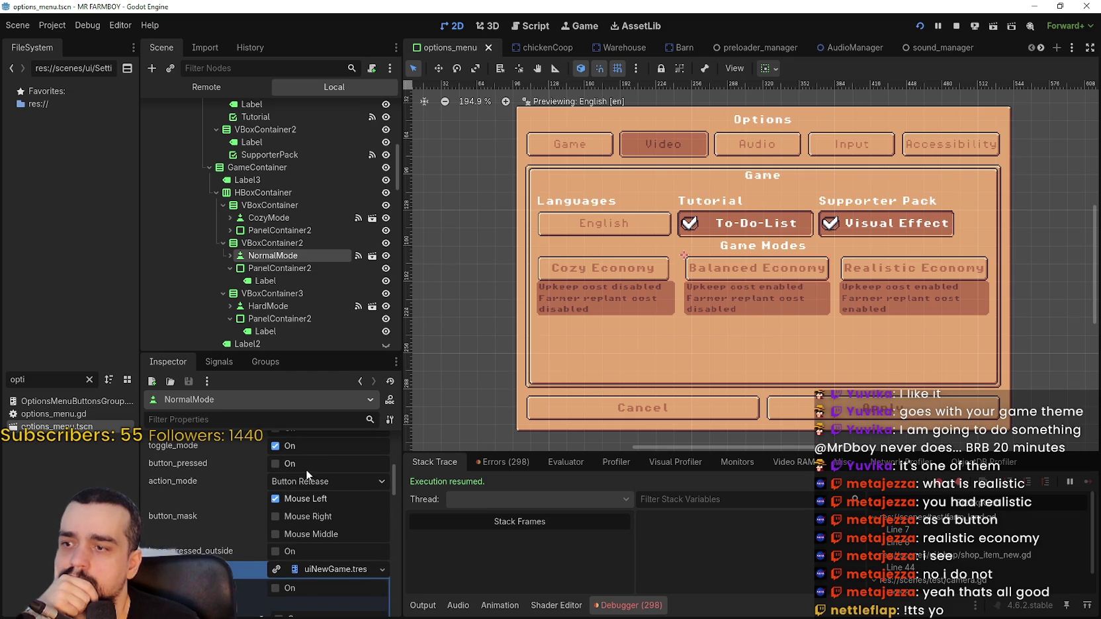
scroll(316, 563, "up", 2)
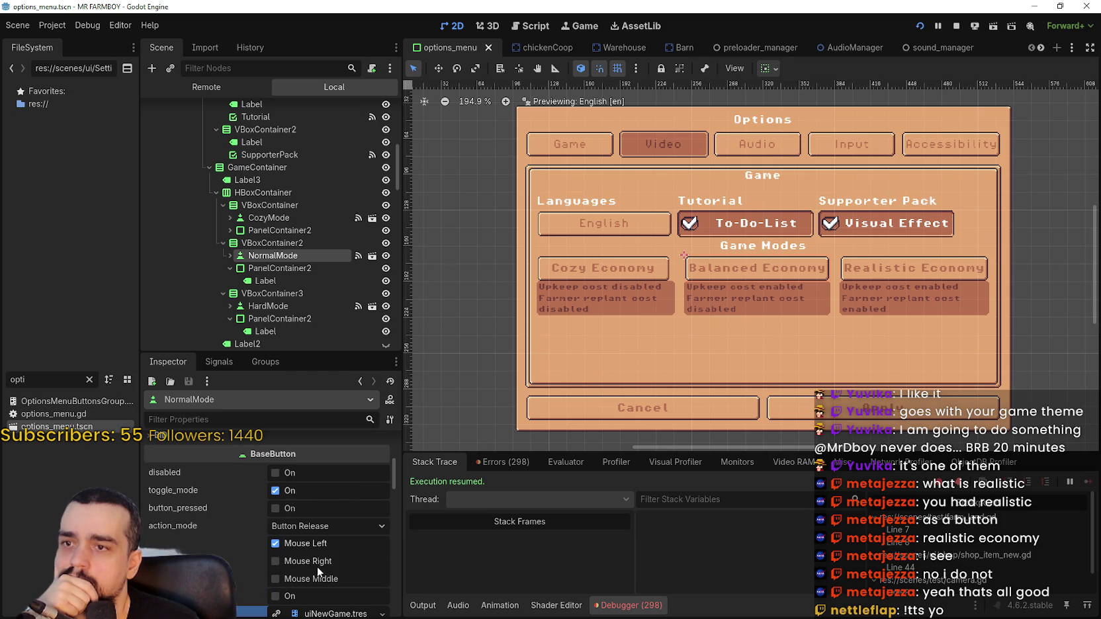
scroll(291, 513, "down", 3)
scroll(292, 513, "up", 2)
left_click(291, 486)
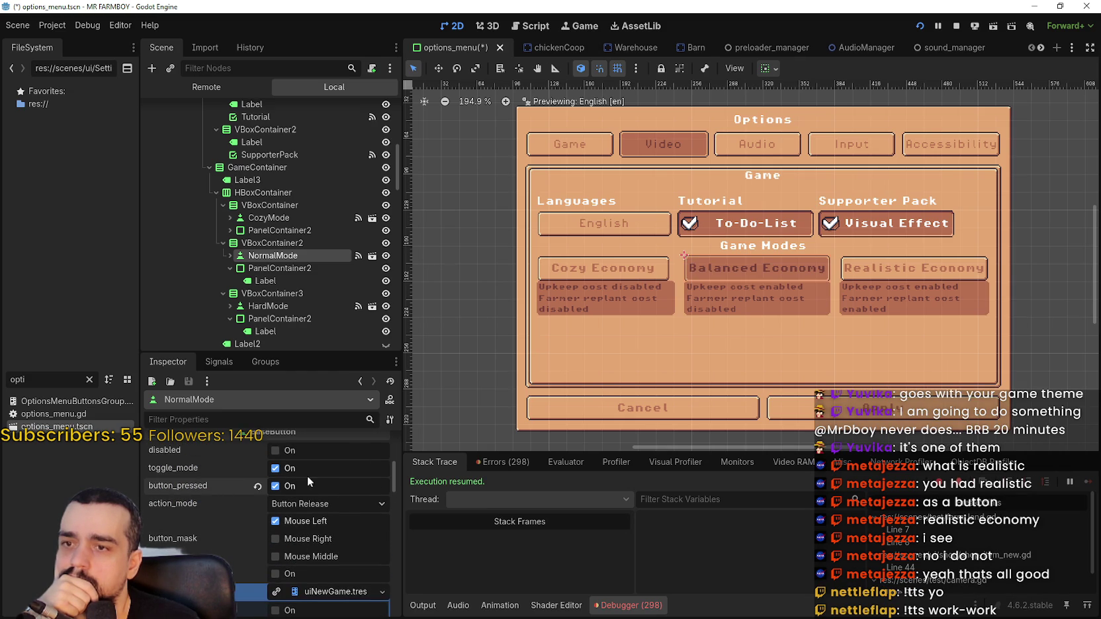
key("alt+Tab")
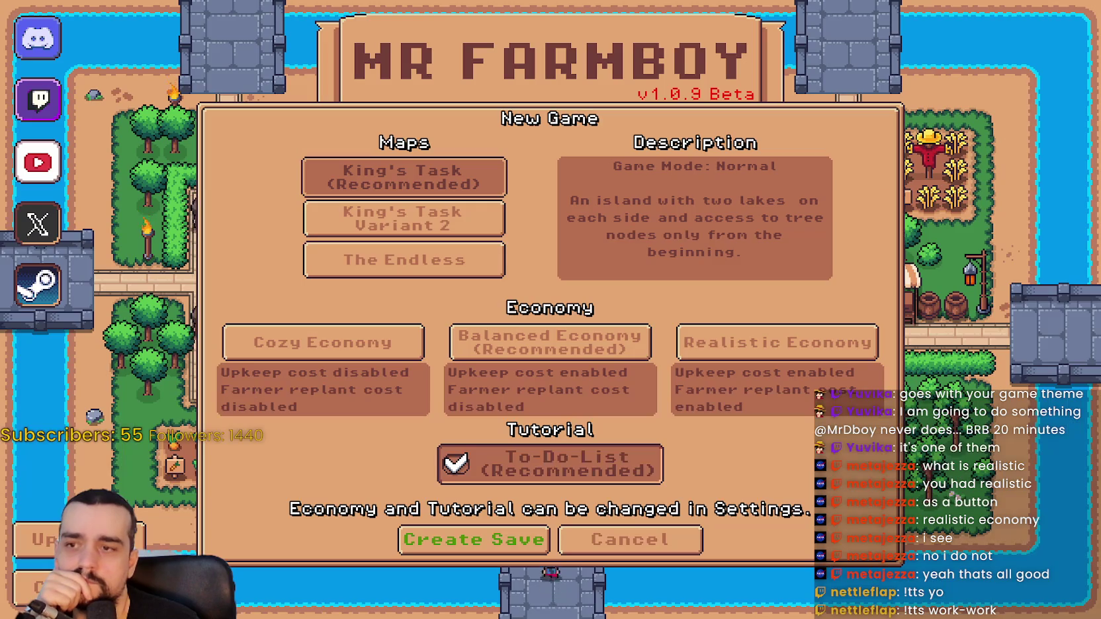
Close the game, relaunch the project and open the save list to reach New Game.
key("alt+F4")
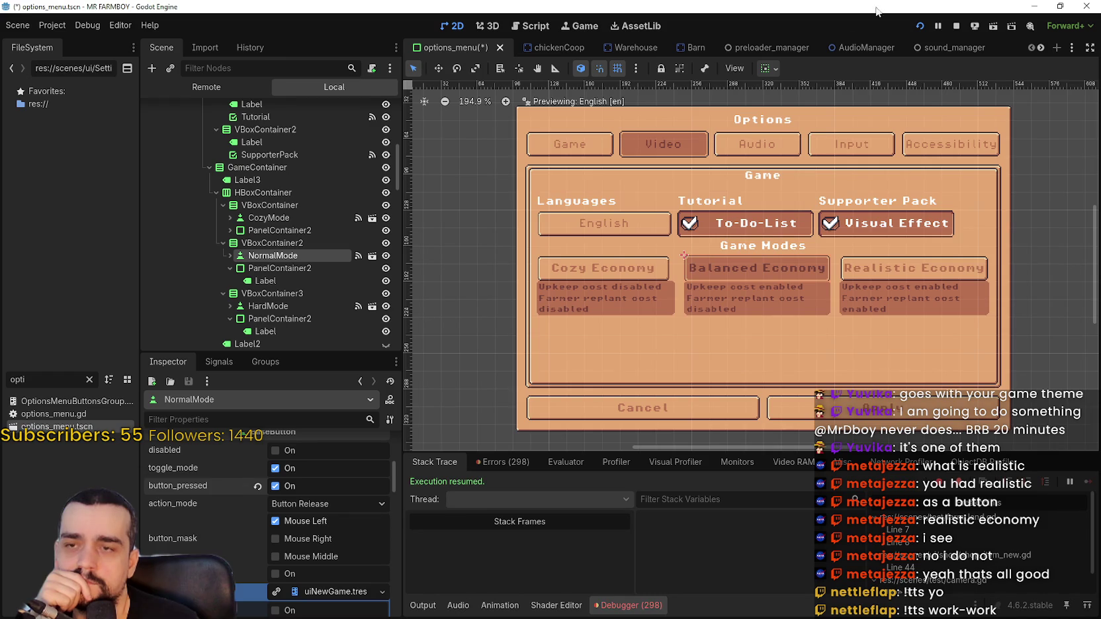
left_click(926, 27)
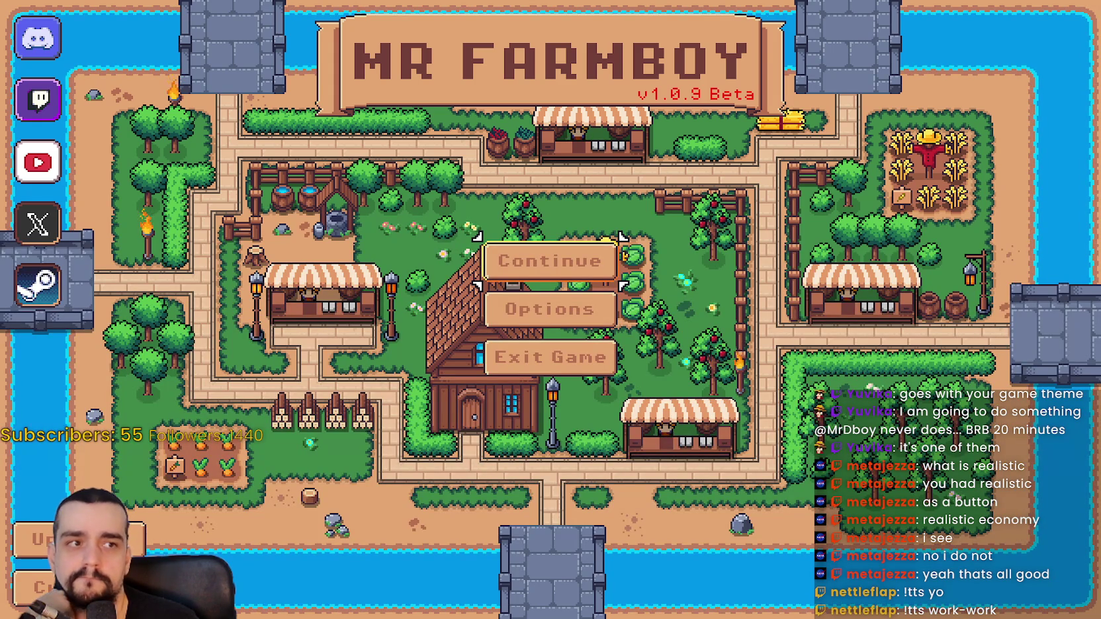
left_click(573, 284)
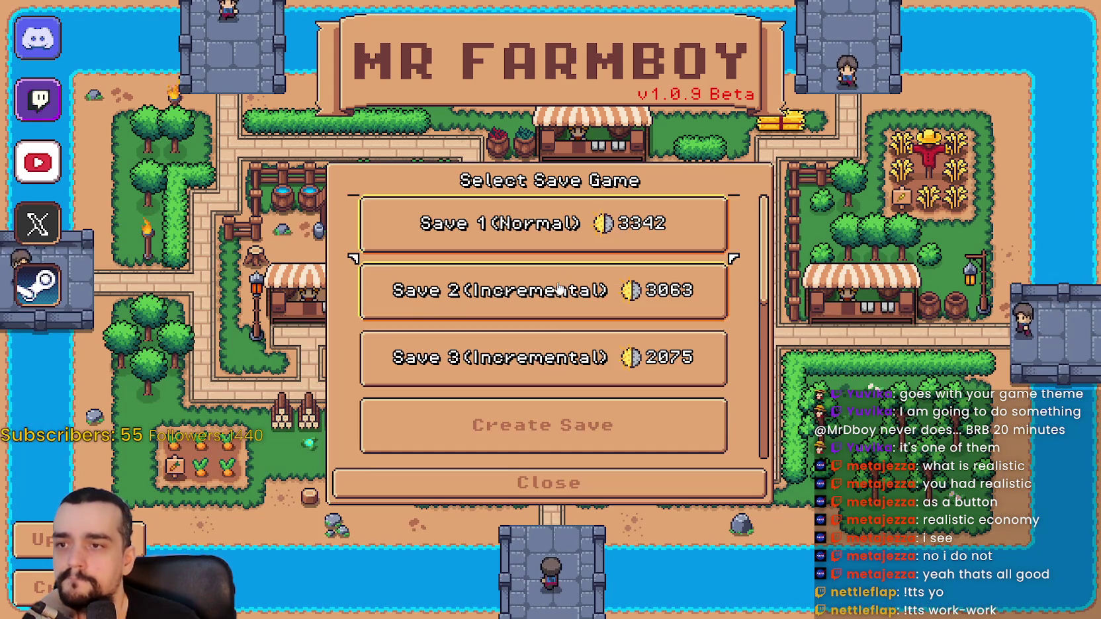
scroll(562, 358, "down", 2)
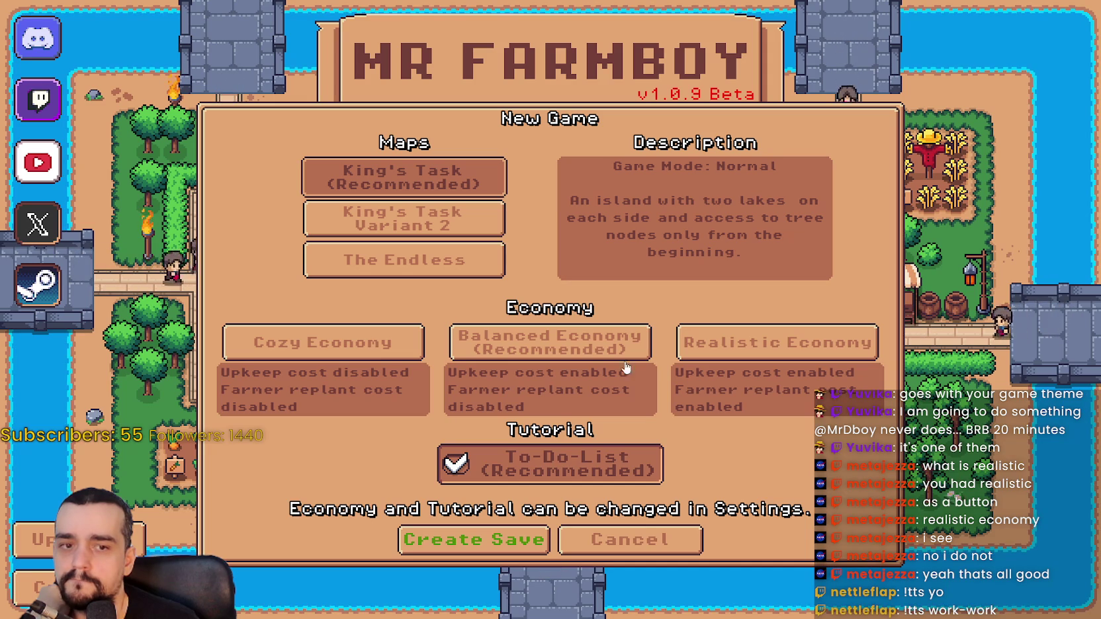
Try the Balanced, Realistic and Cozy Economy buttons, finishing on Realistic Economy.
left_click(605, 349)
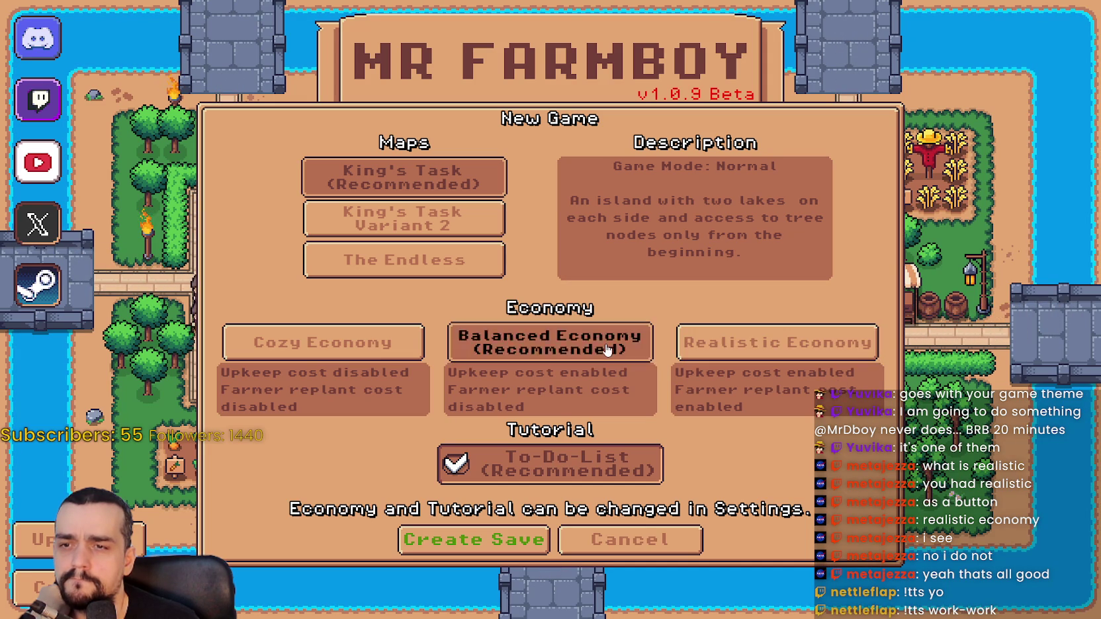
left_click(722, 354)
left_click(582, 342)
left_click(397, 343)
left_click(550, 344)
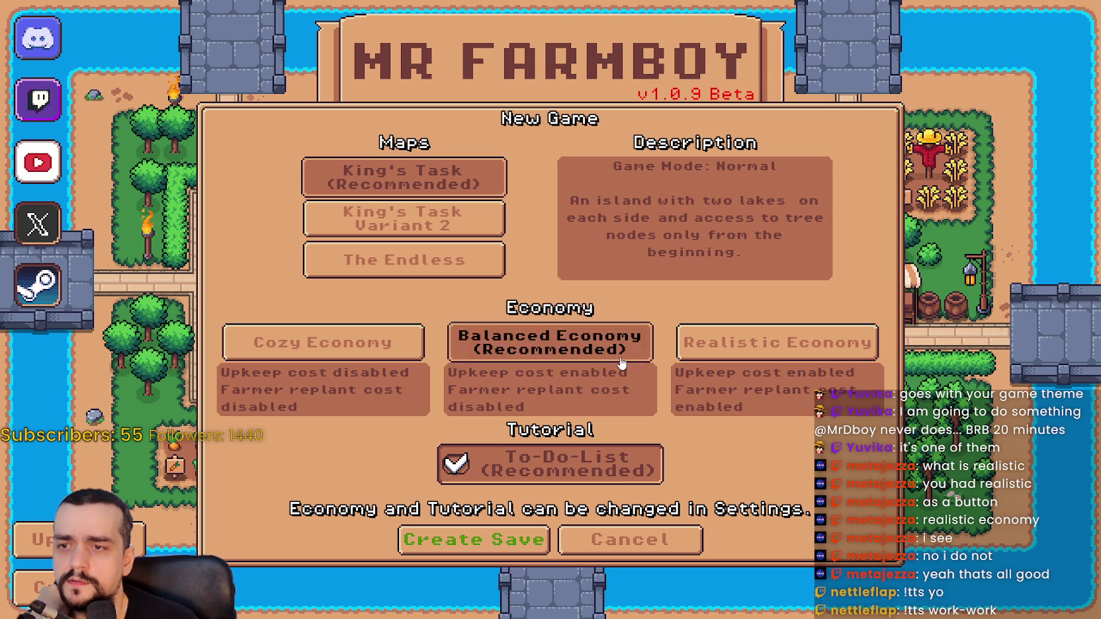
left_click(750, 356)
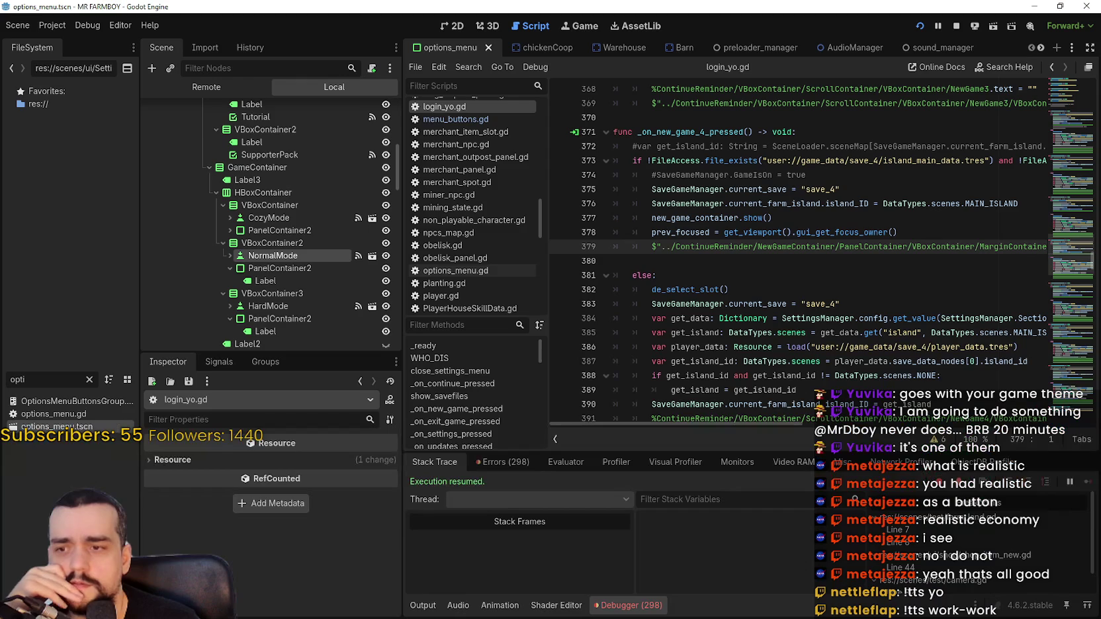
Open the debugger's error list and jump to the login_yo.gd:379 NormalMode node-not-found error.
left_click(740, 304)
scroll(795, 318, "down", 3)
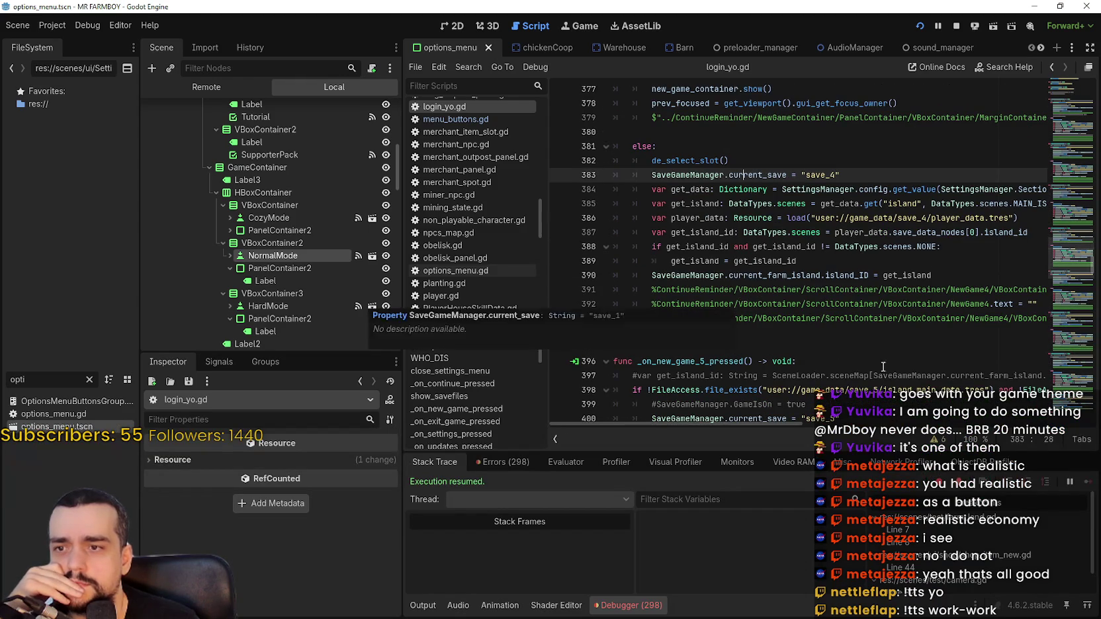
left_click(521, 459)
left_click_drag(1094, 506, 1093, 589)
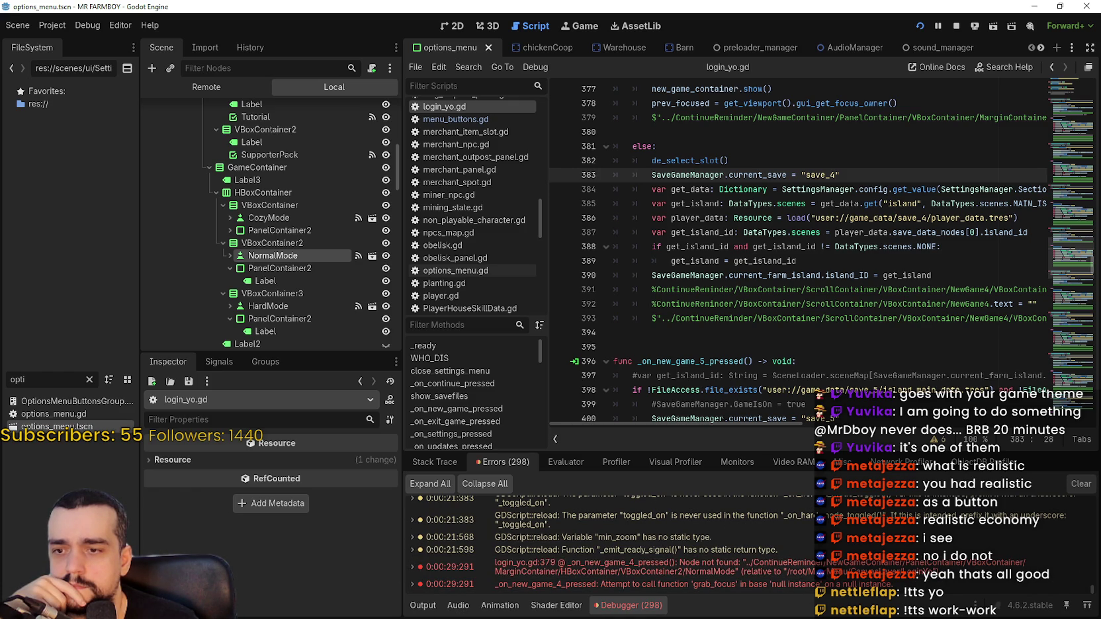
double_click(848, 570)
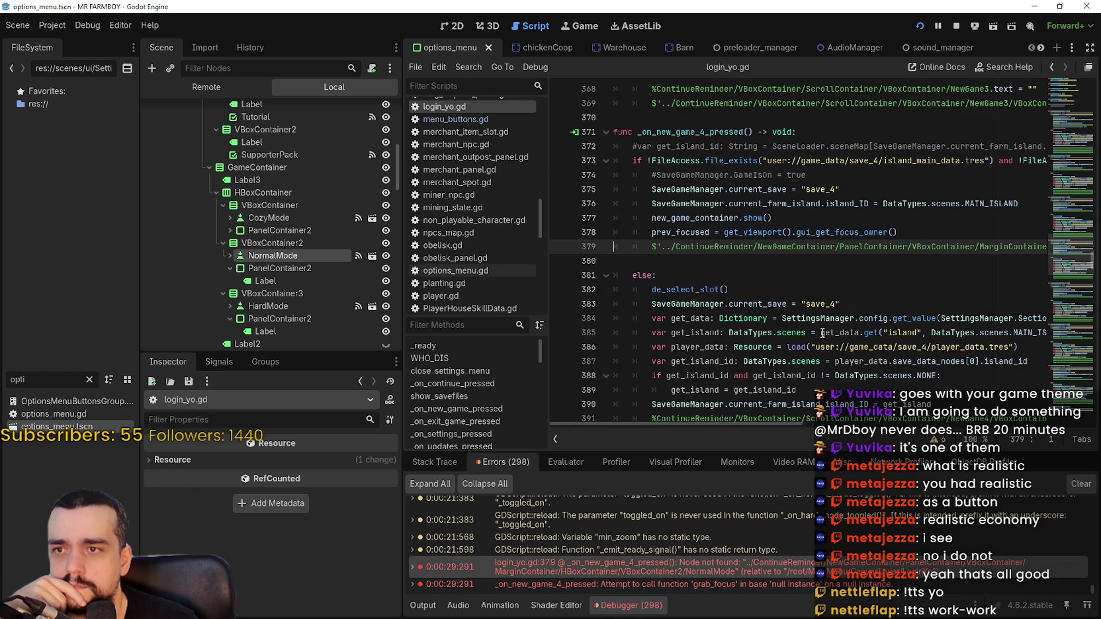
mouse_move(688, 423)
left_mouse_down()
mouse_move(892, 435)
mouse_move(645, 394)
left_mouse_up()
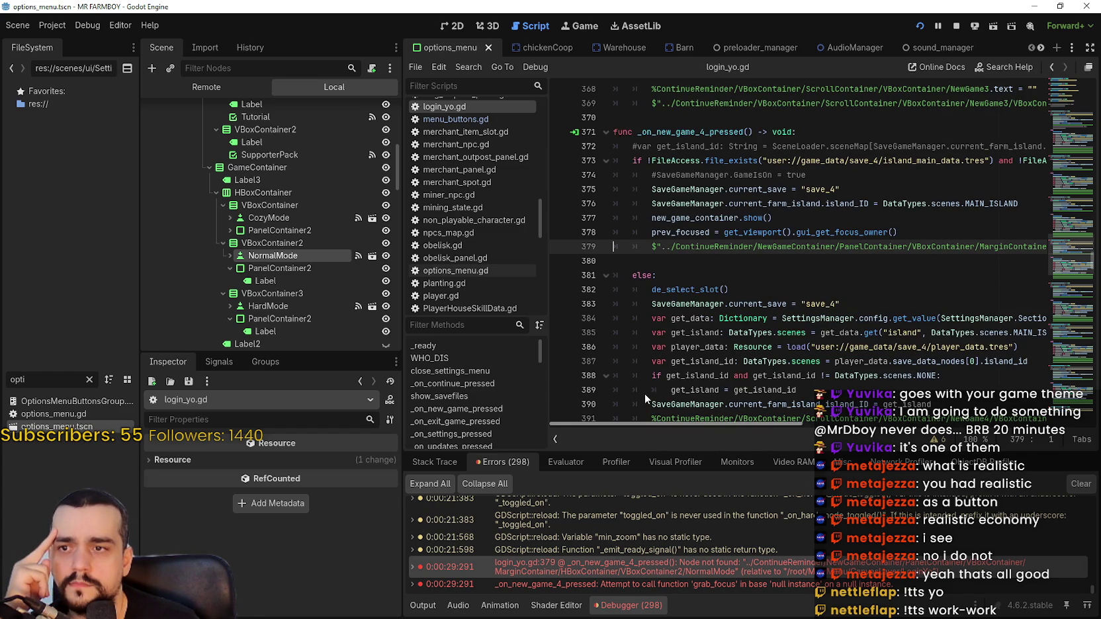
scroll(733, 399, "right", 3)
scroll(733, 400, "left", 4)
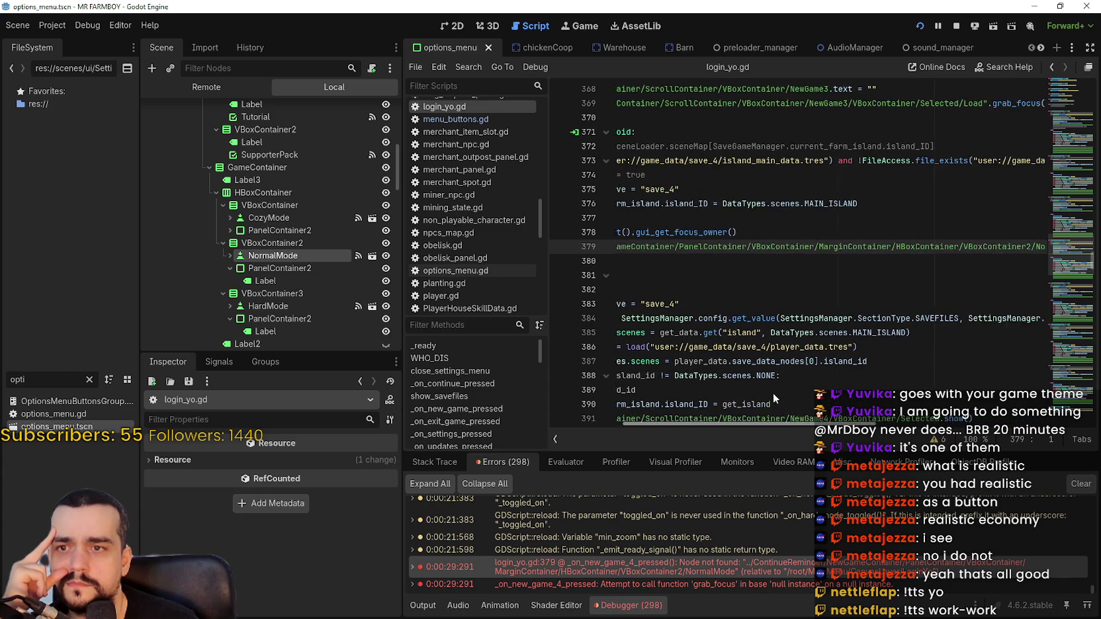
scroll(599, 383, "right", 3)
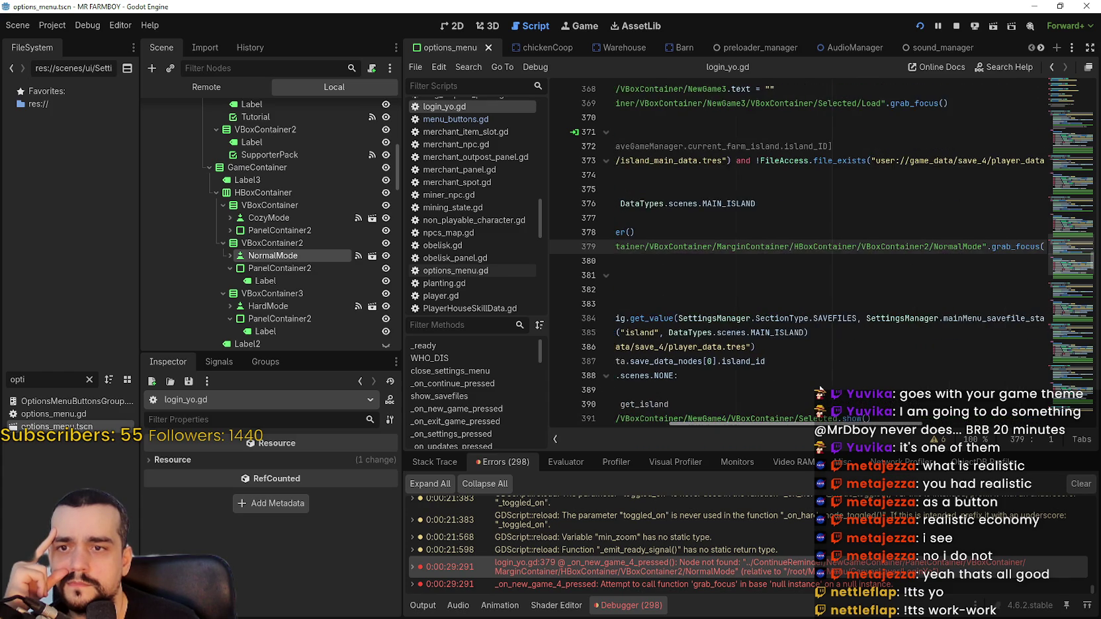
scroll(701, 376, "left", 3)
Insert a blank line after line 379's grab_focus call.
left_click(676, 261)
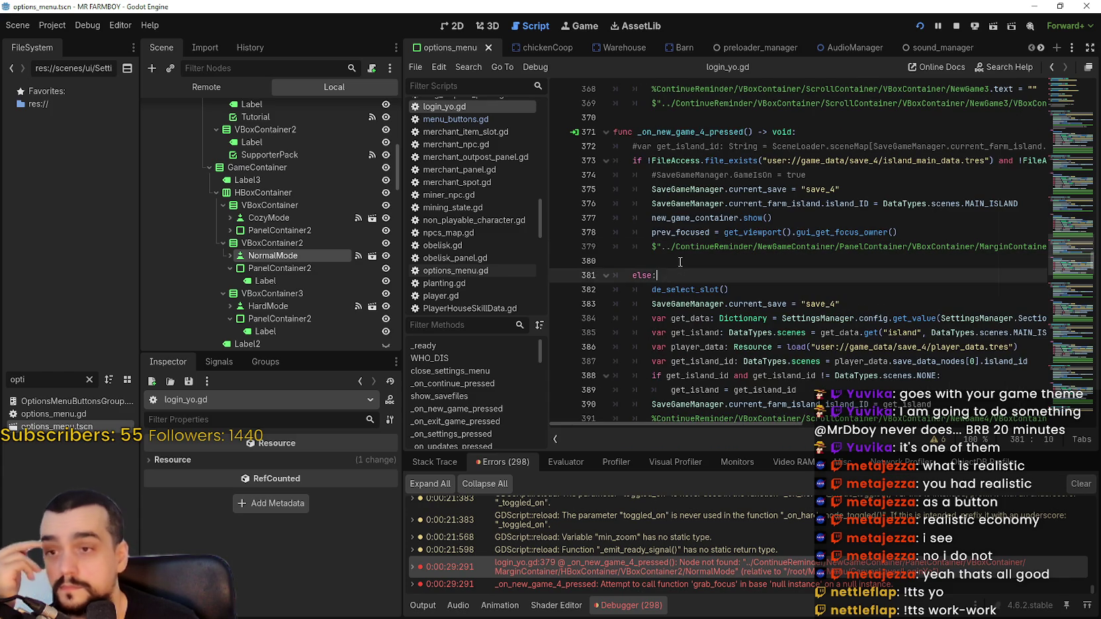
scroll(348, 266, "down", 5)
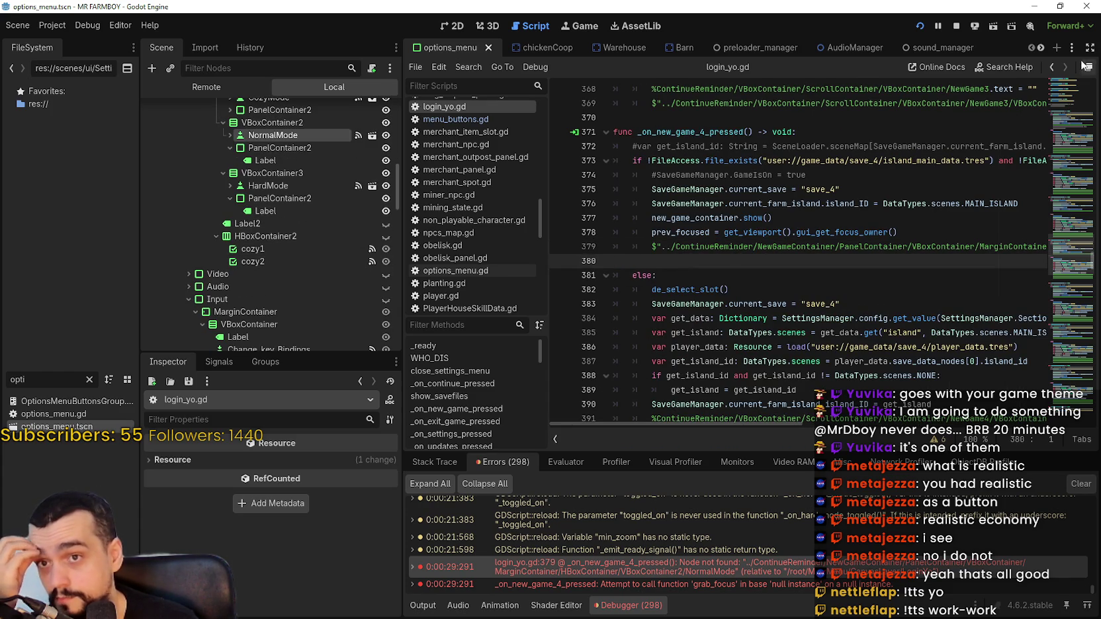
scroll(854, 281, "up", 1)
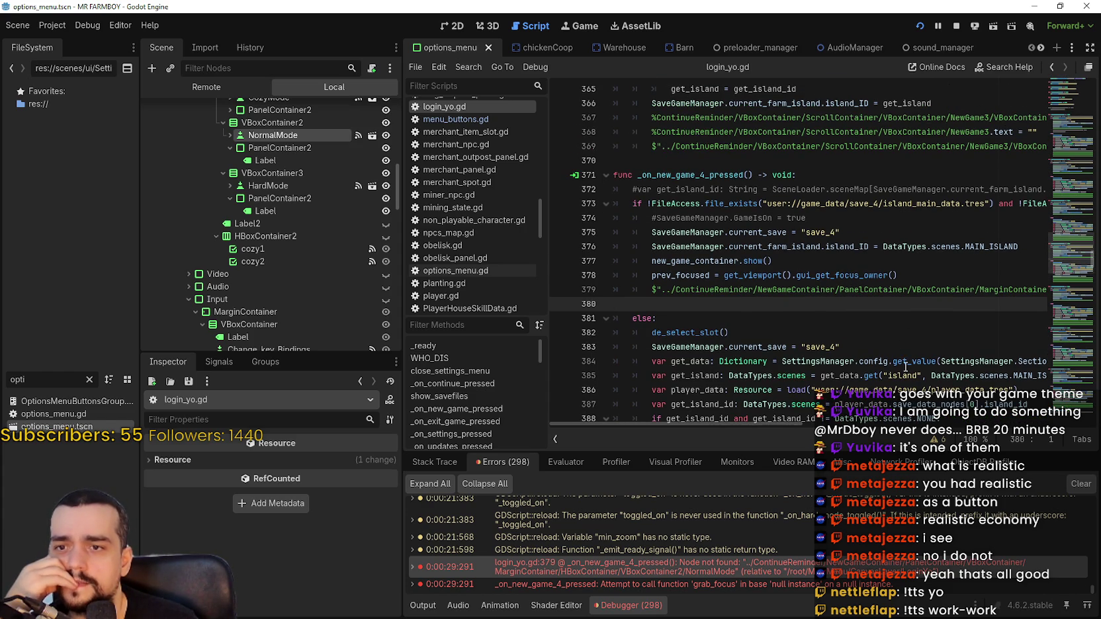
double_click(831, 289)
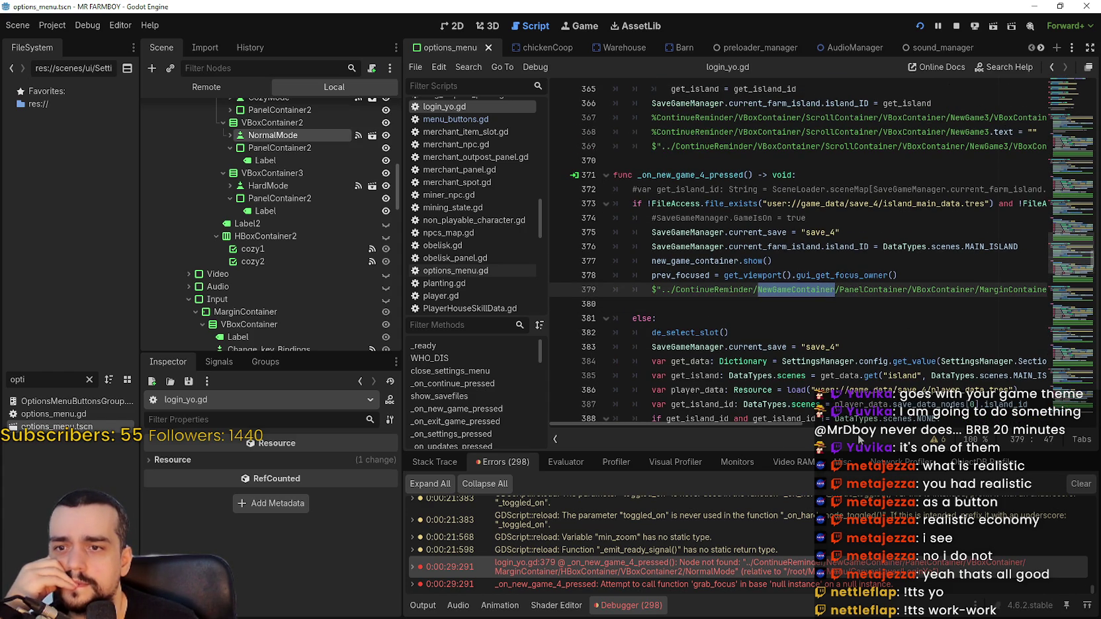
left_click_drag(726, 425, 883, 431)
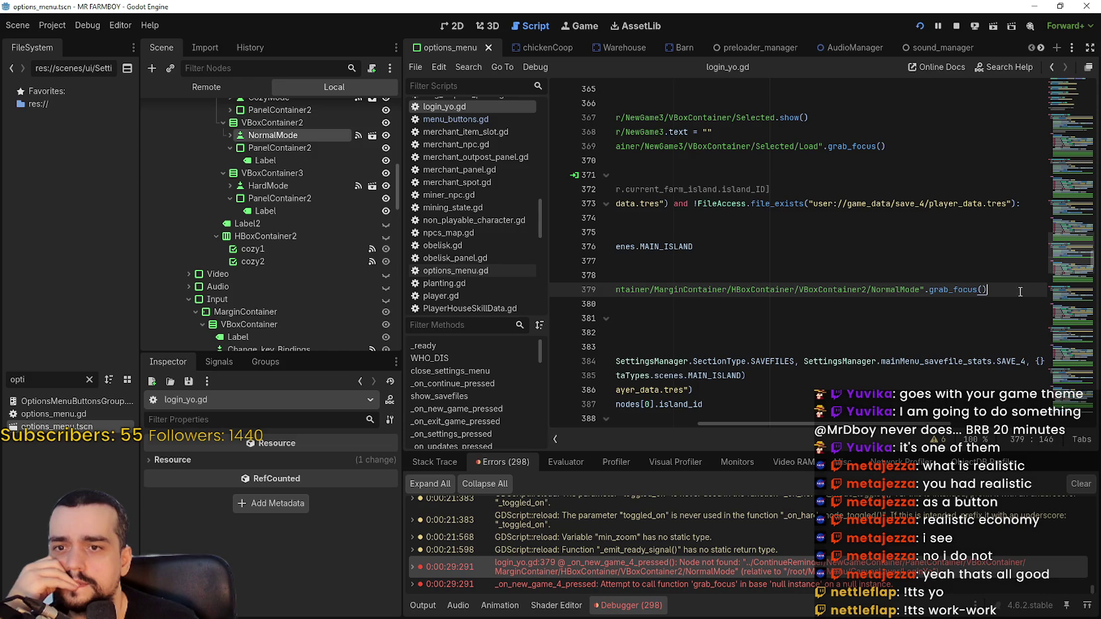
key("Return")
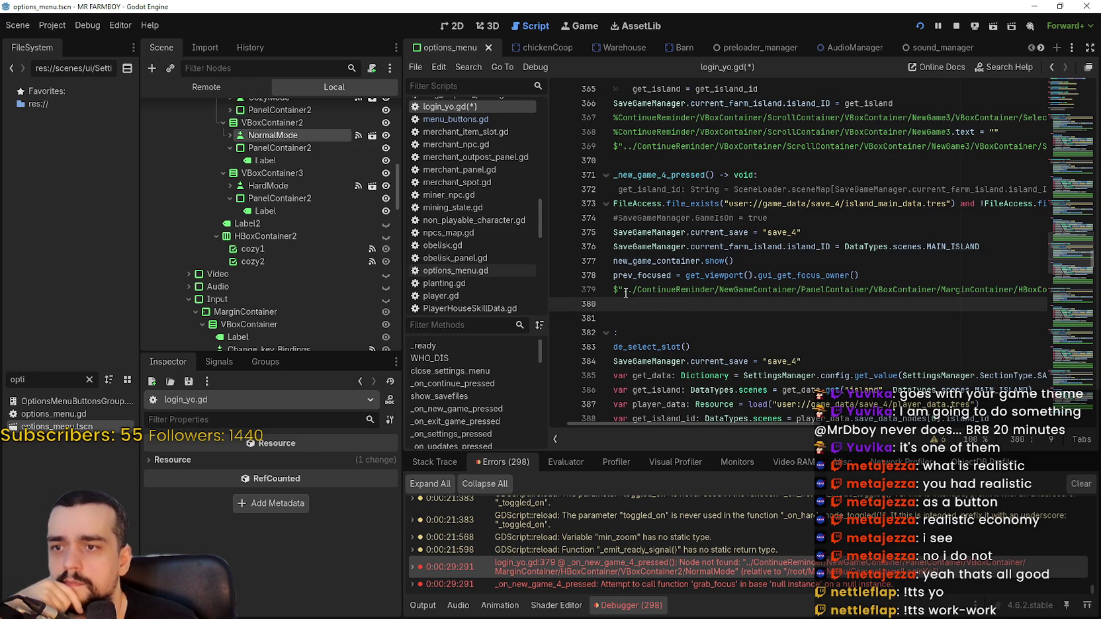
left_click_drag(619, 300, 568, 294)
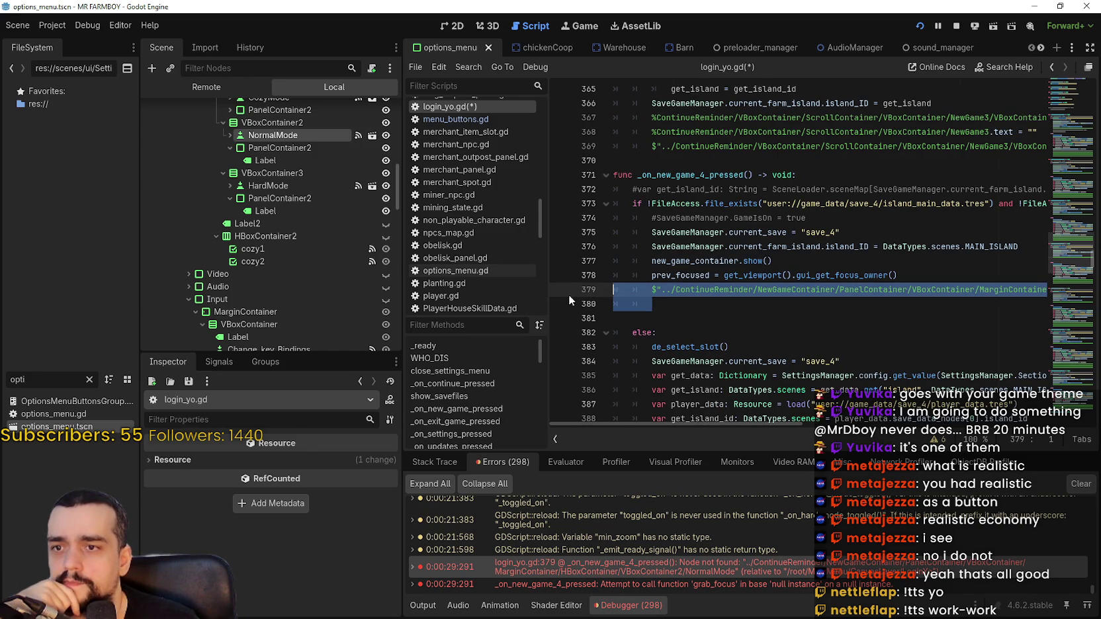
left_click(667, 296)
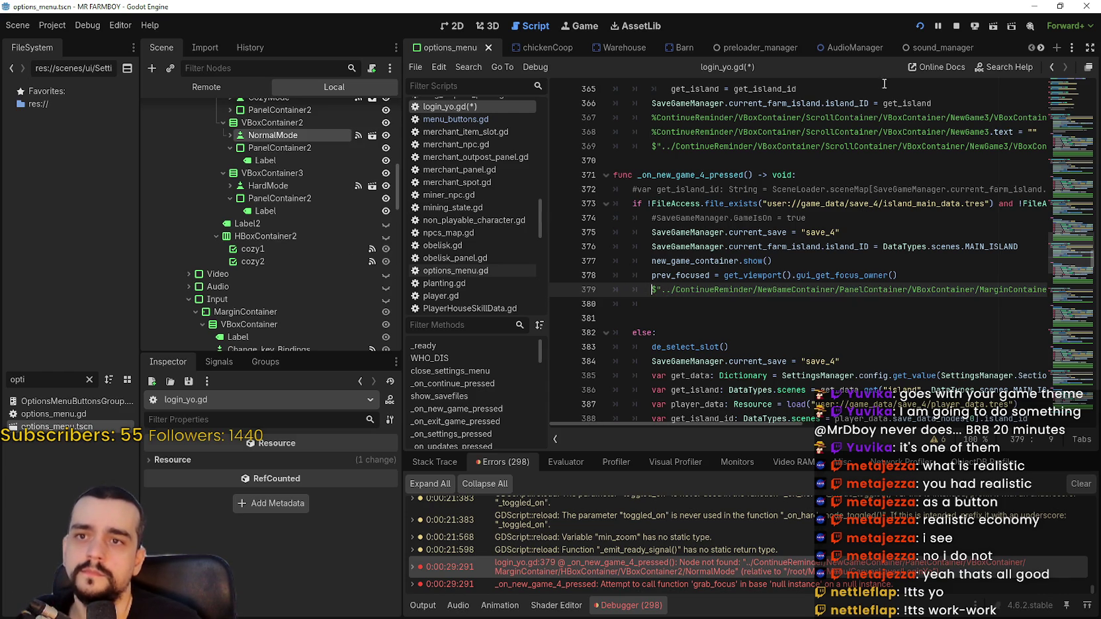
Bring up the new_game_container scene from the open scene tabs.
left_click(457, 27)
left_click(1040, 48)
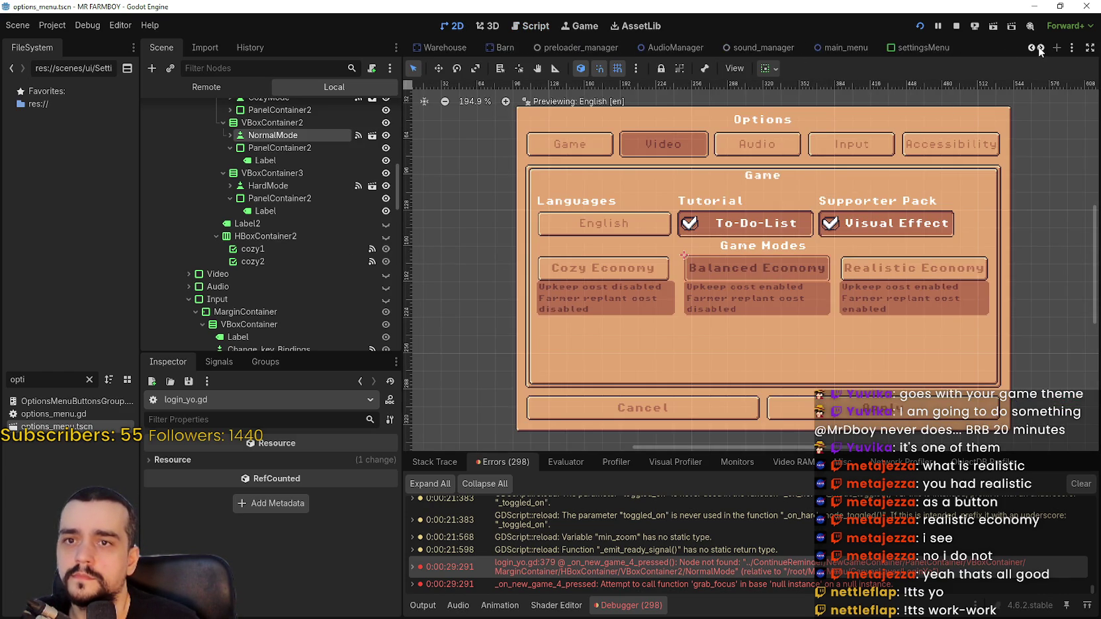
scroll(1040, 47, "down", 8)
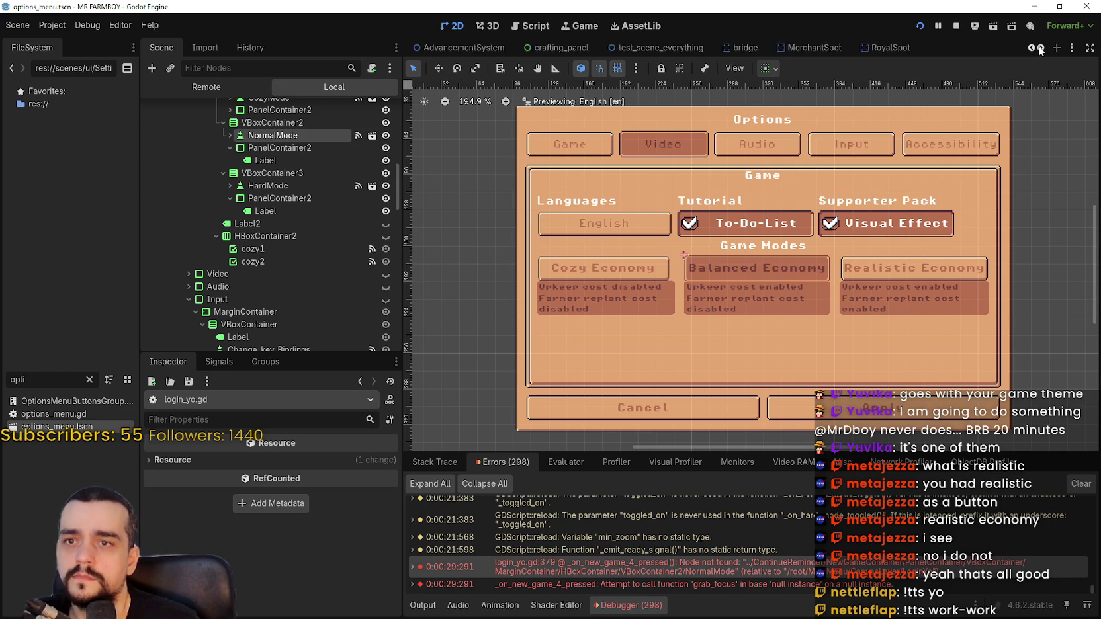
scroll(1040, 50, "down", 6)
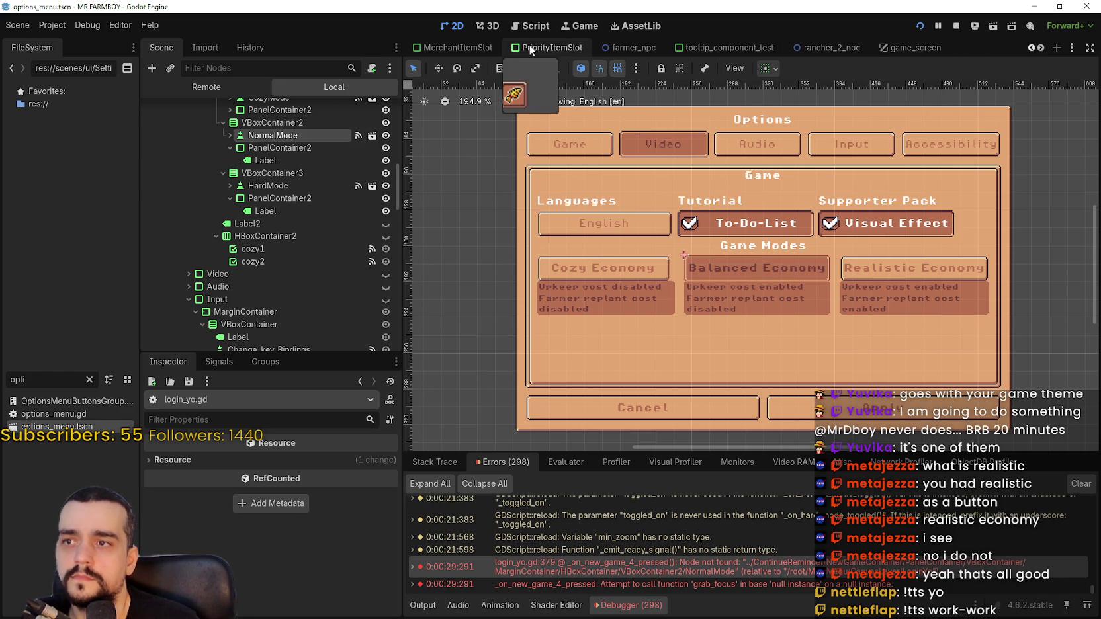
scroll(1046, 46, "down", 8)
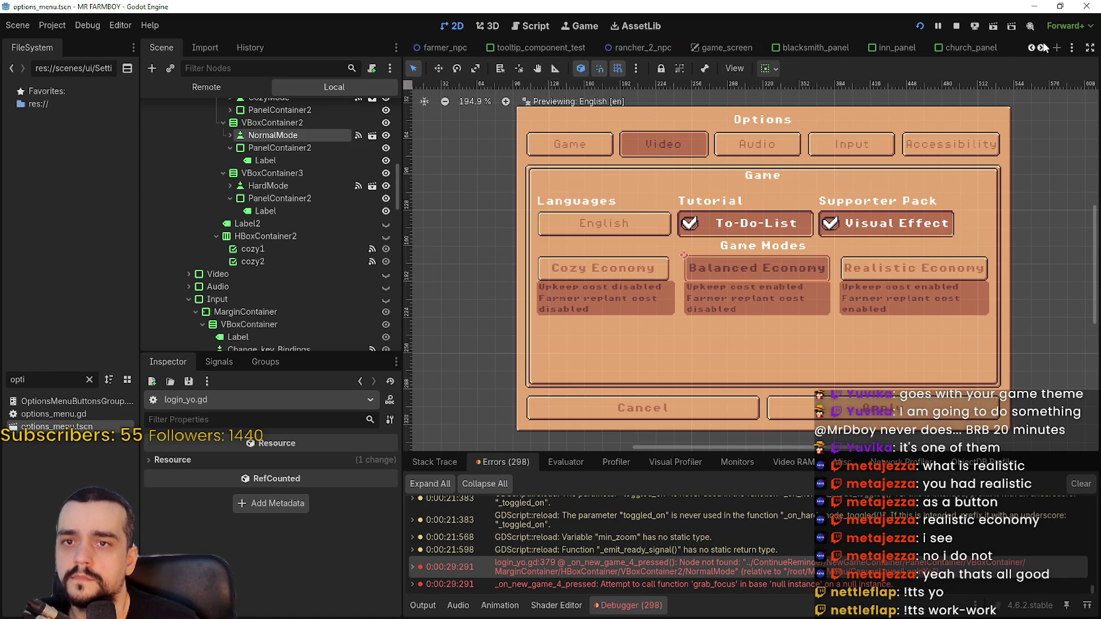
scroll(1043, 48, "down", 6)
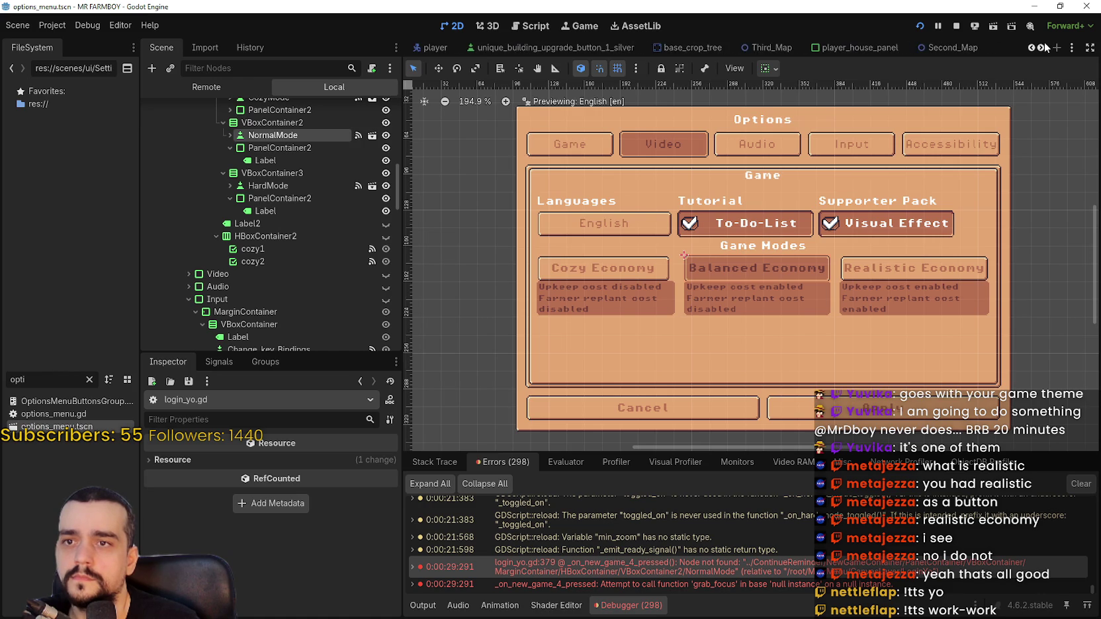
scroll(1041, 50, "down", 6)
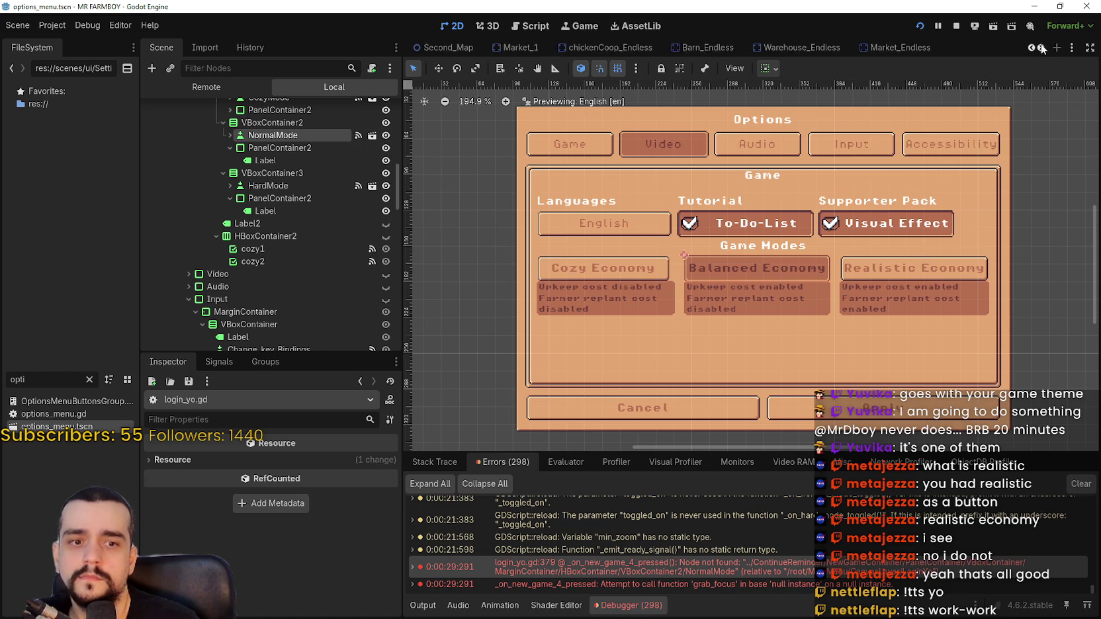
left_click(943, 48)
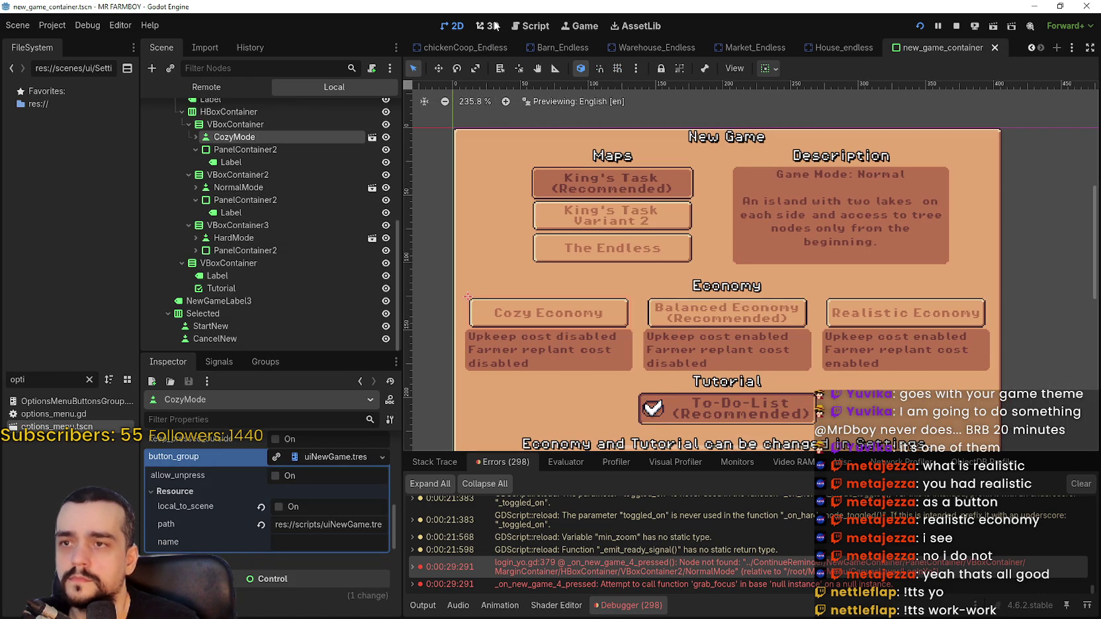
Drag the Island_Select node into login_yo.gd line 380 to insert its path.
left_click(550, 27)
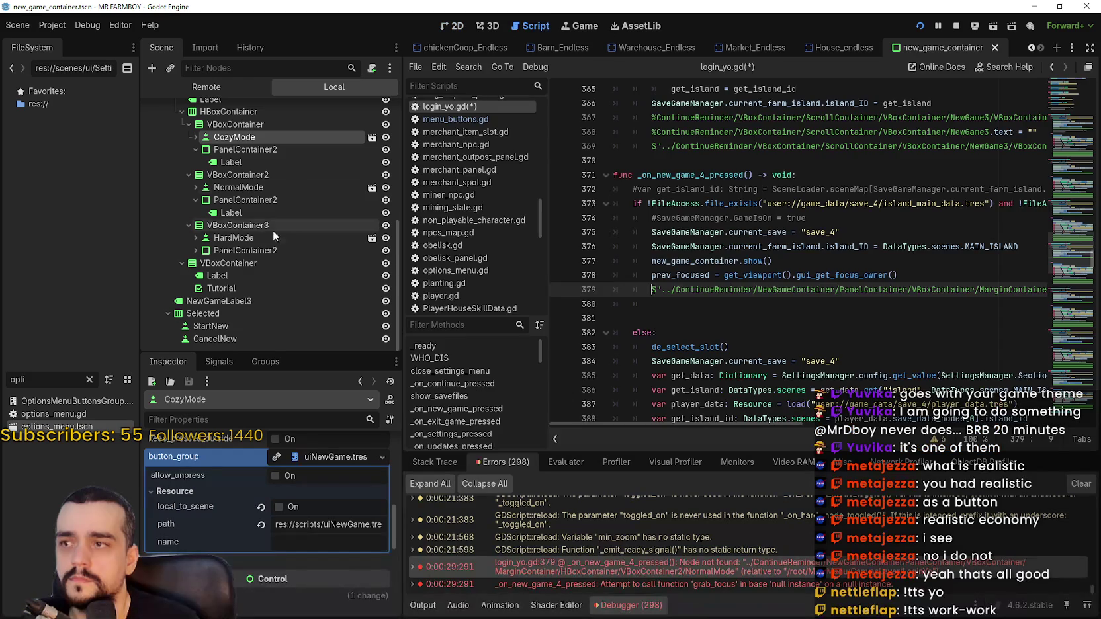
scroll(277, 227, "up", 3)
scroll(277, 226, "up", 2)
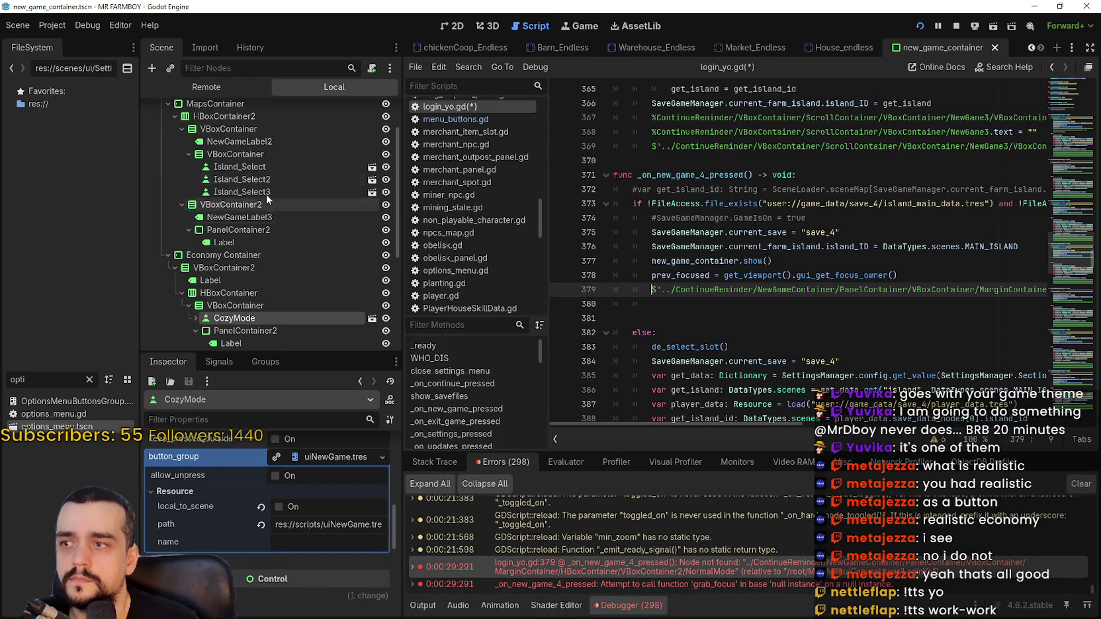
left_click(234, 167)
mouse_move(234, 166)
left_mouse_down()
mouse_move(702, 324)
mouse_move(682, 304)
left_mouse_up()
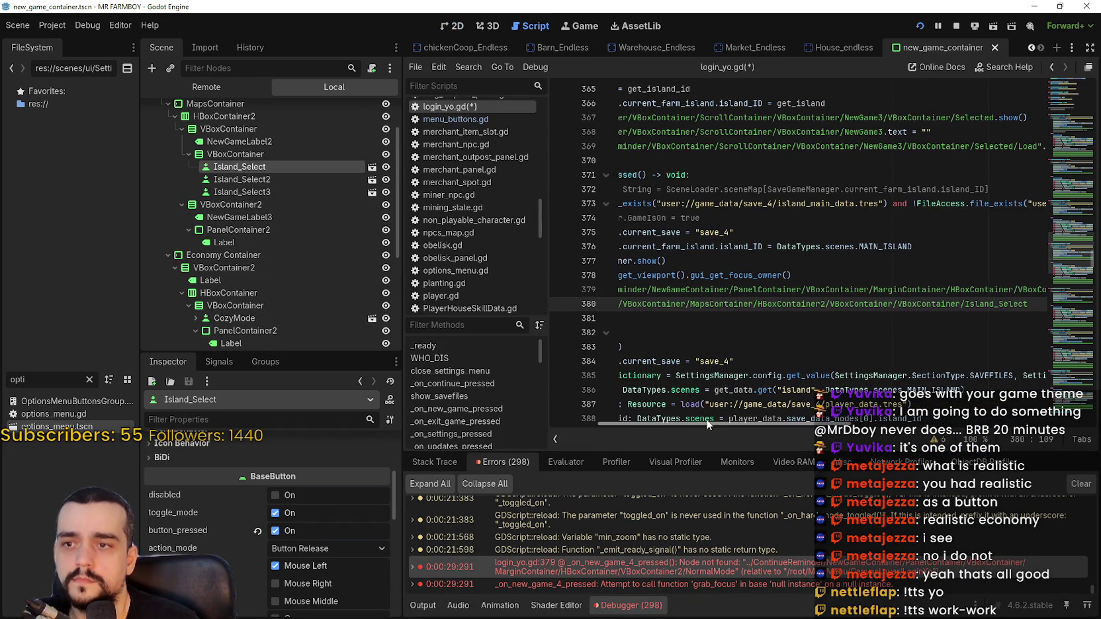
Complete line 380 with line 379's path prefix, a '/', and a .grab_focus() call.
left_click_drag(713, 422, 671, 423)
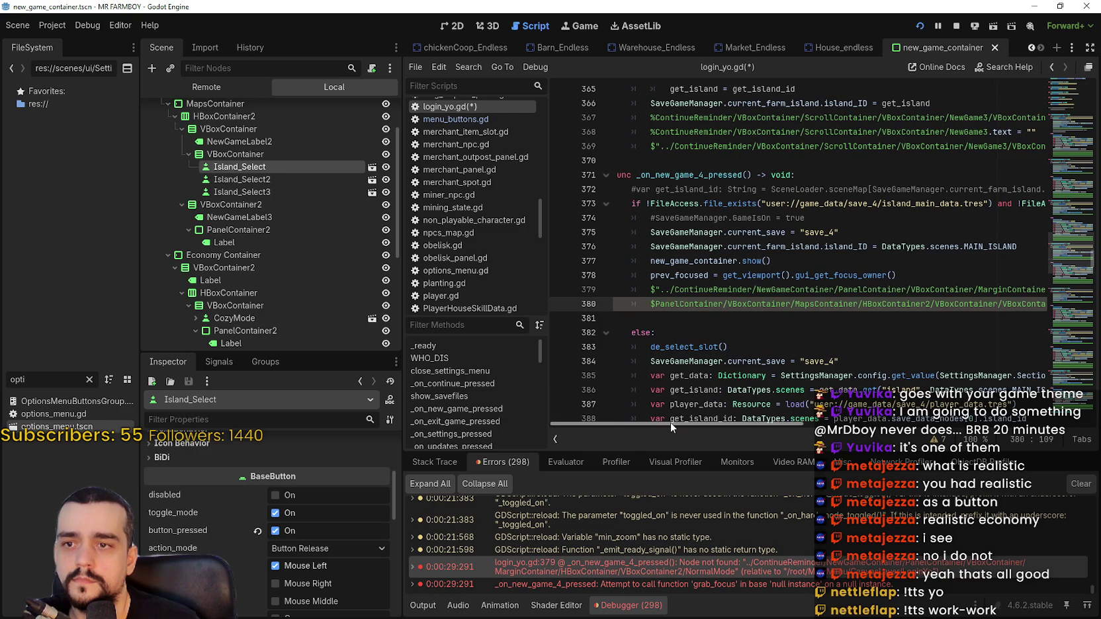
double_click(695, 289)
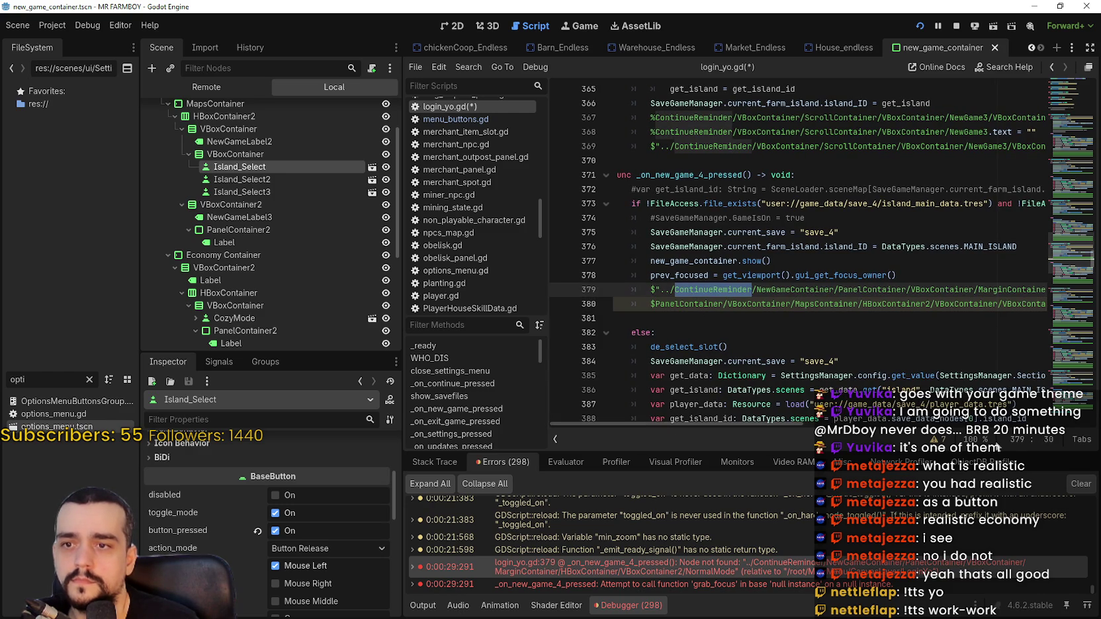
double_click(780, 288)
left_click_drag(780, 288, 672, 291)
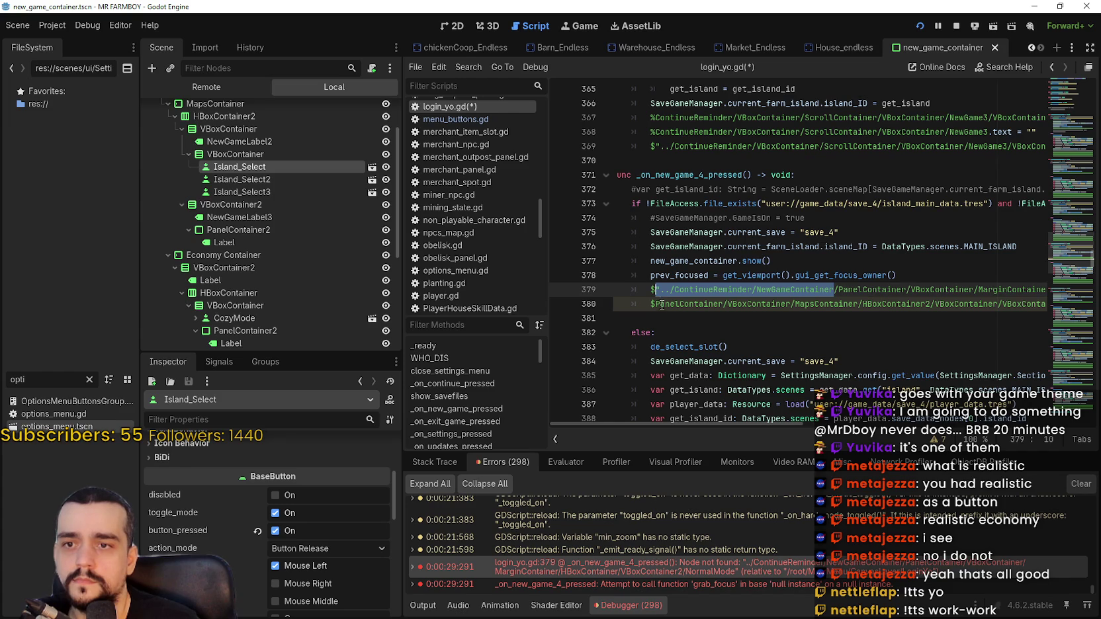
left_click(655, 304)
type("\"../ContinueReminder/NewGameContainer")
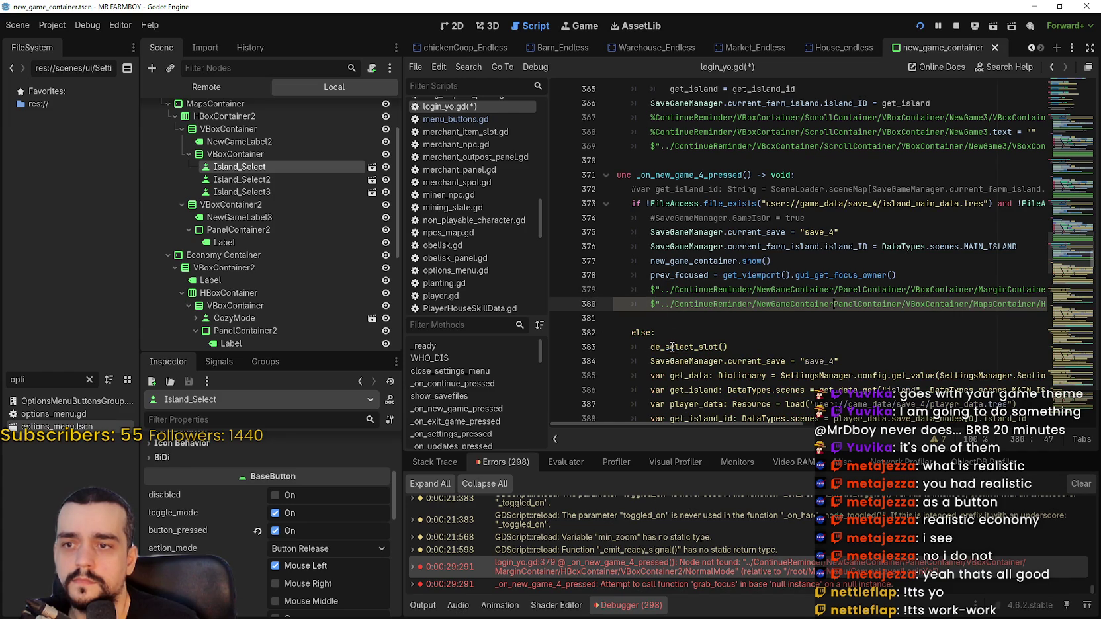
type("/")
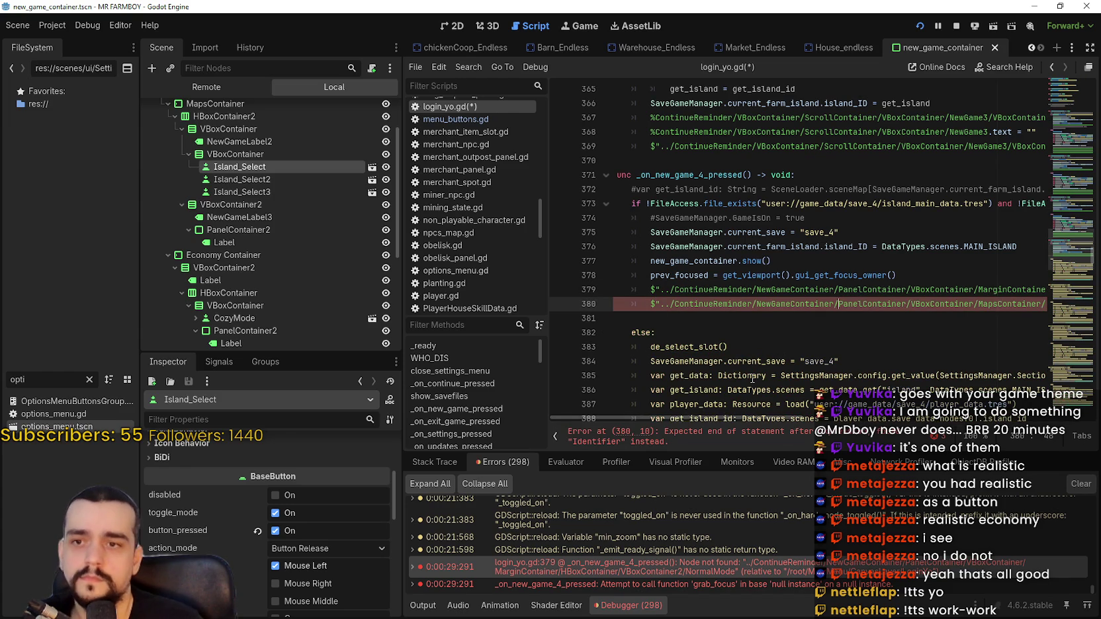
mouse_move(733, 415)
left_mouse_down()
mouse_move(852, 418)
mouse_move(583, 417)
mouse_move(867, 400)
left_mouse_up()
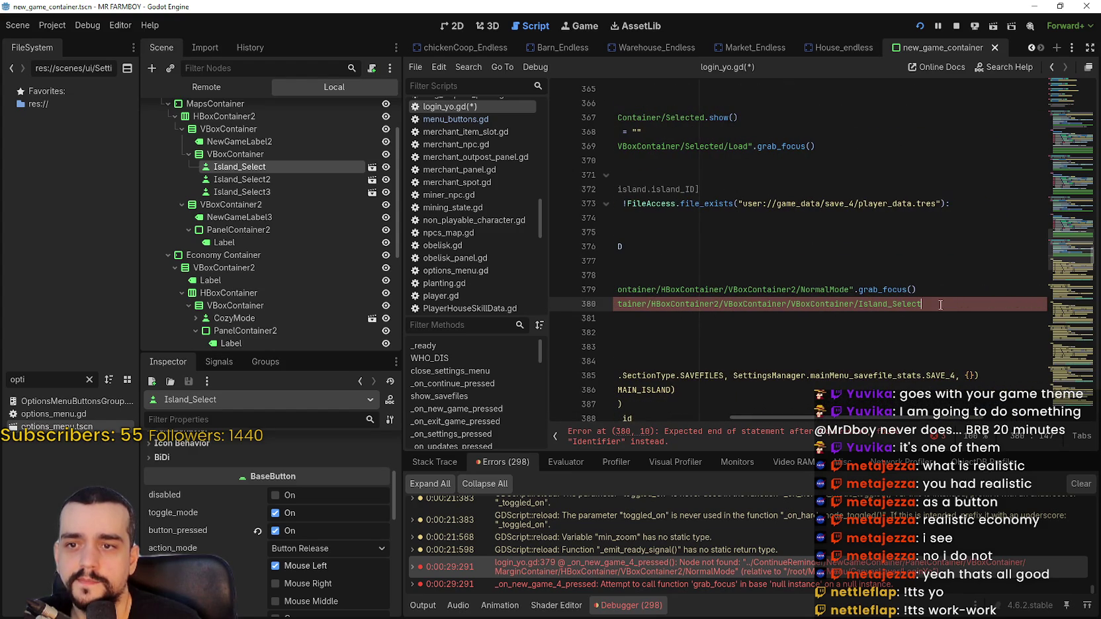
type("\"")
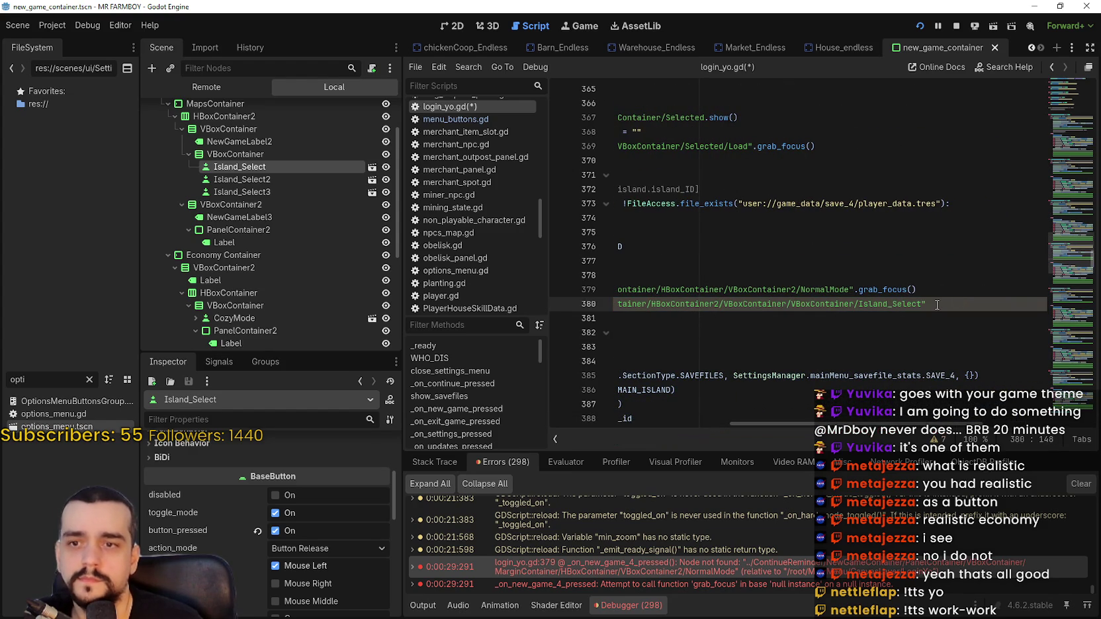
type(".grab_focus(")
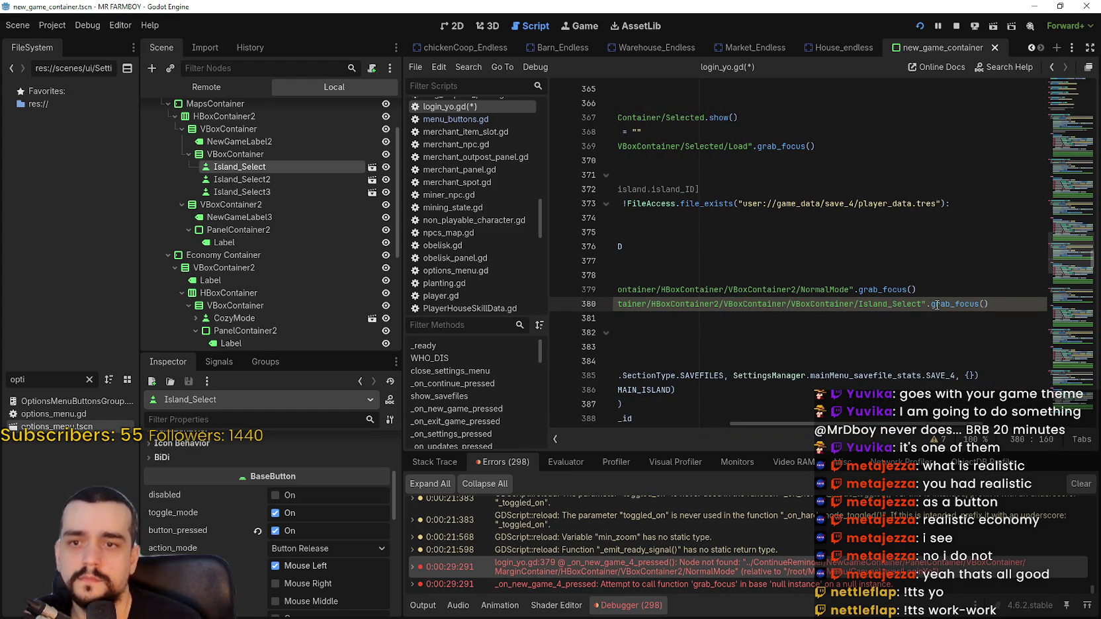
Comment out the old NormalMode focus line 379 with '#'.
left_click(933, 285)
left_click(565, 271, "shift")
left_click(644, 287)
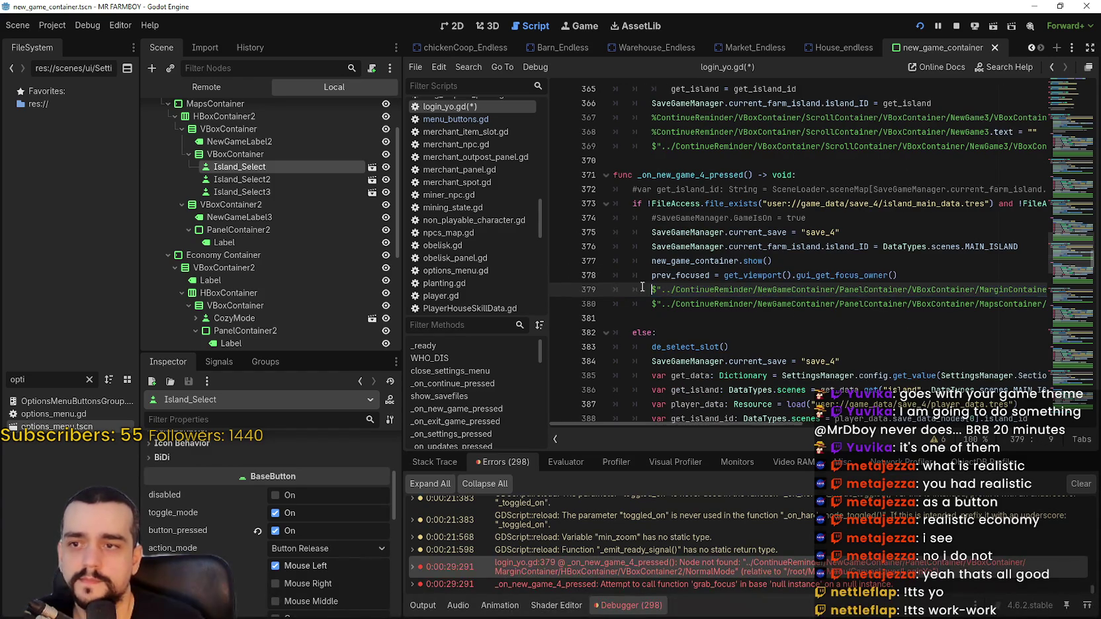
type("#")
left_click(893, 266)
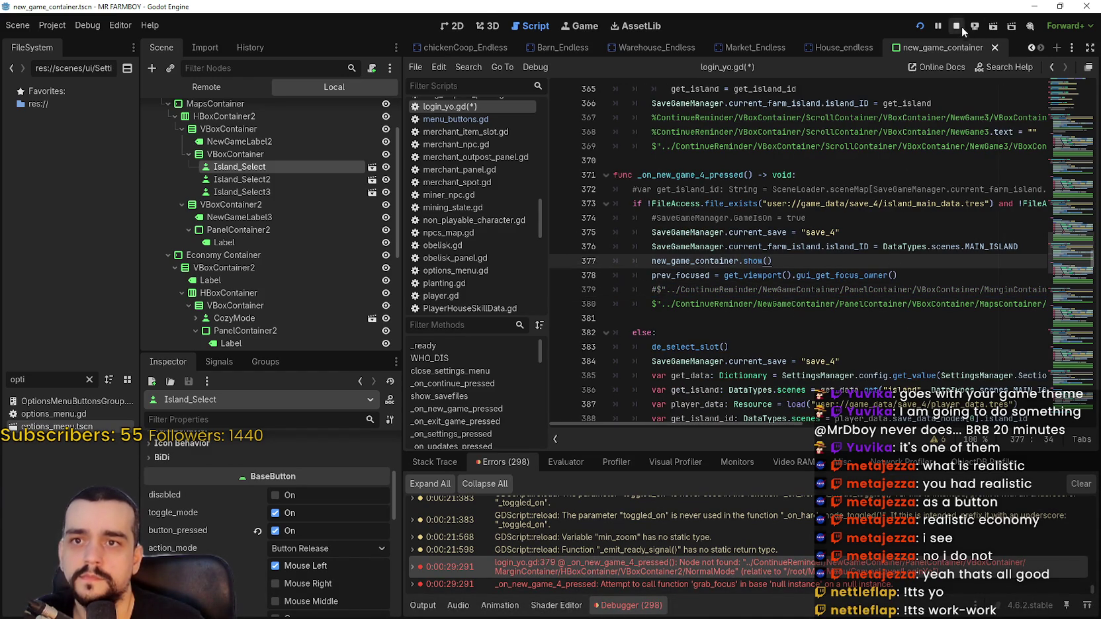
Stop the running game and relaunch it with F5.
left_click(956, 26)
left_click(838, 275)
left_click(659, 289)
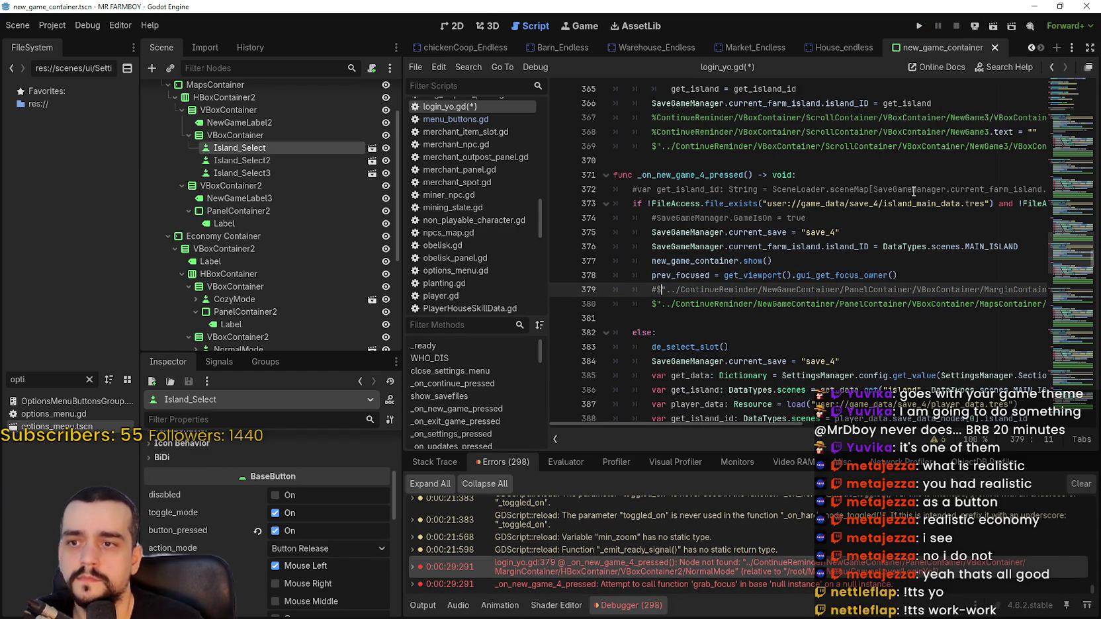
key("F5")
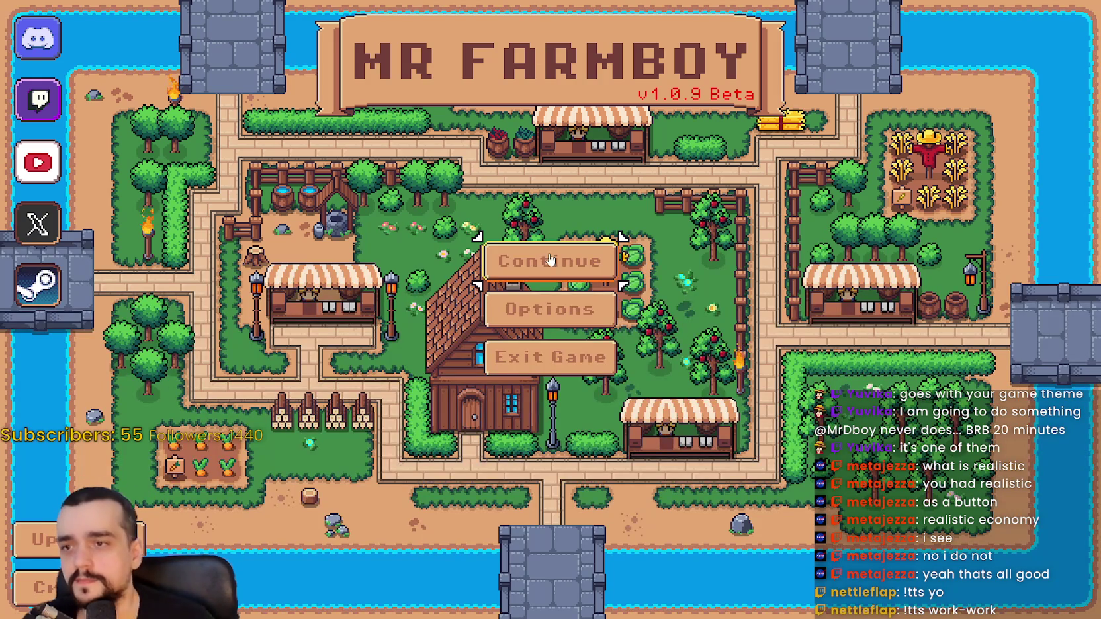
Open the New Game screen via Create Save and test its keyboard focus with Enter, Tab, Left.
left_click(550, 256)
scroll(602, 369, "down", 1)
left_click(602, 369)
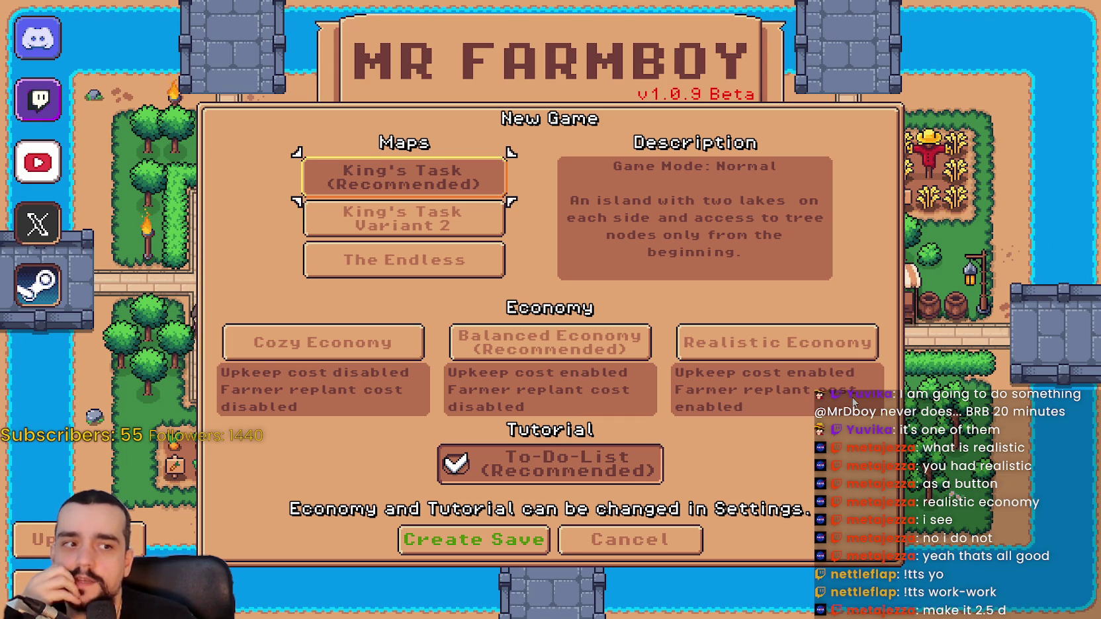
key("Return")
key("Tab")
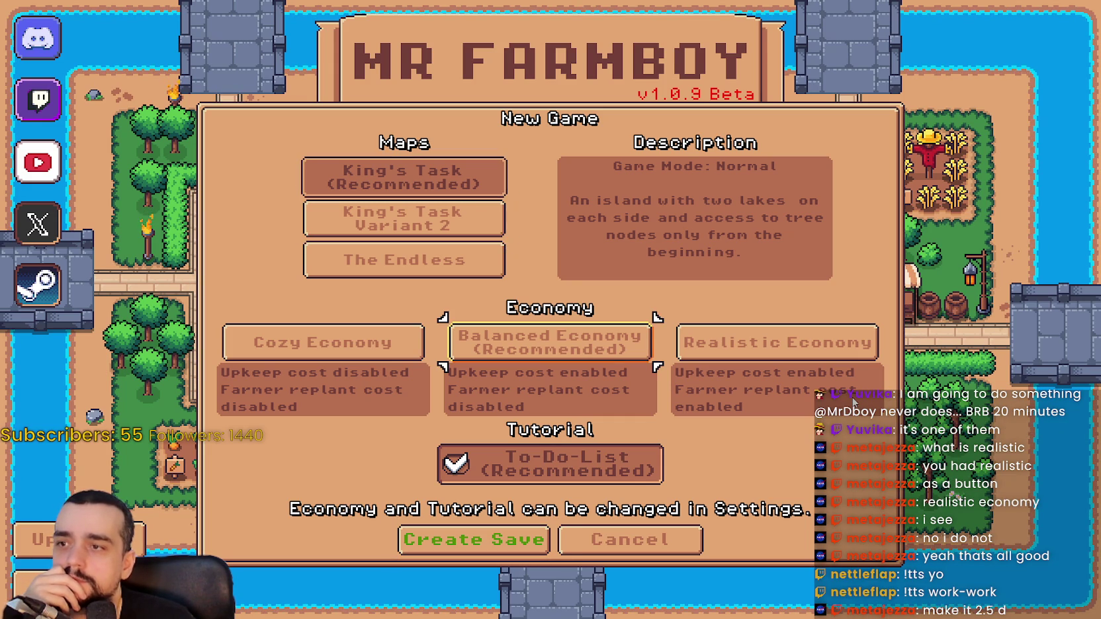
key("Left")
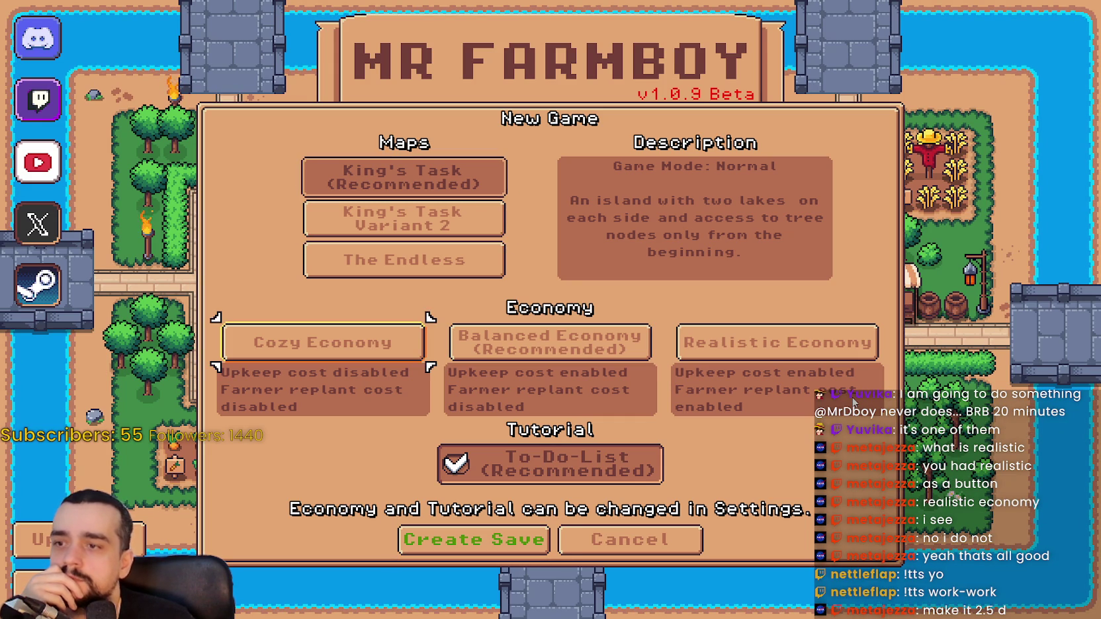
Try King's Task Variant 2, The Endless and King's Task maps, economies, and the To-Do-List toggle.
left_click(455, 218)
left_click(466, 260)
left_click(453, 185)
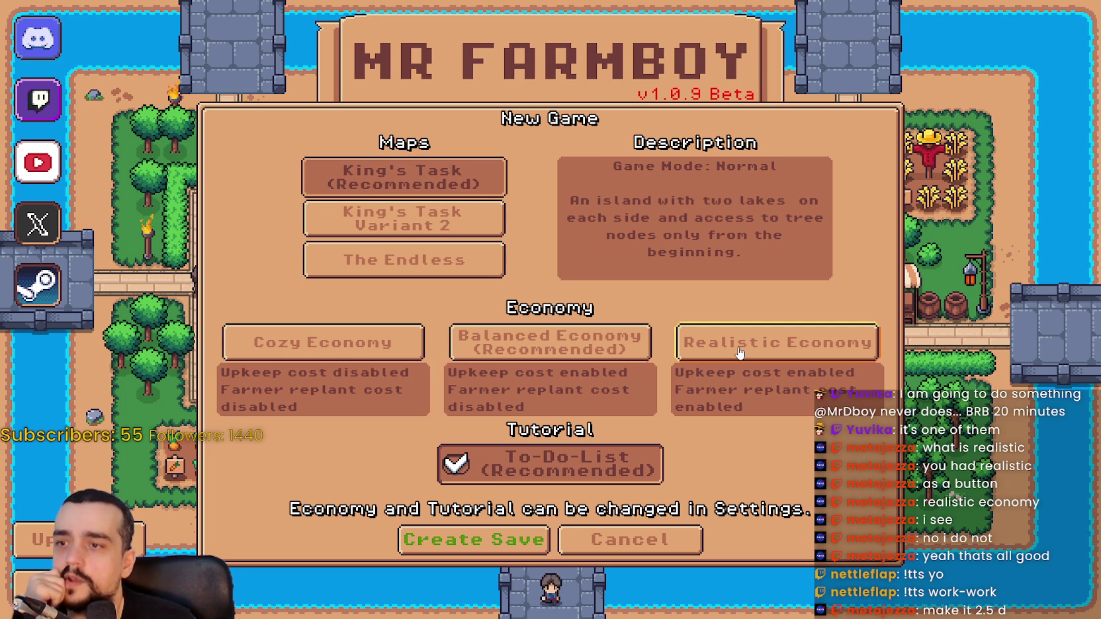
left_click(503, 352)
left_click(696, 348)
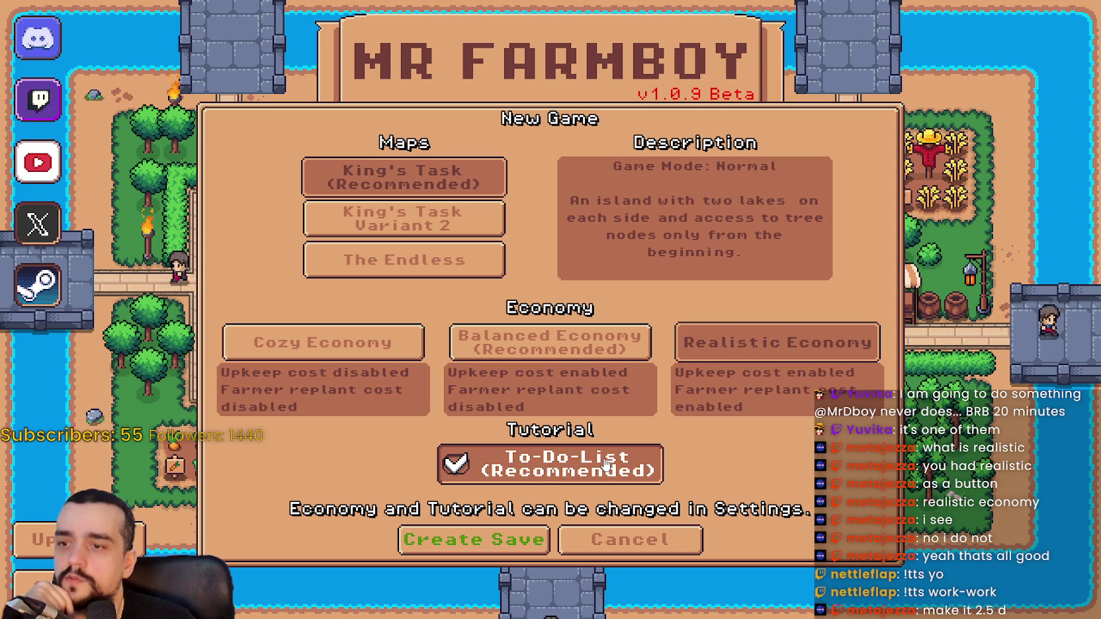
left_click(531, 462)
left_click(531, 462)
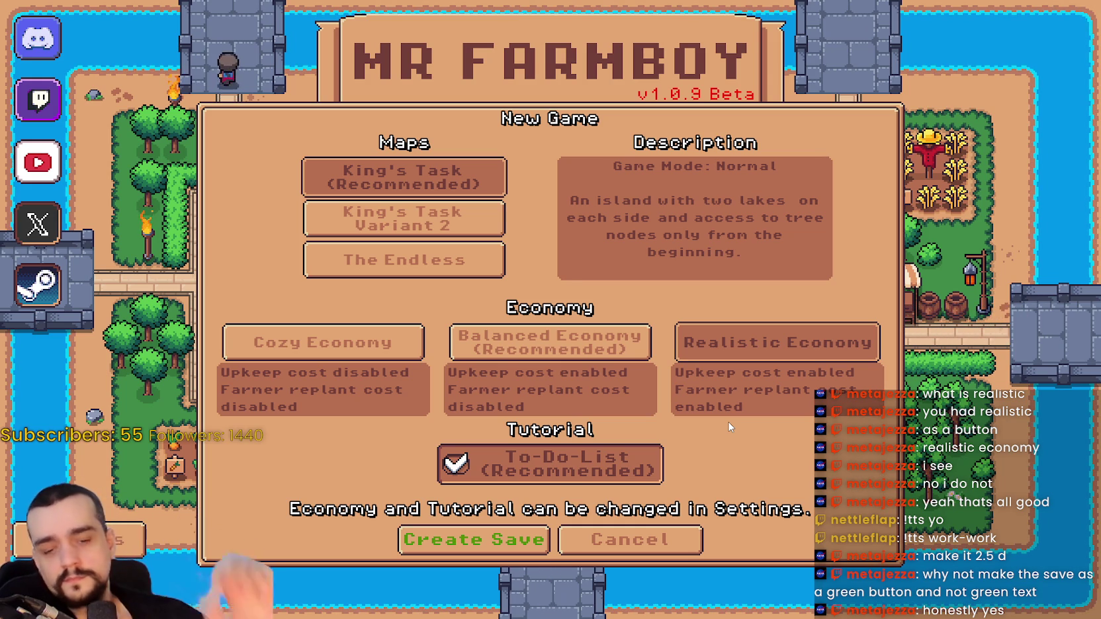
left_click(609, 338)
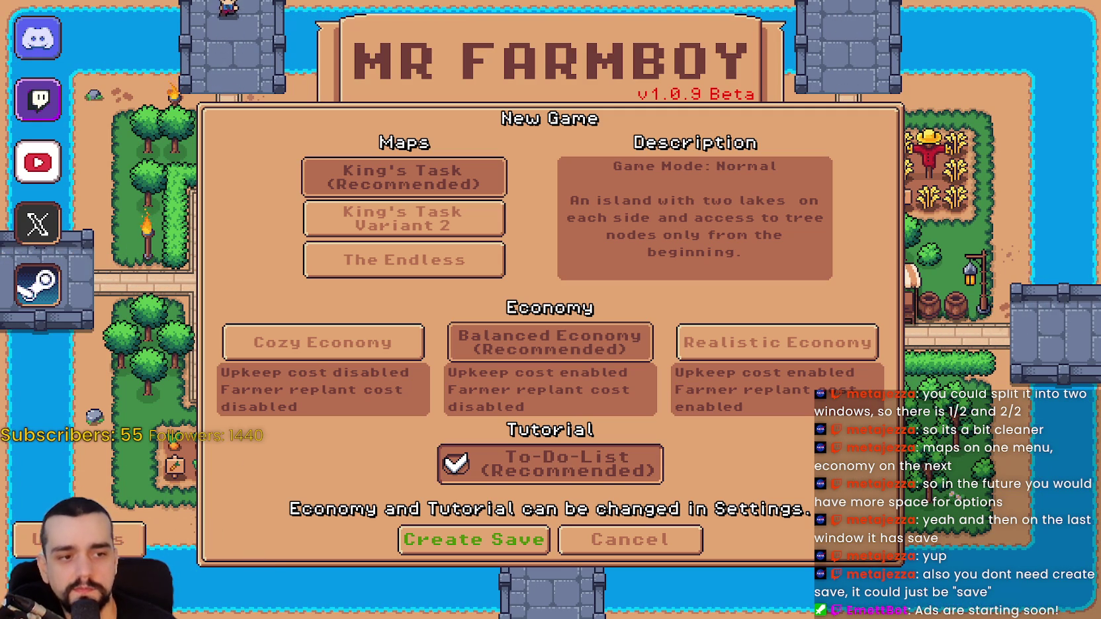
Quit the running game with F8 to return to the editor's login_yo.gd.
key("F8")
left_click(812, 336)
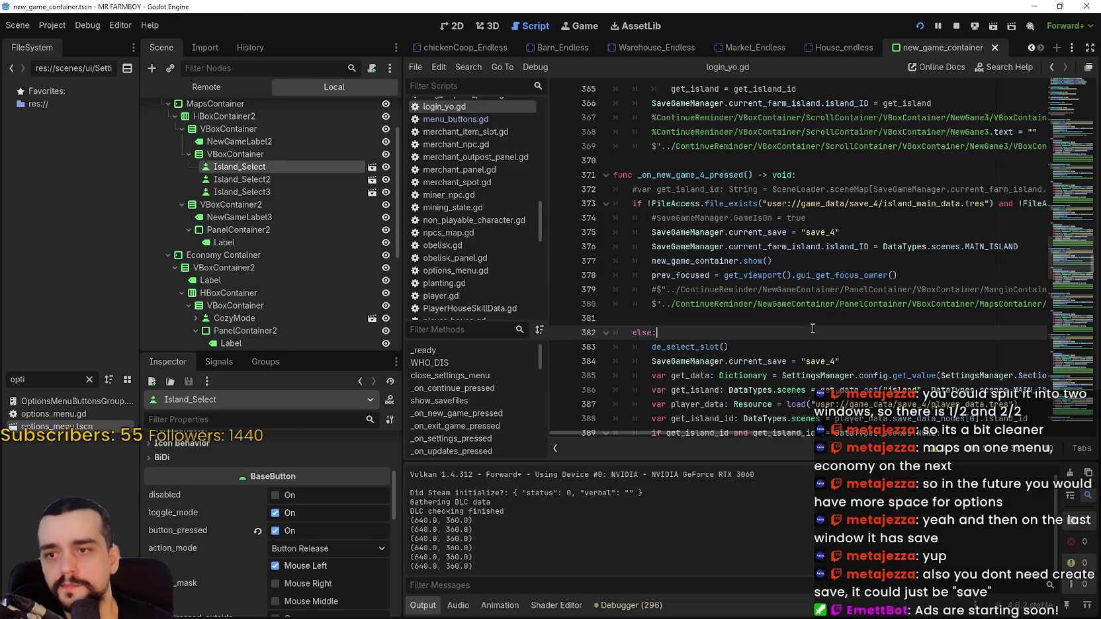
left_click(812, 321)
left_click(464, 25)
scroll(815, 347, "down", 2)
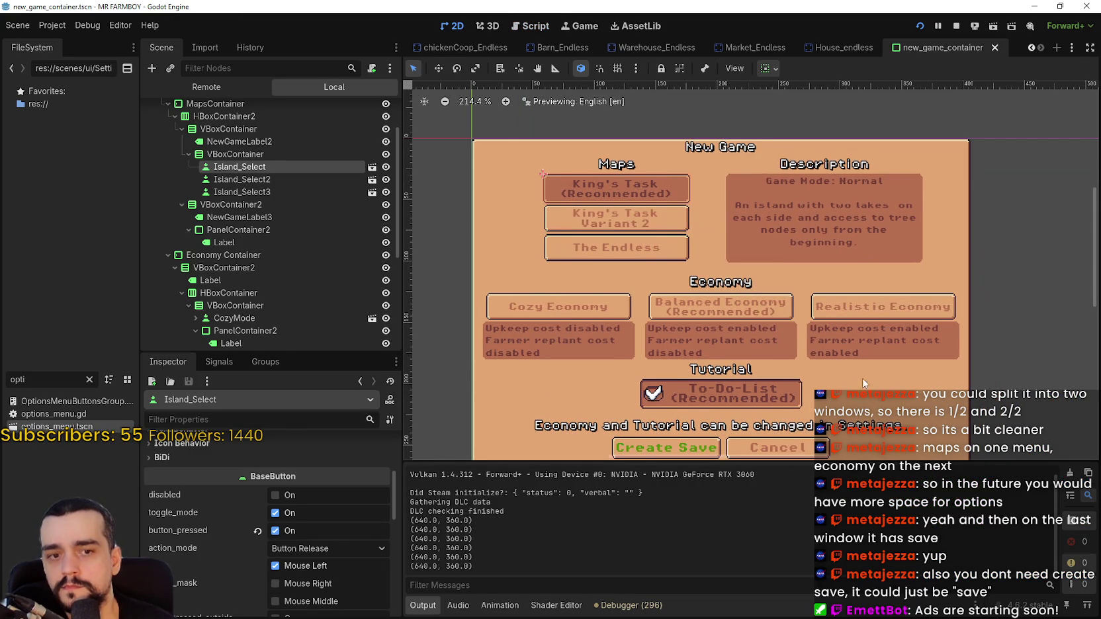
scroll(827, 330, "down", 1)
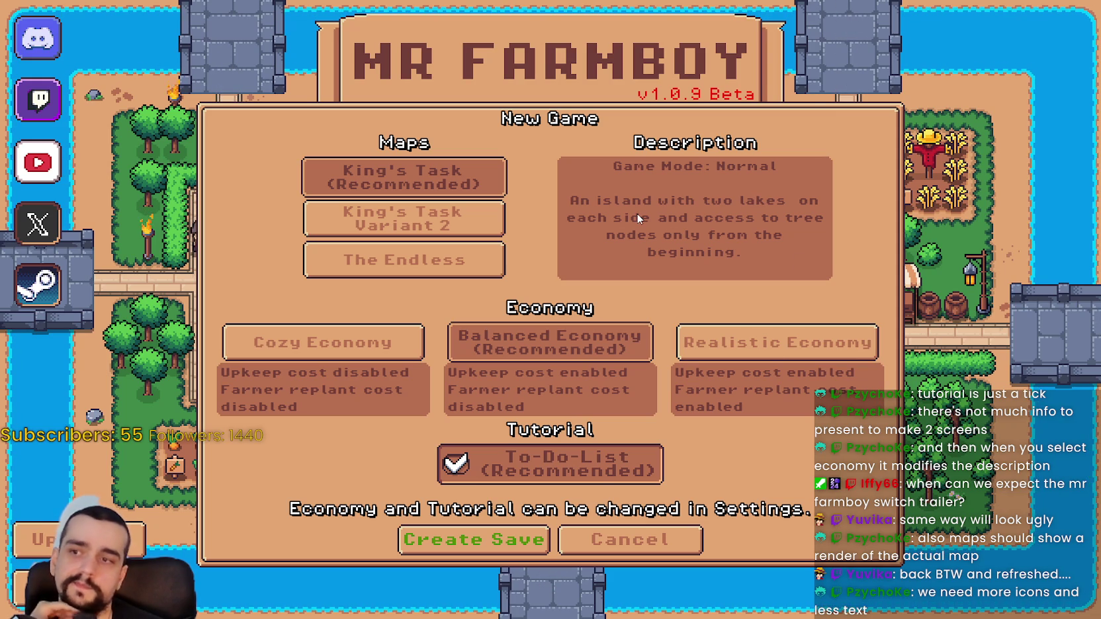
Pick the King's Task Variant 2 map, then return to Player.png in Aseprite.
left_click(397, 219)
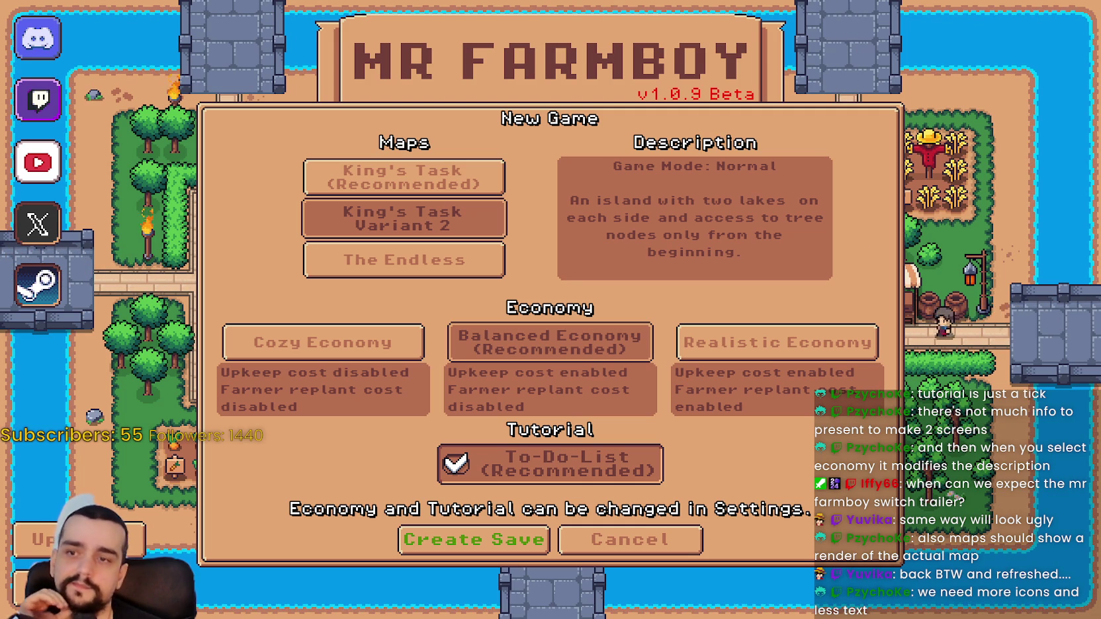
key("alt+Tab")
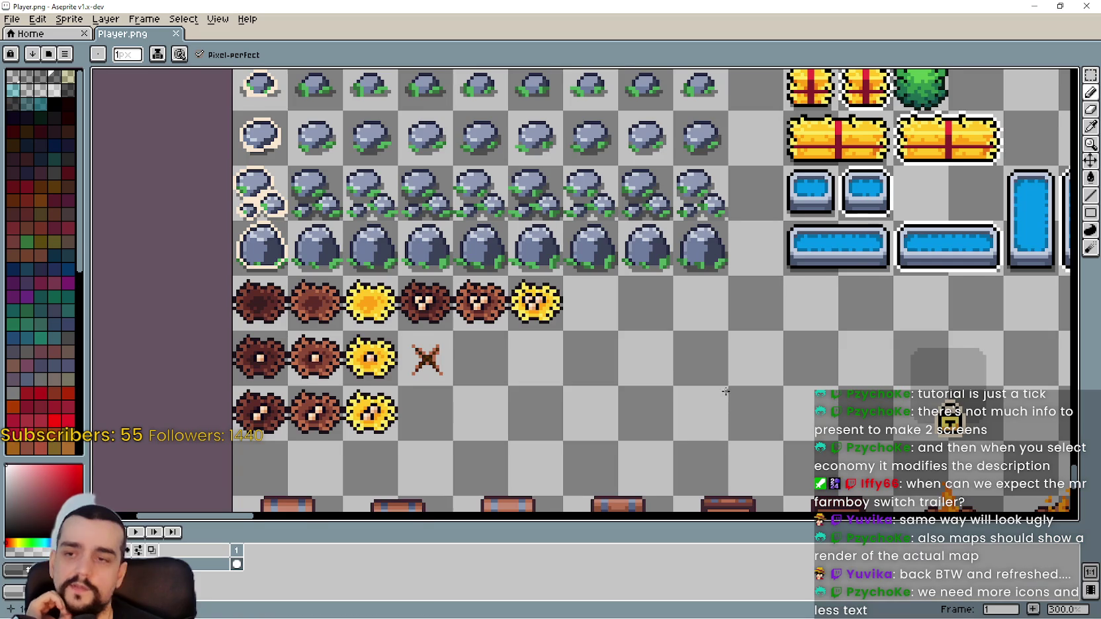
Switch to polygon selection and pan around Player.png over icons, buildings and characters.
scroll(725, 391, "right", 5)
key("shift+q")
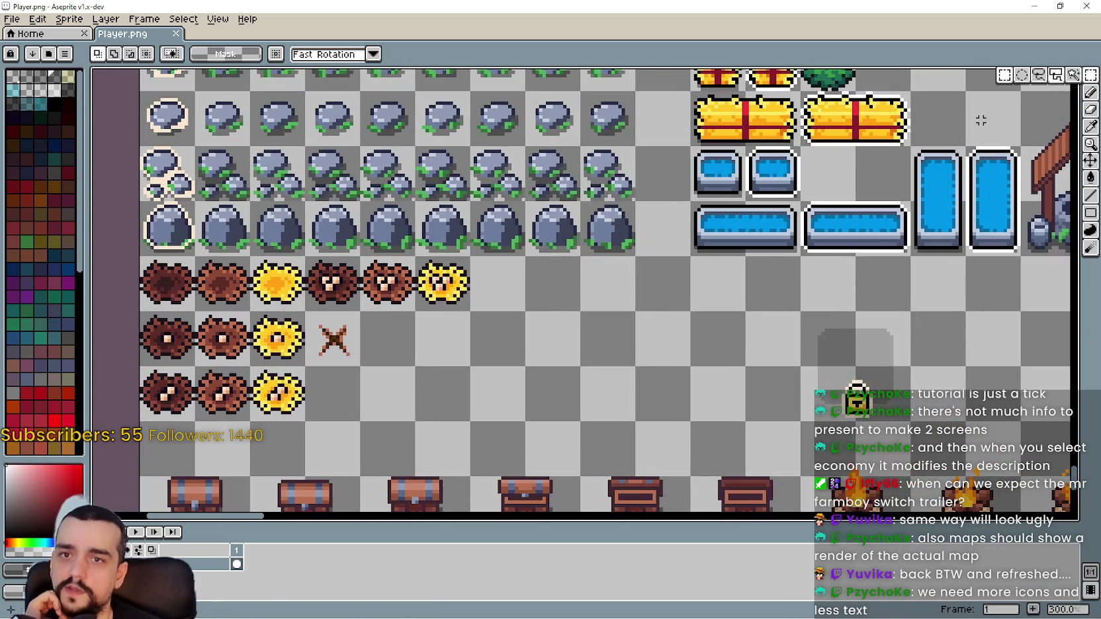
scroll(481, 305, "right", 2)
scroll(470, 273, "down", 4)
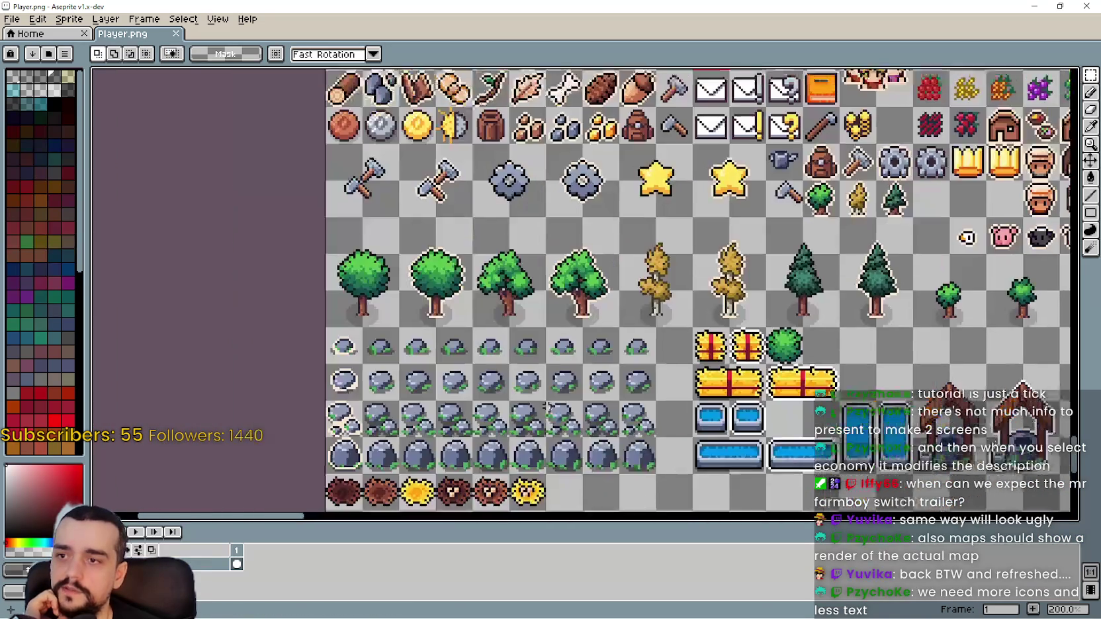
scroll(471, 273, "up", 2)
scroll(491, 343, "up", 1)
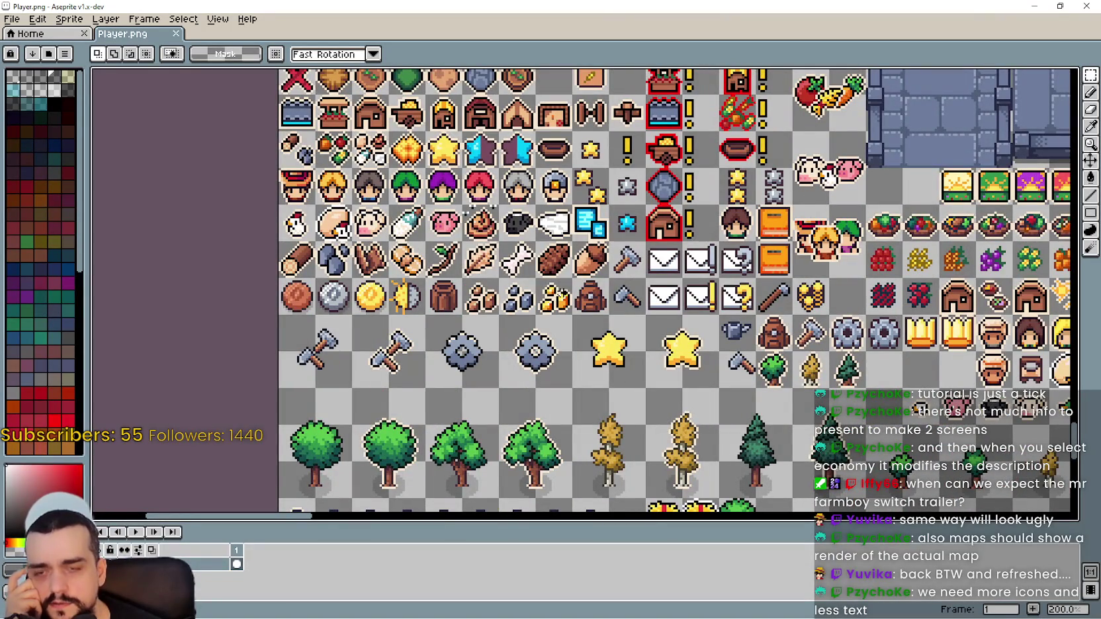
mouse_move(556, 291)
left_mouse_down()
mouse_move(628, 385)
mouse_move(467, 421)
left_mouse_up()
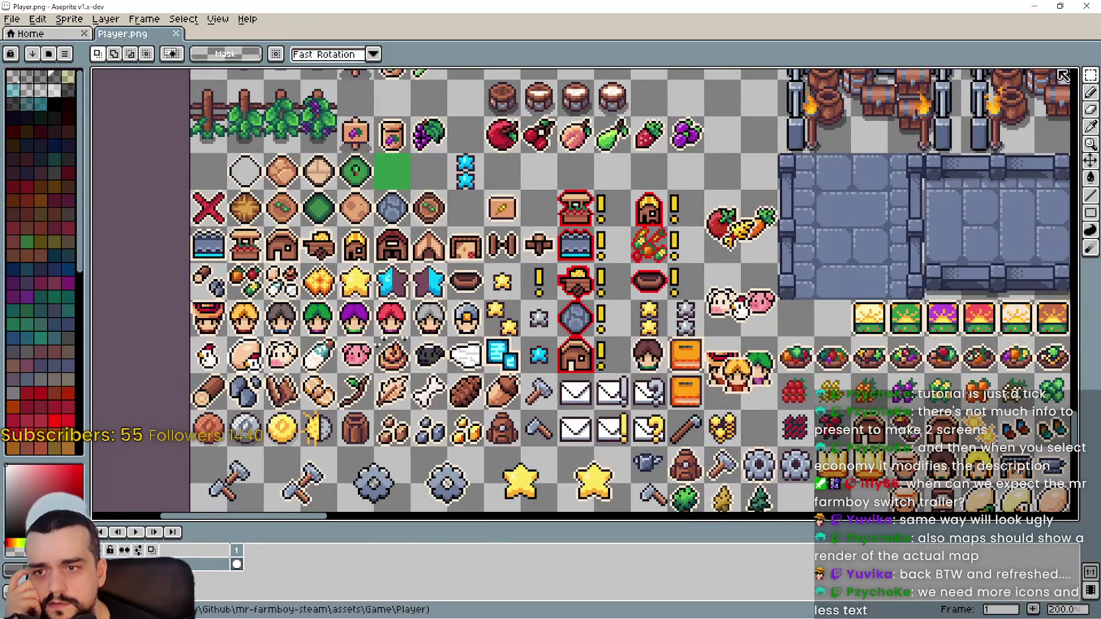
scroll(966, 199, "down", 1)
mouse_move(966, 199)
left_mouse_down()
mouse_move(636, 198)
mouse_move(642, 180)
left_mouse_up()
scroll(642, 179, "up", 1)
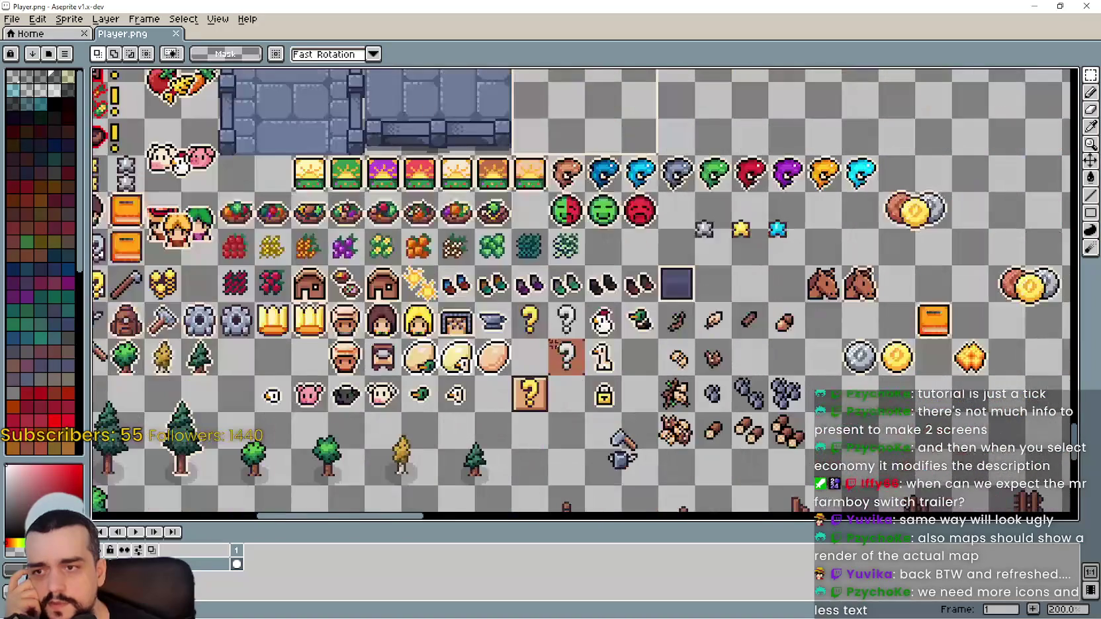
scroll(180, 166, "down", 4)
left_click_drag(539, 220, 514, 366)
scroll(514, 366, "up", 3)
scroll(514, 366, "down", 3)
scroll(515, 366, "up", 1)
left_click_drag(658, 503, 659, 265)
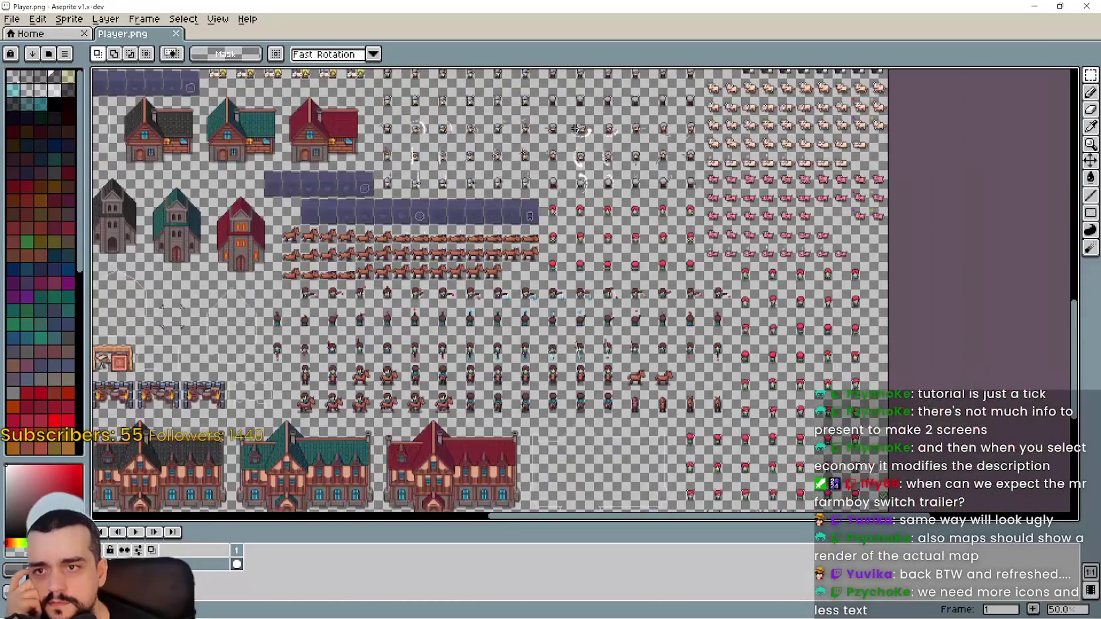
scroll(659, 371, "up", 1)
left_click_drag(709, 398, 474, 348)
Settle the view on the icons, trees, rocks and water troughs beside the empty tile.
scroll(474, 349, "up", 1)
scroll(474, 349, "up", 1)
scroll(474, 349, "down", 1)
left_click_drag(291, 323, 416, 322)
mouse_move(628, 359)
left_mouse_down()
mouse_move(827, 351)
mouse_move(993, 318)
mouse_move(1036, 293)
left_mouse_up()
scroll(993, 317, "down", 1)
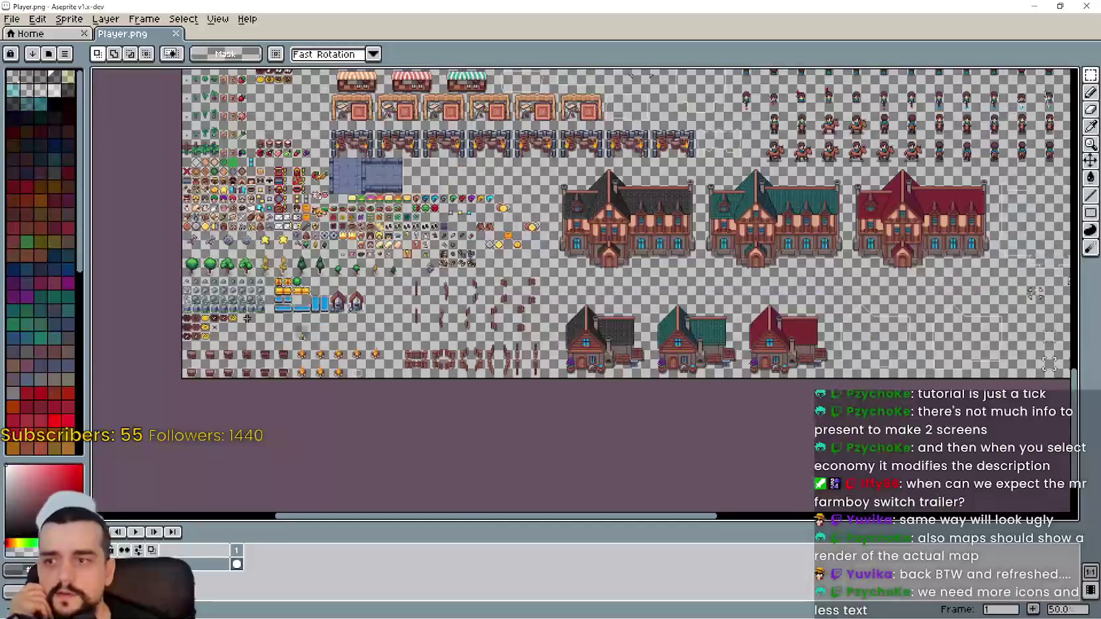
left_click_drag(245, 319, 462, 371)
scroll(479, 375, "up", 1)
mouse_move(588, 258)
left_mouse_down()
mouse_move(538, 358)
mouse_move(642, 291)
left_mouse_up()
scroll(487, 361, "up", 2)
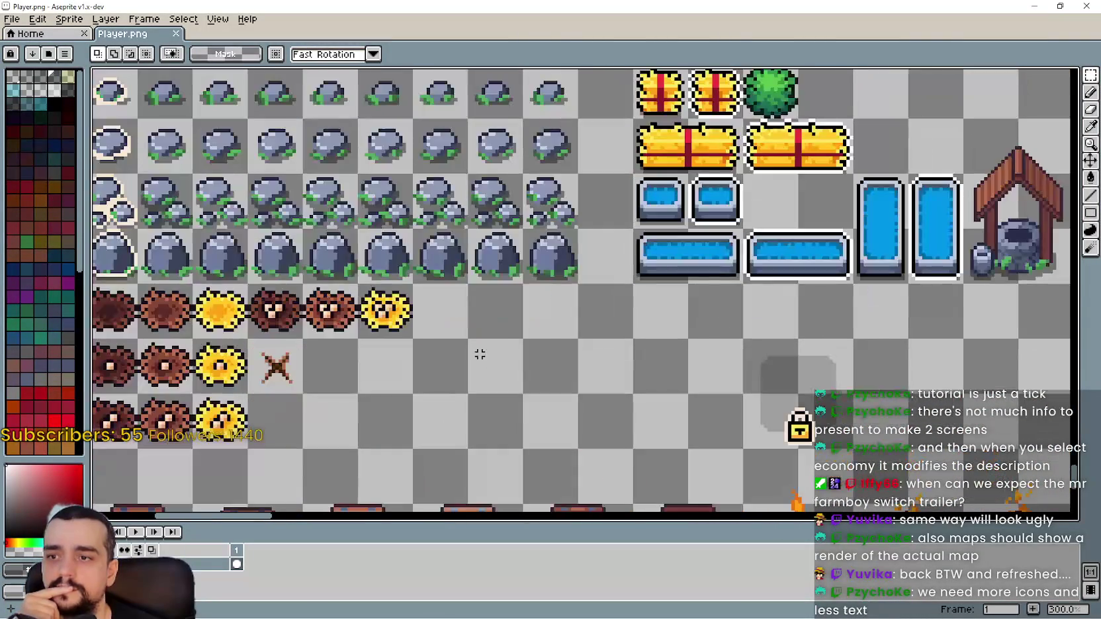
scroll(534, 315, "up", 1)
scroll(533, 315, "down", 1)
scroll(670, 352, "down", 1)
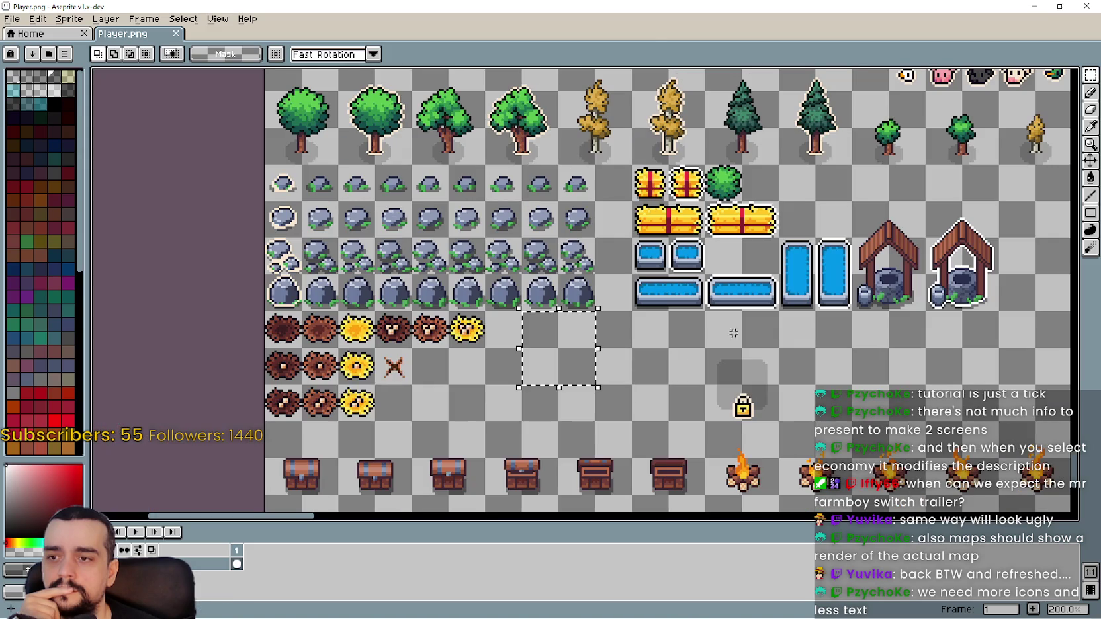
left_click_drag(1090, 213, 1074, 212)
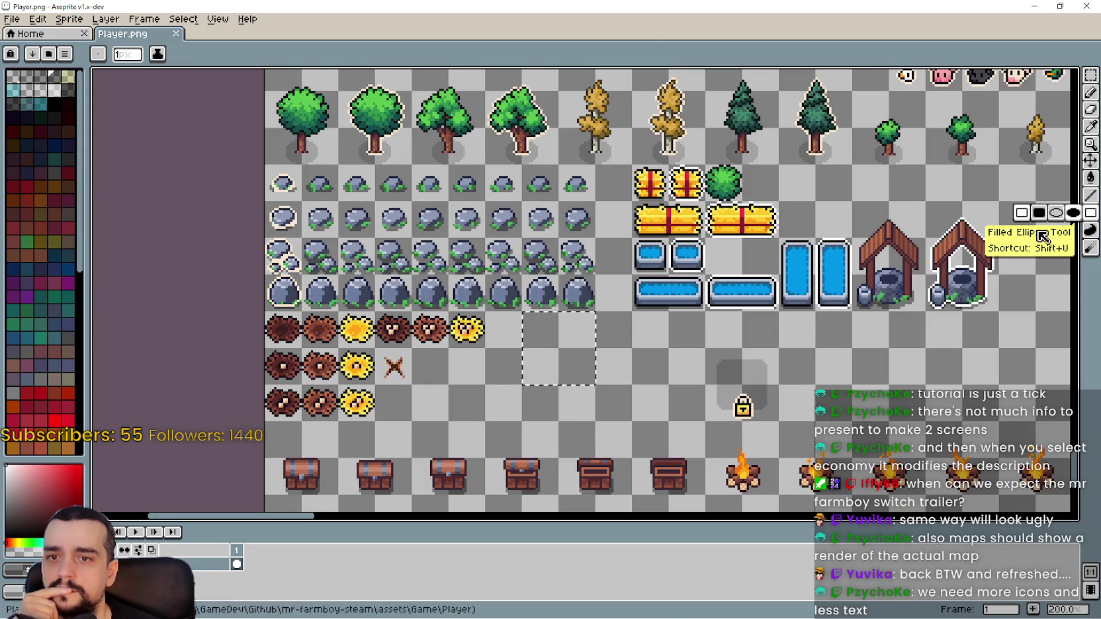
Draw a black rectangle outline with the Rectangle tool inside the empty tile.
scroll(793, 187, "up", 2)
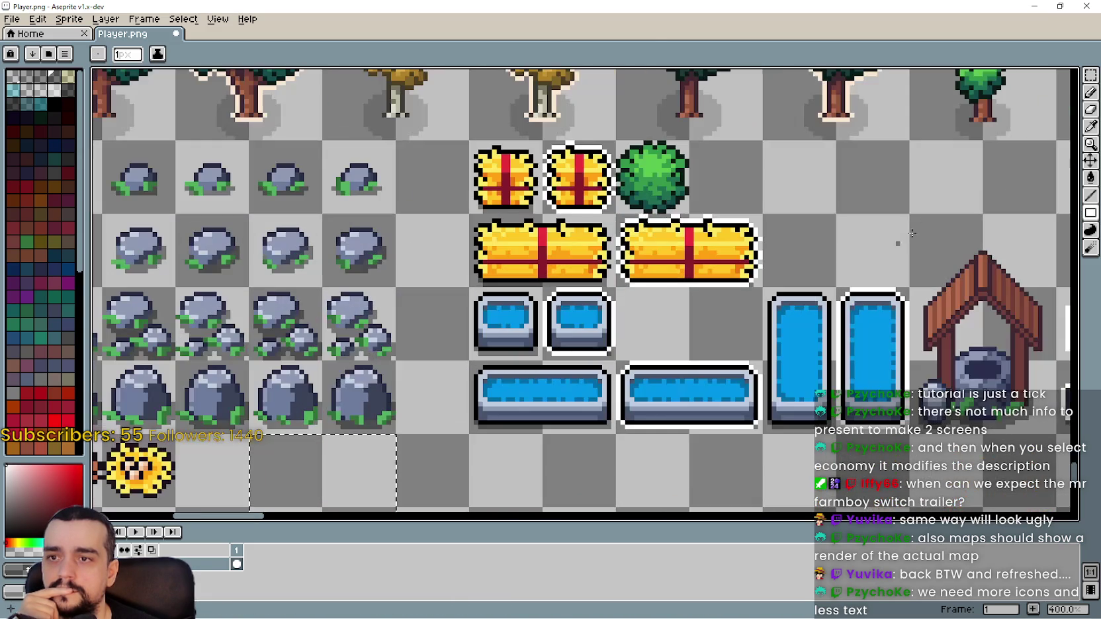
left_click(1090, 132)
scroll(647, 463, "down", 1)
scroll(529, 314, "up", 5)
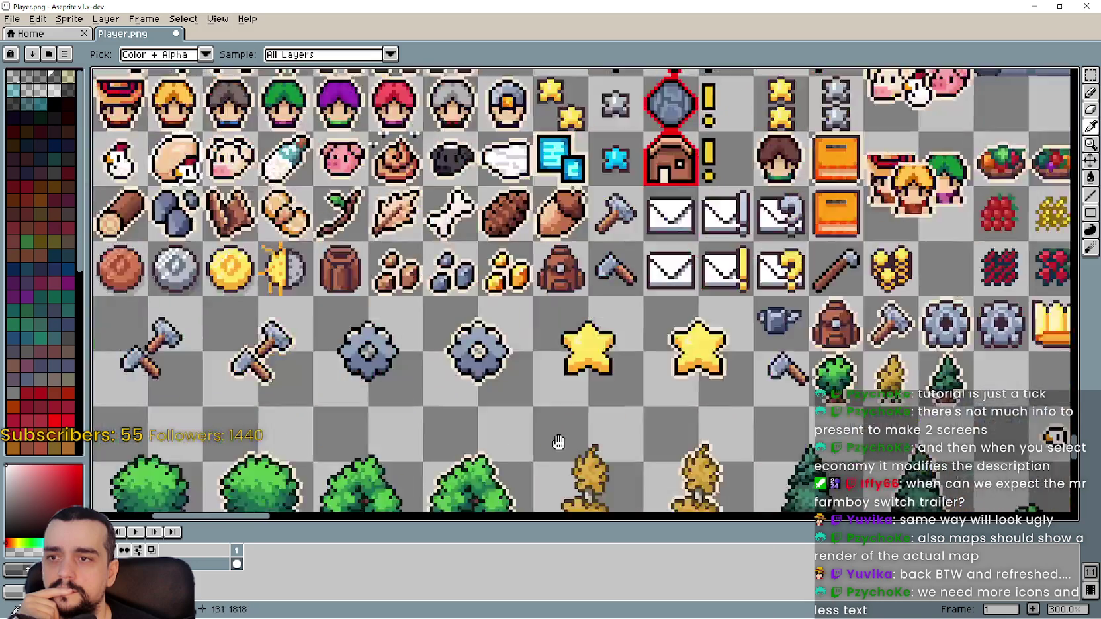
scroll(665, 344, "up", 3)
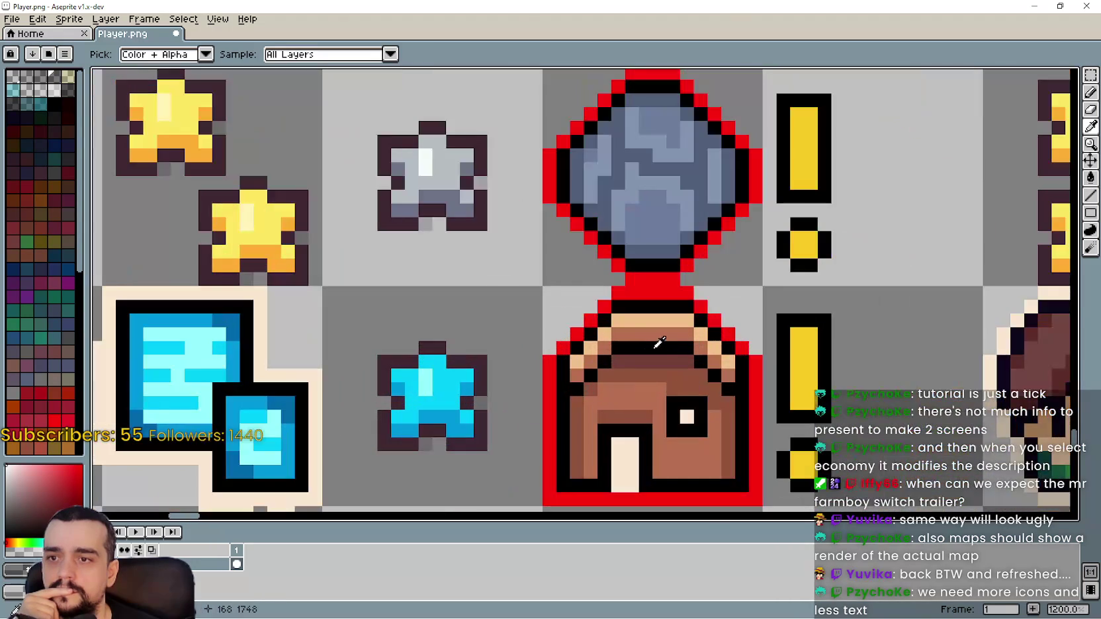
scroll(567, 398, "down", 6)
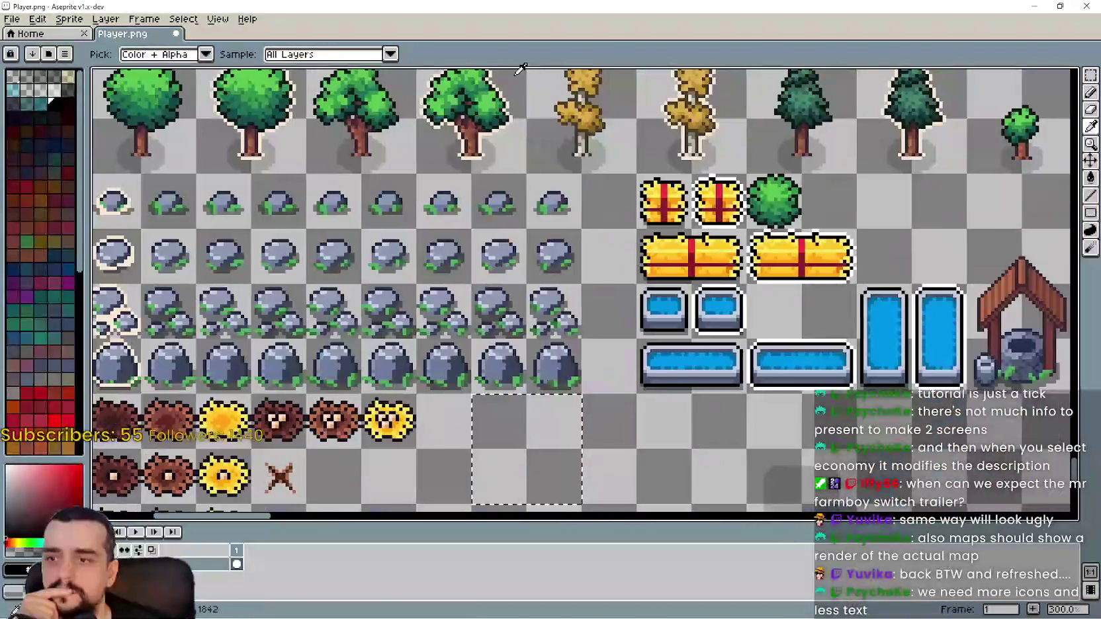
scroll(463, 331, "up", 1)
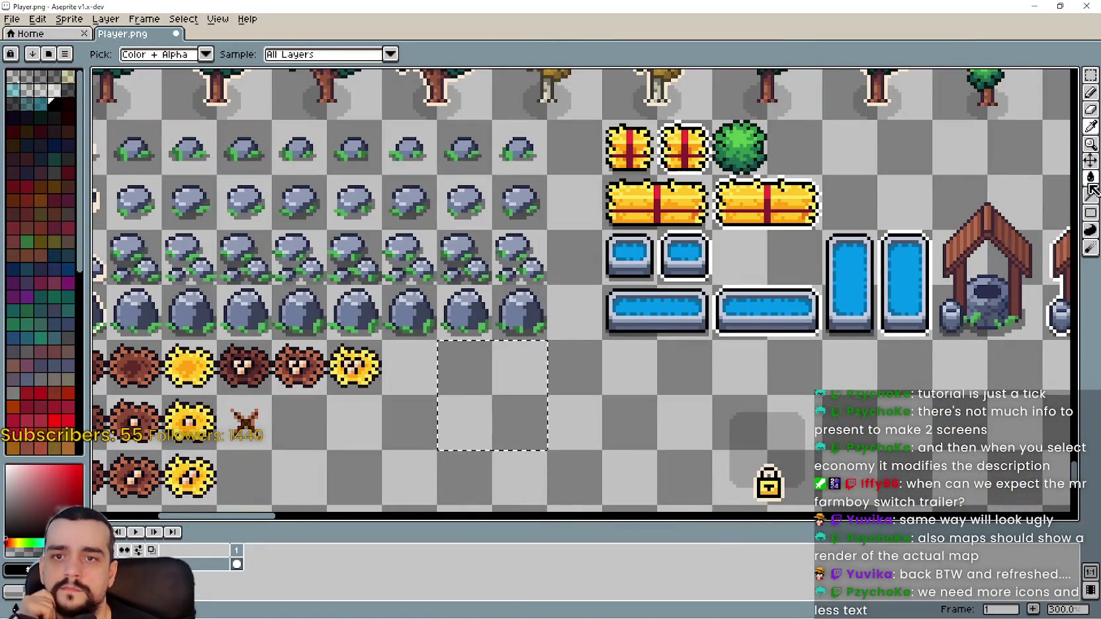
left_click(1093, 212)
scroll(460, 424, "up", 3)
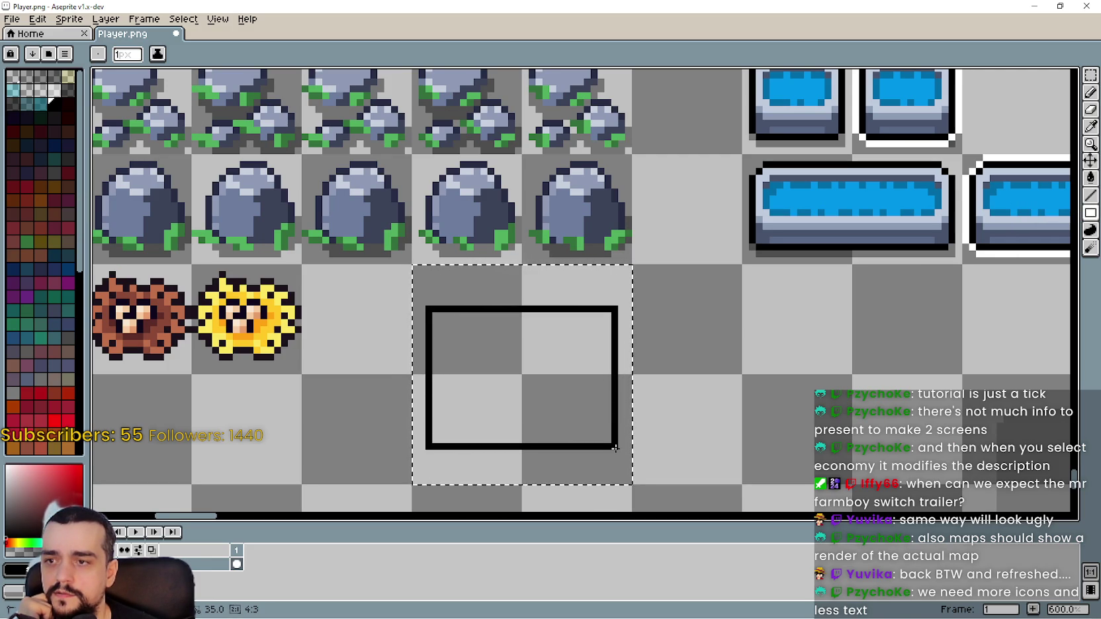
scroll(615, 449, "down", 3)
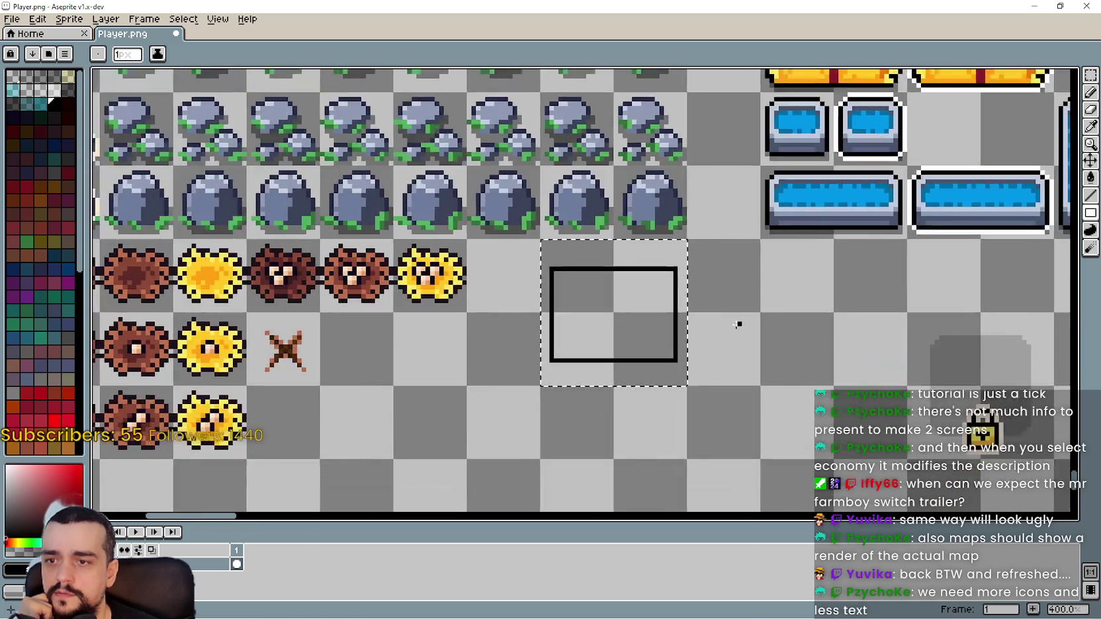
scroll(575, 300, "up", 3)
Switch to the pencil and eyedrop the water-trough blue as the drawing colour.
key("b")
scroll(749, 302, "down", 3)
scroll(690, 277, "up", 1)
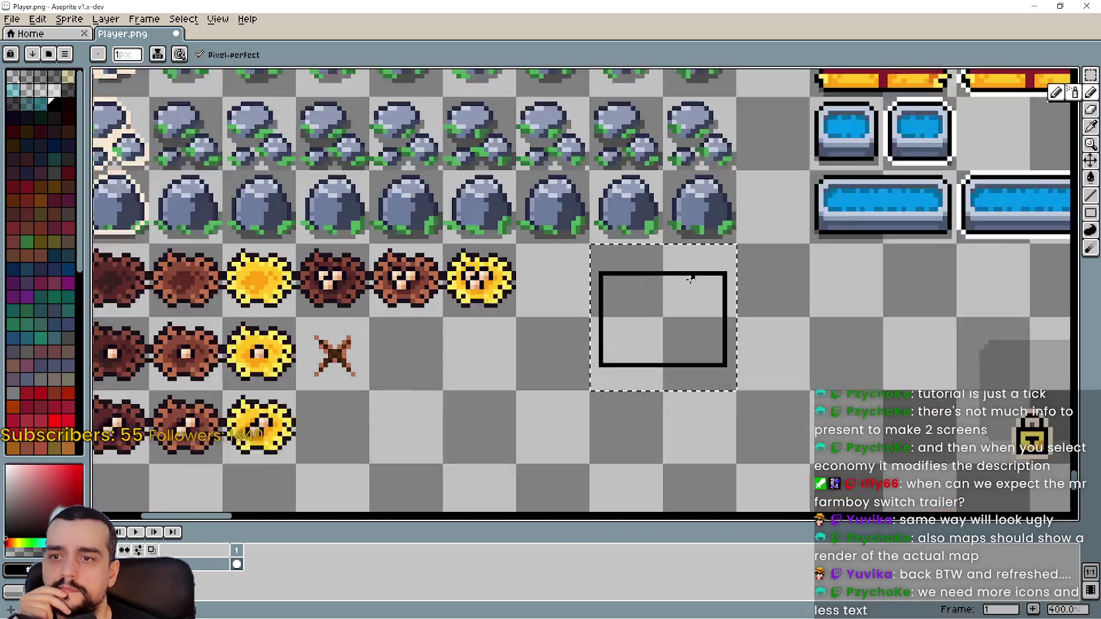
scroll(690, 277, "down", 2)
scroll(814, 233, "up", 3)
scroll(814, 232, "up", 1)
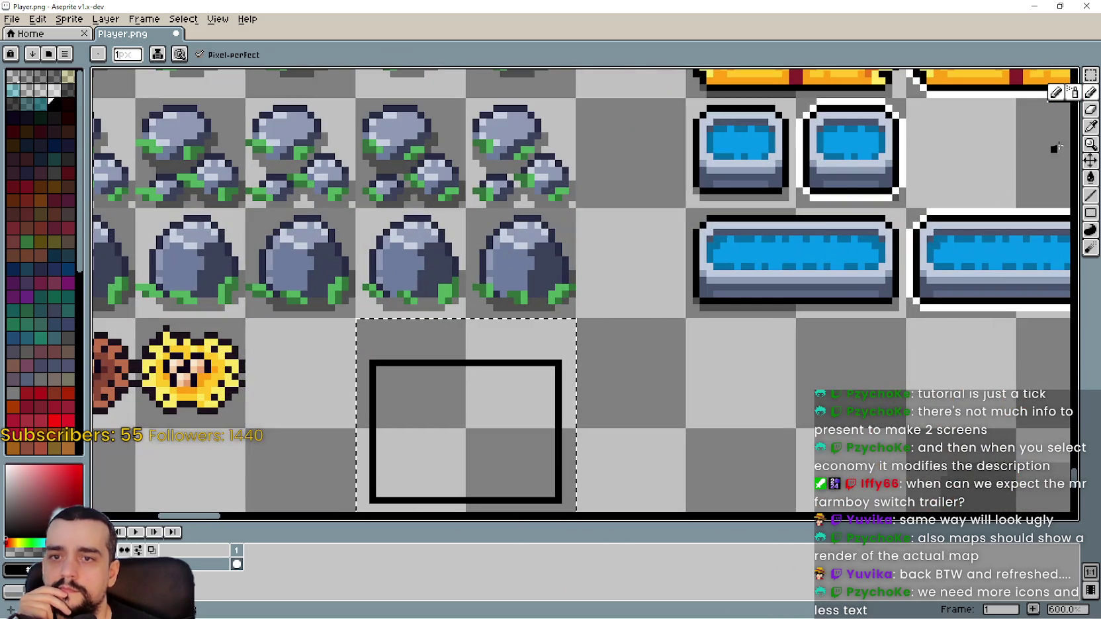
left_click(1091, 126)
scroll(781, 209, "up", 1)
left_click(743, 217)
scroll(695, 258, "down", 1)
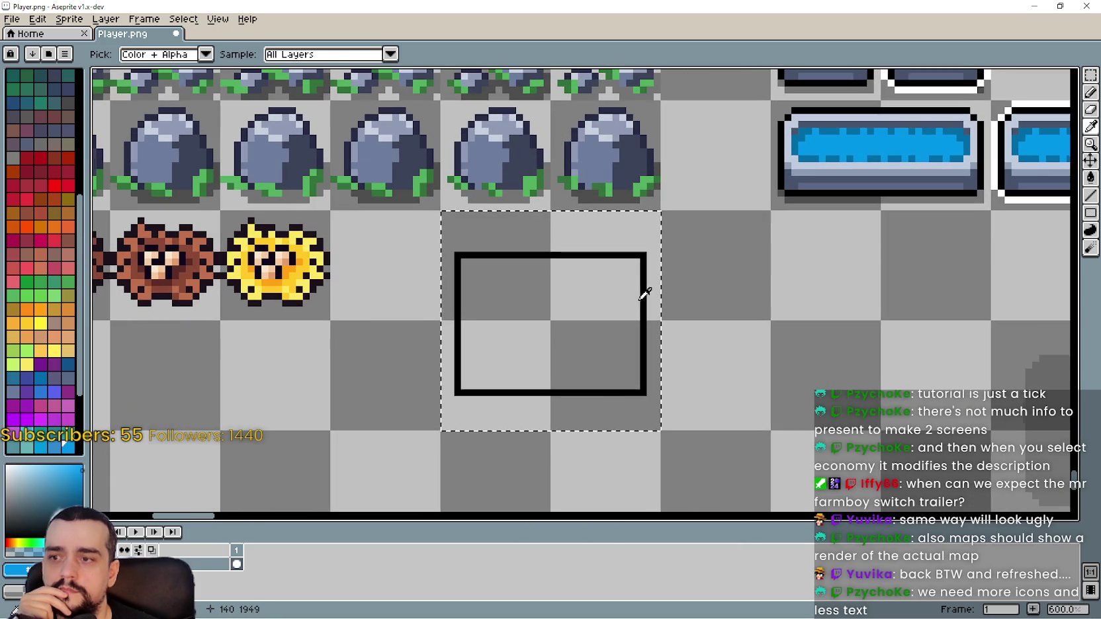
Draw a blue rectangle just inside the tile's black outline.
left_click(1090, 227)
scroll(658, 313, "up", 1)
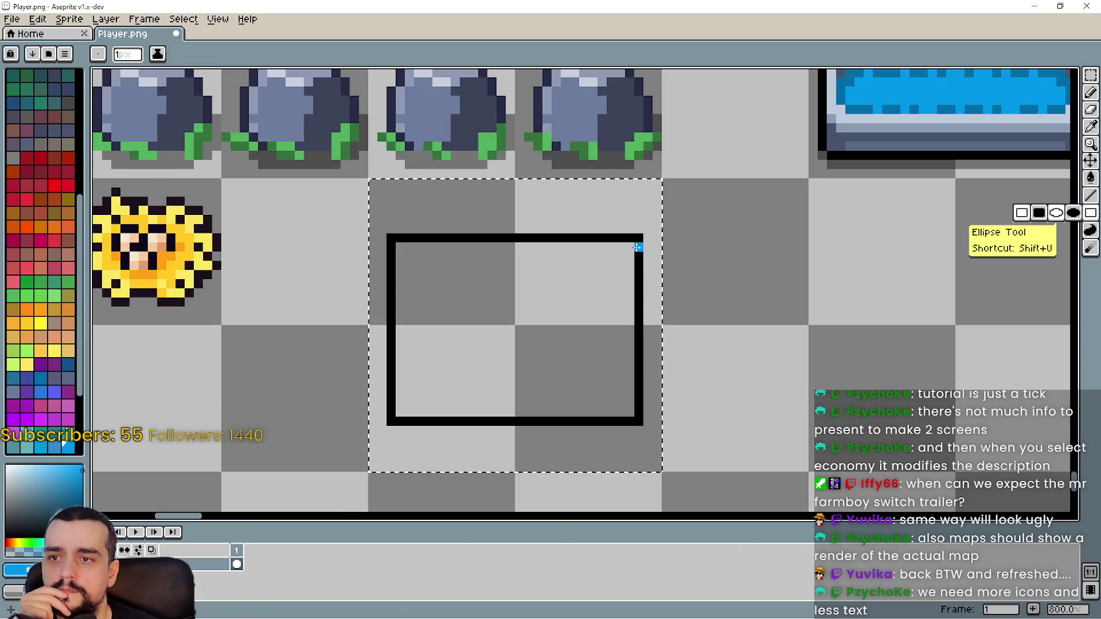
mouse_move(631, 247)
left_mouse_down()
mouse_move(415, 417)
mouse_move(400, 411)
left_mouse_up()
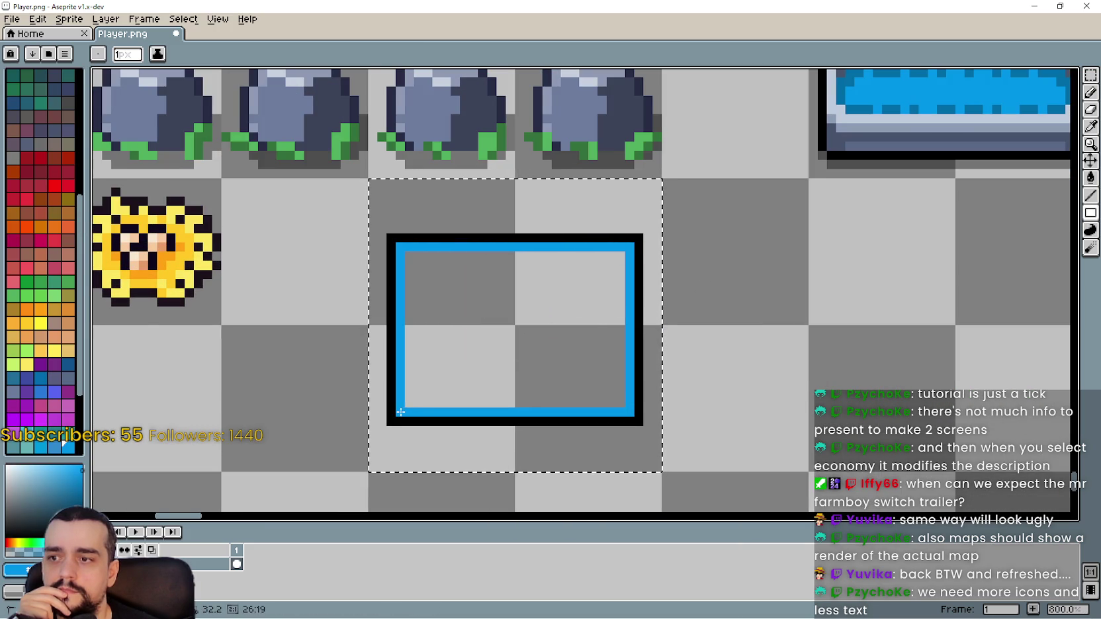
scroll(436, 385, "down", 4)
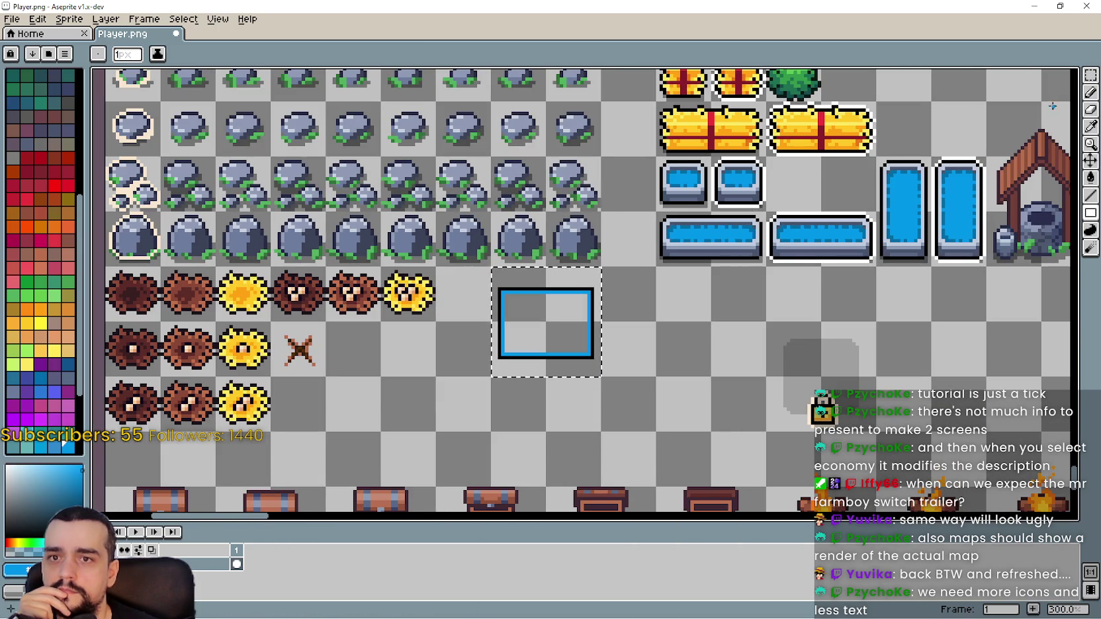
Recentre on the outlined square and eyedrop the green from the green tile.
left_click(1092, 126)
scroll(574, 232, "down", 3)
scroll(574, 232, "up", 3)
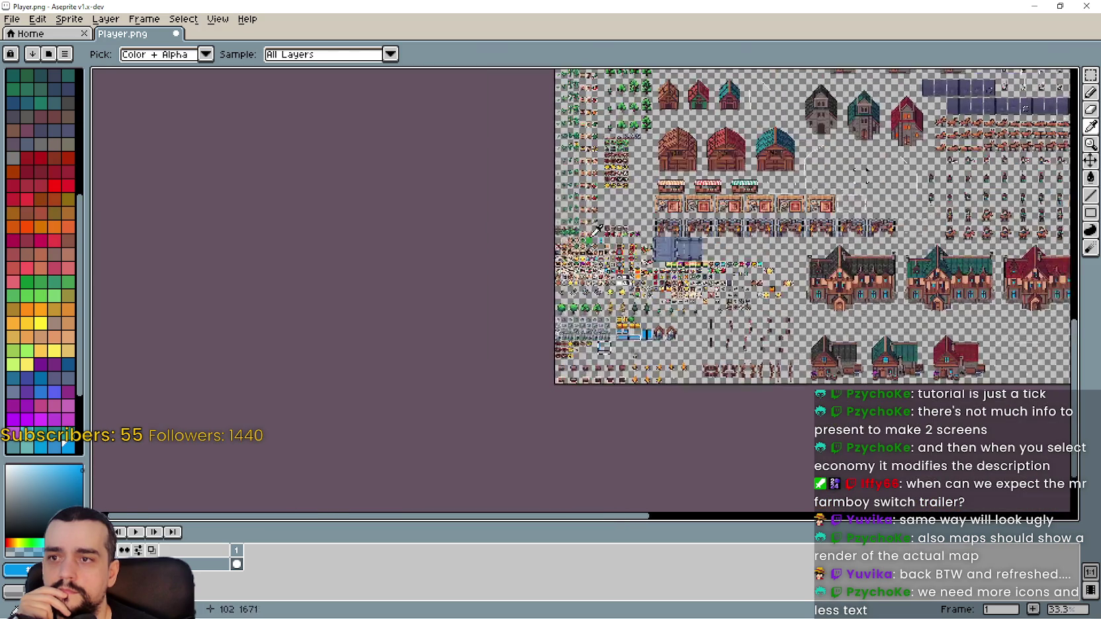
scroll(573, 231, "up", 2)
scroll(543, 271, "down", 3)
scroll(512, 315, "up", 4)
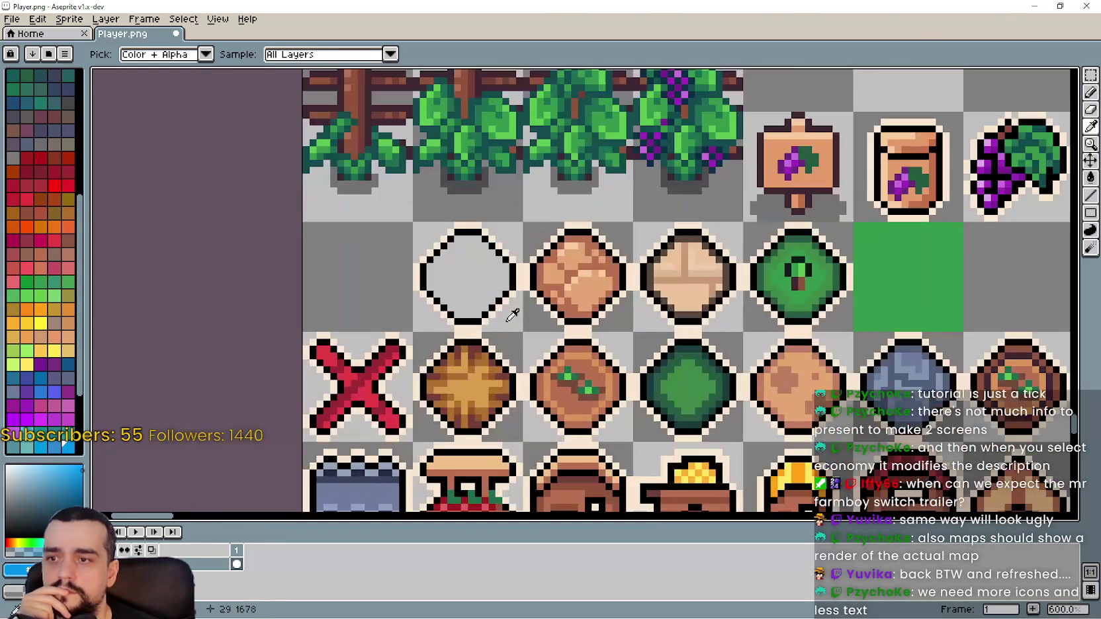
scroll(579, 315, "down", 1)
scroll(549, 264, "up", 1)
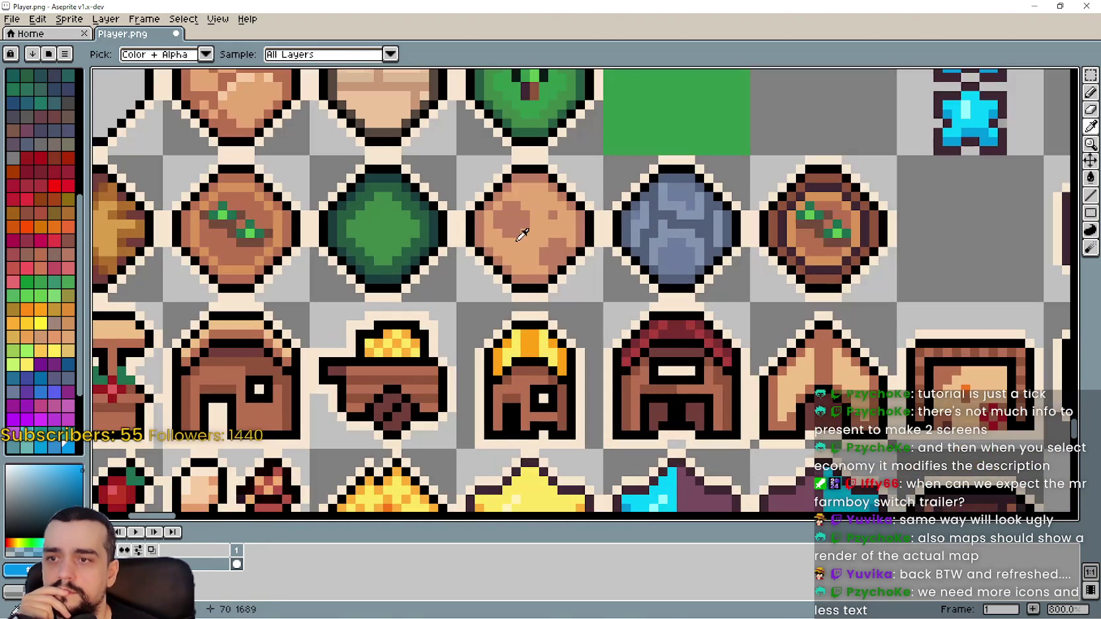
scroll(537, 245, "down", 2)
scroll(537, 245, "down", 2)
scroll(645, 320, "up", 2)
scroll(645, 320, "up", 2)
left_click_drag(645, 320, 639, 309)
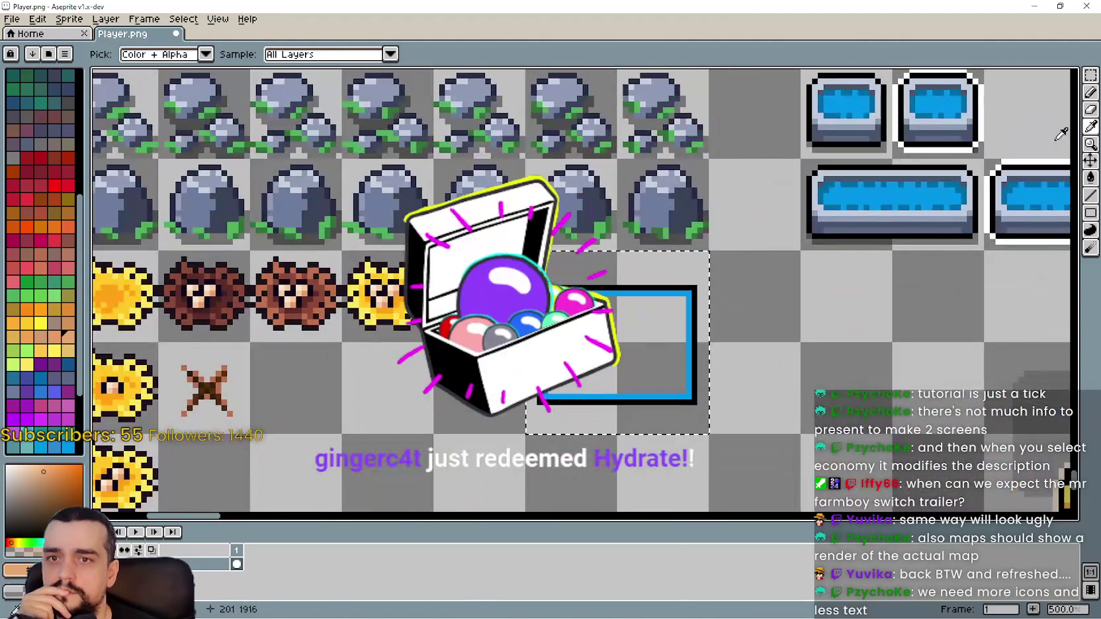
left_click(1090, 213)
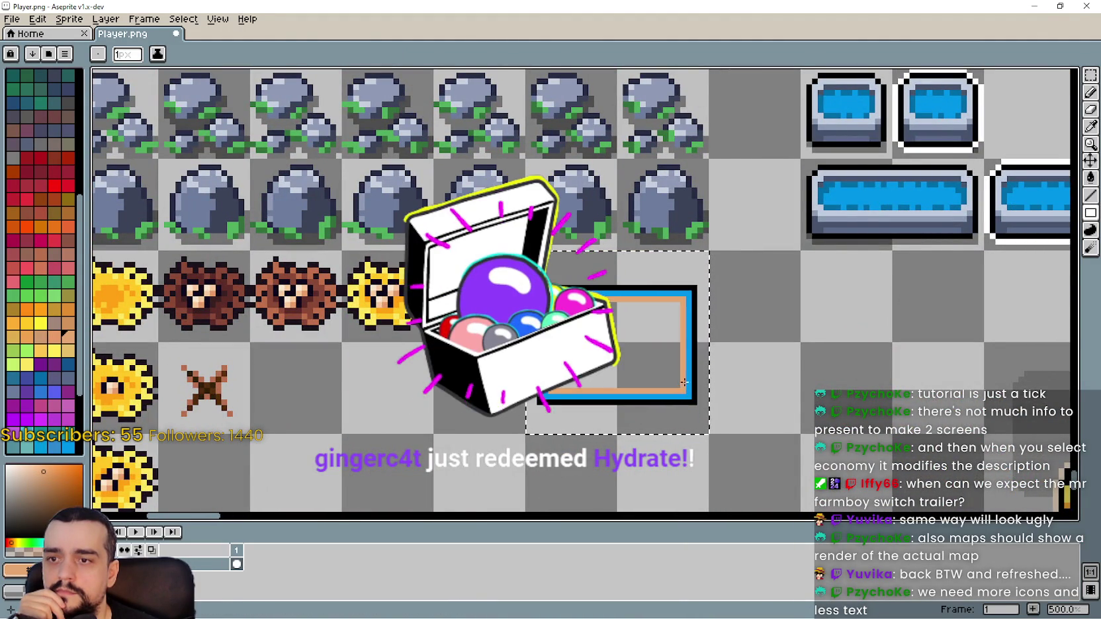
scroll(680, 391, "down", 4)
scroll(679, 391, "up", 1)
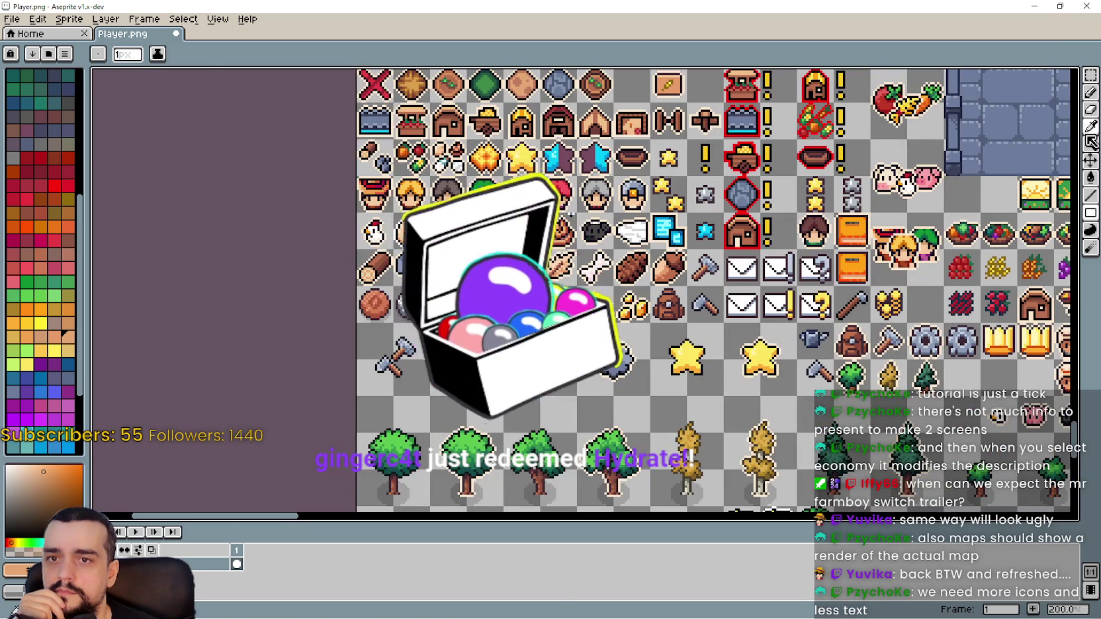
left_click(1091, 127)
scroll(622, 448, "up", 2)
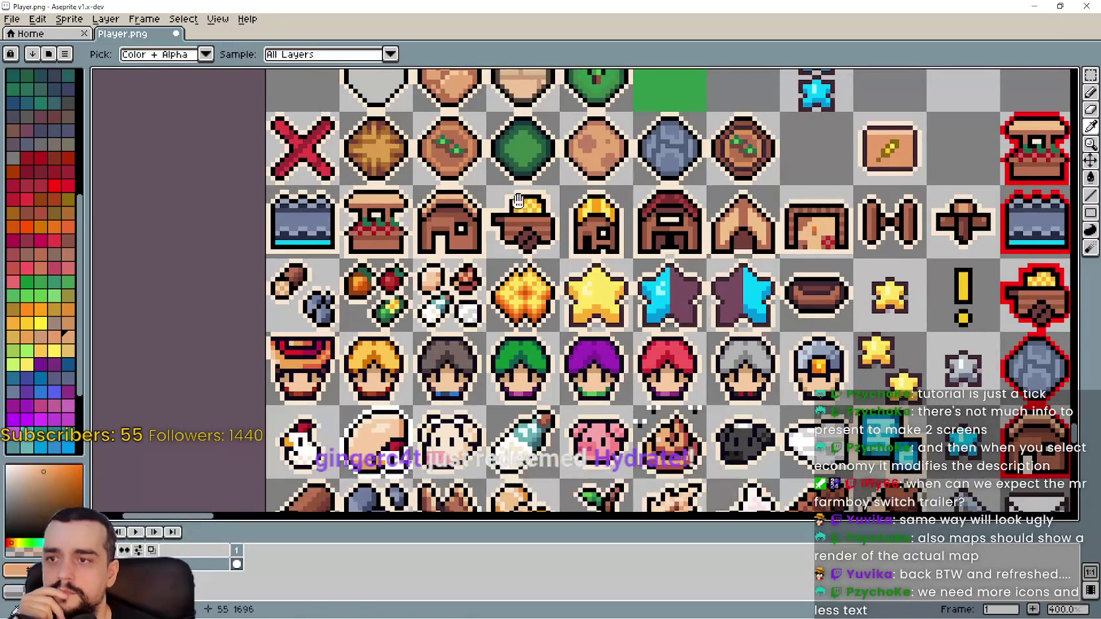
scroll(523, 178, "up", 5)
left_click(627, 341)
scroll(612, 360, "down", 2)
scroll(649, 438, "down", 10)
scroll(728, 364, "up", 2)
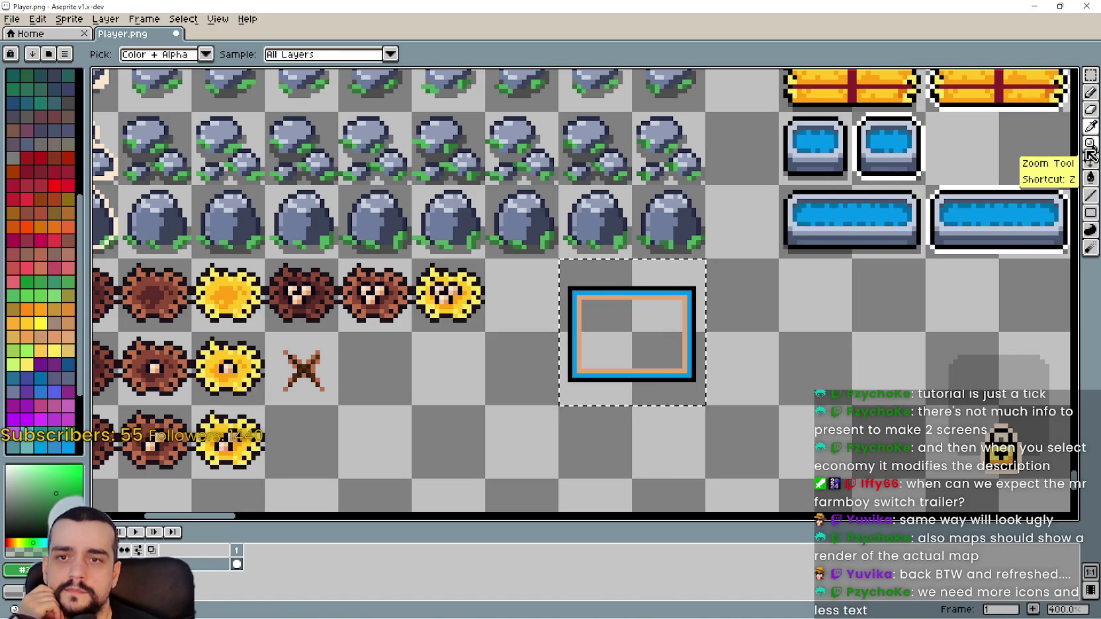
Draw a green rectangle inside the tan frame and flood-fill it green with Contiguous on.
left_click(1090, 212)
scroll(632, 364, "up", 2)
left_click_drag(558, 271, 703, 365)
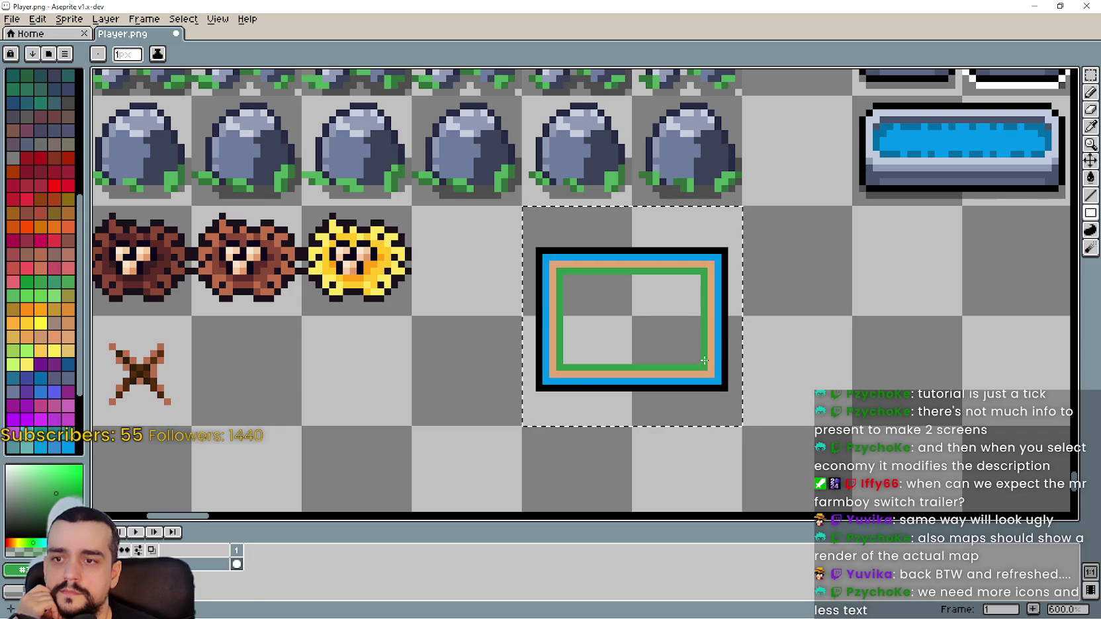
left_click(1091, 177)
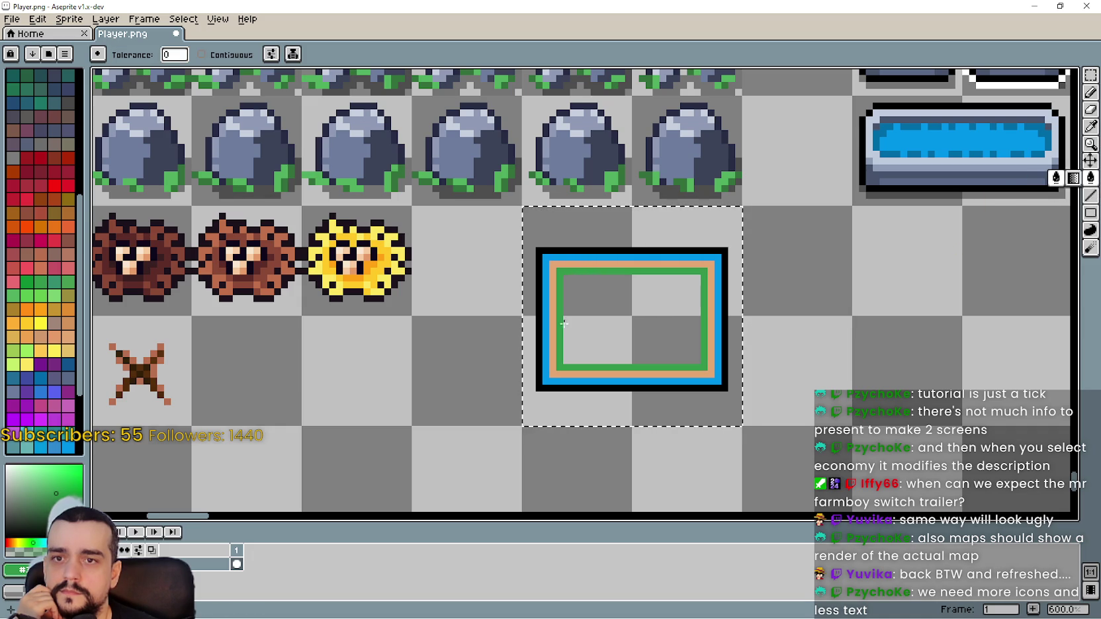
left_click(636, 321)
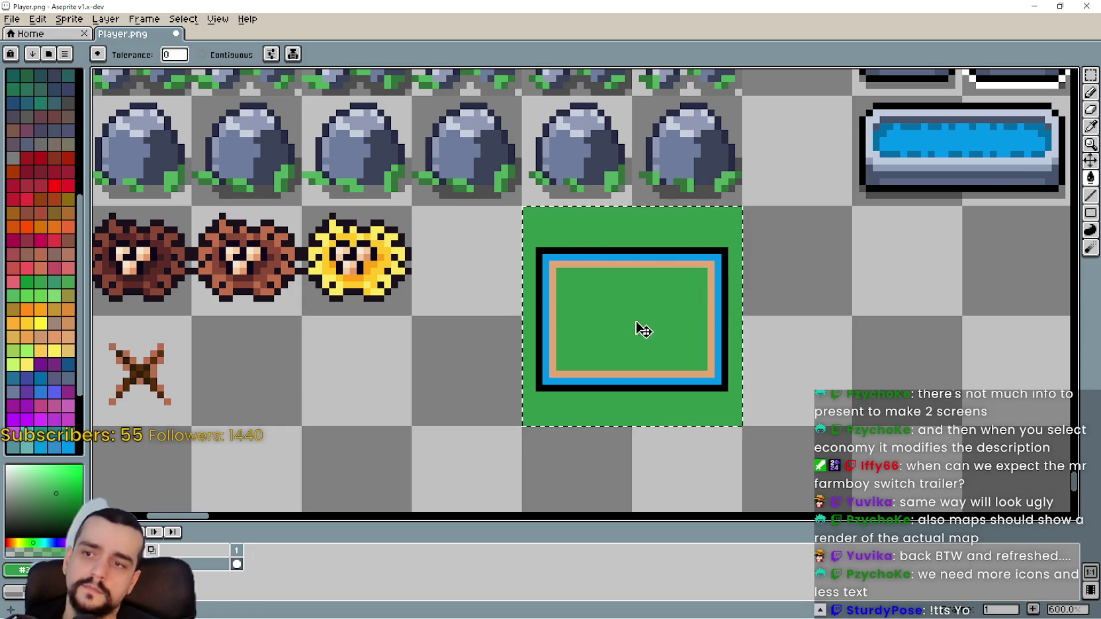
key("ctrl+z")
left_click(201, 55)
left_click(610, 316)
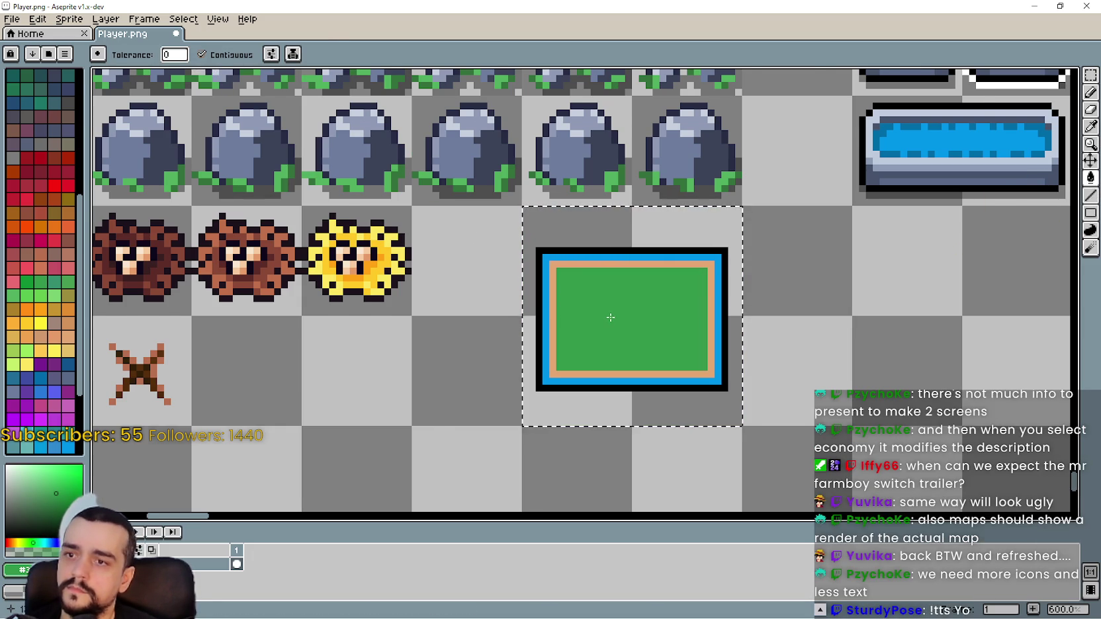
scroll(611, 317, "down", 1)
scroll(771, 313, "right", 1)
scroll(792, 290, "down", 1)
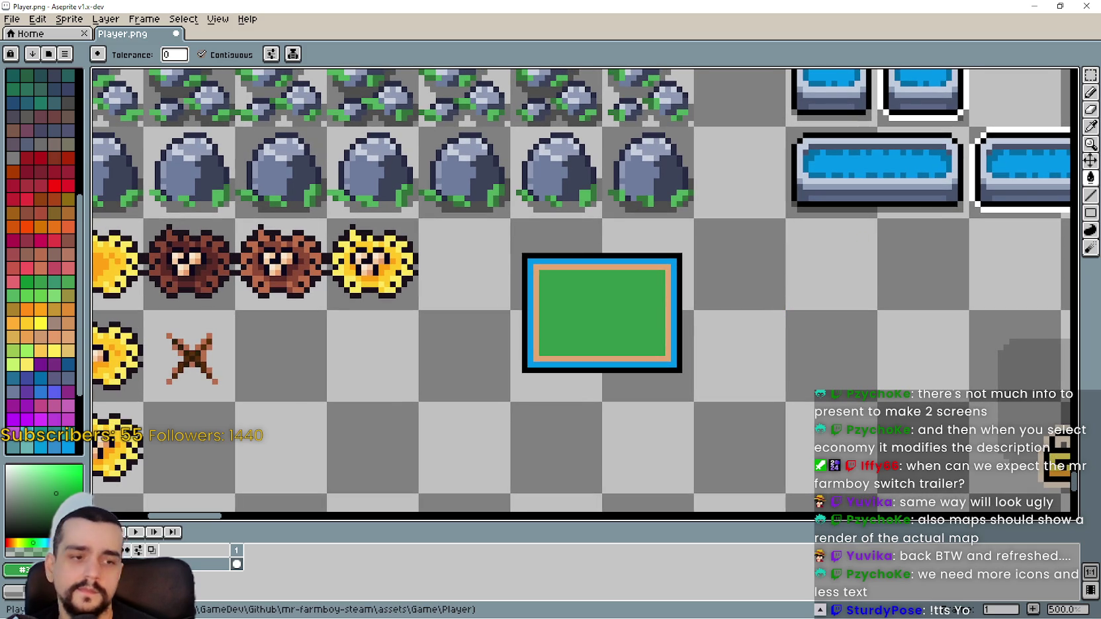
key("alt+Tab")
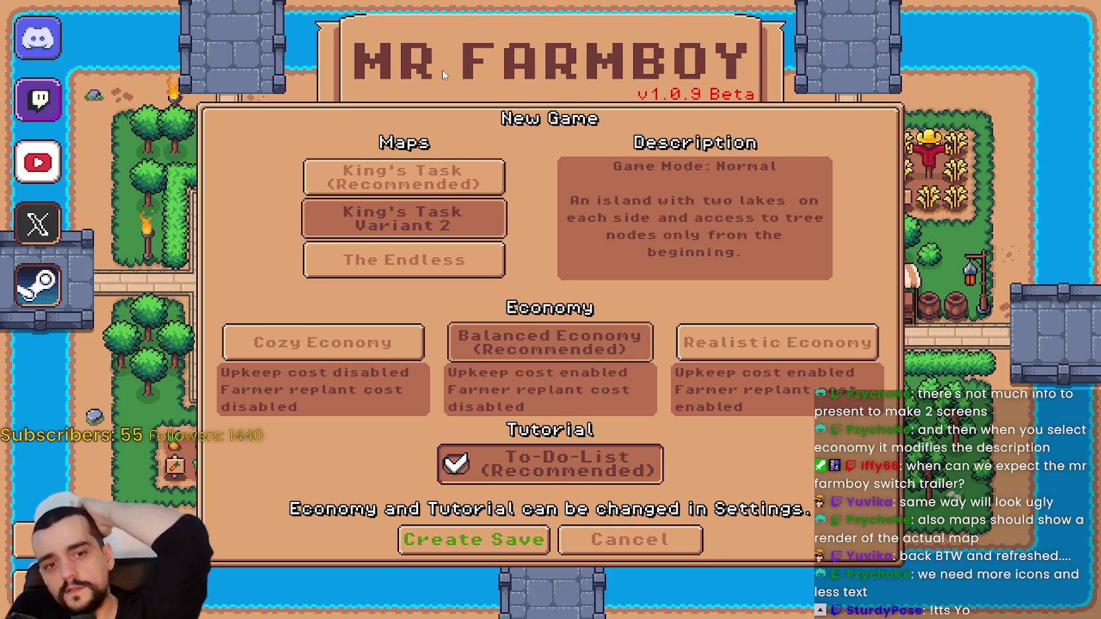
Select King's Task (Recommended), then King's Task Variant 2, and return to Aseprite.
left_click(405, 178)
left_click(410, 225)
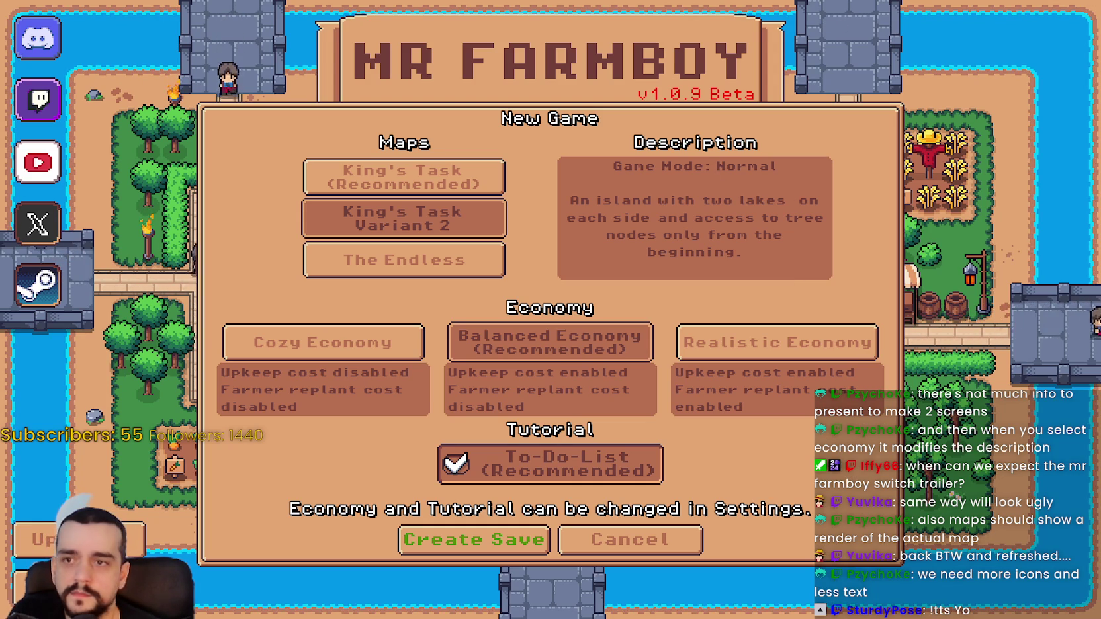
key("alt+Tab")
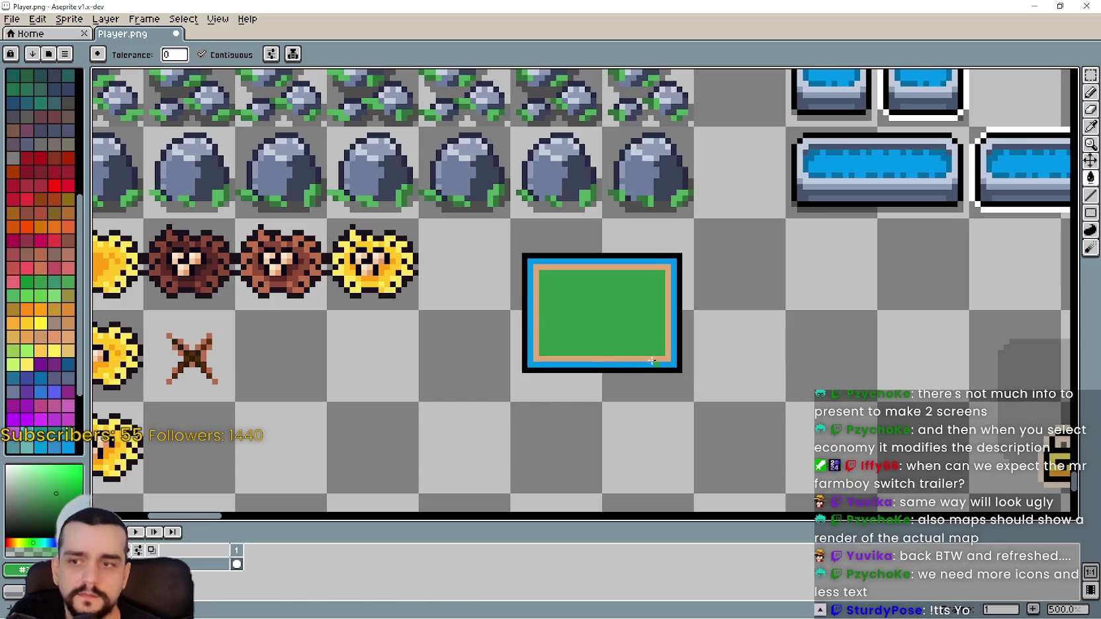
Eyedrop the border blue and pencil a blue pond in the tile's centre.
scroll(639, 358, "up", 1)
scroll(924, 122, "down", 1)
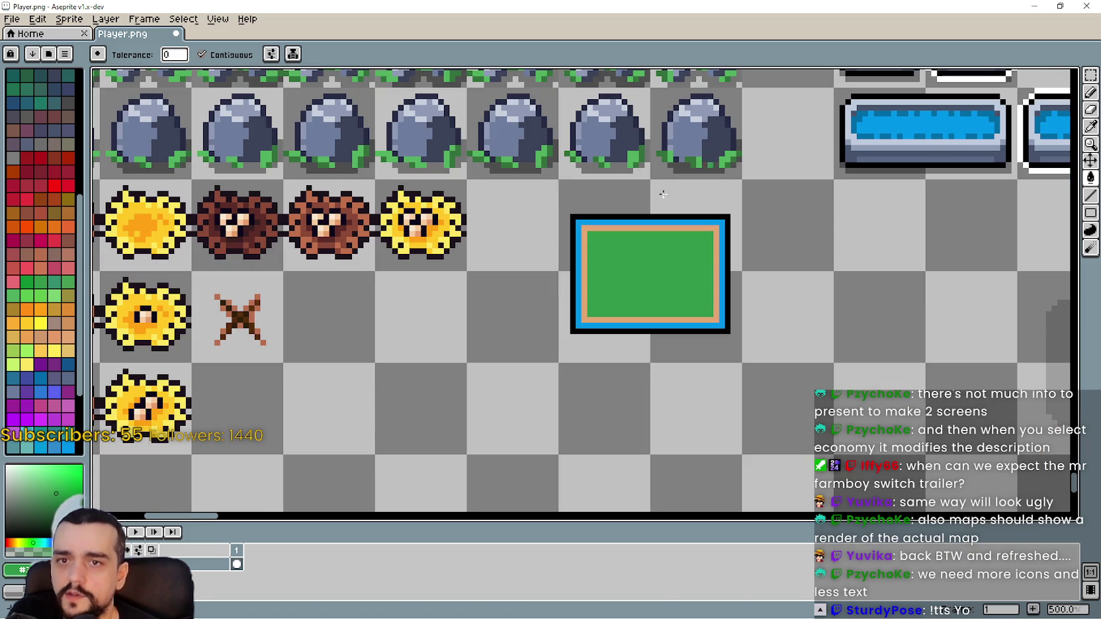
scroll(634, 272, "up", 3)
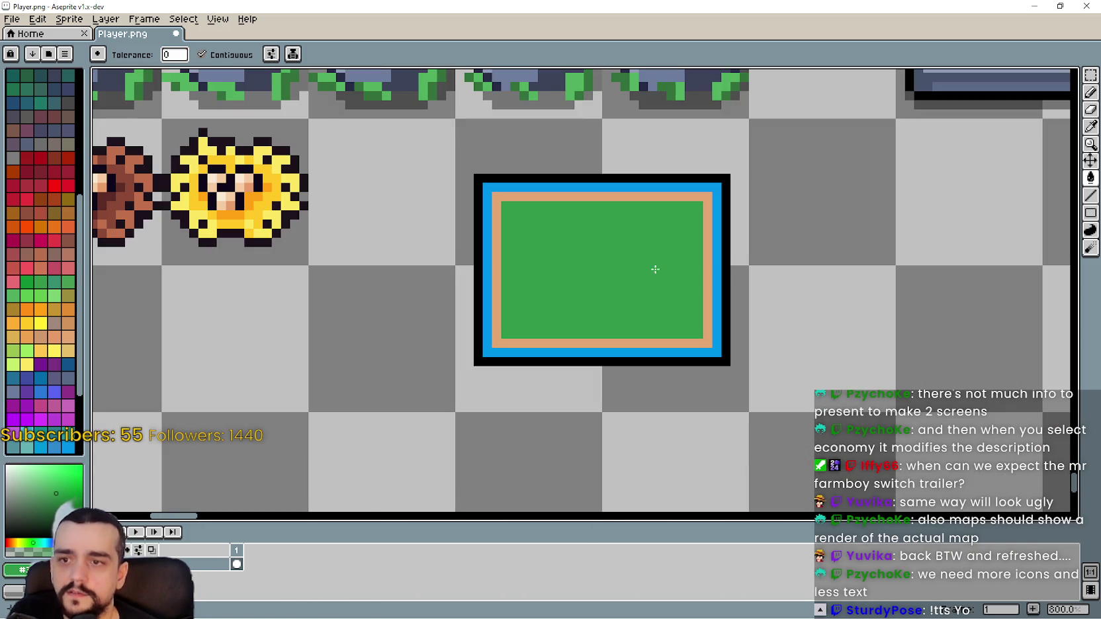
left_click(1090, 92)
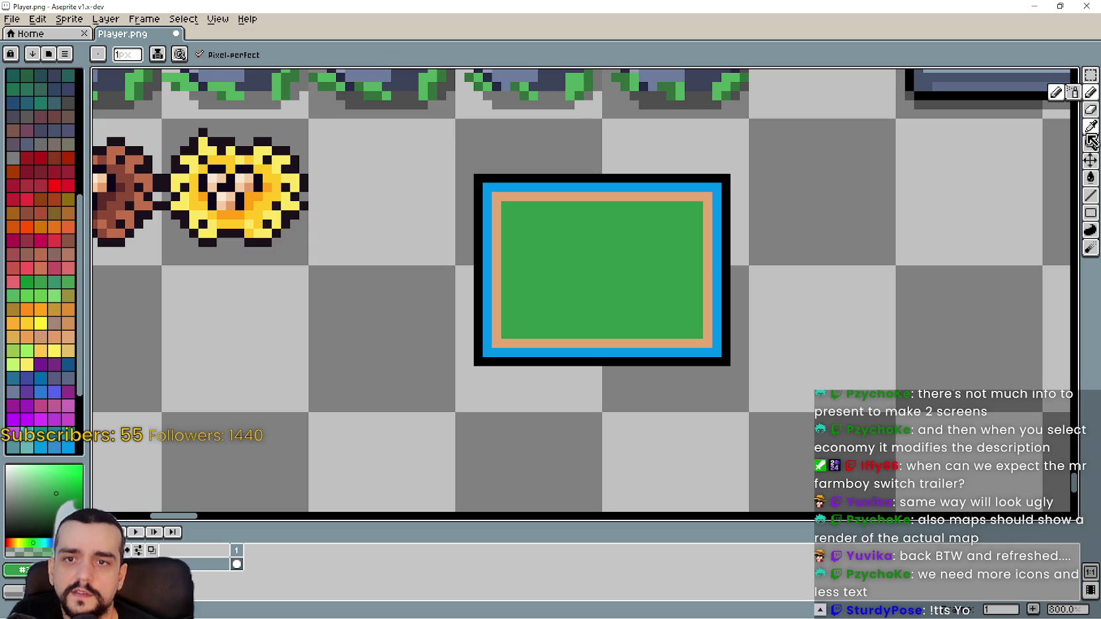
key("i")
scroll(593, 393, "up", 1)
left_click(585, 305)
scroll(596, 298, "down", 3)
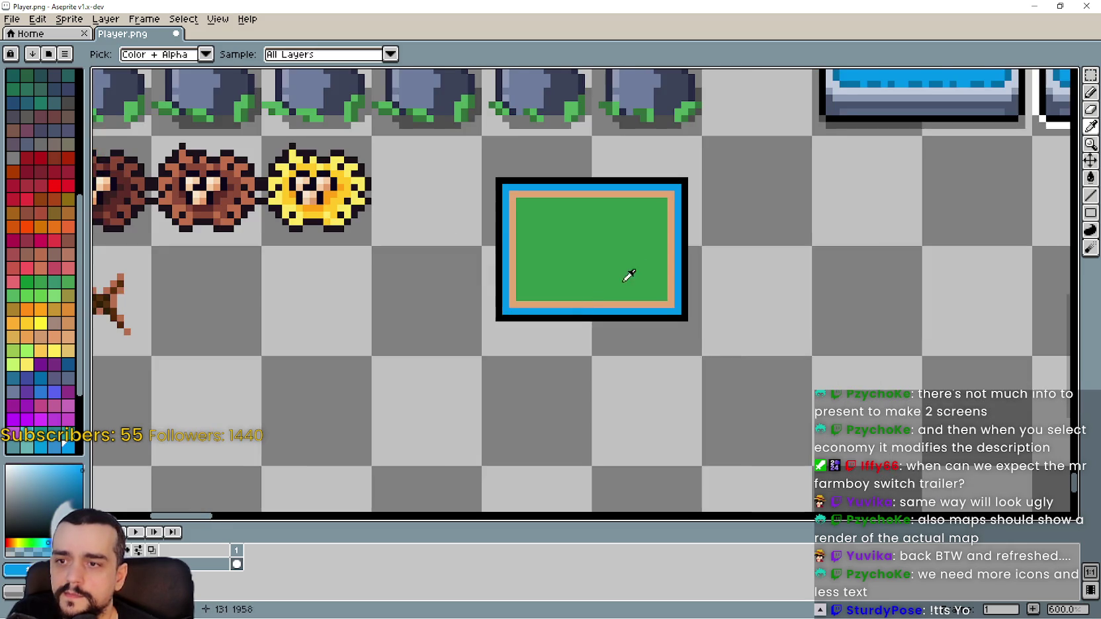
scroll(590, 284, "up", 2)
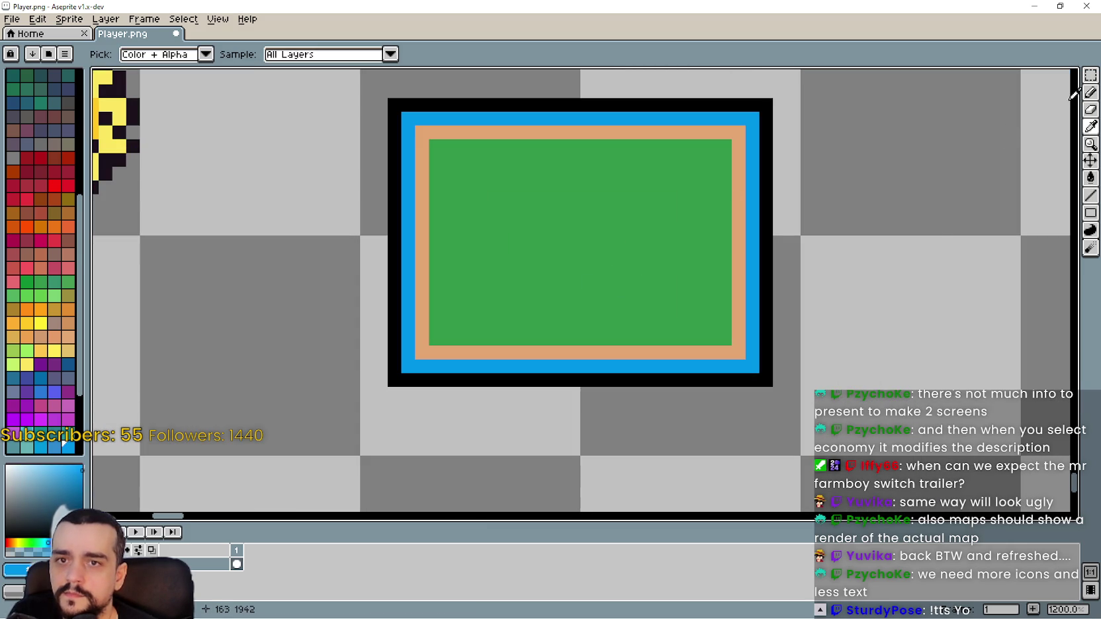
left_click(1091, 92)
scroll(625, 218, "down", 1)
scroll(547, 225, "up", 2)
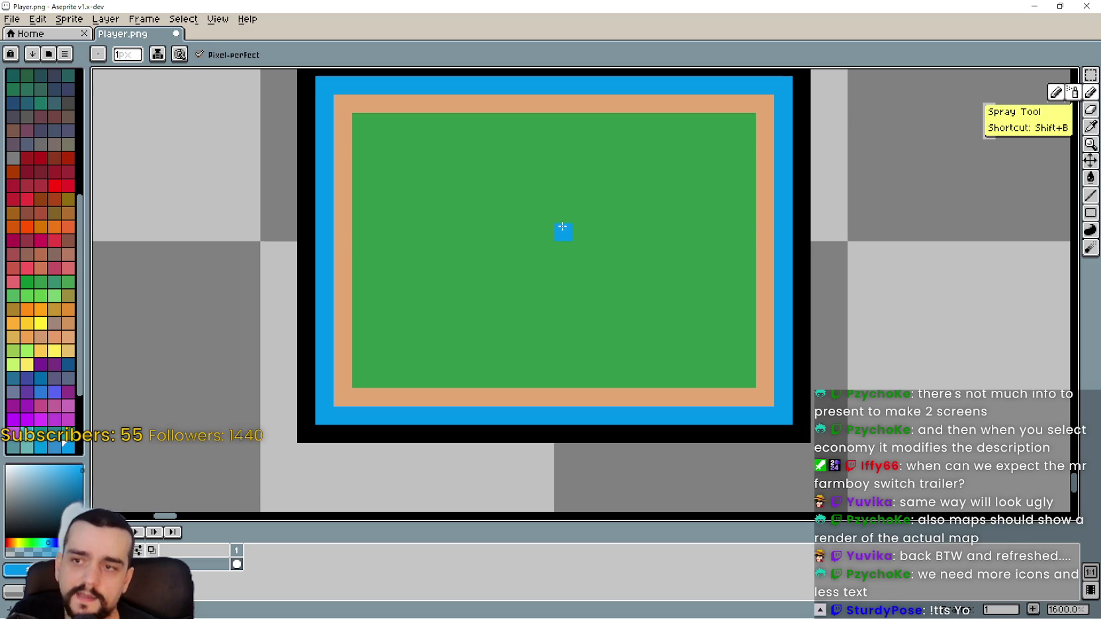
left_click(542, 226)
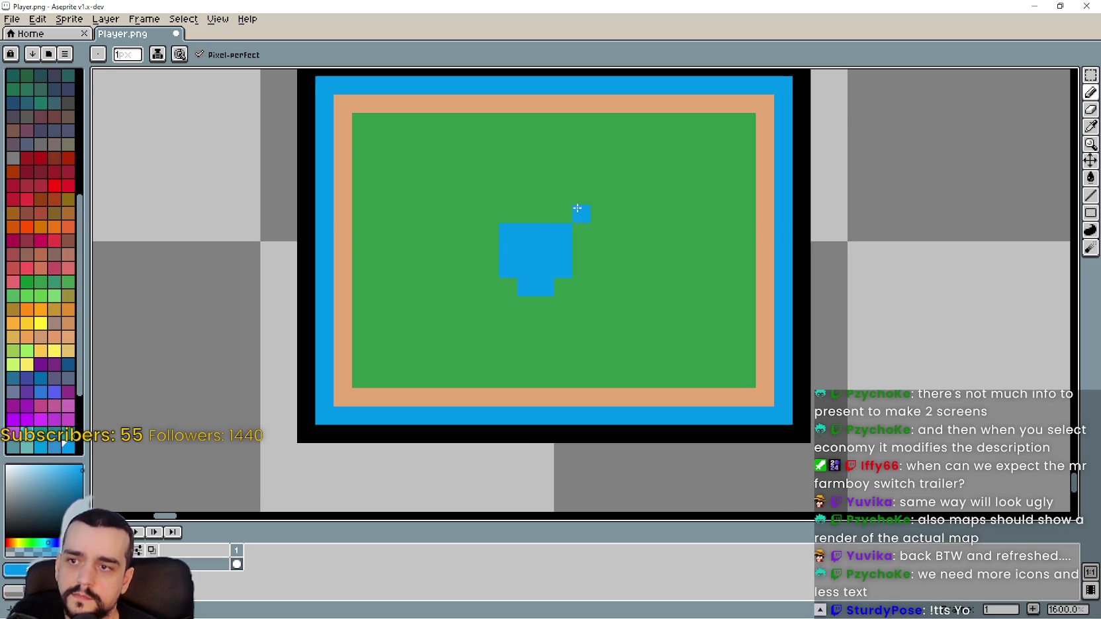
Pick the tan border colour and draw a tan shore around the pond.
scroll(563, 218, "down", 3)
scroll(570, 217, "up", 2)
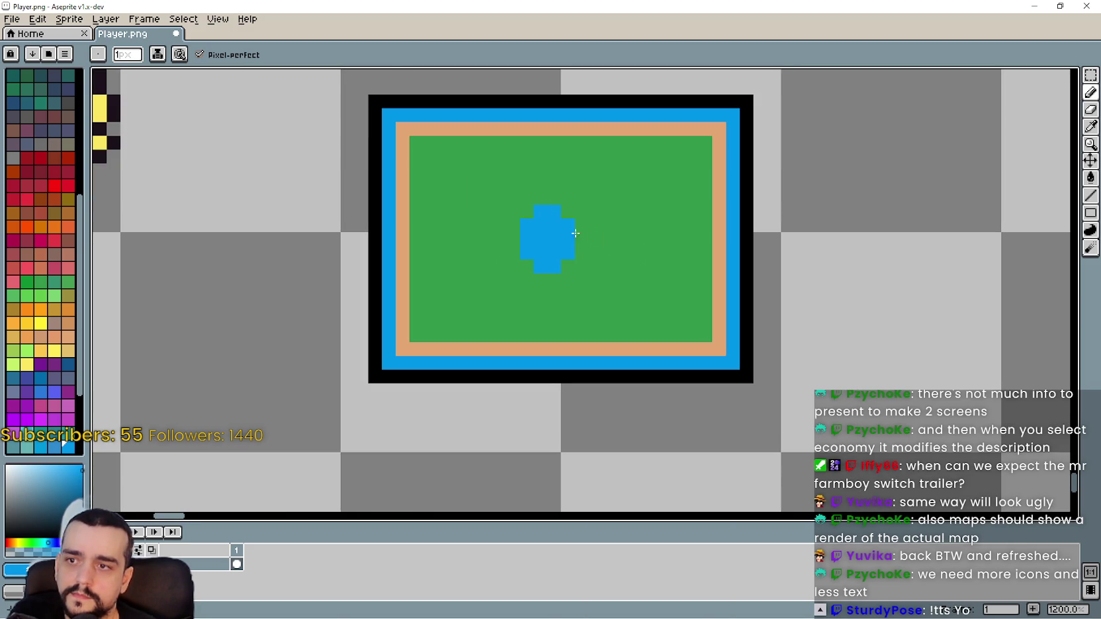
scroll(595, 238, "up", 1)
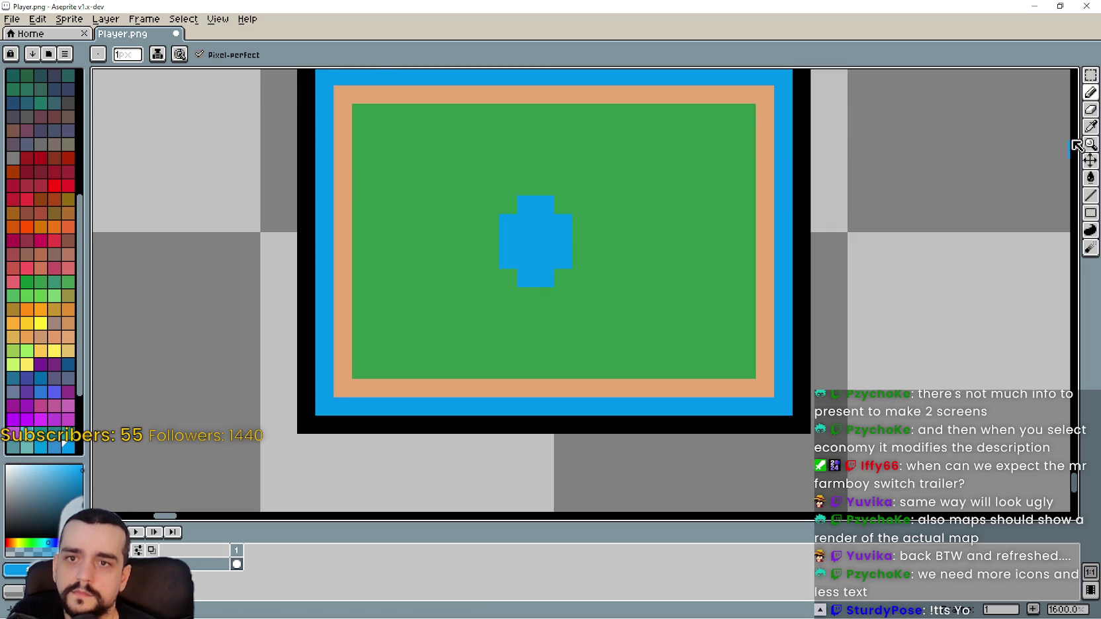
left_click(1091, 126)
left_click(714, 94)
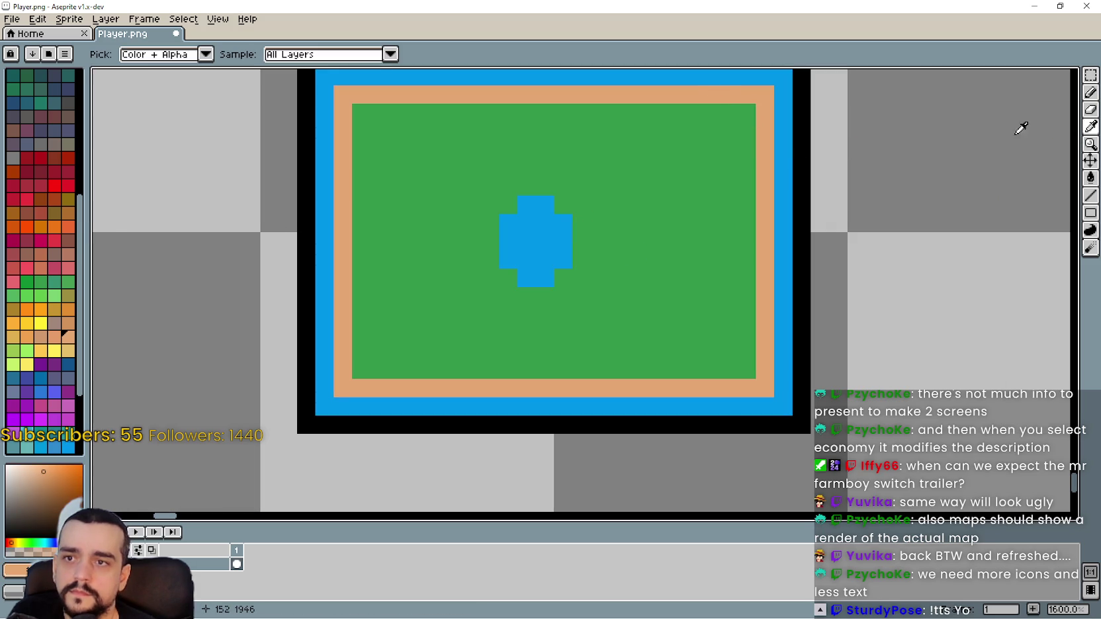
left_click(1090, 93)
left_click(563, 204)
left_click(579, 223)
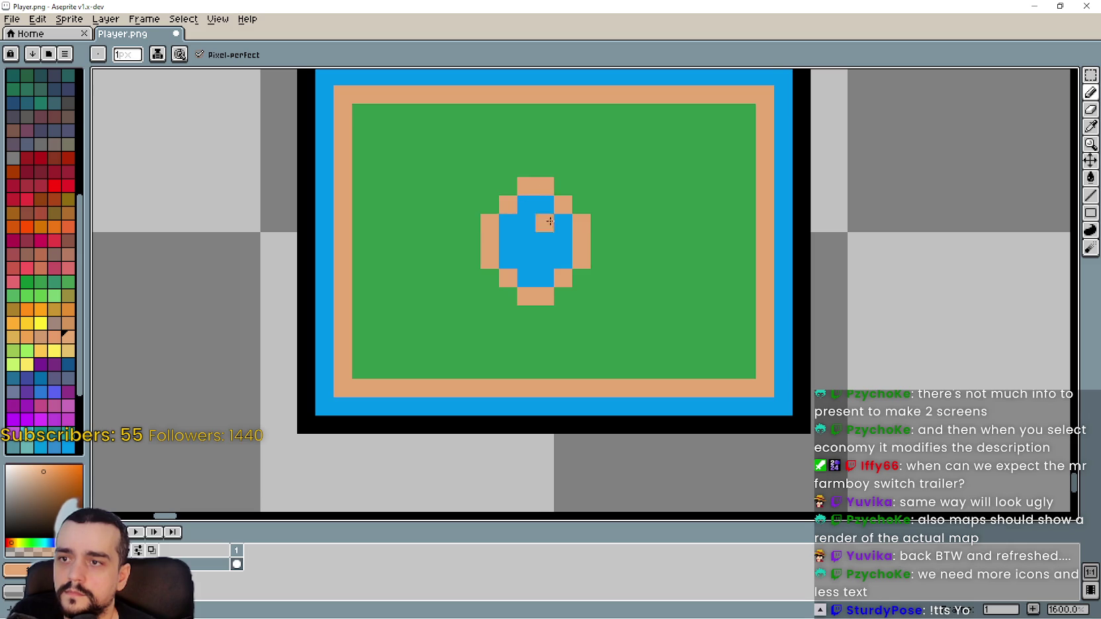
Eyedrop the outer-border blue and paint a blue inlet into the left border.
scroll(549, 215, "down", 3)
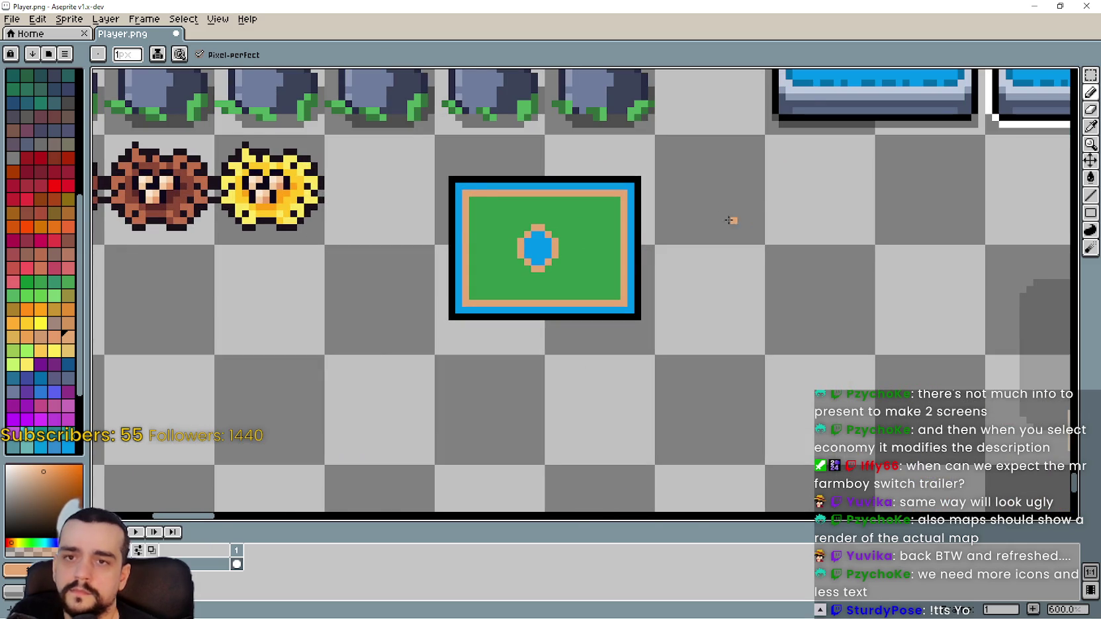
scroll(636, 239, "down", 1)
scroll(490, 246, "up", 5)
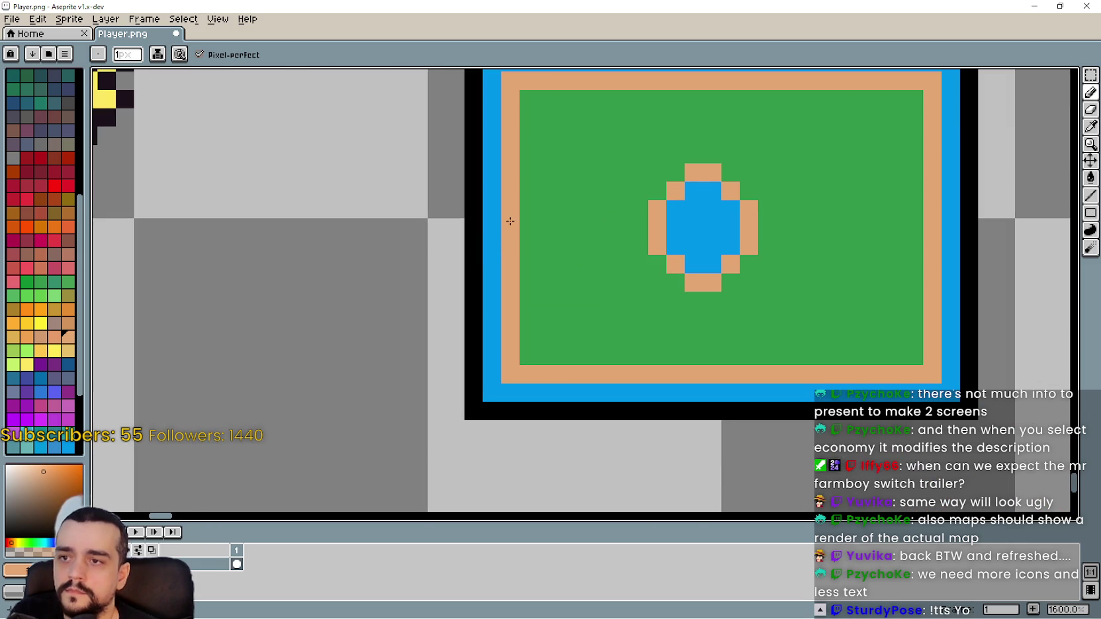
key("i")
left_click(496, 228)
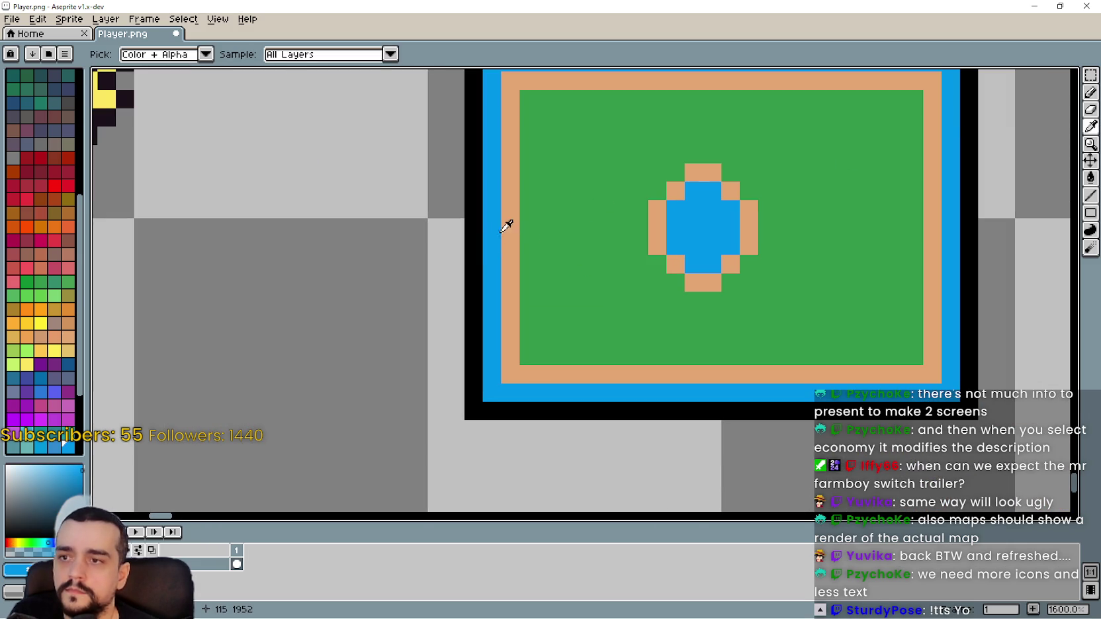
left_click(1091, 92)
left_click(506, 265)
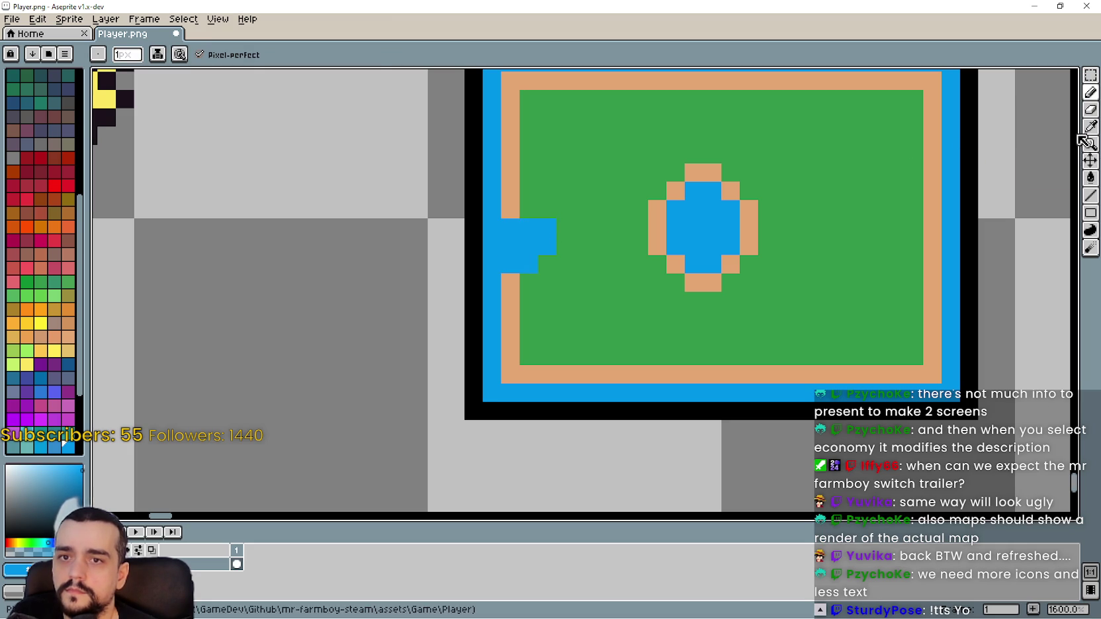
Redraw the tan shore around the left inlet with the pencil.
key("i")
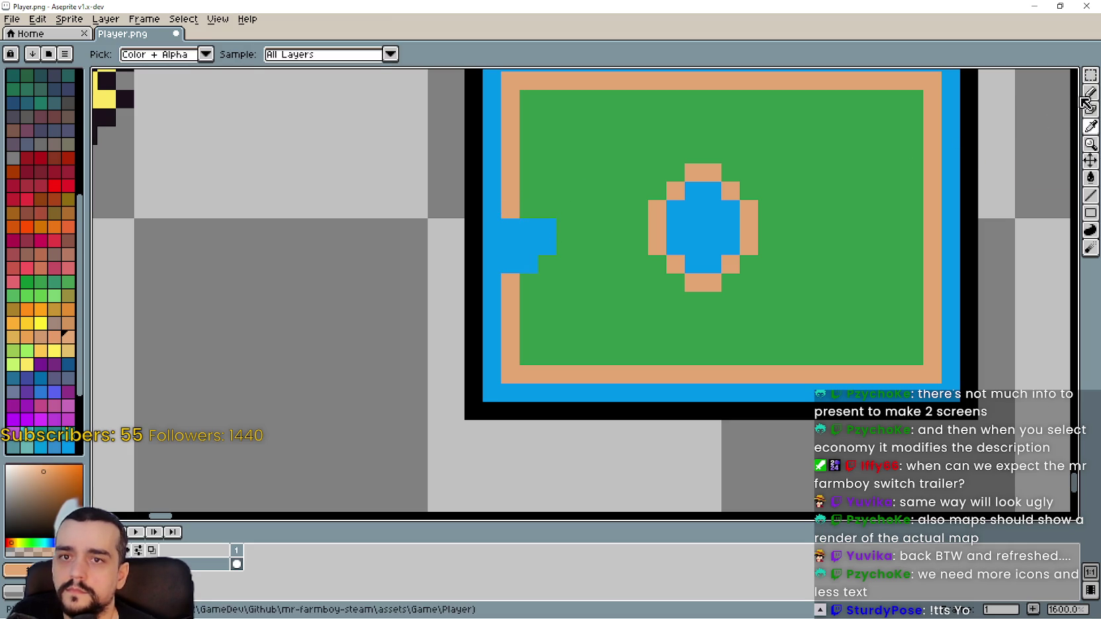
left_click(1090, 93)
left_click_drag(528, 209, 544, 213)
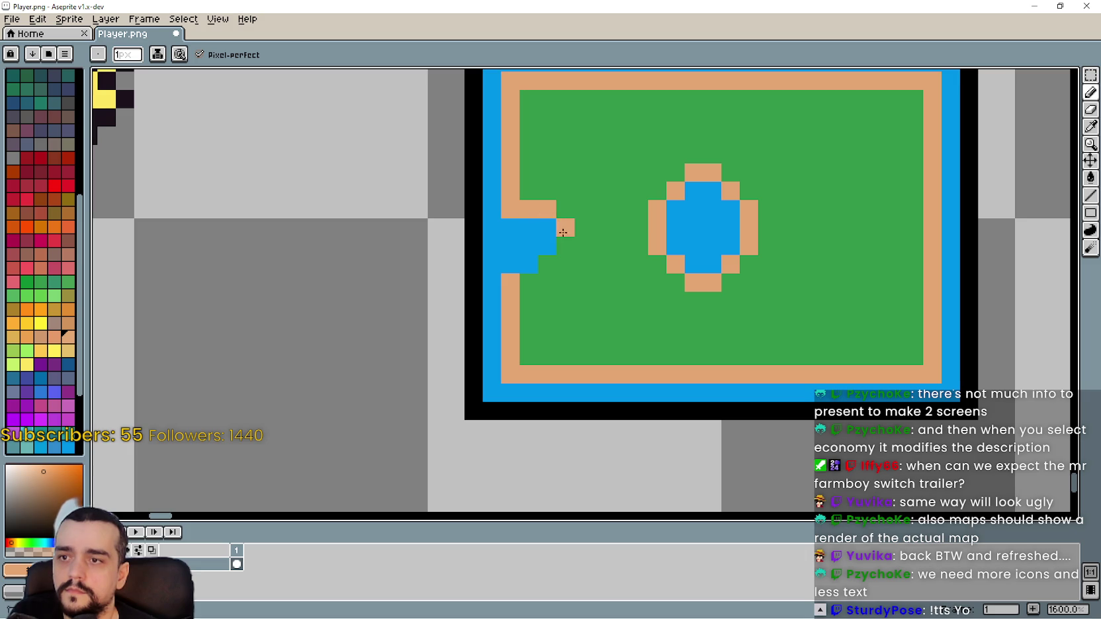
left_click_drag(561, 258, 533, 278)
scroll(548, 287, "down", 5)
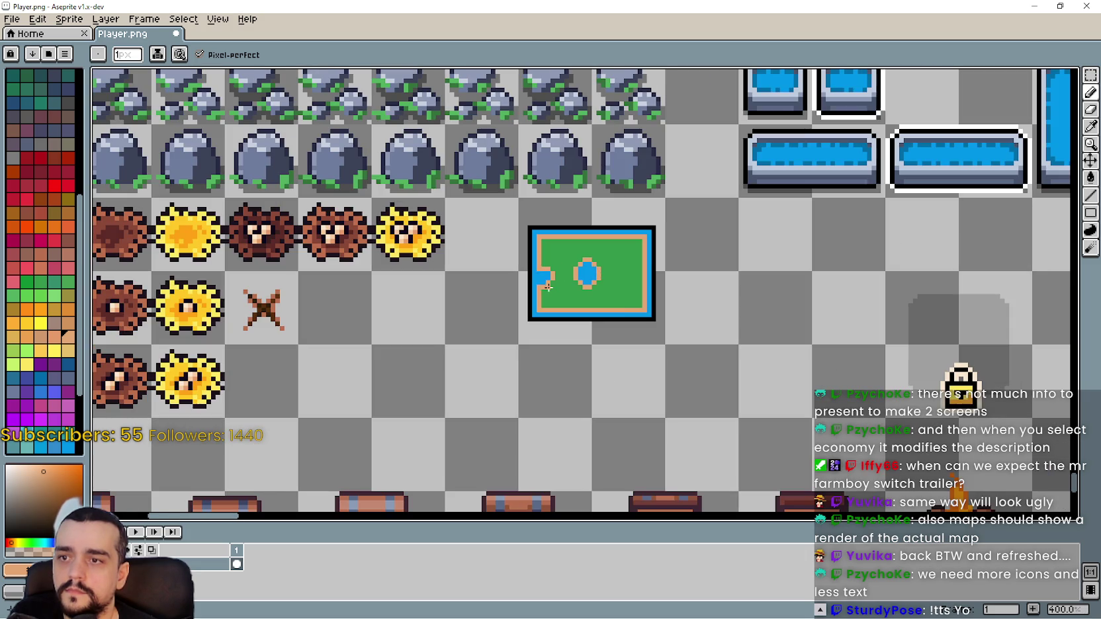
scroll(595, 274, "up", 3)
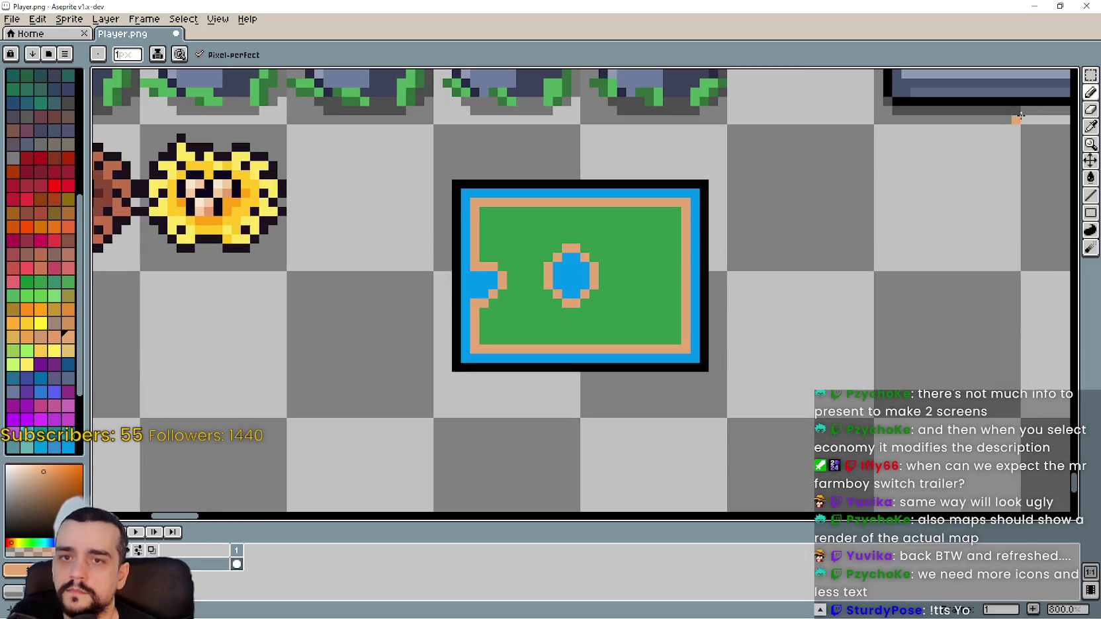
Marquee-select the central pond and nudge it one pixel right.
left_click(1090, 75)
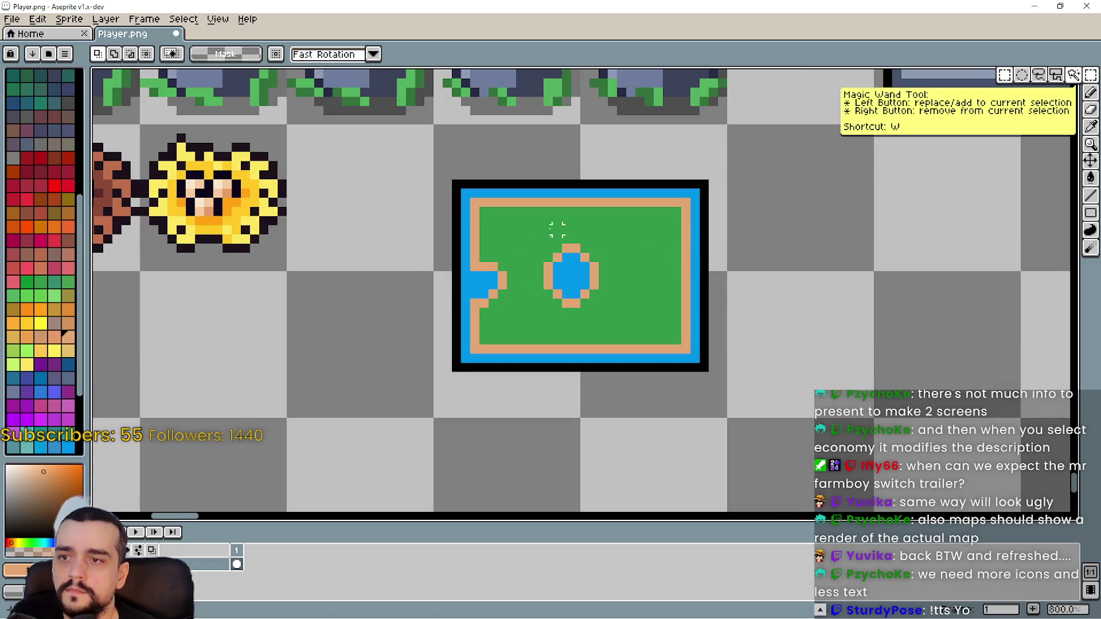
left_click_drag(535, 236, 607, 306)
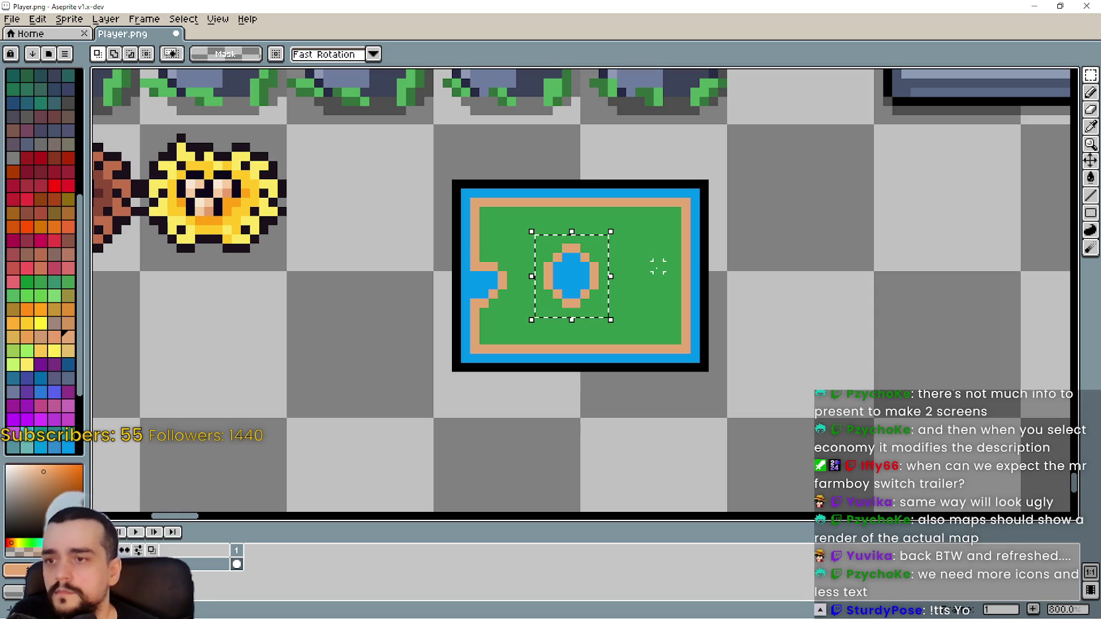
key("Right")
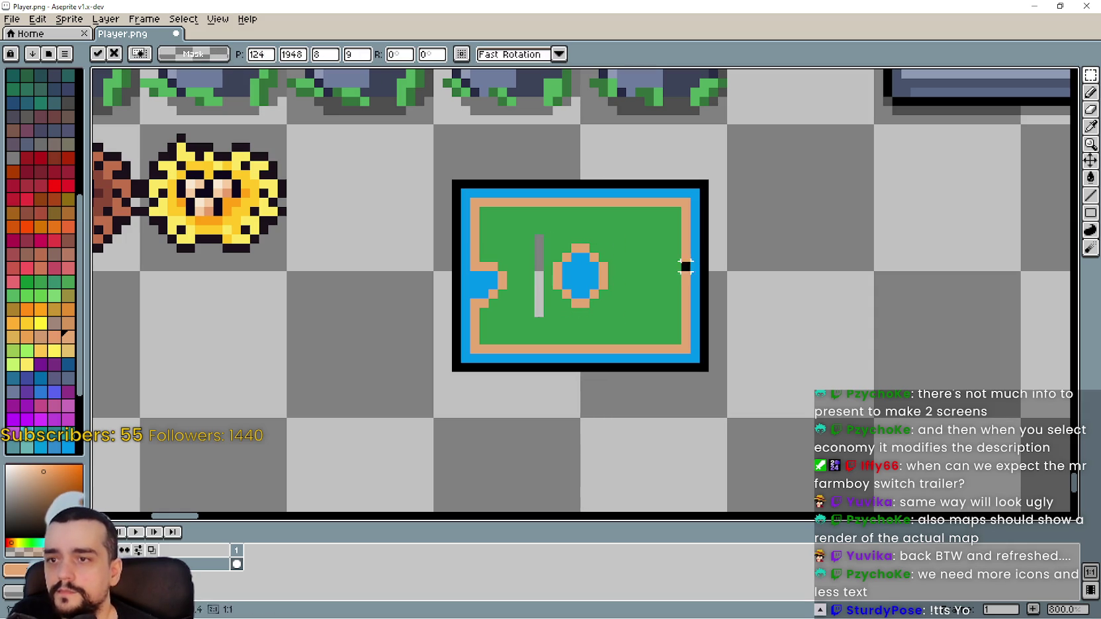
left_click(969, 166)
Paint over the leftover grey strip with grass green, then return to Godot.
left_click(1091, 126)
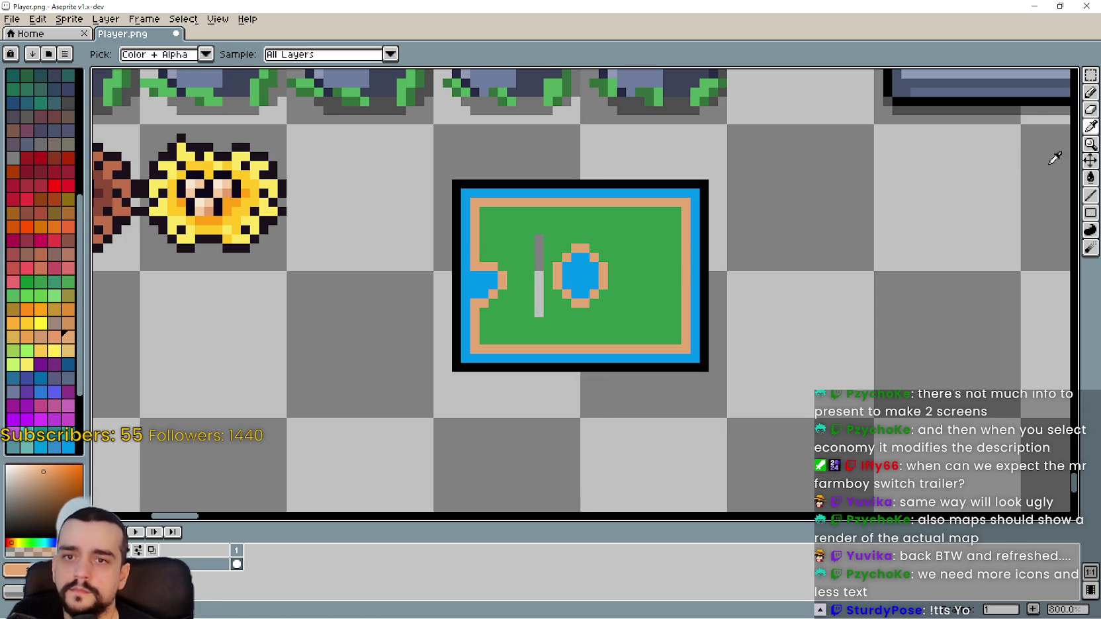
left_click(529, 313)
left_click(1088, 95)
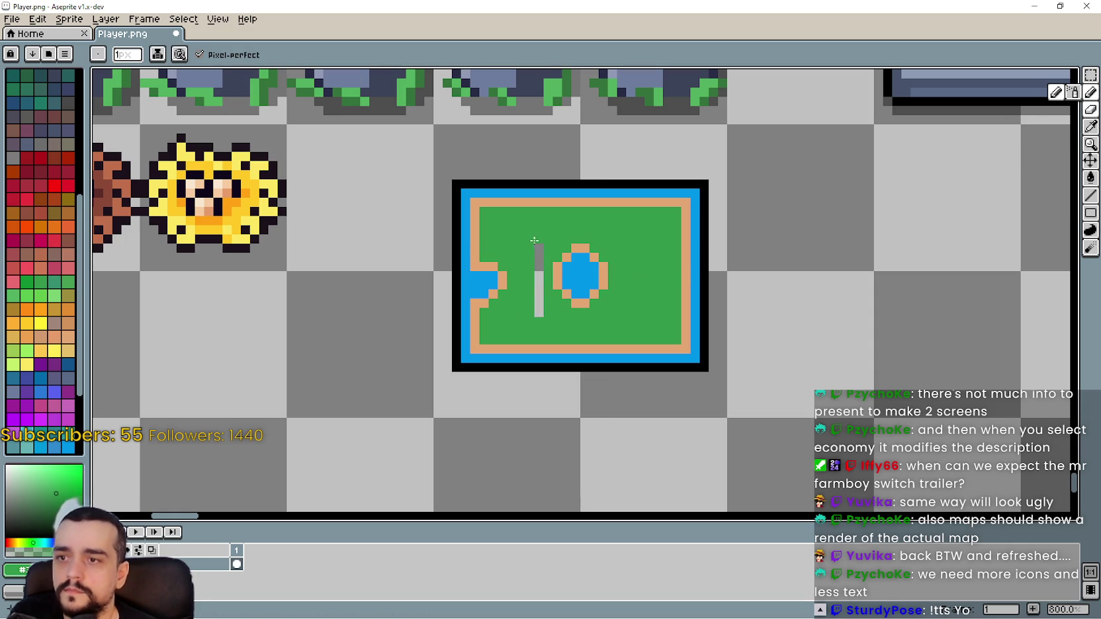
left_click_drag(533, 242, 542, 293)
scroll(639, 343, "down", 2)
scroll(649, 347, "up", 2)
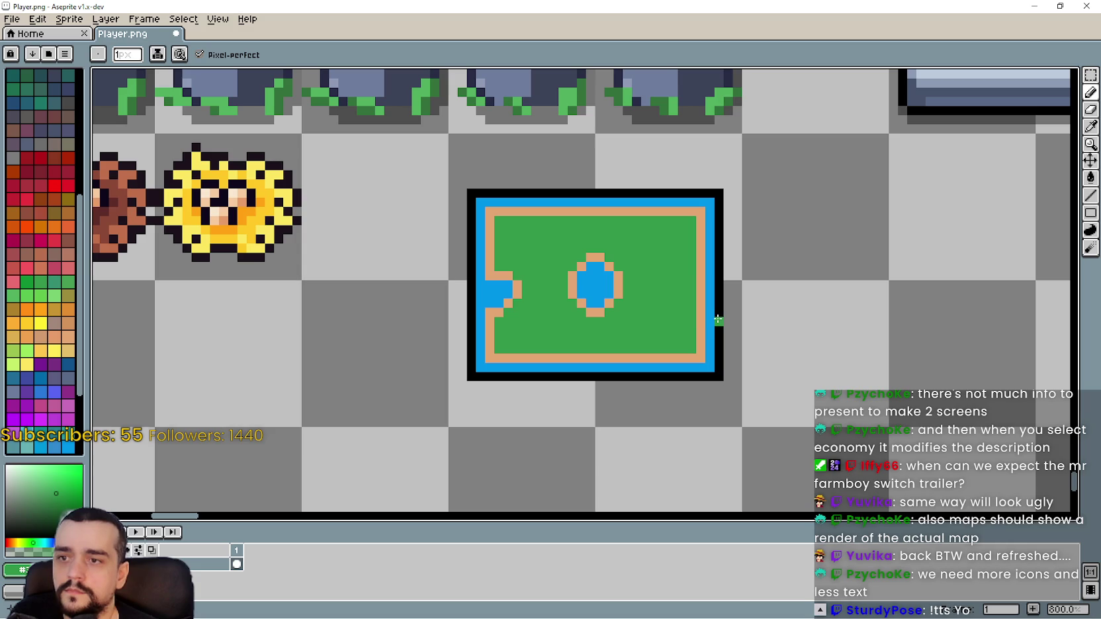
scroll(675, 228, "up", 1)
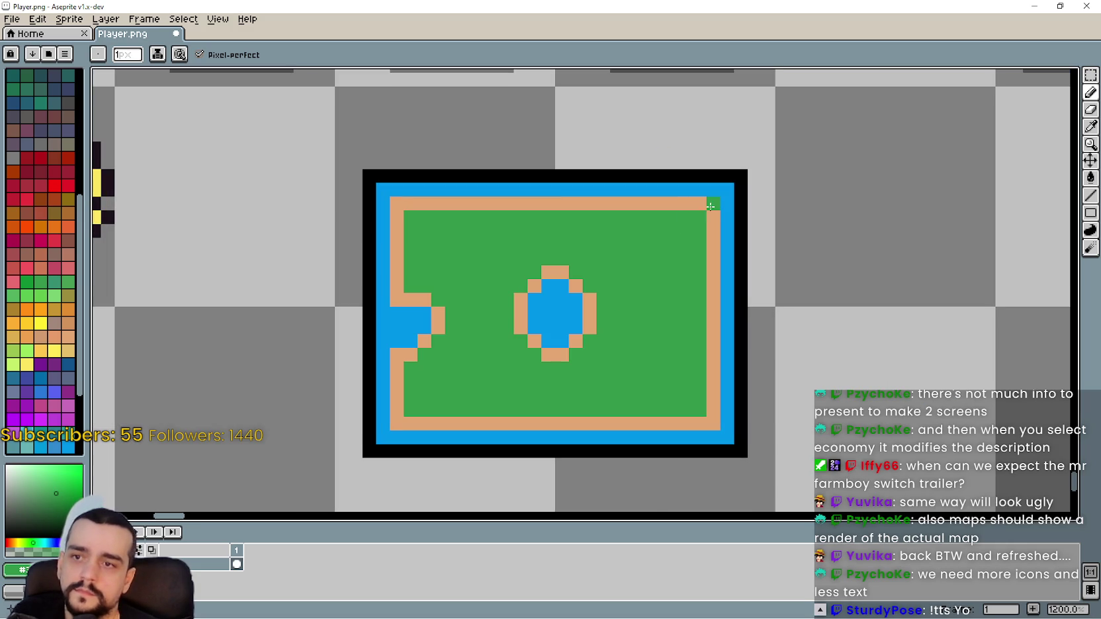
scroll(709, 203, "down", 5)
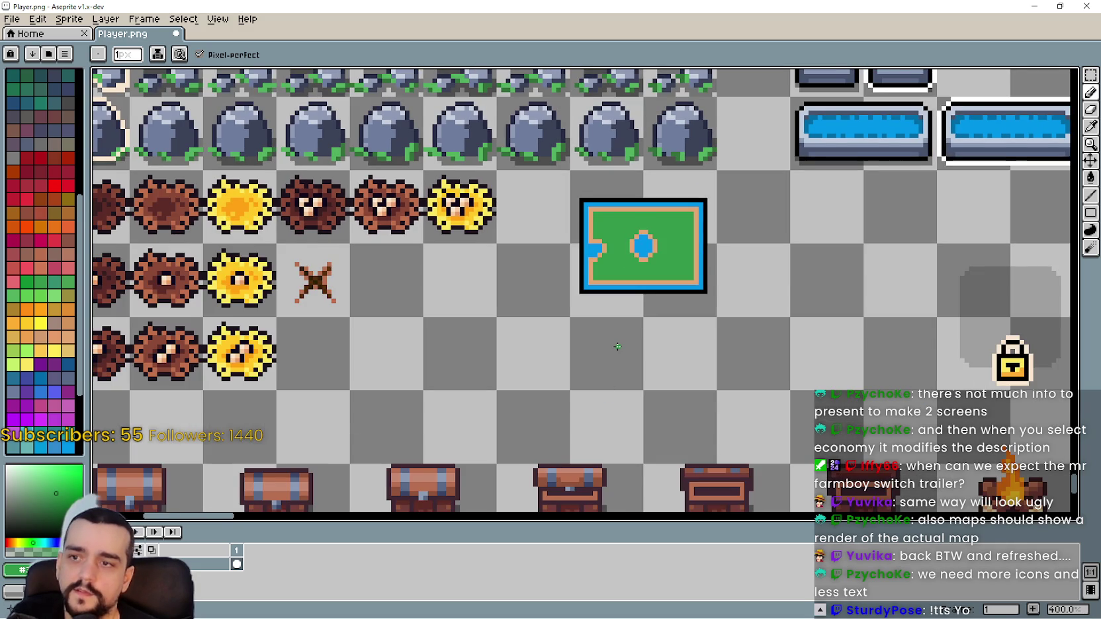
left_click_drag(618, 346, 559, 372)
scroll(559, 373, "up", 2)
scroll(664, 296, "up", 3)
scroll(668, 283, "down", 3)
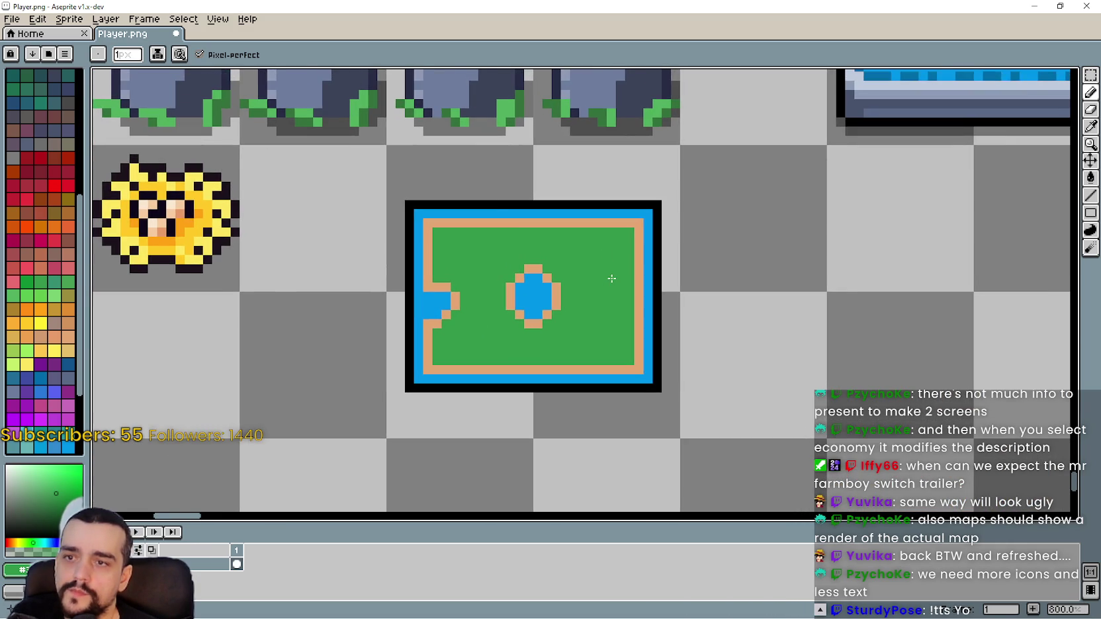
scroll(692, 306, "down", 4)
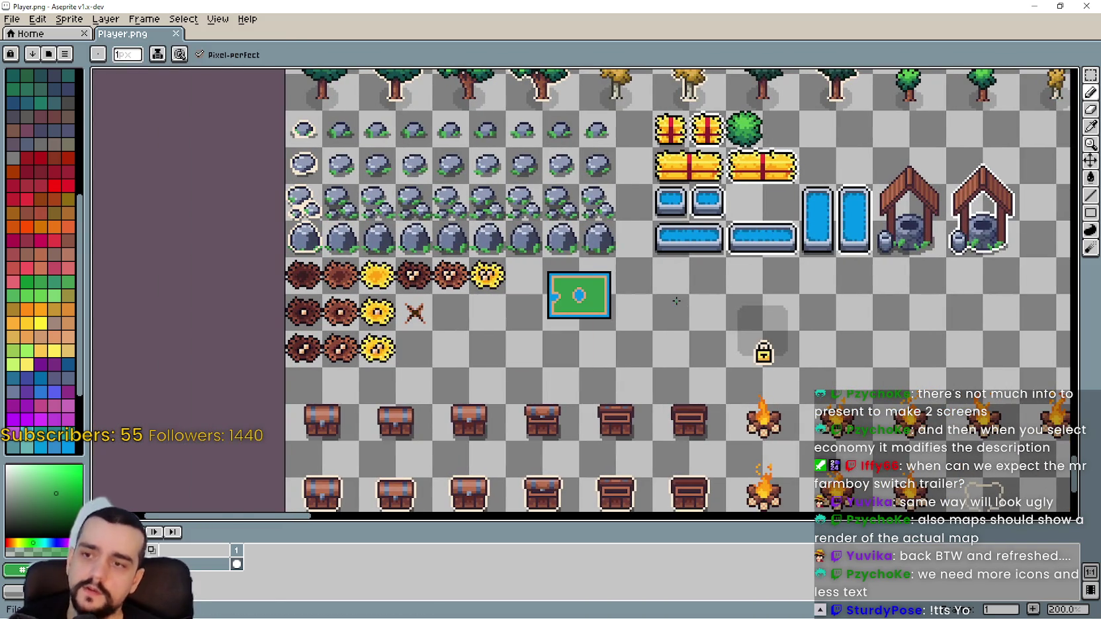
scroll(669, 291, "right", 1)
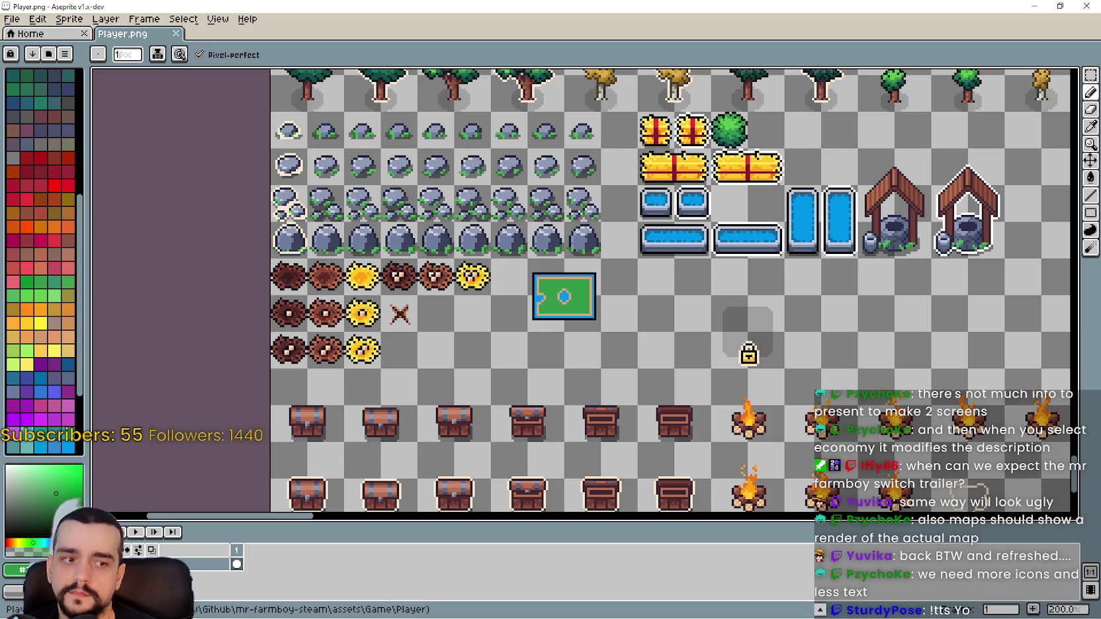
key("alt+Tab")
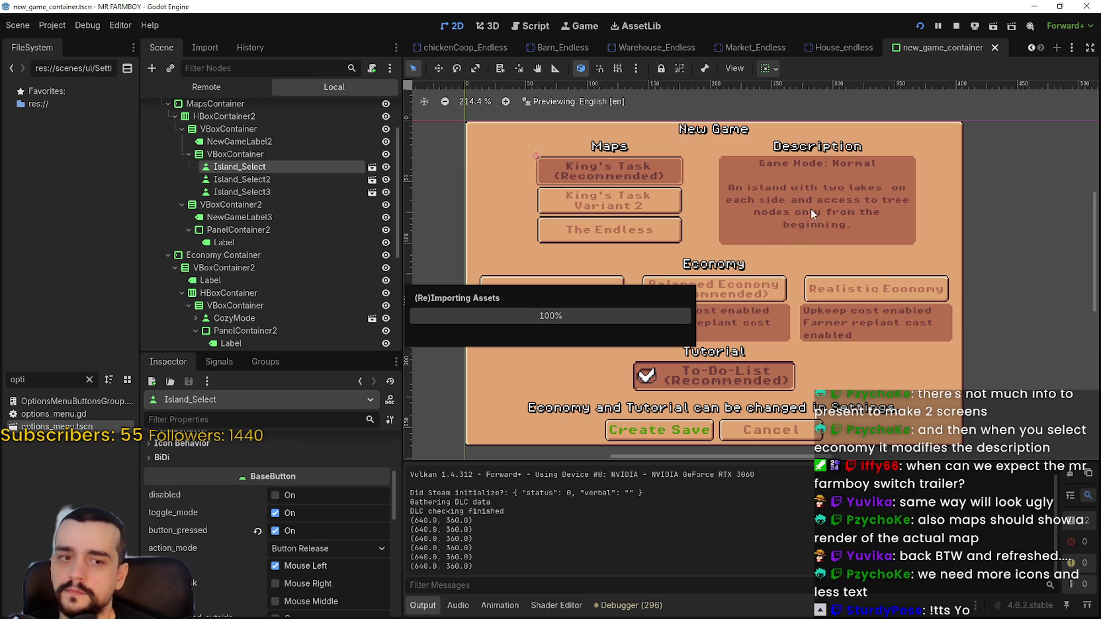
left_click(85, 25)
left_click(116, 24)
left_click(119, 25)
left_click(52, 25)
left_click(126, 25)
left_click(159, 25)
left_click(121, 25)
left_click(86, 25)
left_click(89, 26)
left_click(96, 25)
left_click(98, 27)
left_click(149, 25)
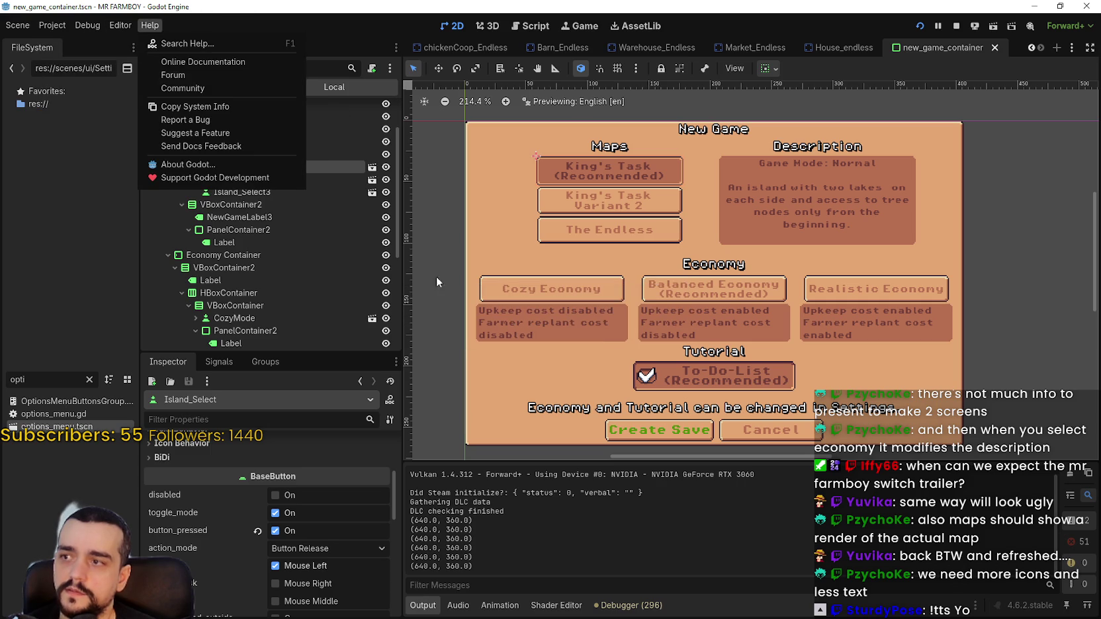
left_click(255, 180)
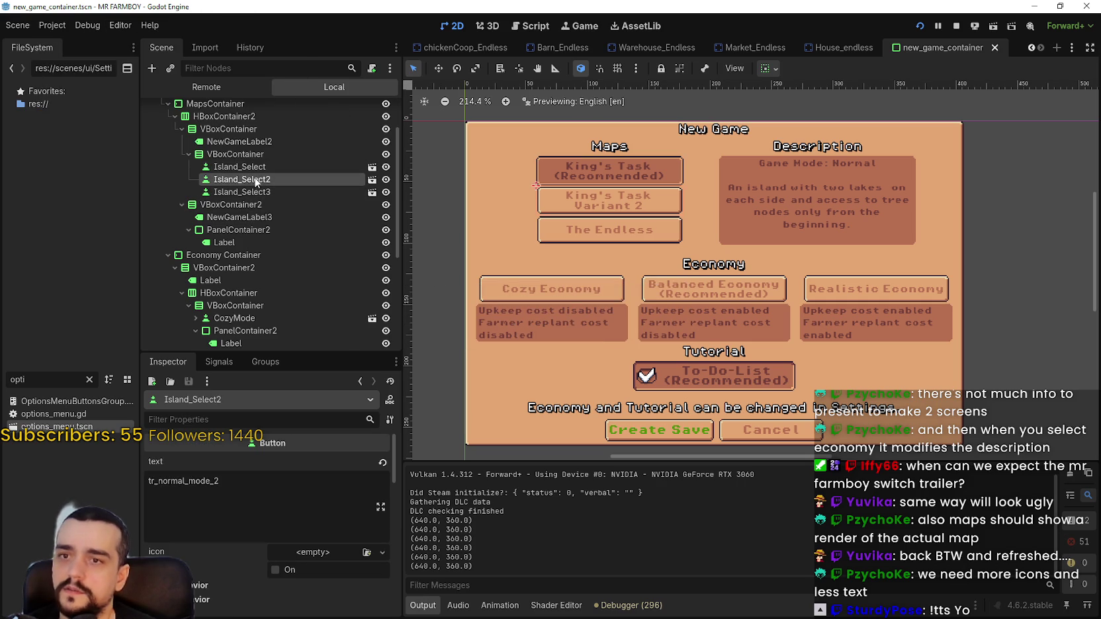
left_click(248, 167)
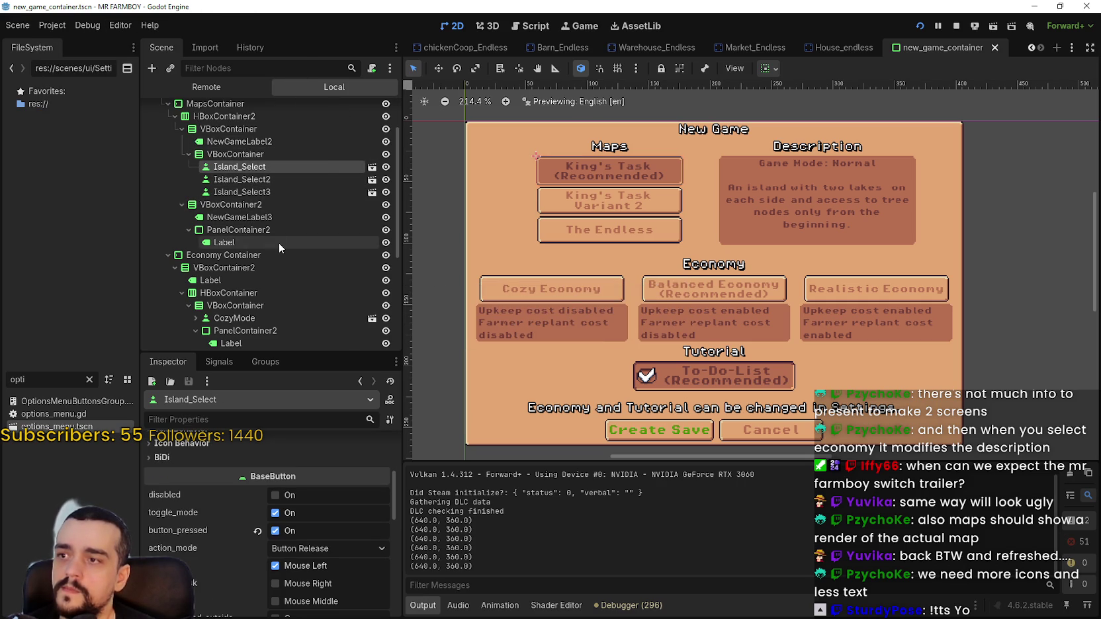
left_click(259, 219)
left_click(259, 244)
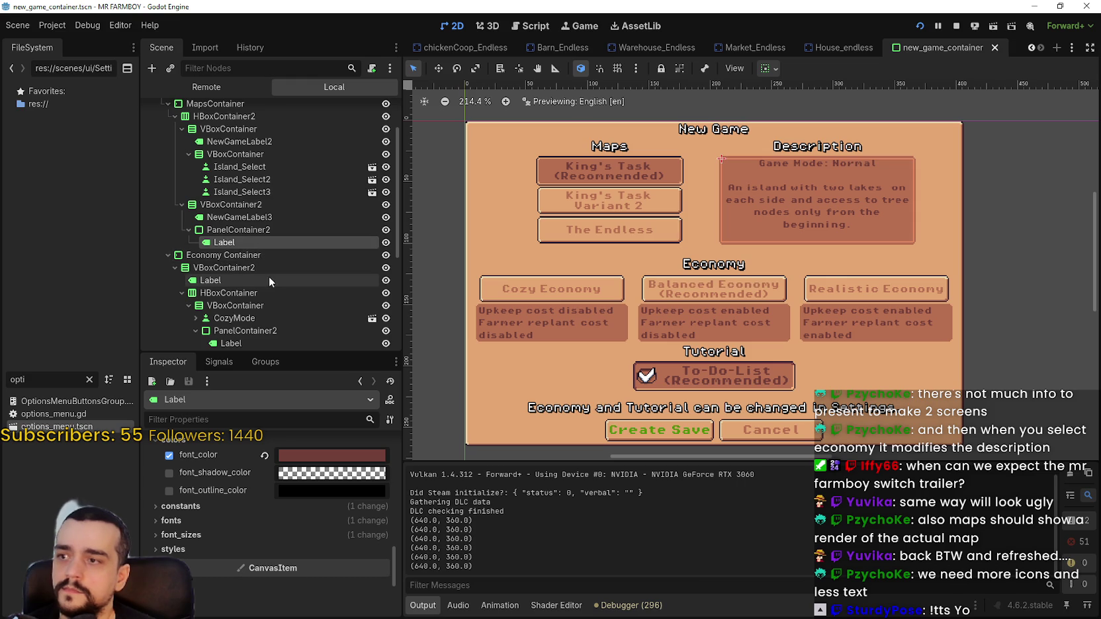
scroll(356, 542, "up", 10)
scroll(356, 538, "up", 8)
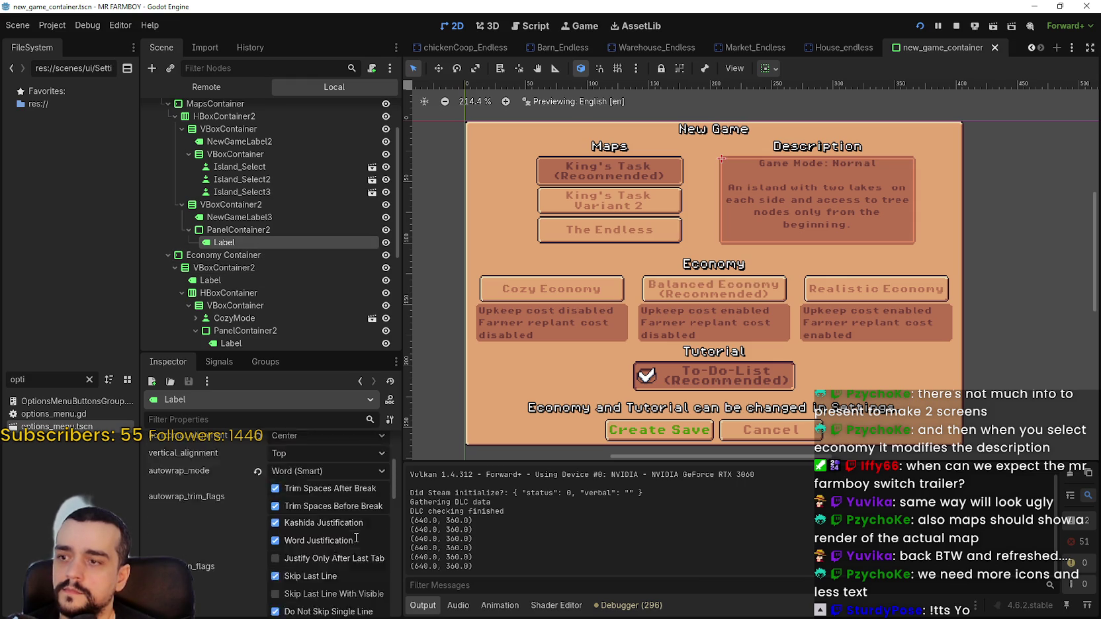
left_click(298, 495)
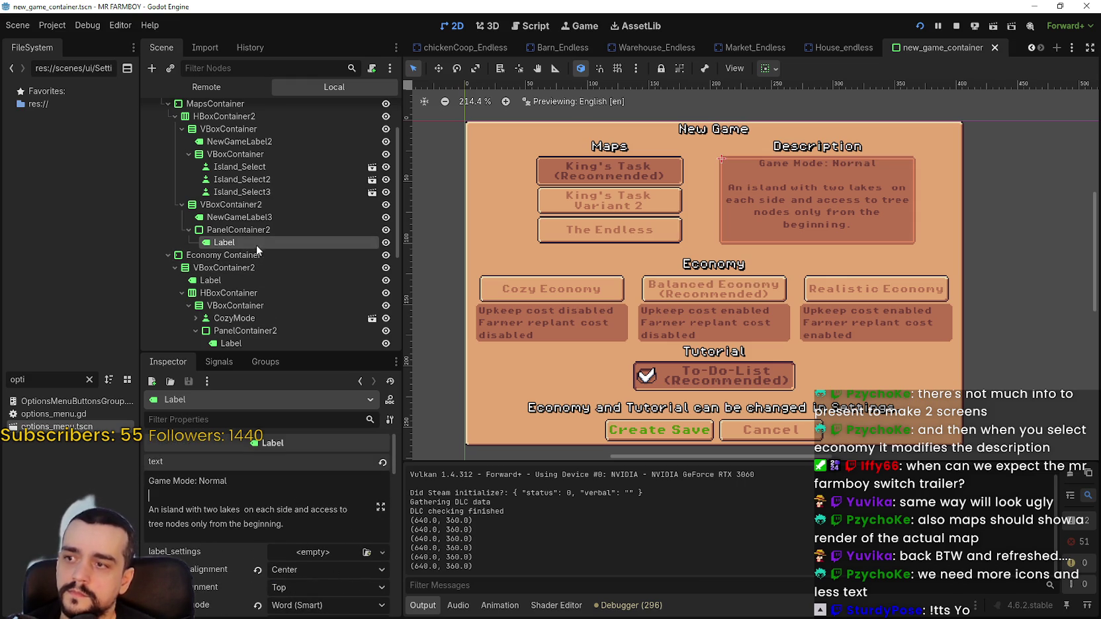
left_click(245, 230)
scroll(847, 174, "up", 2)
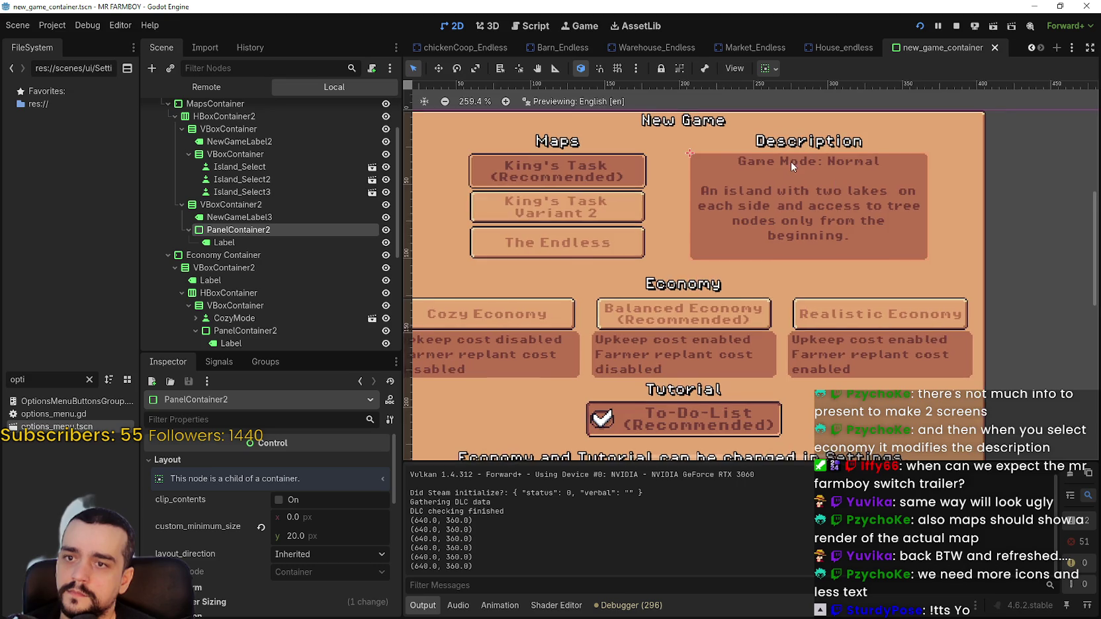
scroll(791, 160, "up", 2)
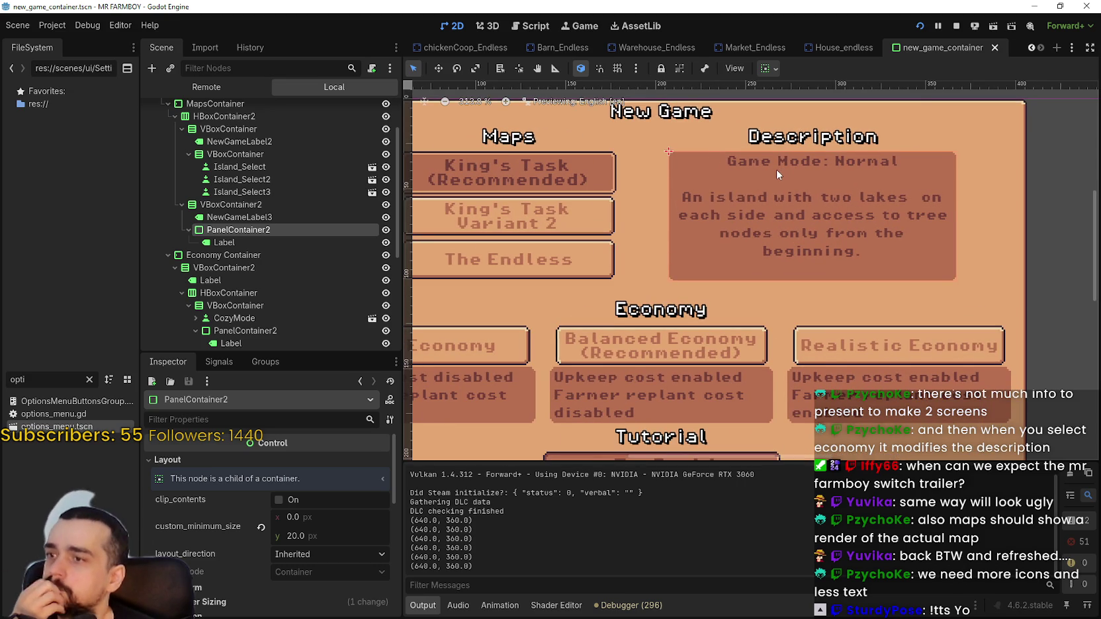
Add a TextureRect child node to the description panel container.
left_click(316, 241)
left_click(386, 242)
left_click(386, 242)
right_click(279, 230)
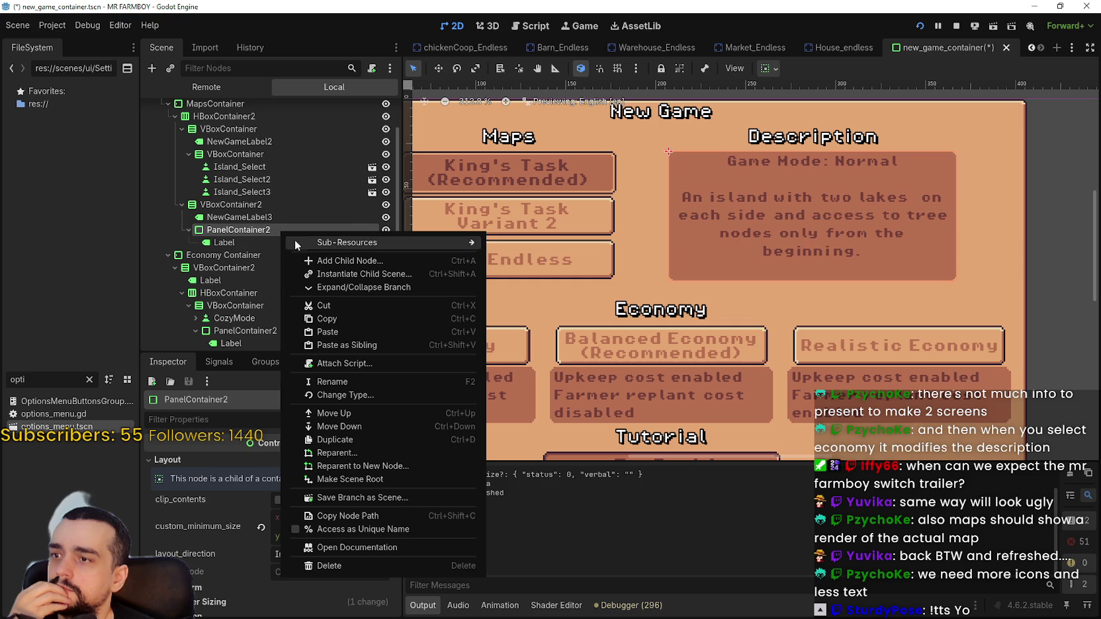
left_click(363, 262)
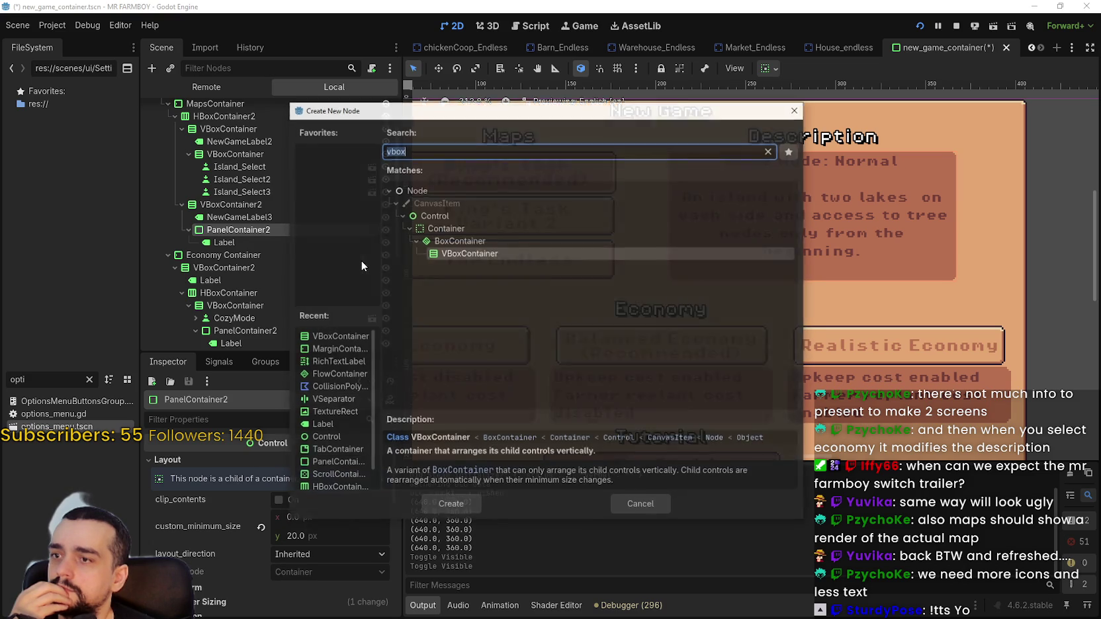
type("texture")
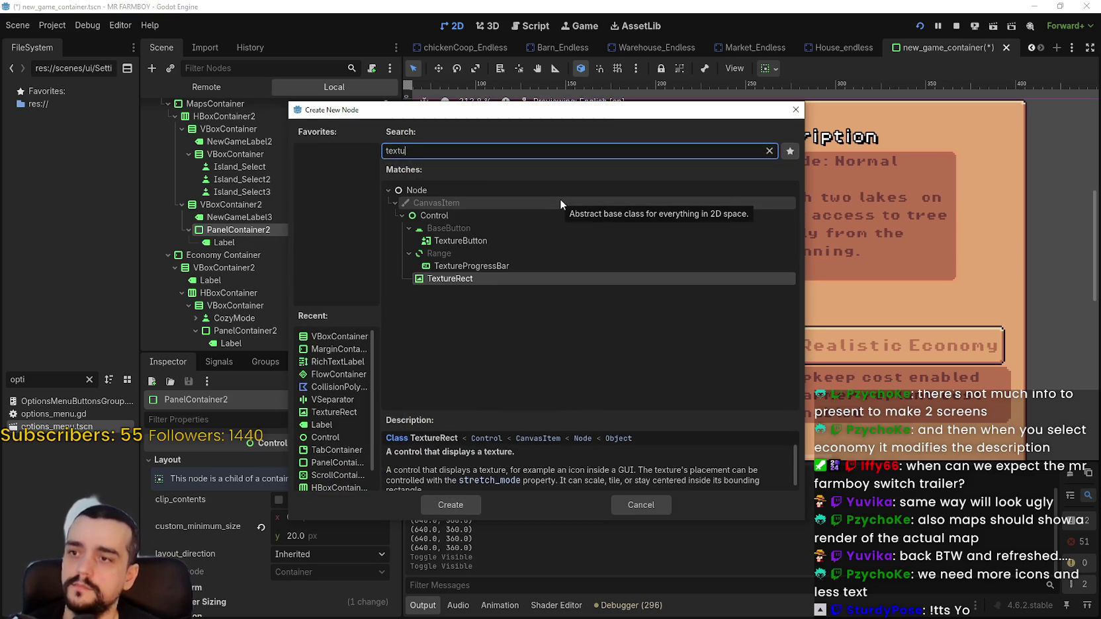
left_click(444, 505)
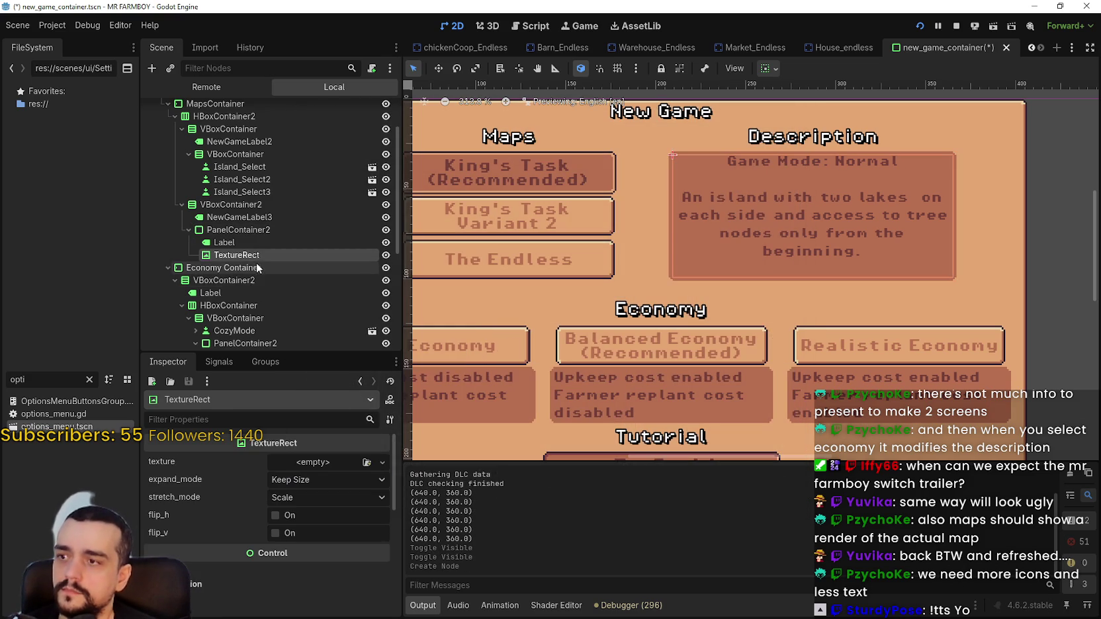
Give the TextureRect a new AtlasTexture using Player.png as its atlas.
right_click(244, 251)
left_click(234, 323)
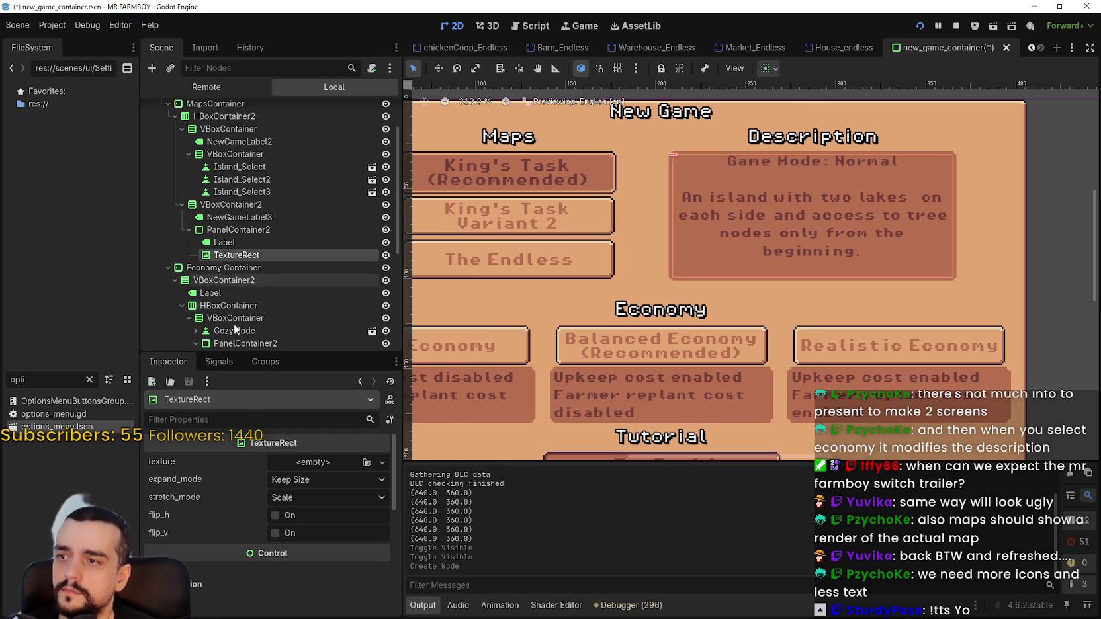
left_click(314, 463)
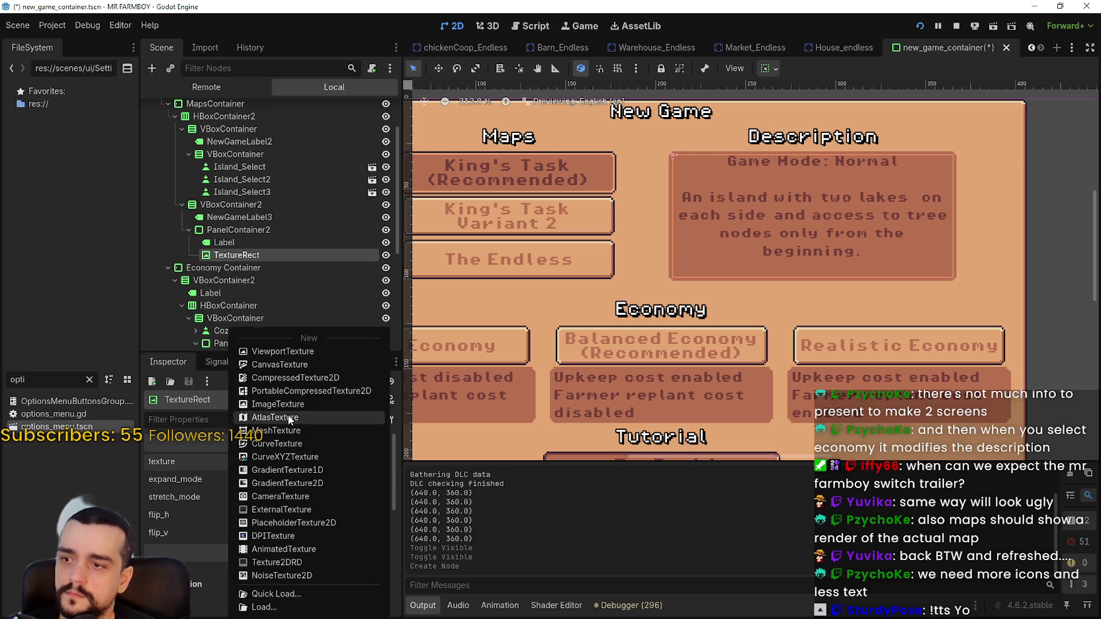
left_click(275, 417)
scroll(307, 469, "down", 1)
left_click(311, 541)
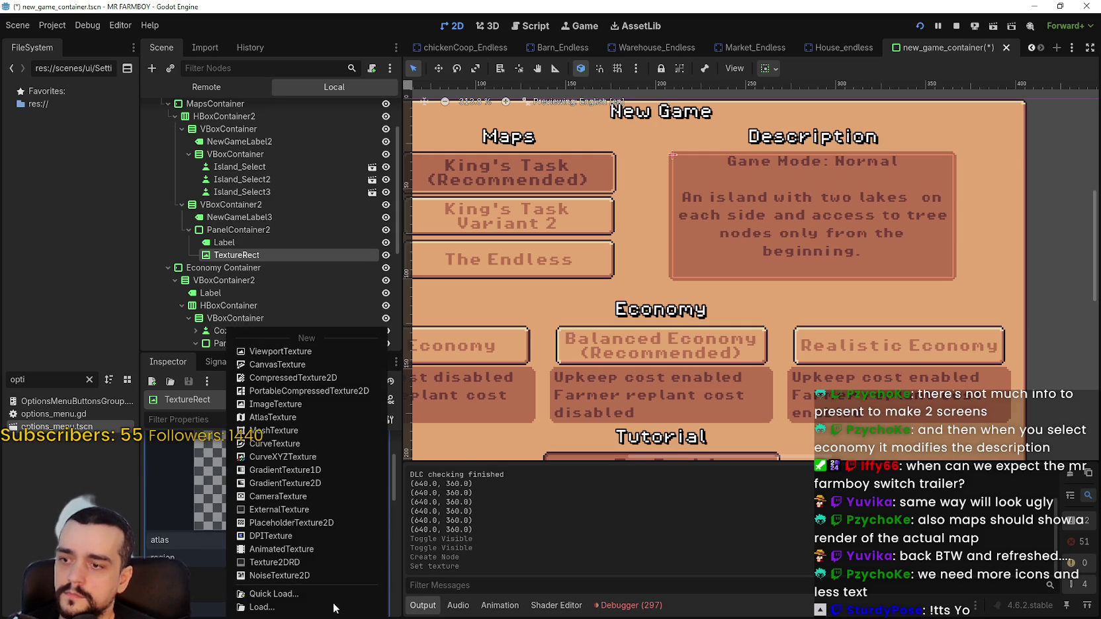
left_click(305, 593)
double_click(370, 185)
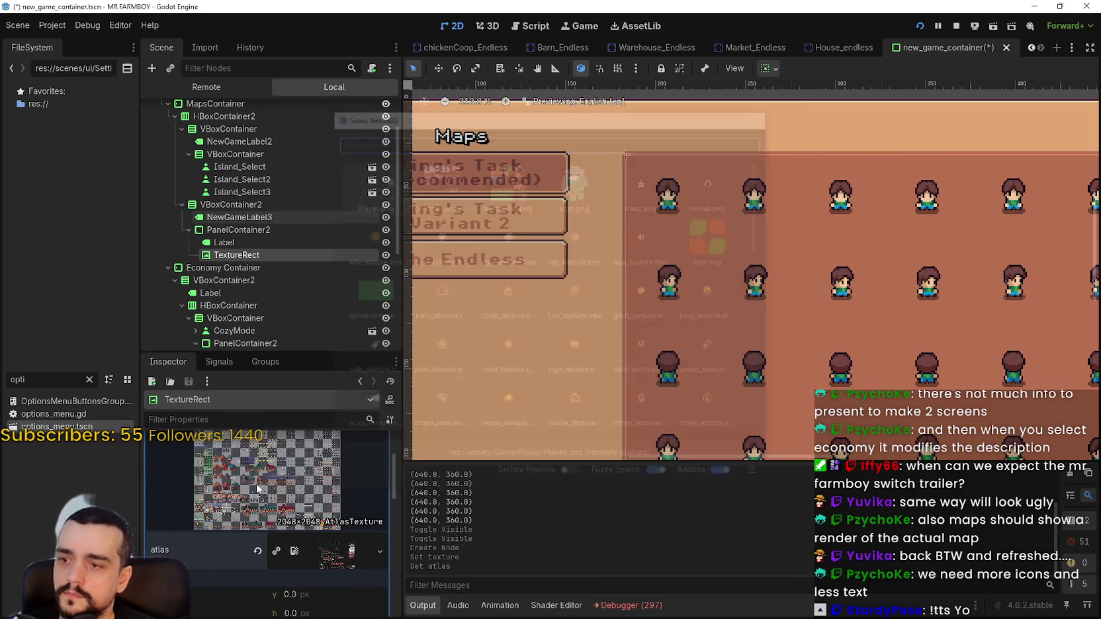
Set the atlas region to the 32×32 green island tile at 112, 1936.
scroll(245, 566, "down", 1)
left_click(264, 521)
scroll(563, 270, "down", 2)
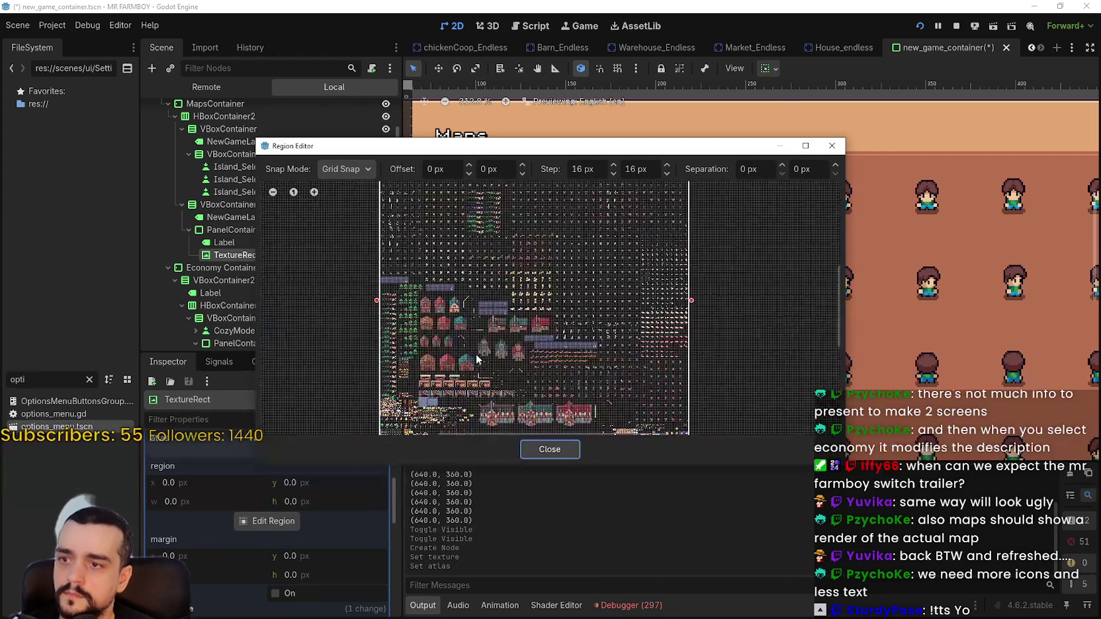
scroll(466, 350, "down", 2)
scroll(465, 350, "up", 5)
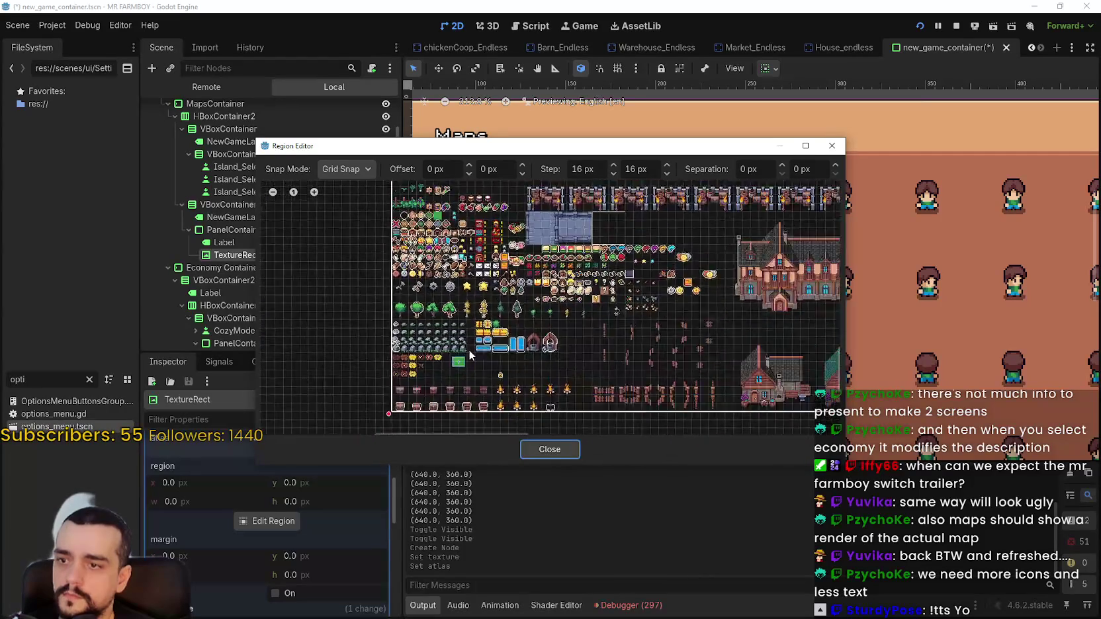
left_click_drag(424, 344, 480, 403)
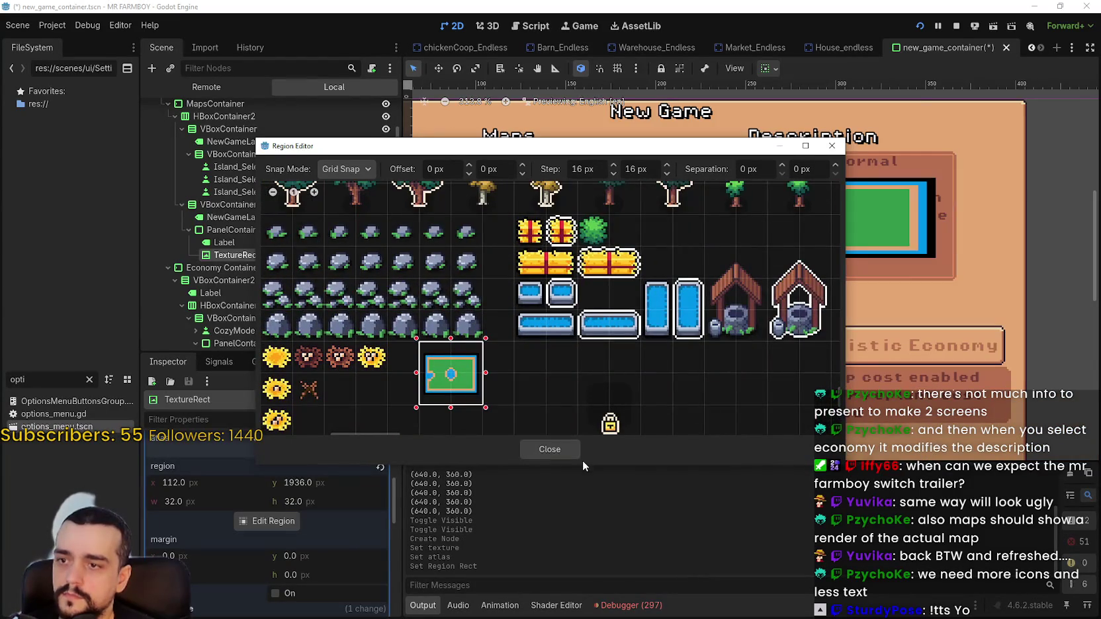
left_click(550, 450)
scroll(501, 239, "up", 1)
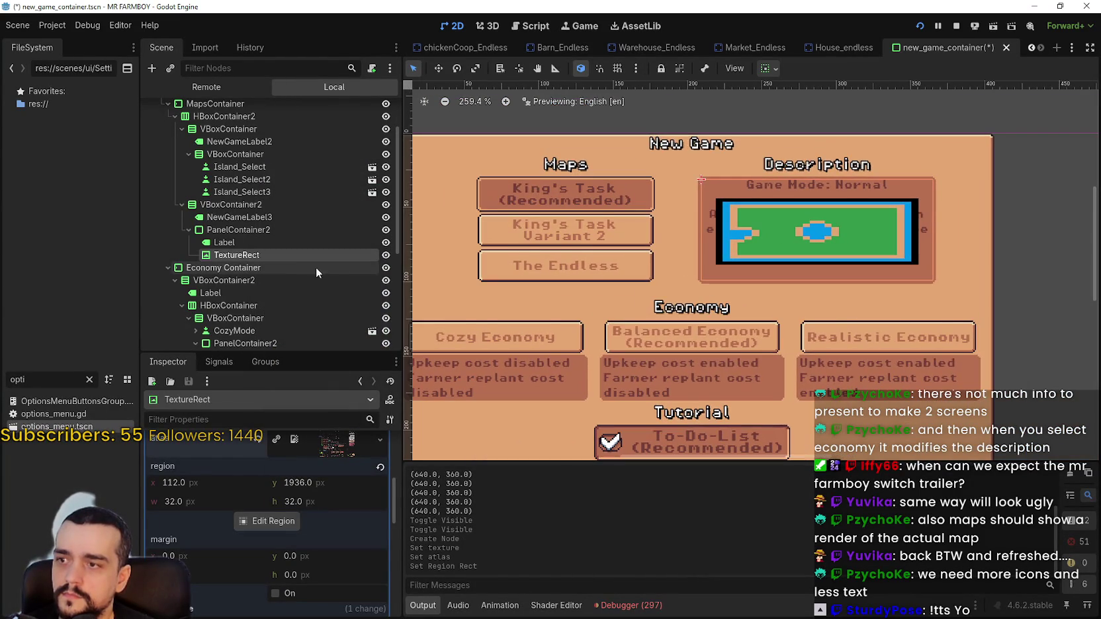
right_click(235, 230)
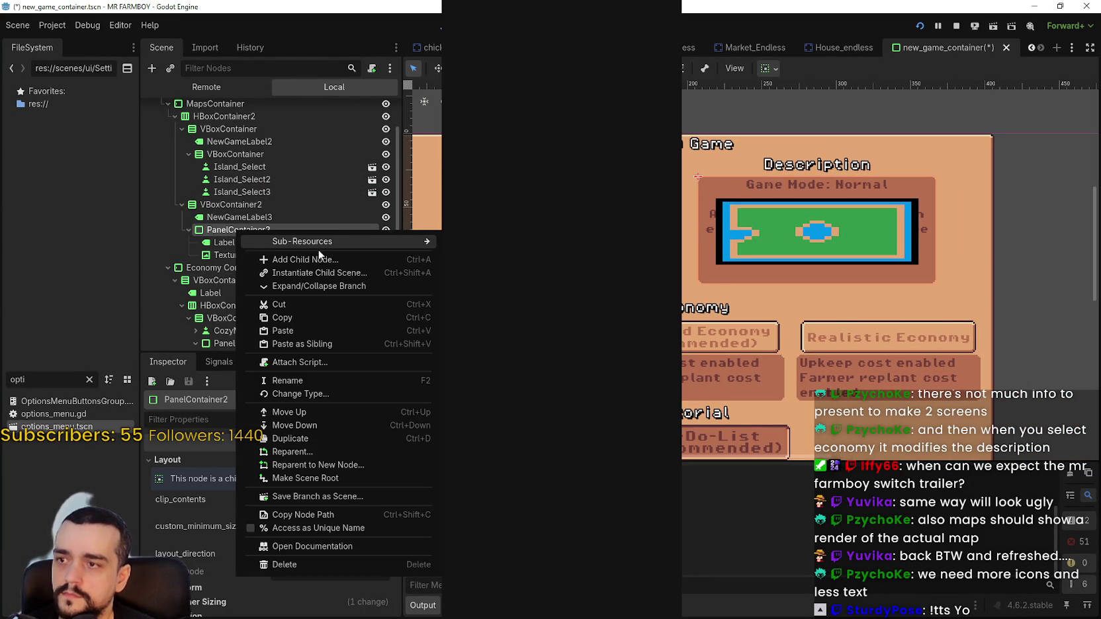
Add a VBoxContainer to PanelContainer2, move the Label into it, and duplicate it as Label2 below the map.
left_click(325, 260)
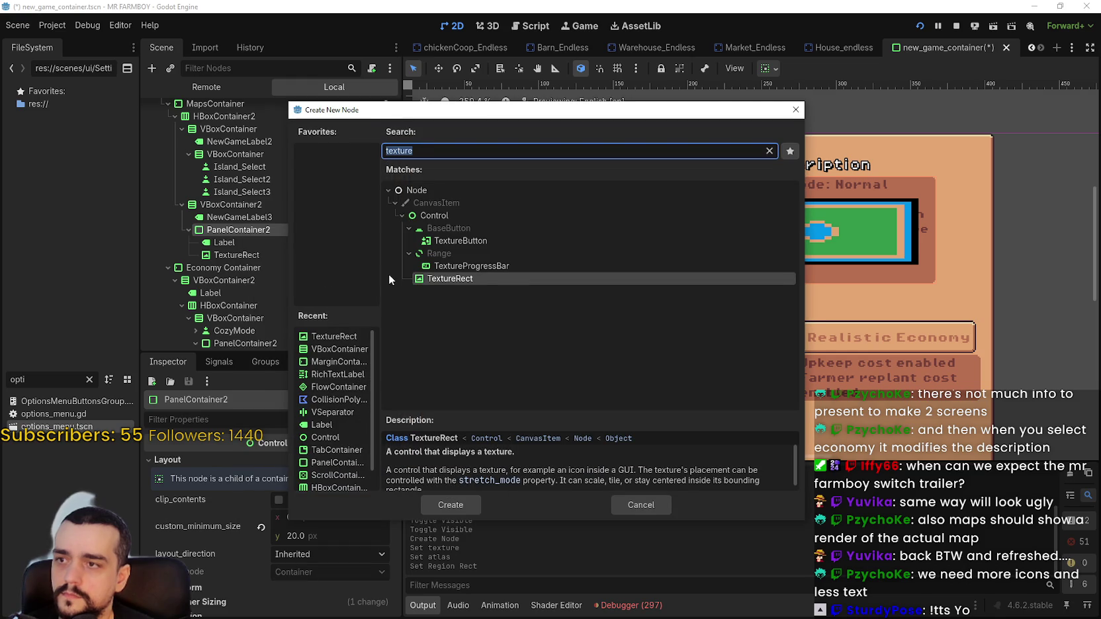
type("vbox")
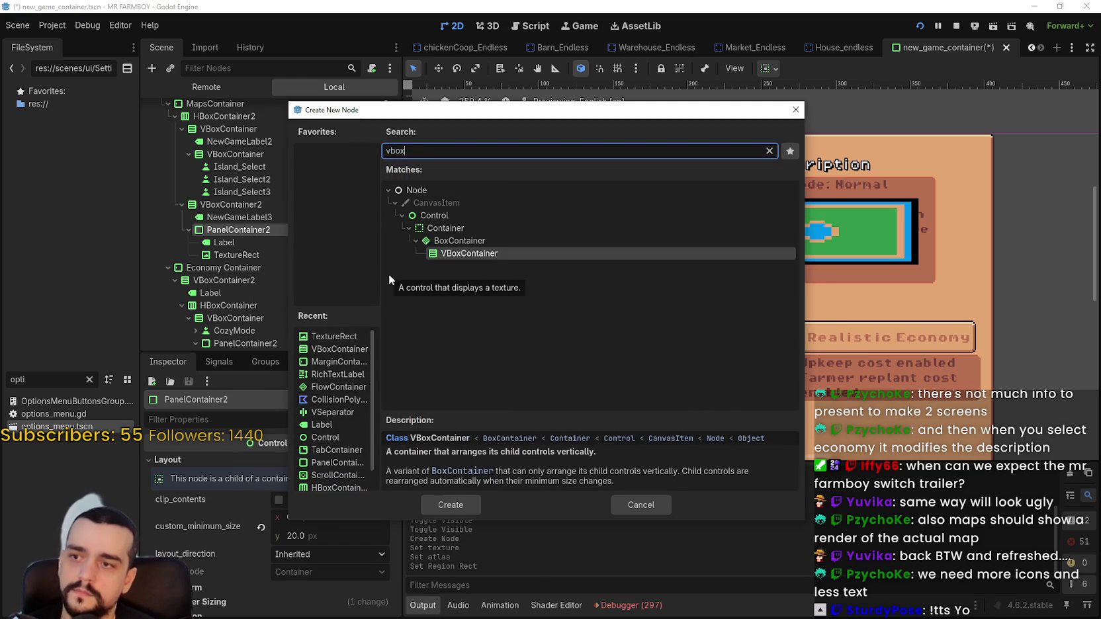
key("Return")
mouse_move(239, 267)
left_mouse_down()
mouse_move(240, 238)
mouse_move(258, 245)
left_mouse_up()
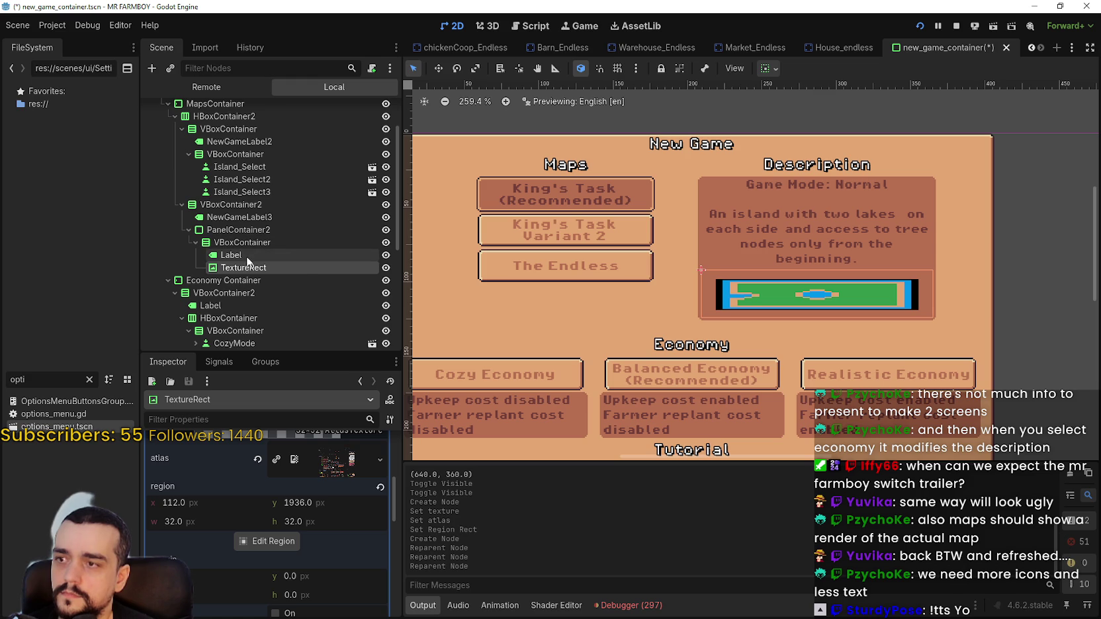
left_click(240, 254)
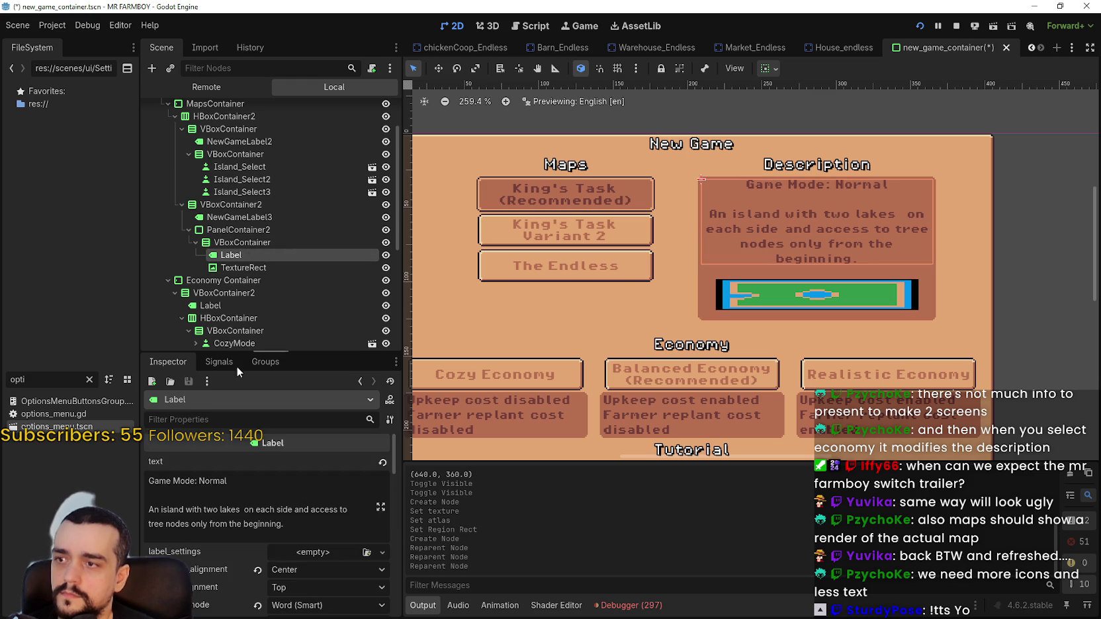
key("ctrl+d")
left_click_drag(243, 282, 243, 283)
Trim the top label's text down to 'Game Mode: Normal'.
left_click(247, 259)
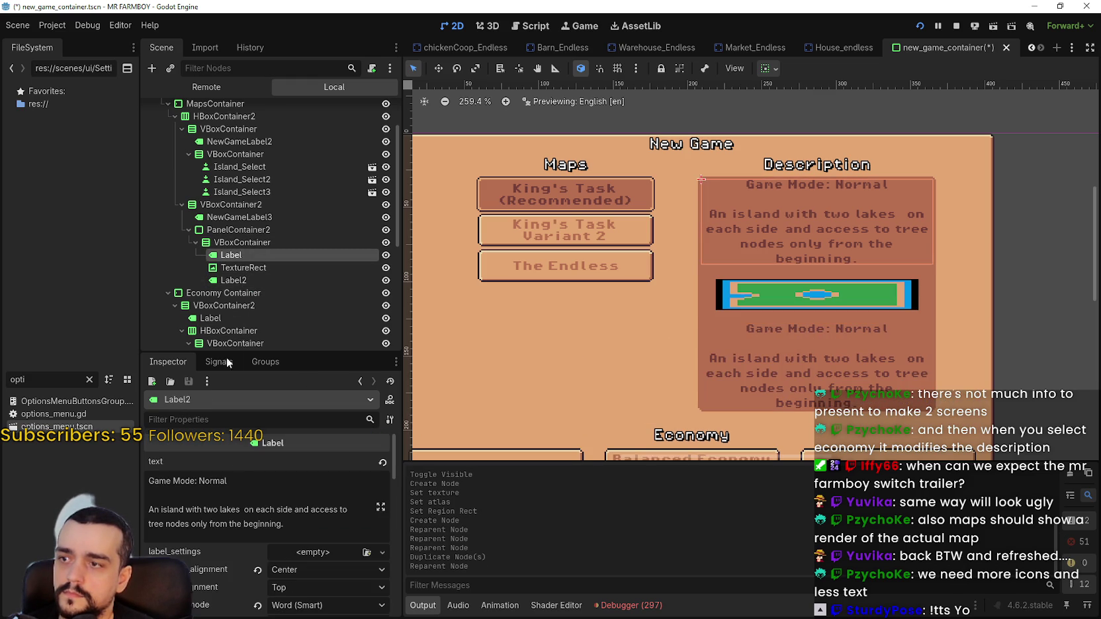
scroll(248, 490, "down", 1)
mouse_move(284, 485)
left_mouse_down()
mouse_move(315, 471)
mouse_move(309, 488)
mouse_move(260, 469)
left_mouse_up()
key("shift+Up")
key("shift+Up")
key("BackSpace")
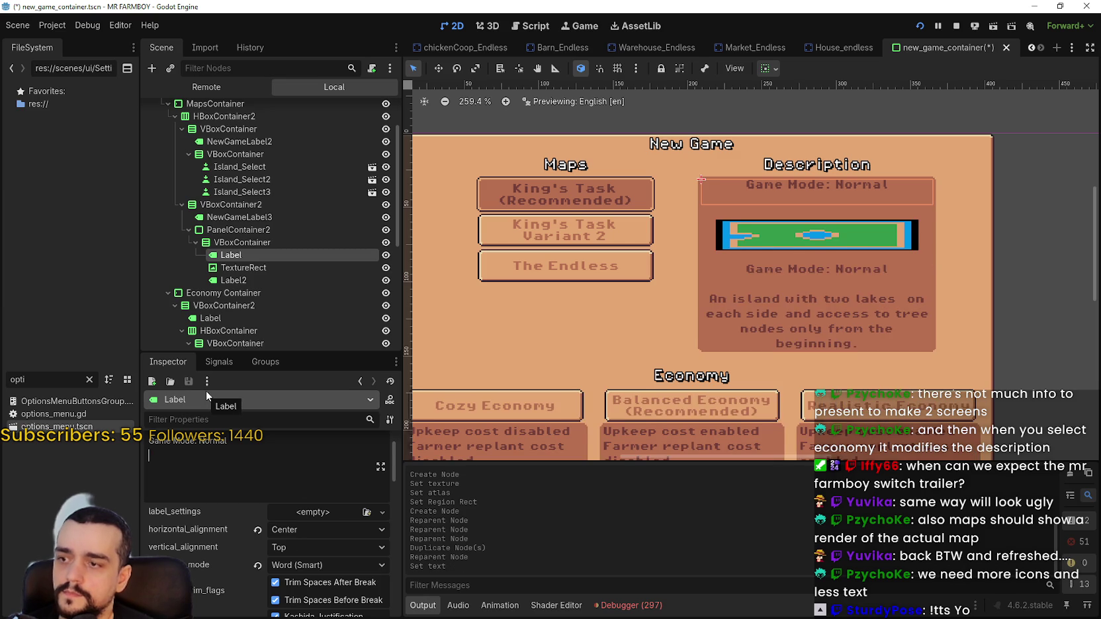
Remove the Game Mode line from Label2, leaving only the island description.
scroll(206, 463, "up", 1)
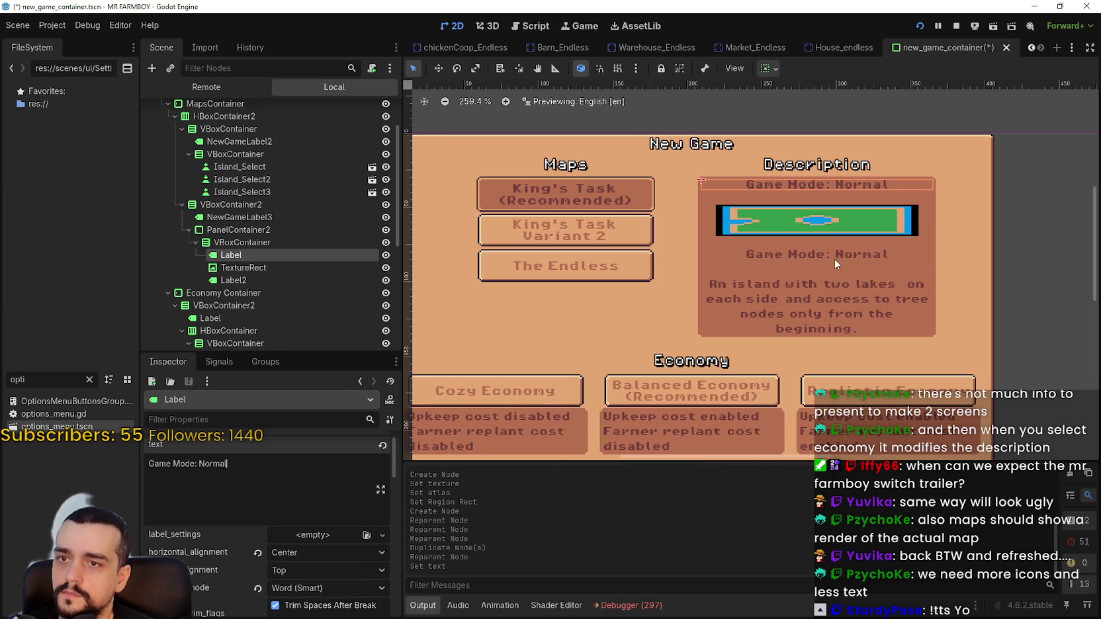
scroll(824, 232, "up", 1)
left_click(267, 280)
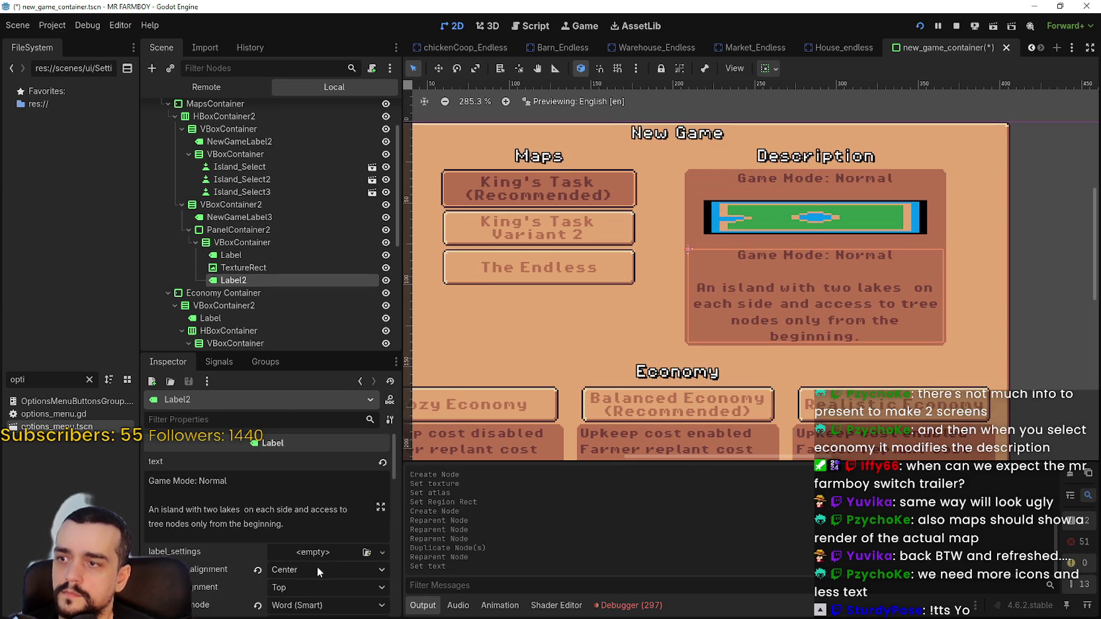
left_click(239, 507)
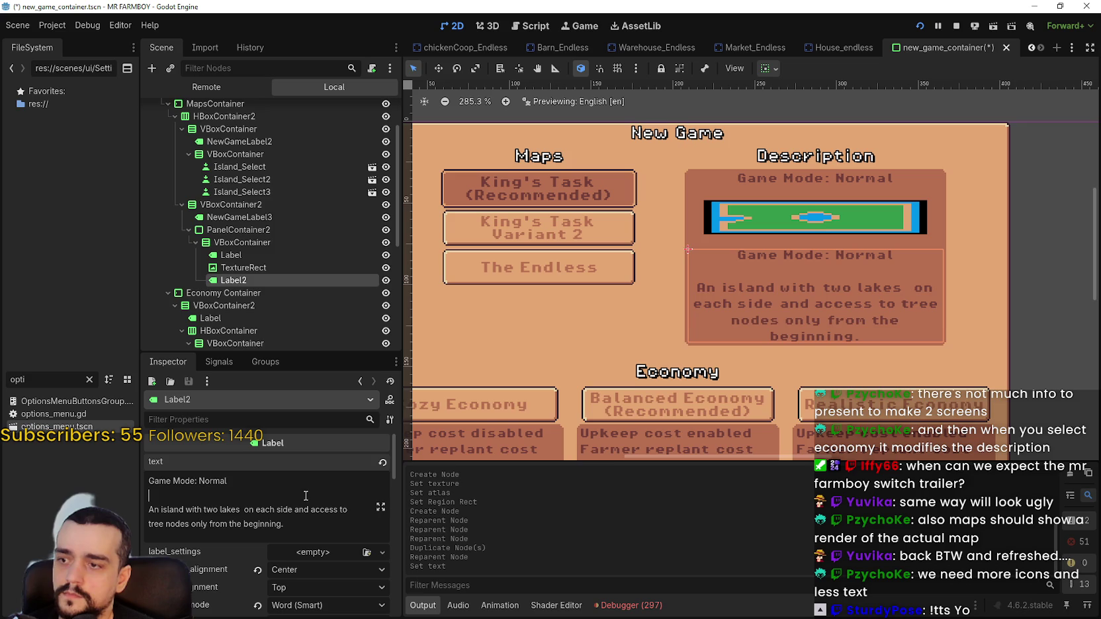
key("BackSpace")
key("BackSpace")
key("BackSpace")
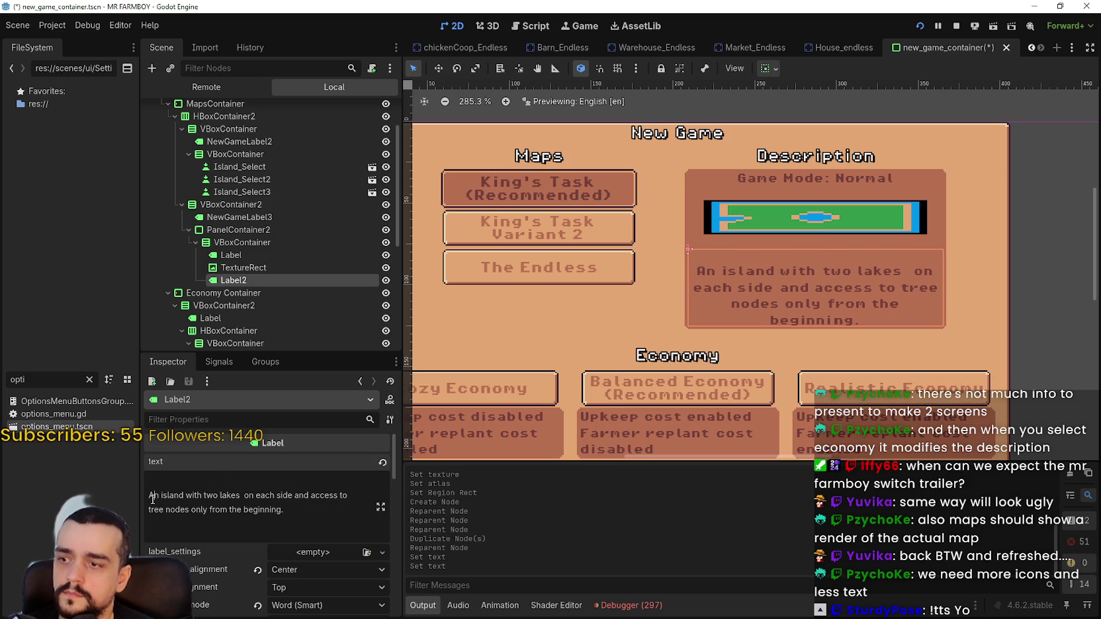
key("BackSpace")
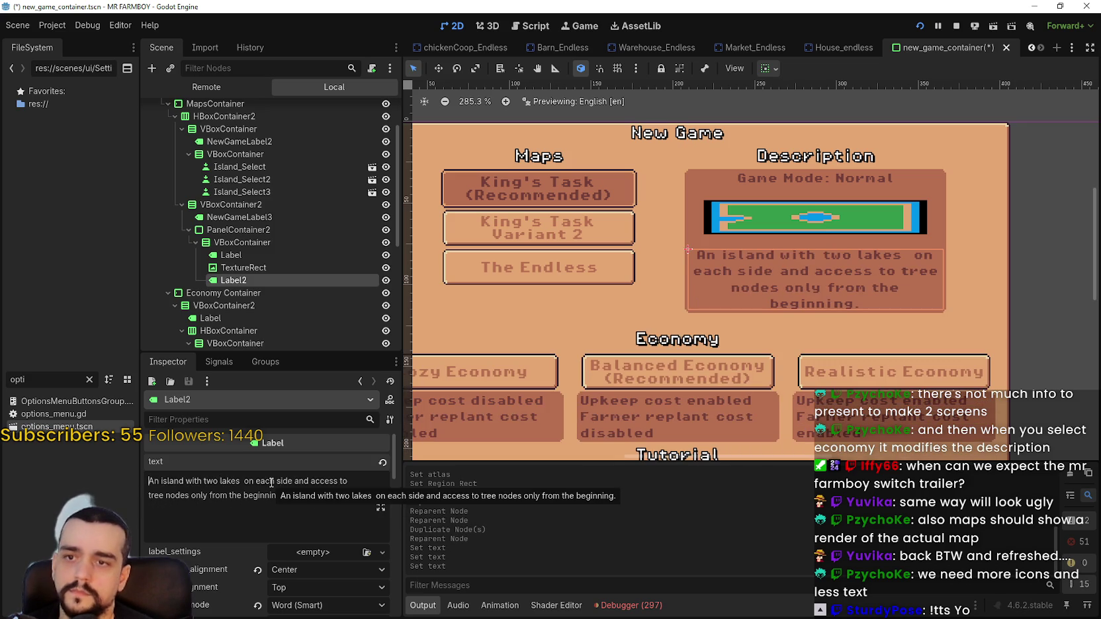
left_click(271, 267)
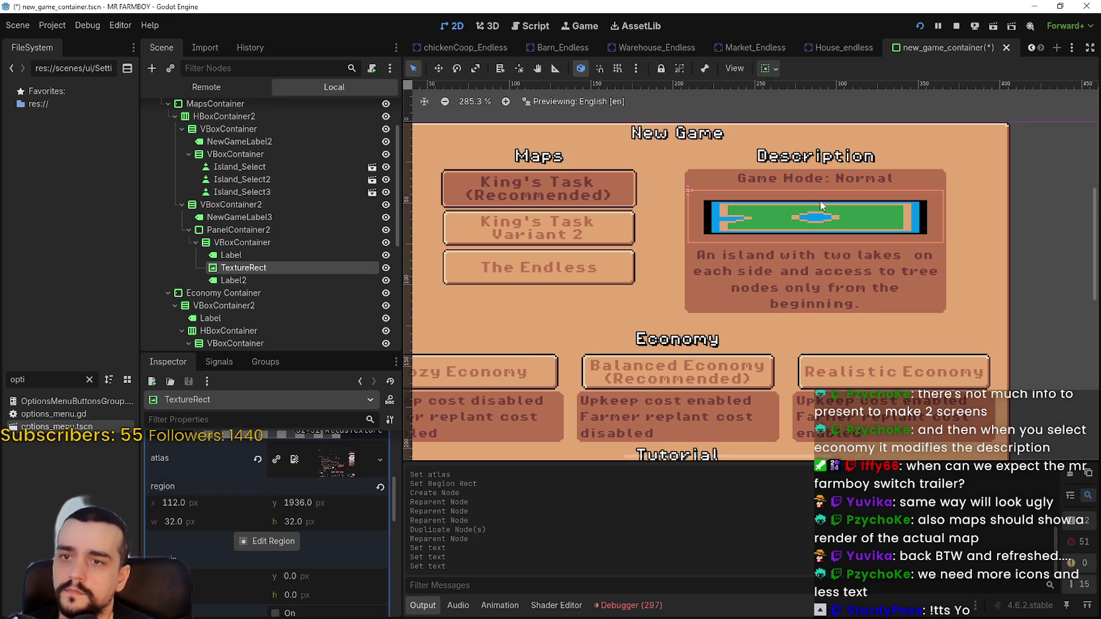
Keep the map TextureRect's expand mode at Keep Size and set its stretch mode to Keep Aspect Centered.
scroll(300, 565, "up", 3)
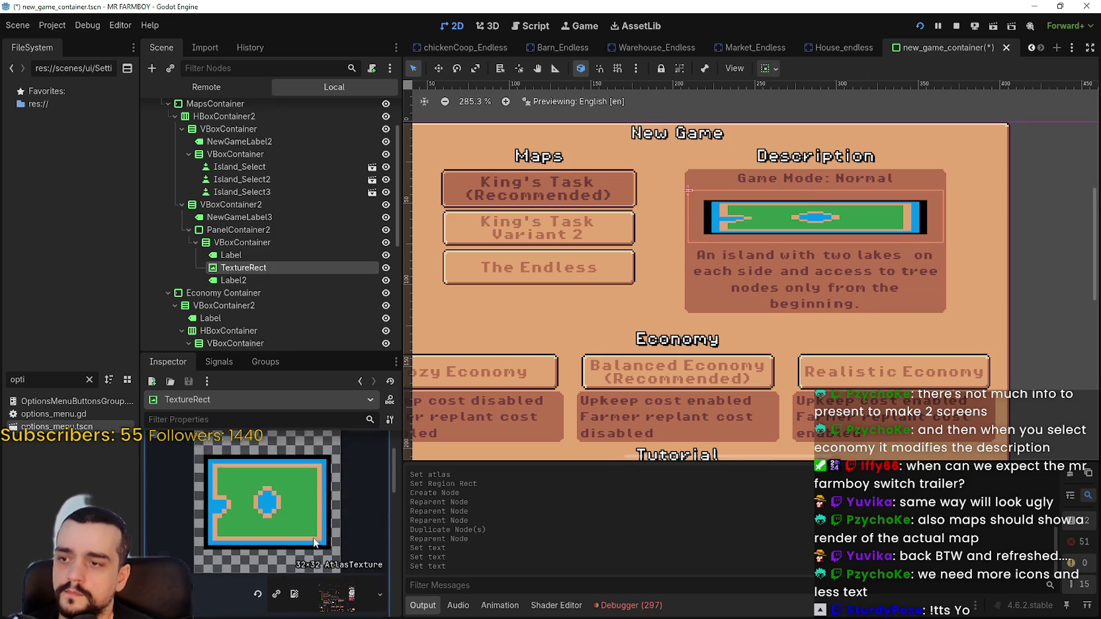
scroll(310, 524, "down", 5)
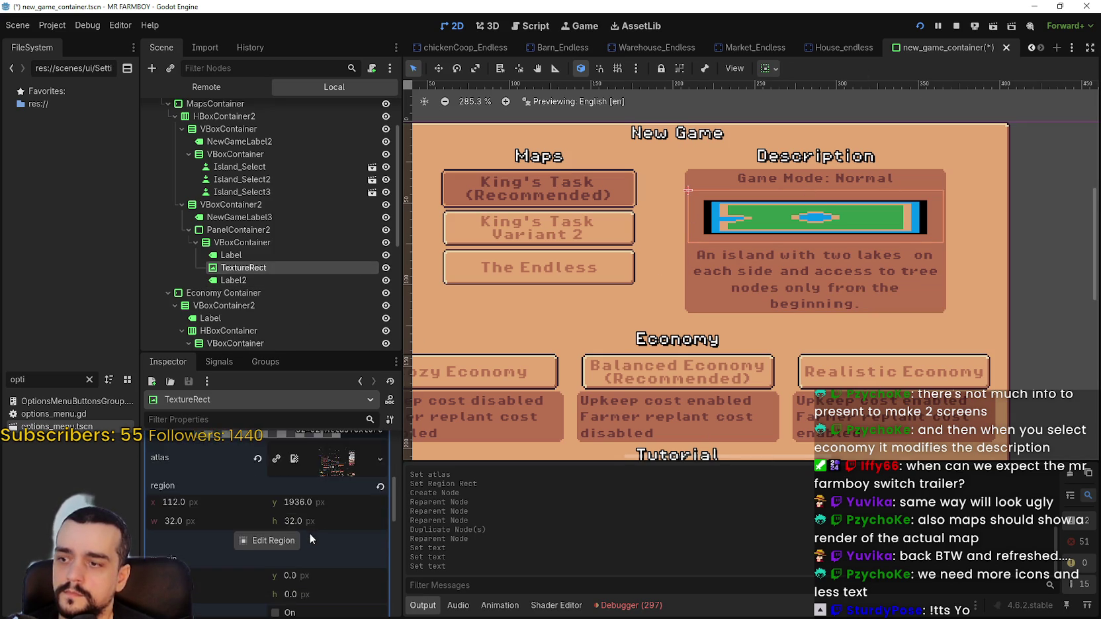
left_click(309, 534)
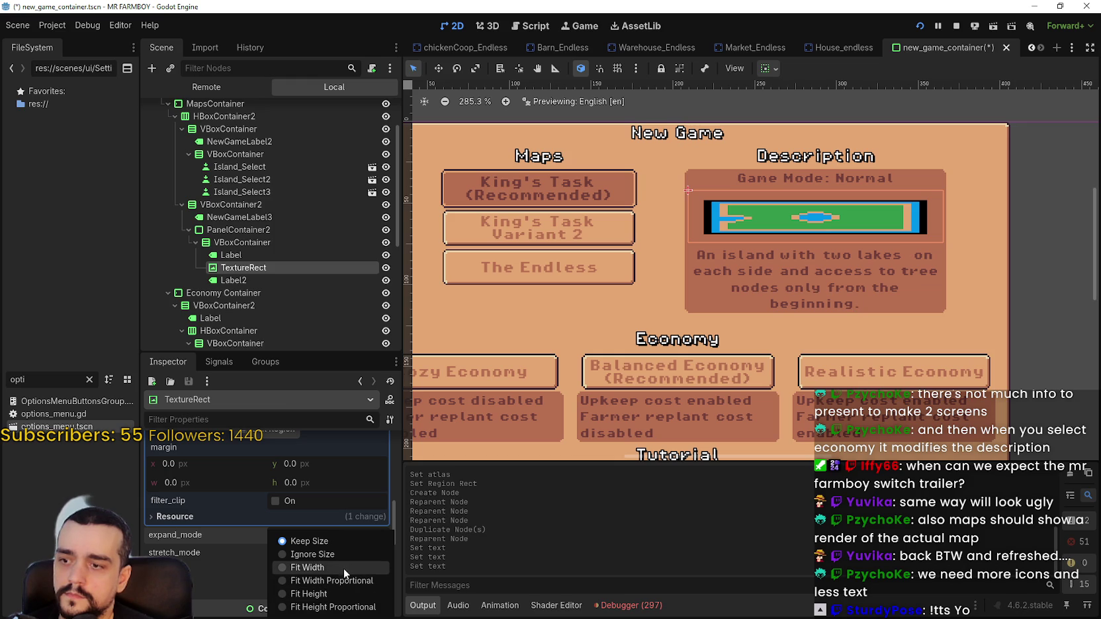
left_click(332, 539)
left_click(325, 555)
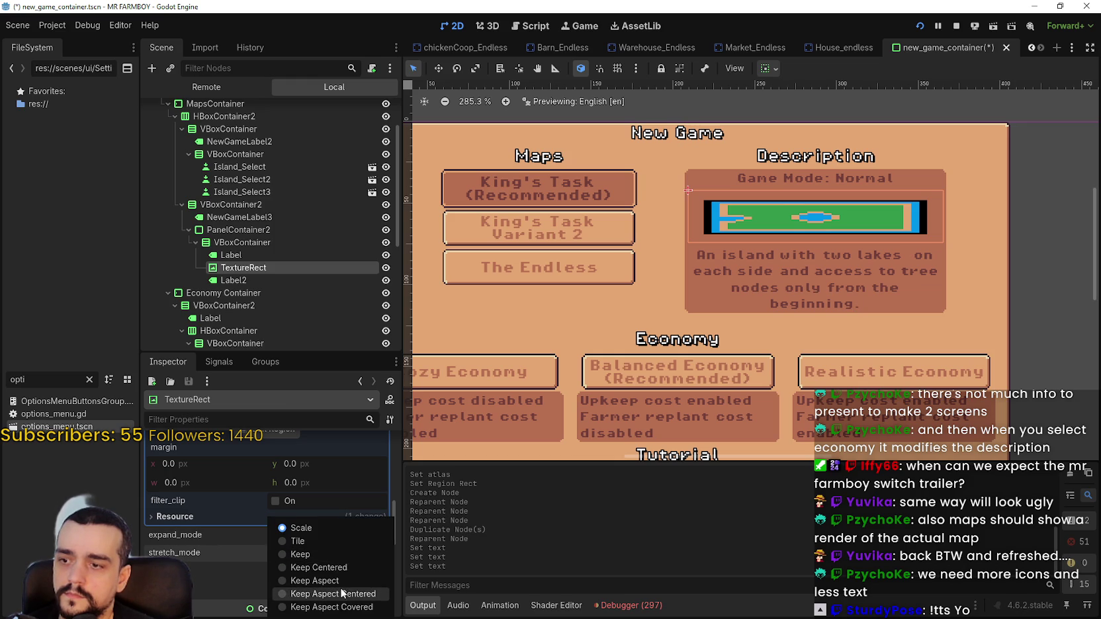
left_click(343, 593)
scroll(787, 212, "up", 2)
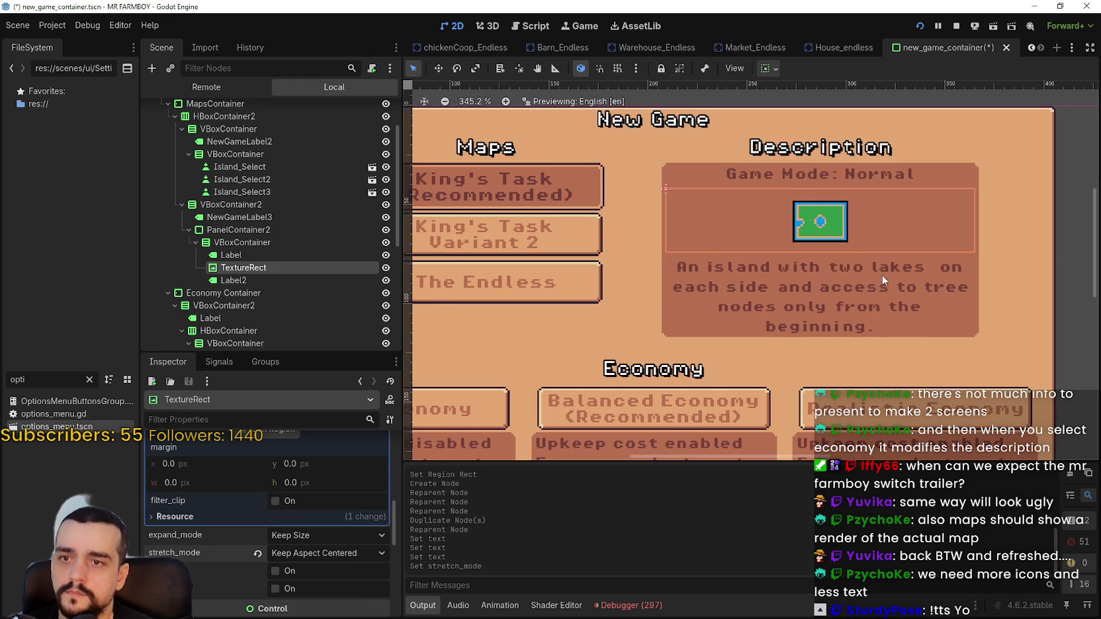
scroll(882, 279, "up", 2)
scroll(880, 269, "down", 5)
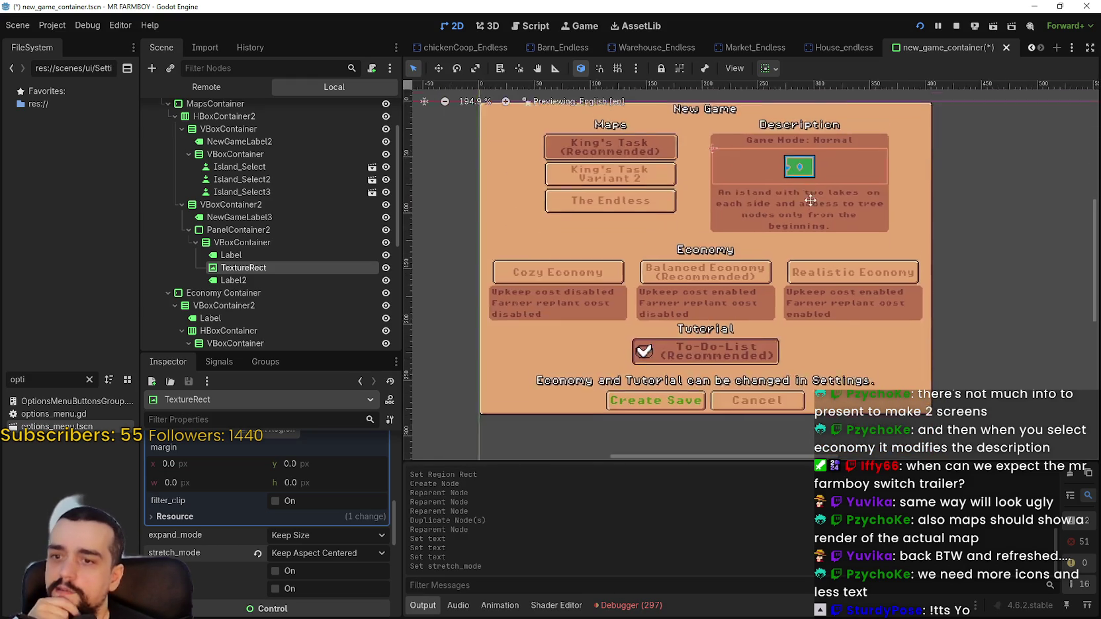
scroll(772, 279, "down", 1)
Save the scene, run the game with F5 to check the menu, then stop it with F8.
key("Delete")
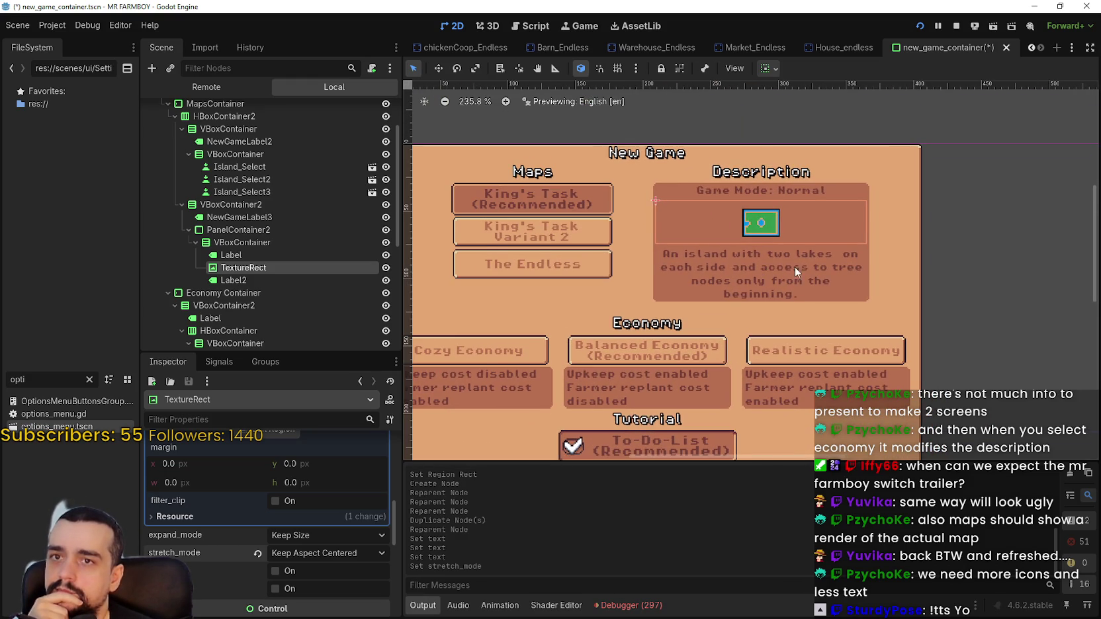
key("F5")
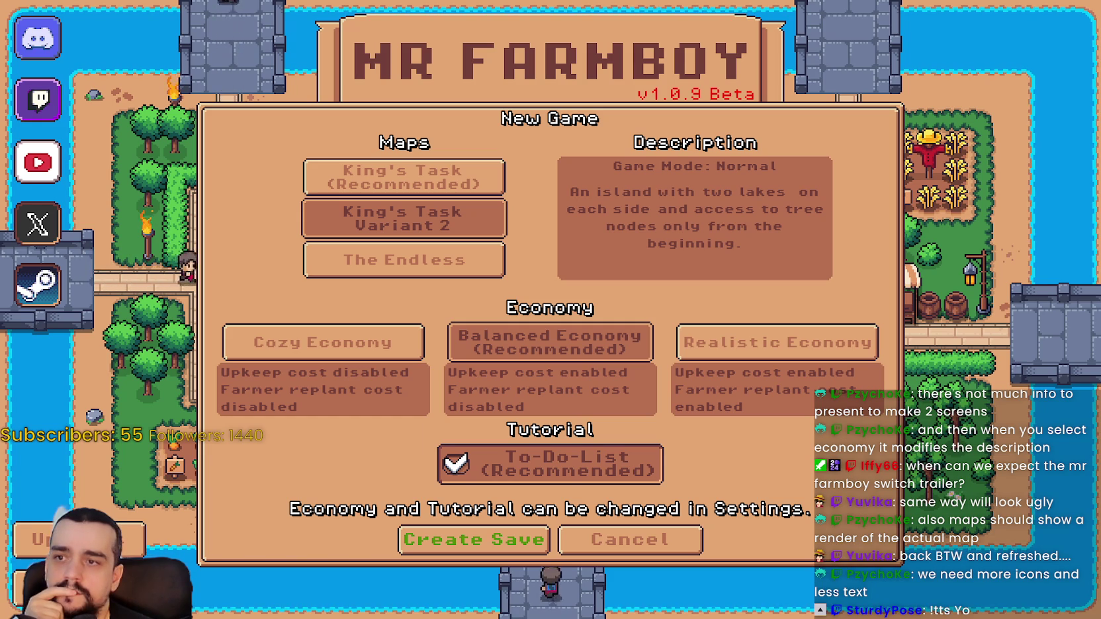
key("F8")
scroll(682, 246, "up", 2)
scroll(683, 245, "up", 4)
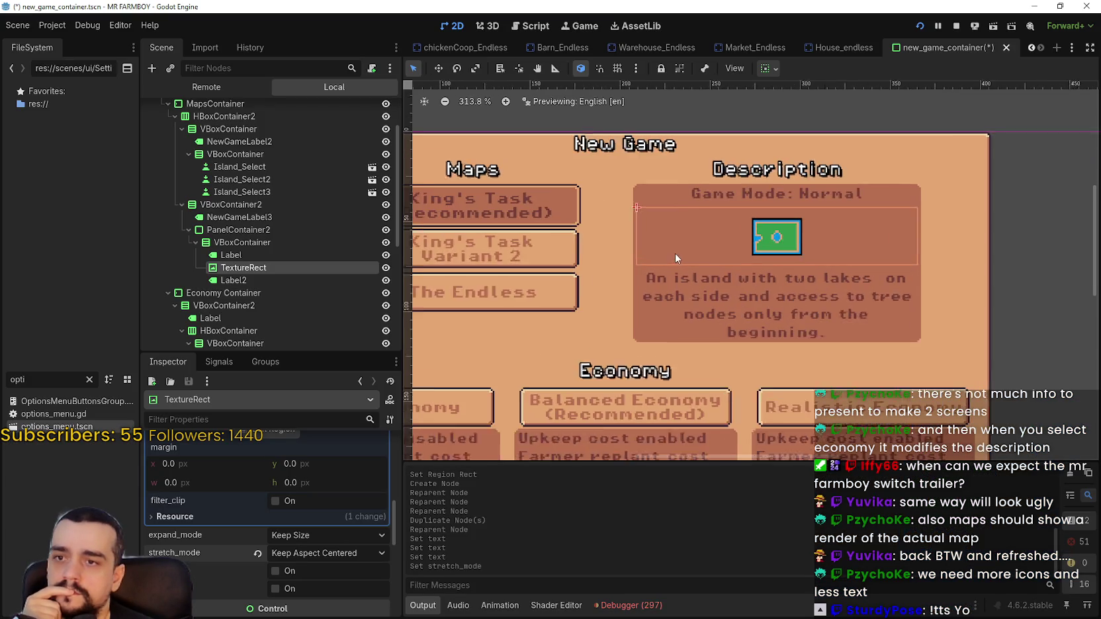
scroll(642, 238, "up", 4)
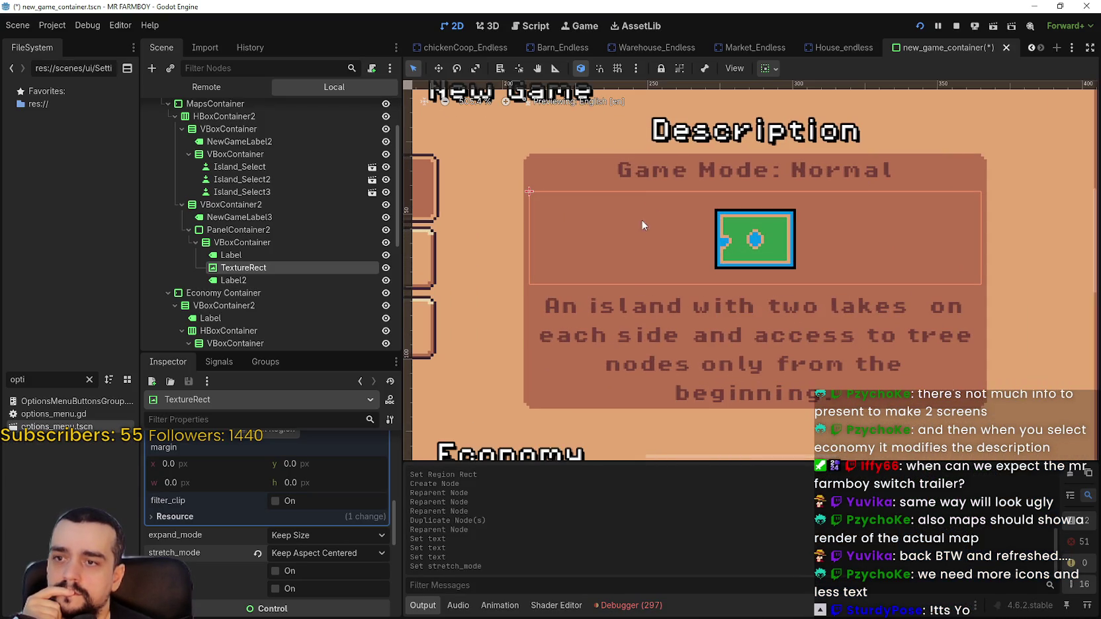
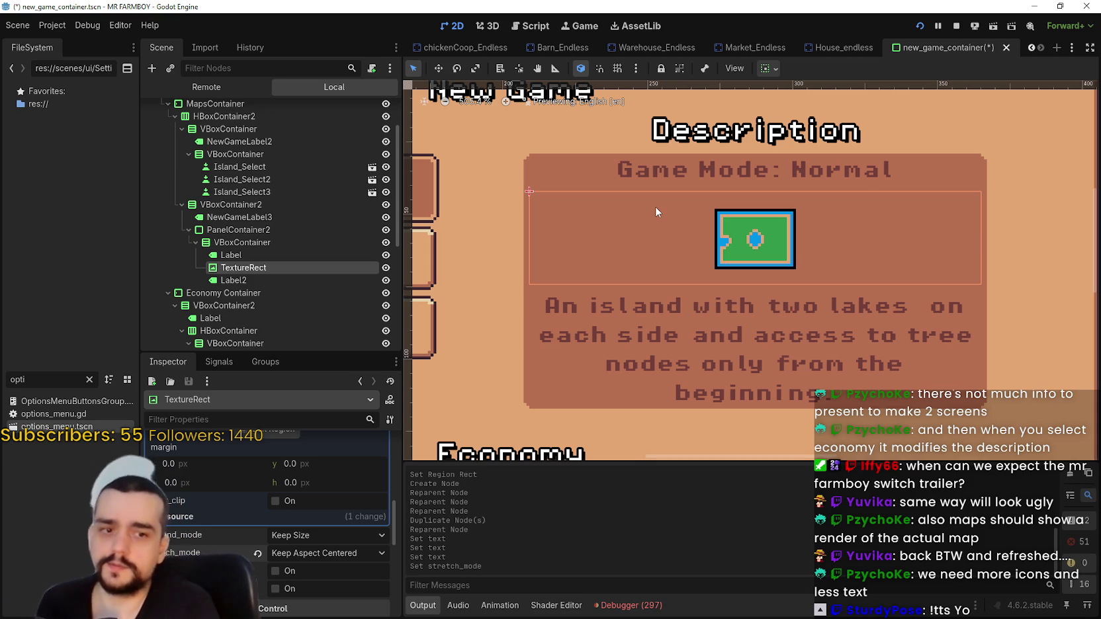
Select the description VBoxContainer and enable its Theme Overrides Separation constant.
scroll(794, 221, "down", 3)
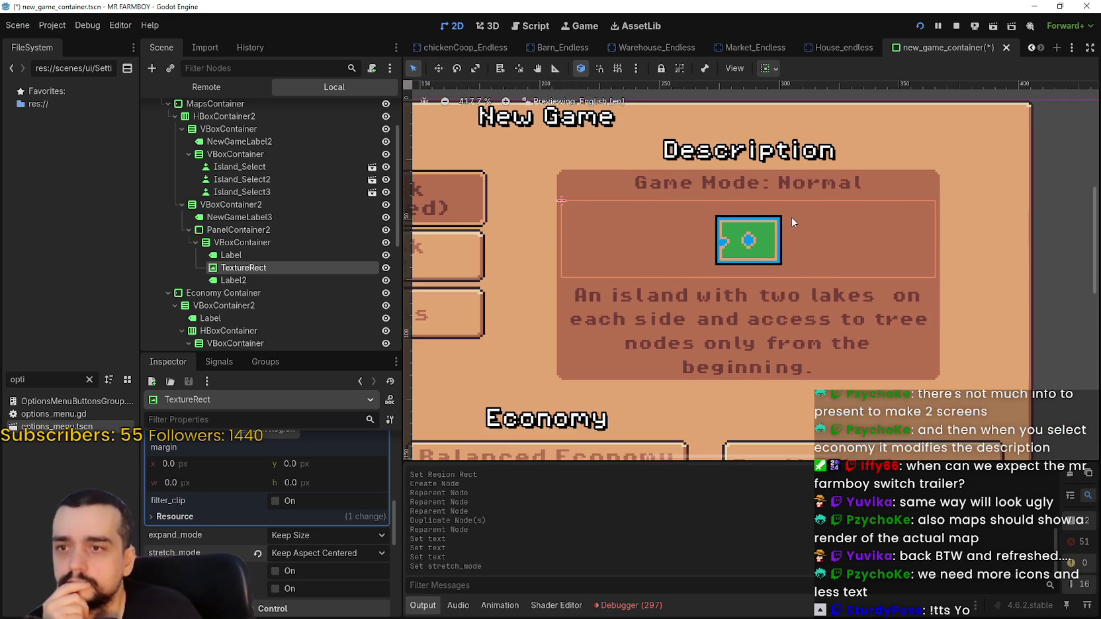
left_click(247, 243)
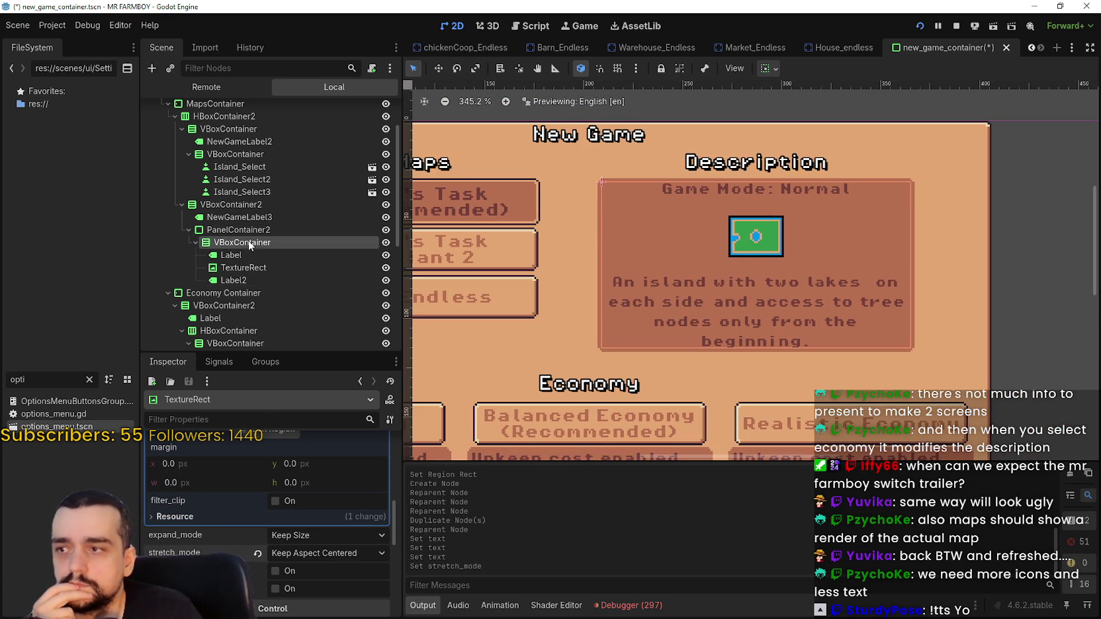
scroll(331, 549, "up", 2)
scroll(316, 531, "down", 3)
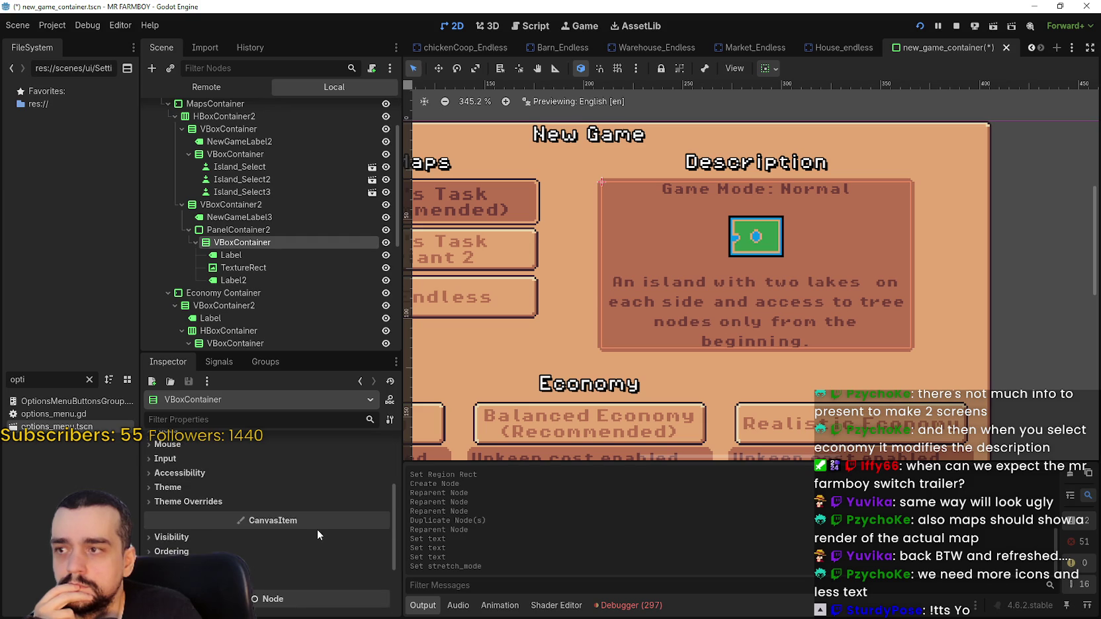
left_click(282, 503)
left_click(338, 517)
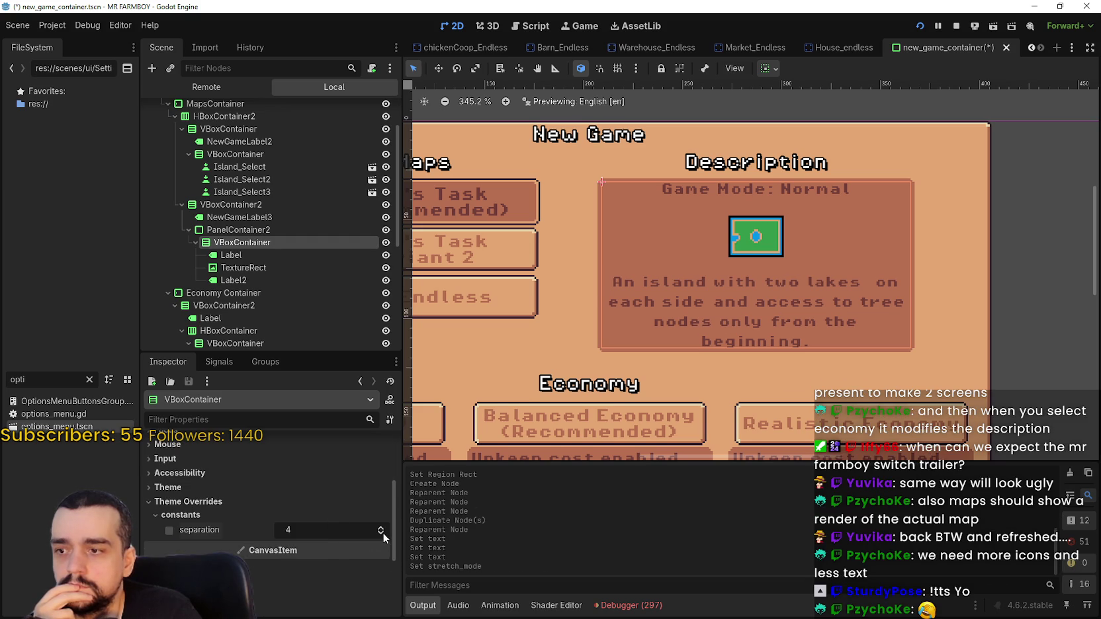
left_click(382, 533)
left_click(383, 534)
left_click(382, 534)
left_click(383, 533)
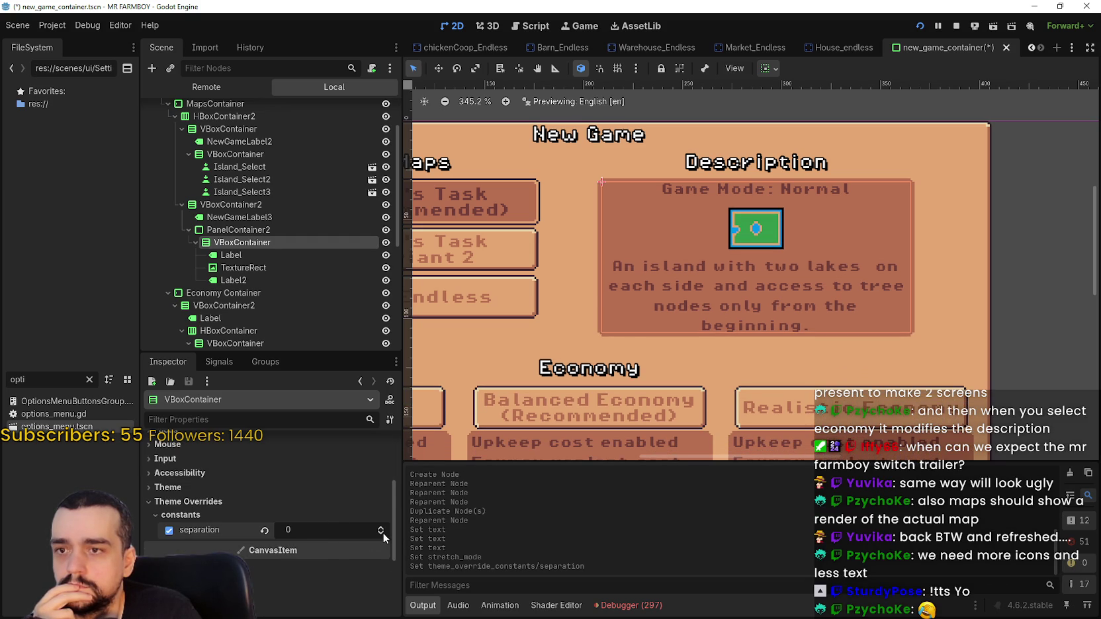
Bring the Separation down to -4 and save new_game_container.tscn.
scroll(808, 191, "up", 2)
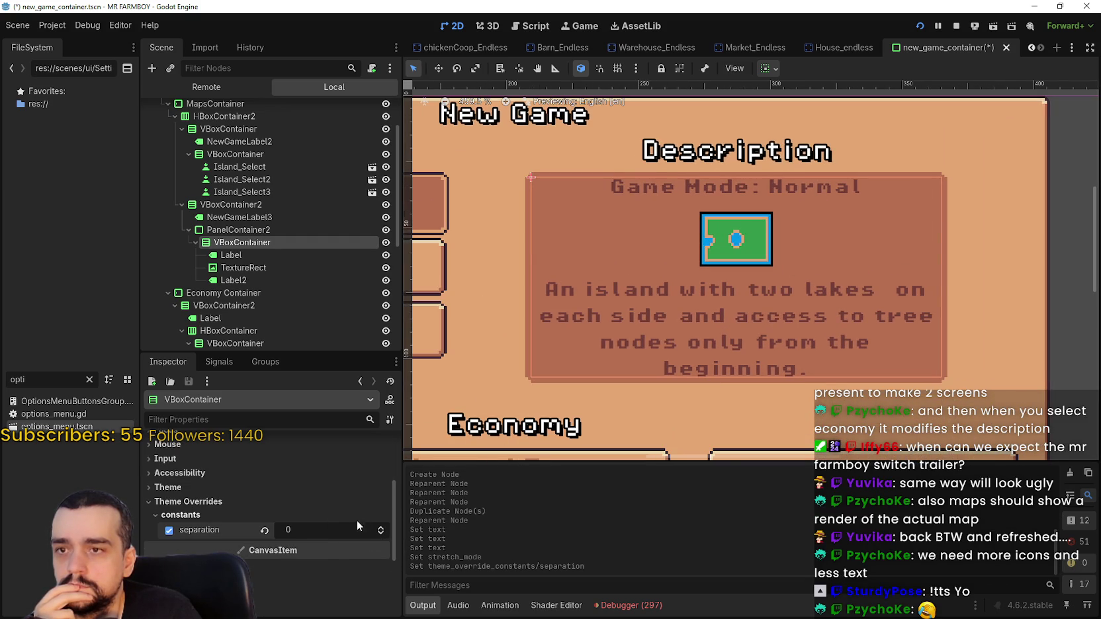
left_click(383, 530)
left_click(382, 535)
left_click(382, 535)
left_click(382, 537)
left_click(383, 539)
left_click(383, 539)
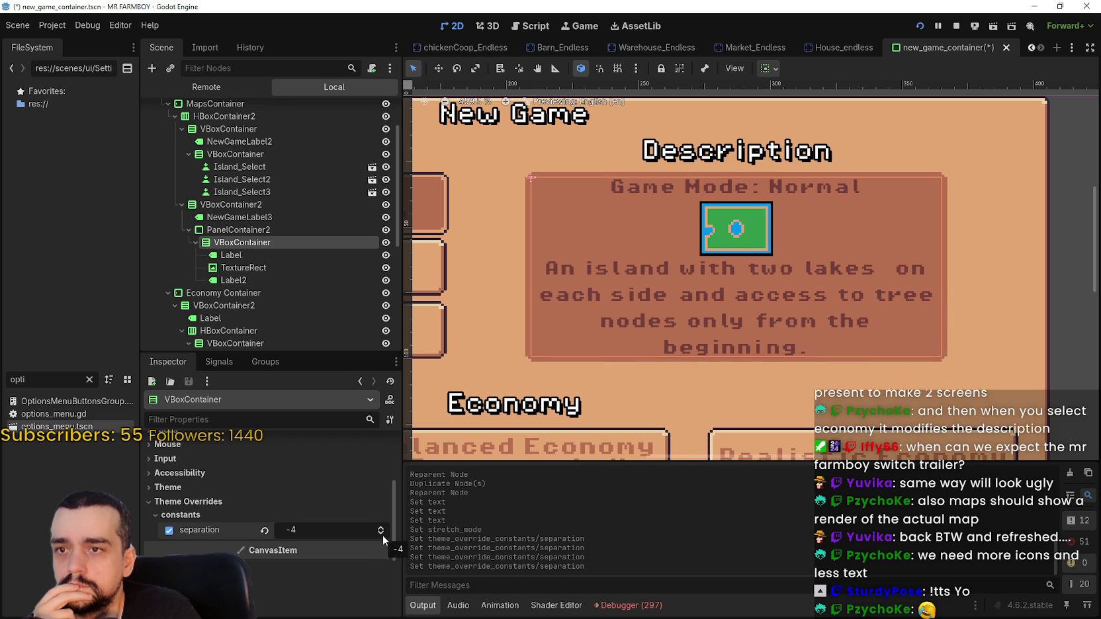
scroll(744, 250, "up", 2)
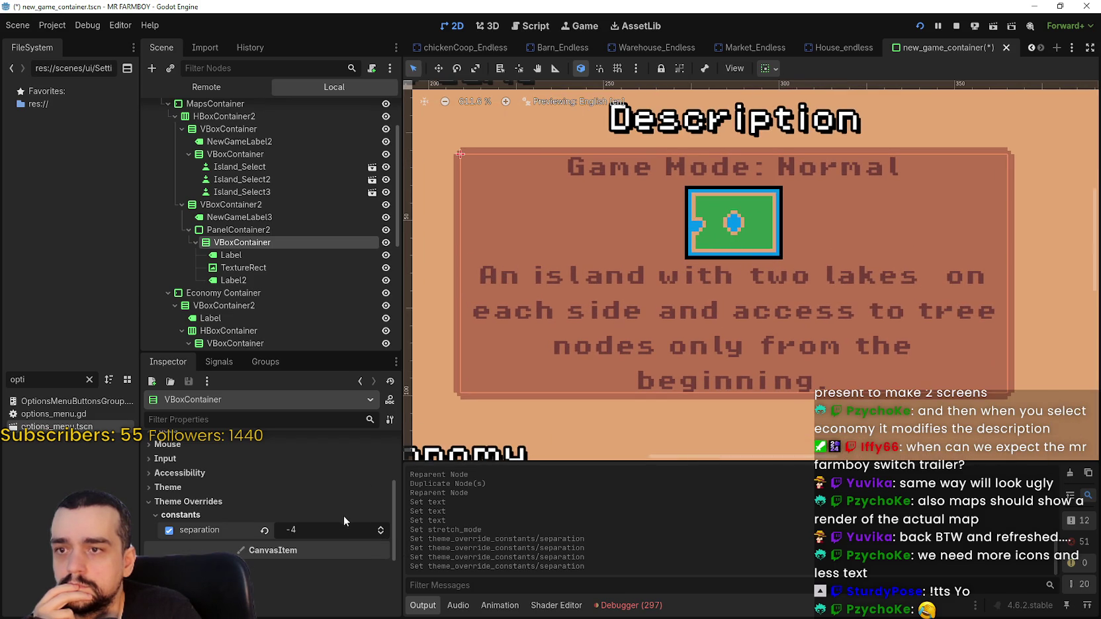
scroll(593, 359, "down", 5)
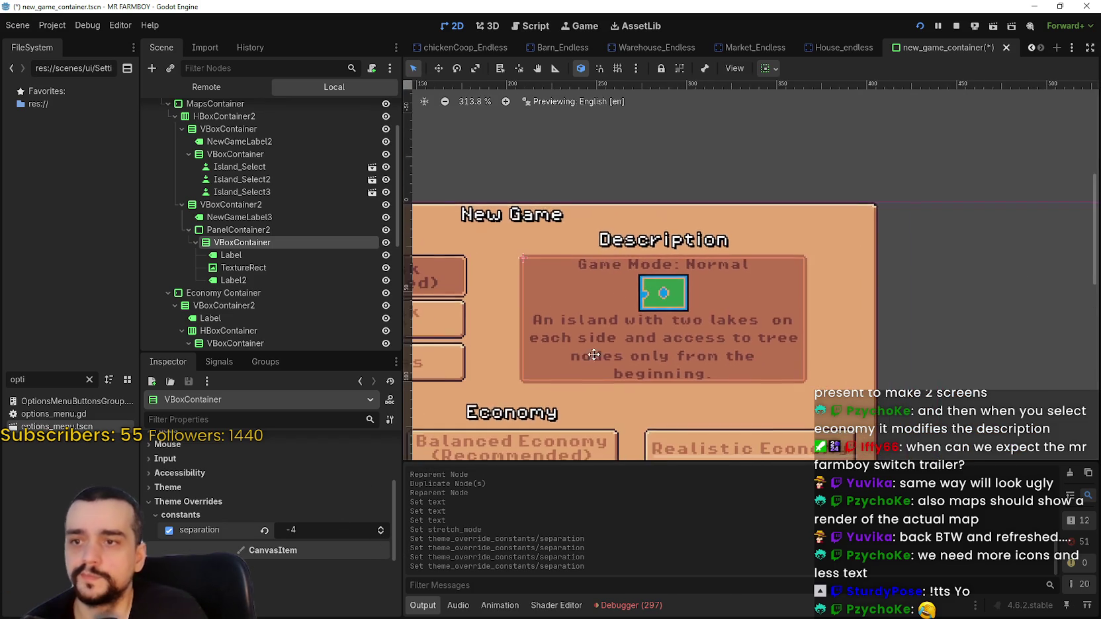
key("ctrl+s")
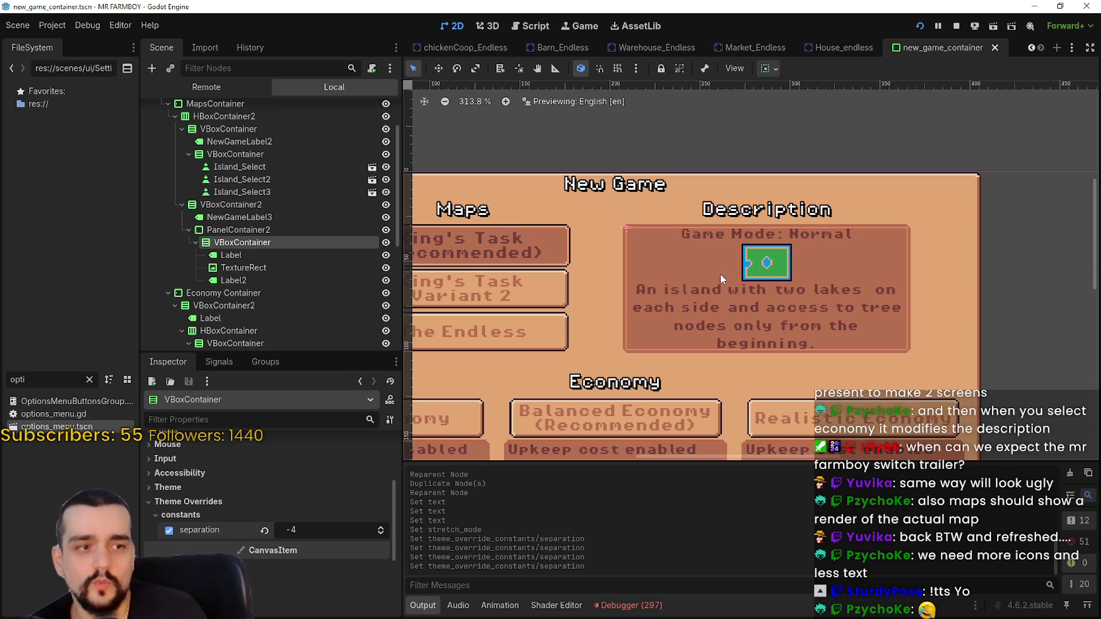
Zoom around the canvas to inspect the tightened New Game layout.
scroll(758, 294, "up", 1)
scroll(761, 308, "down", 1)
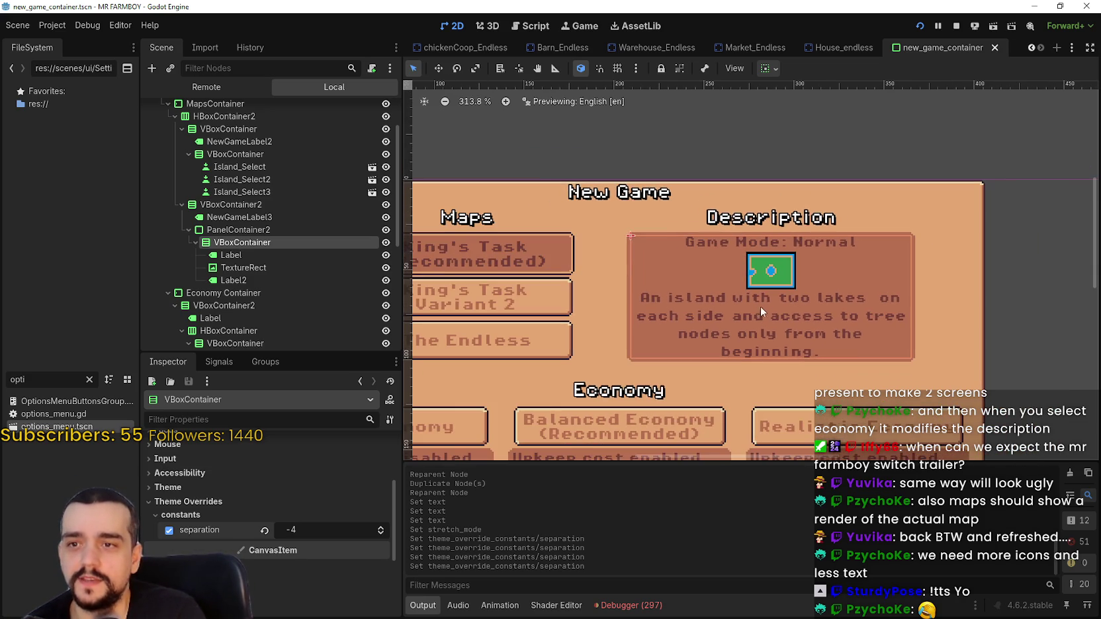
scroll(657, 296, "up", 1)
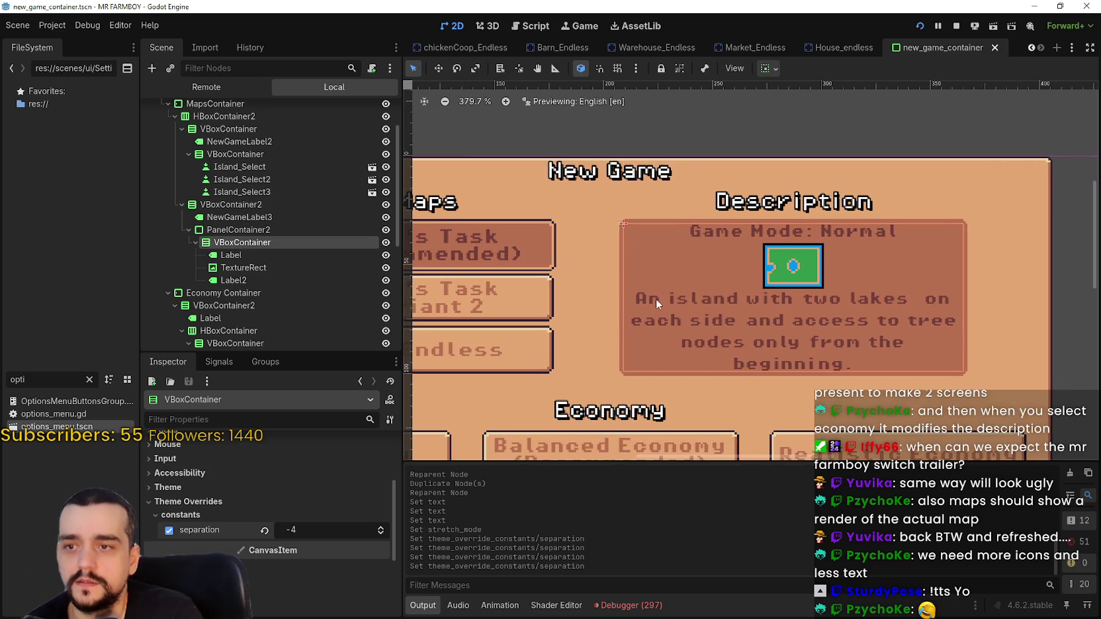
scroll(664, 260, "down", 1)
scroll(783, 299, "up", 1)
scroll(761, 291, "down", 1)
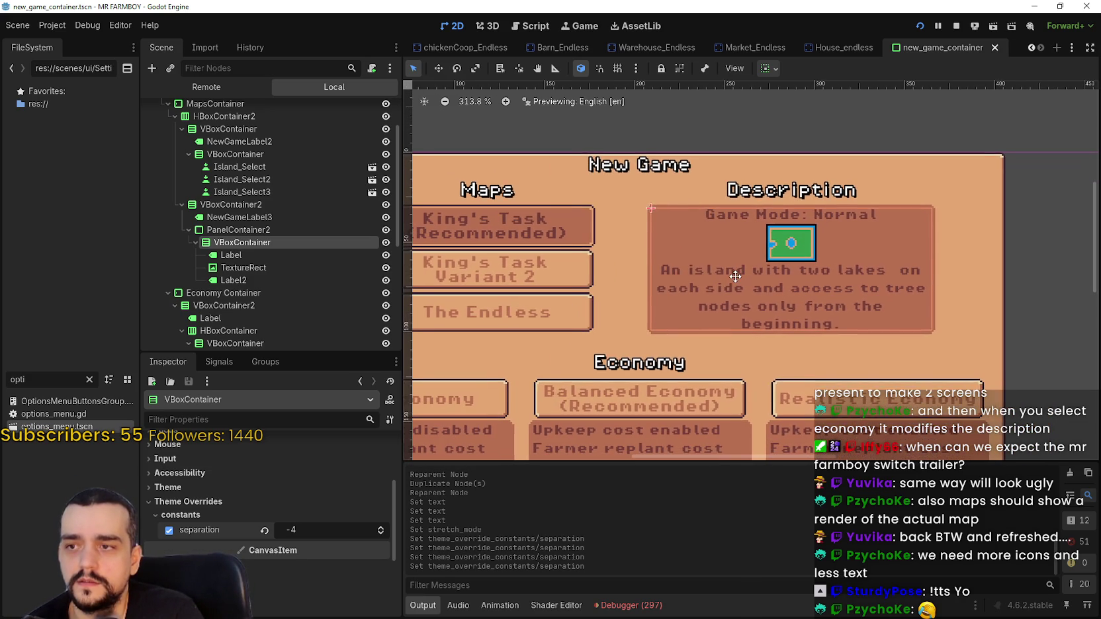
scroll(811, 234, "up", 2)
scroll(811, 234, "down", 1)
scroll(794, 265, "down", 1)
scroll(771, 282, "up", 1)
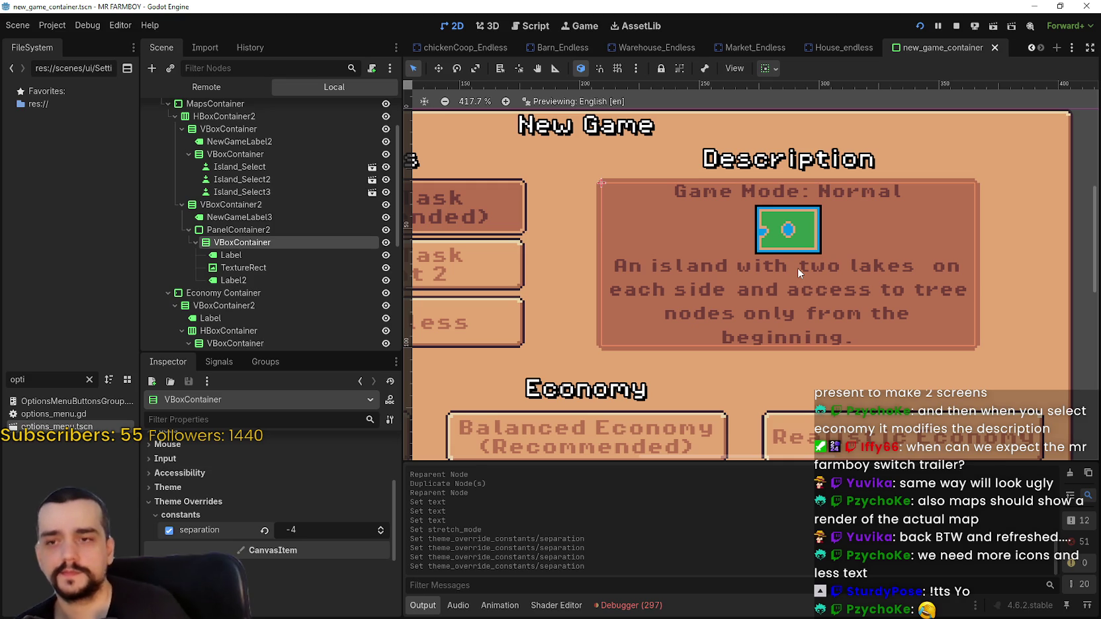
scroll(798, 267, "up", 2)
scroll(789, 245, "down", 1)
scroll(805, 263, "up", 3)
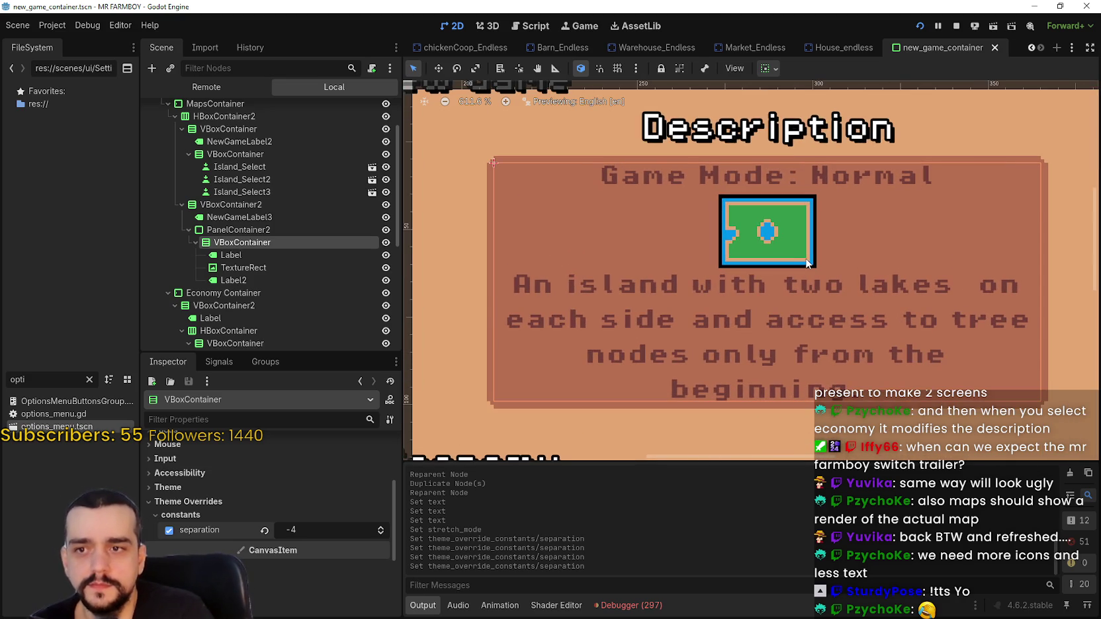
scroll(829, 205, "up", 4)
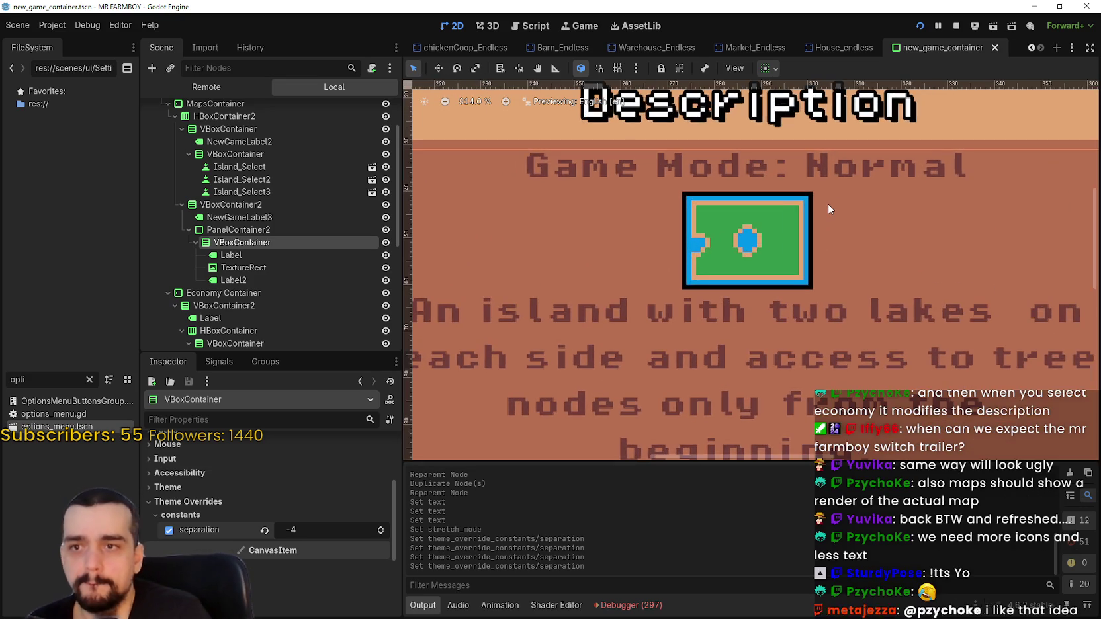
scroll(828, 203, "down", 5)
scroll(828, 203, "down", 3)
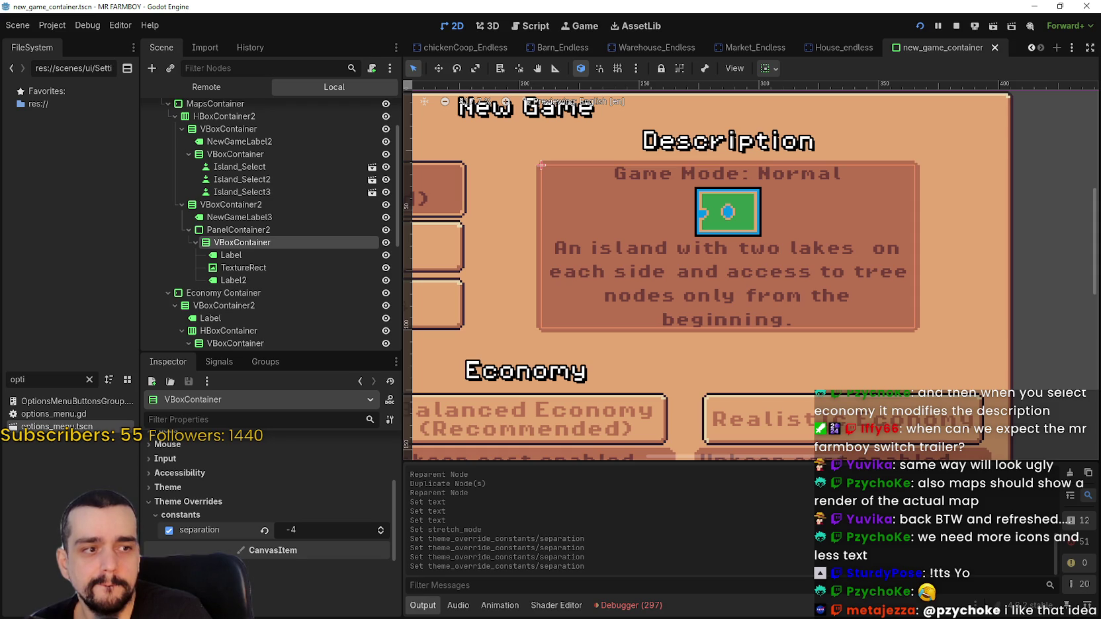
Pan over to the Tutorial label, then stop the previously running game.
scroll(758, 195, "down", 4)
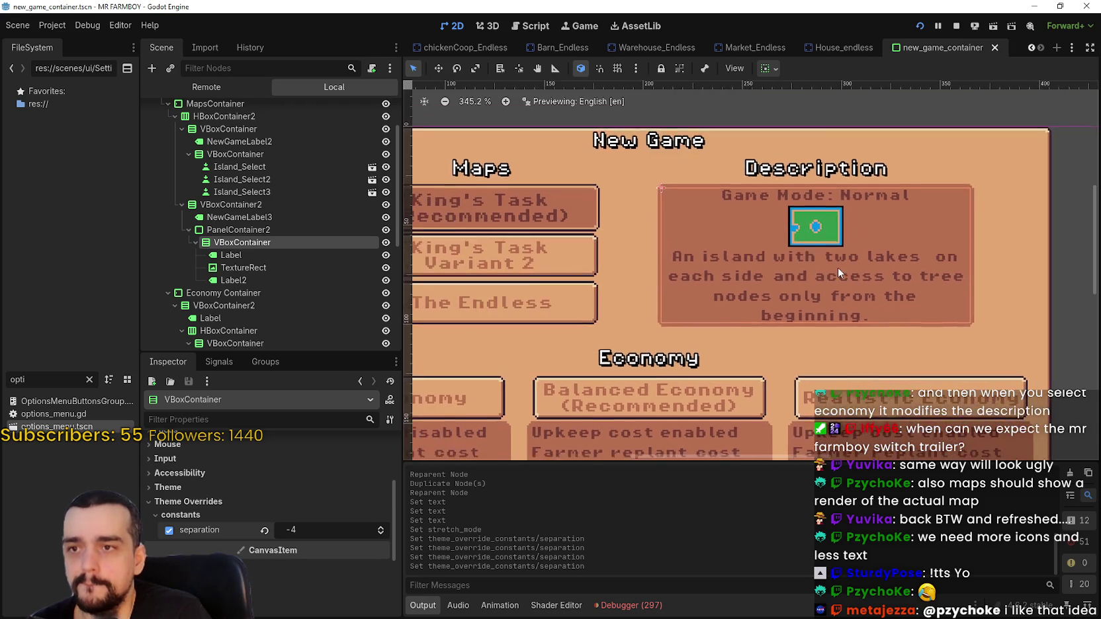
scroll(814, 254, "up", 1)
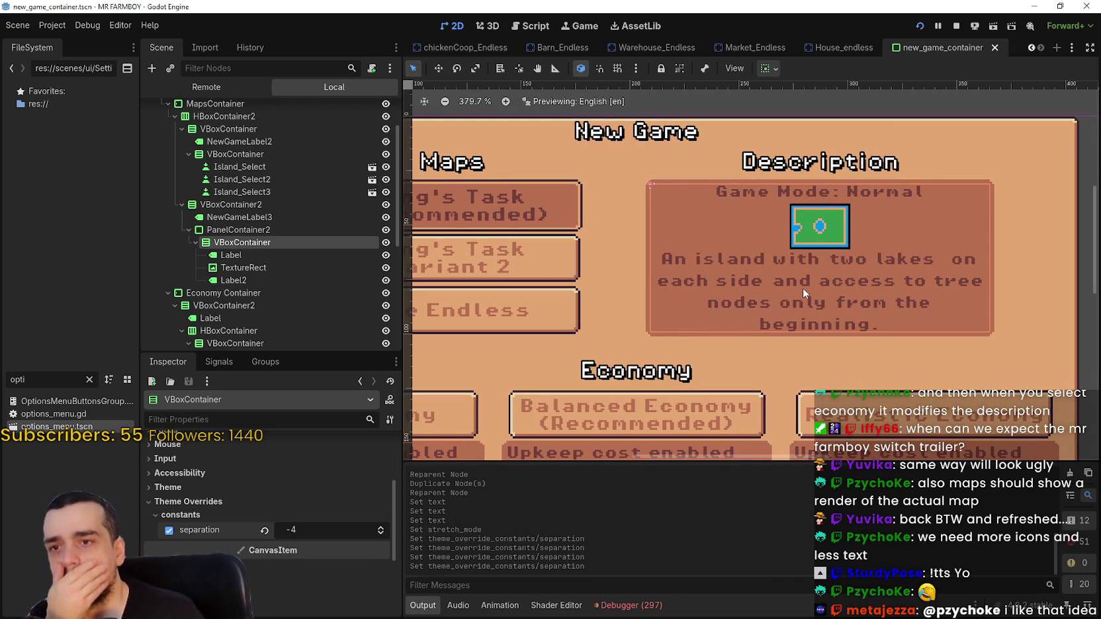
scroll(798, 262, "down", 2)
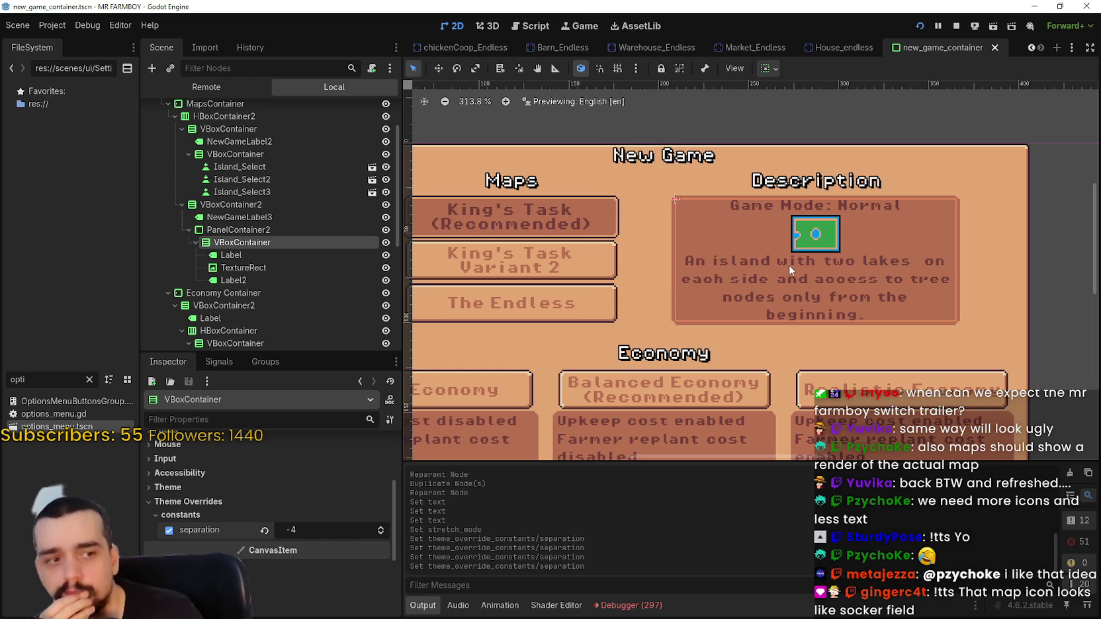
scroll(789, 265, "down", 2)
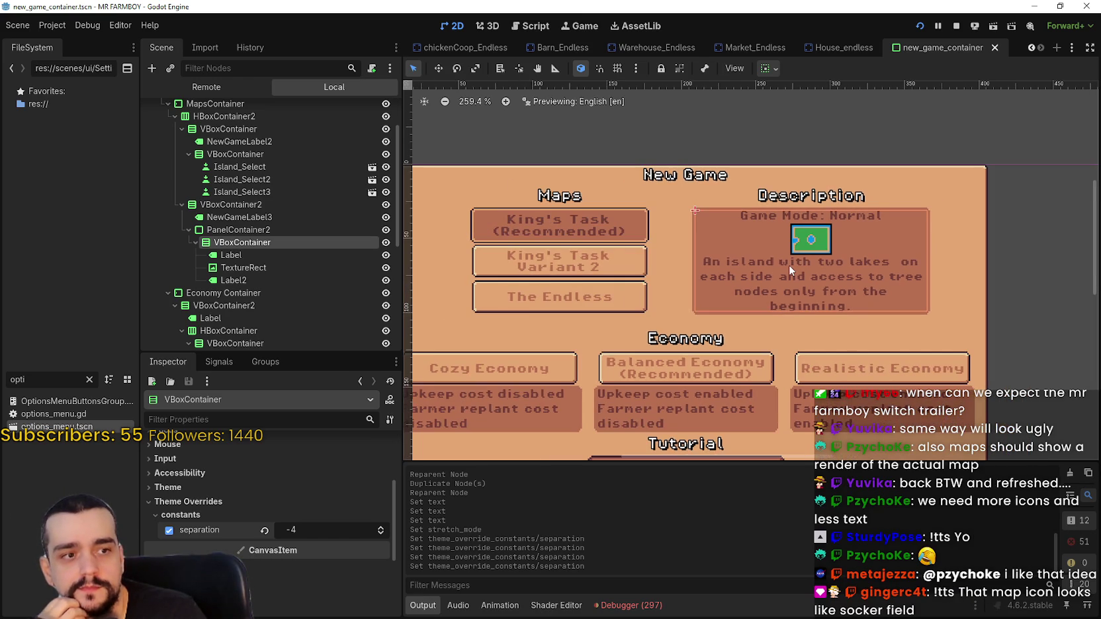
left_click_drag(875, 288, 857, 290)
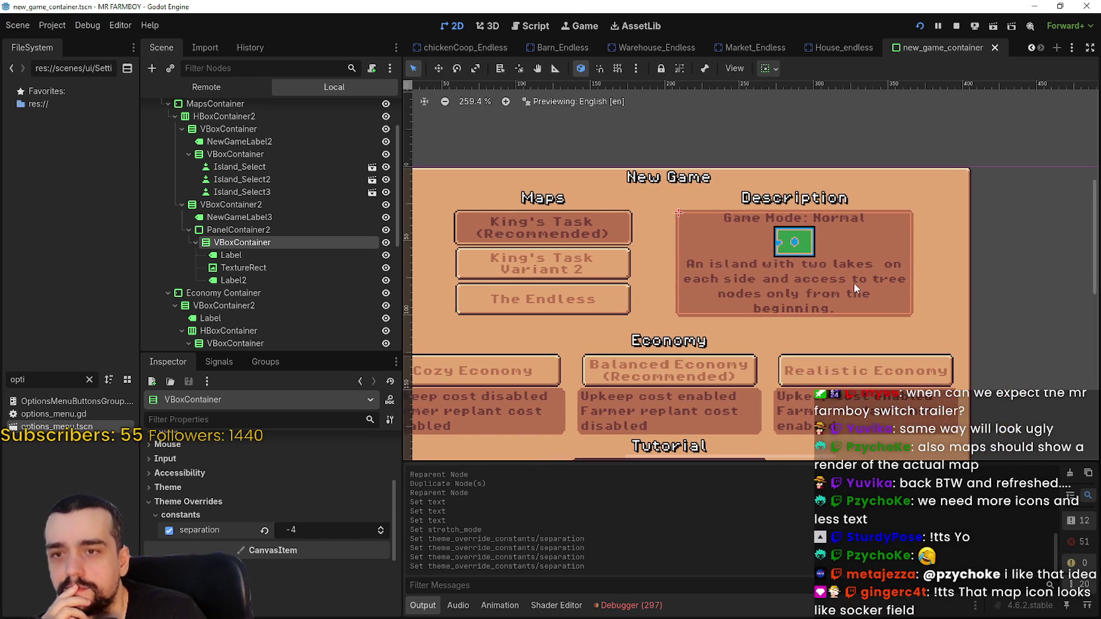
scroll(759, 228, "up", 4)
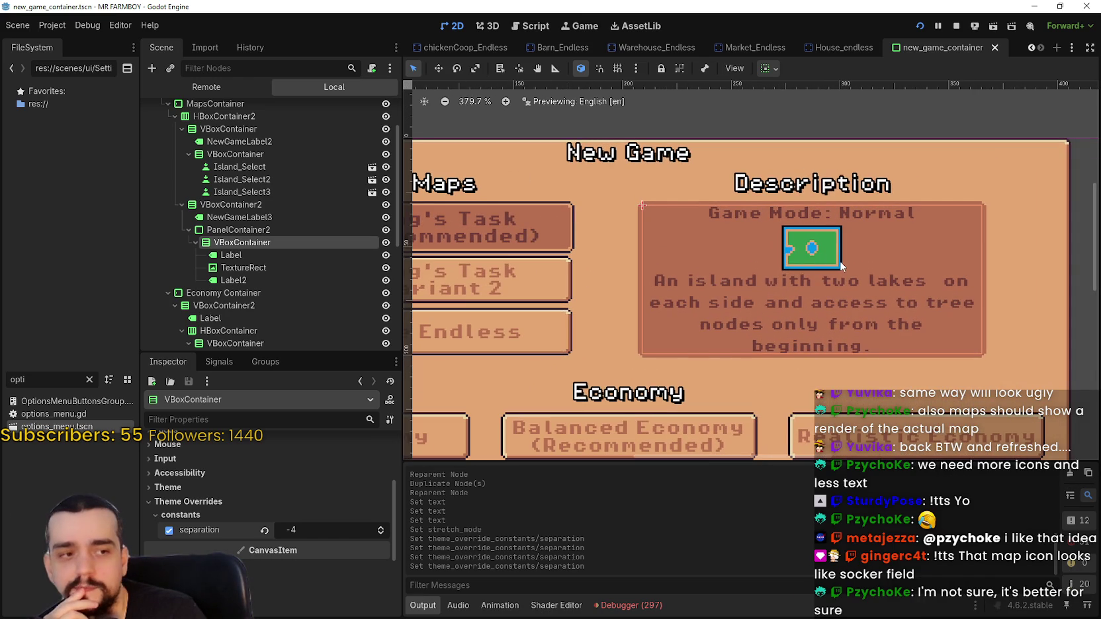
scroll(839, 264, "down", 1)
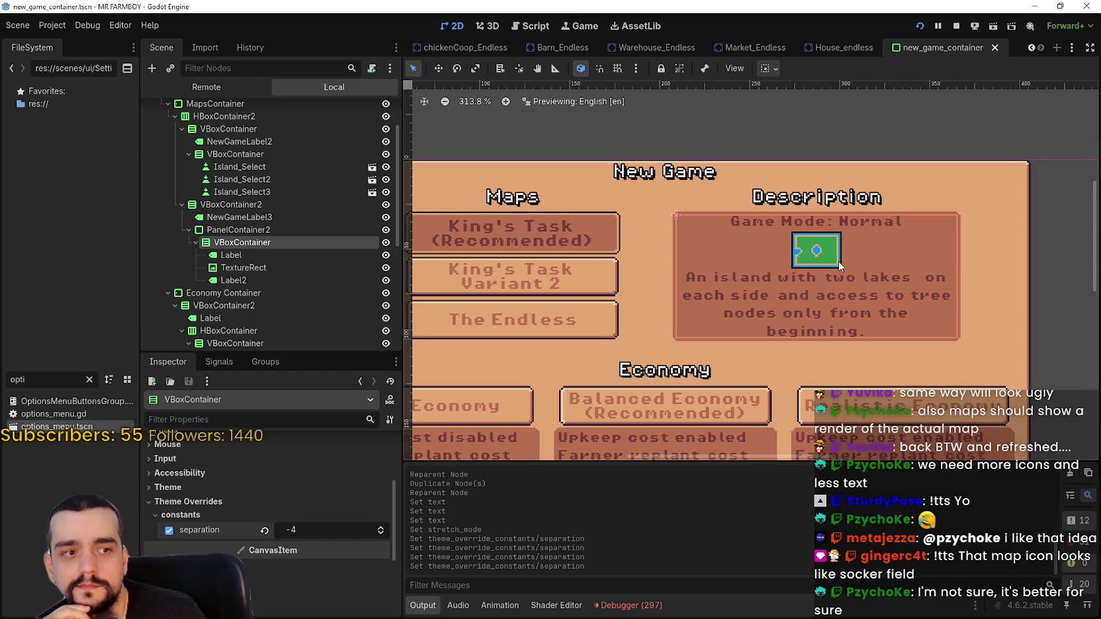
left_click(957, 27)
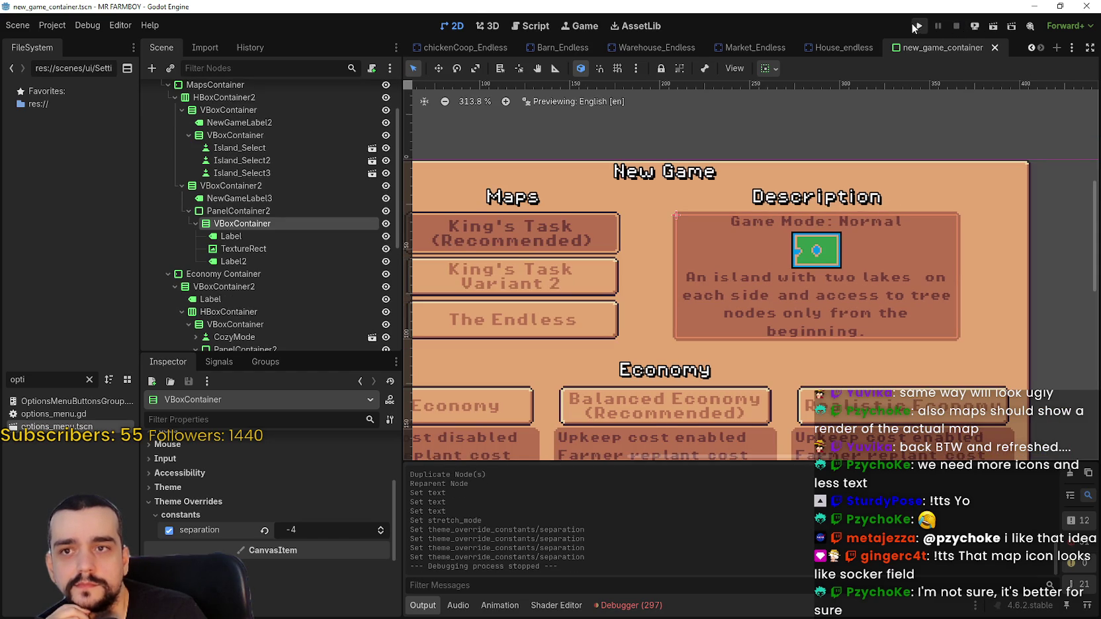
Run the project with F5 and open the save game selection from the main menu.
key("F5")
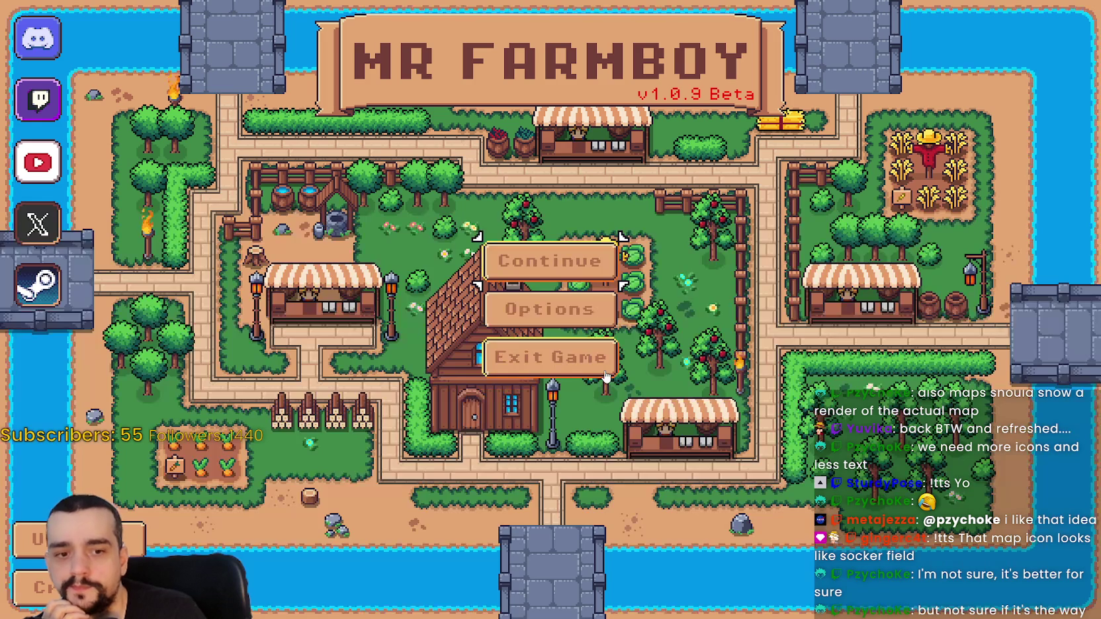
left_click(596, 259)
Create a new save to view the compact New Game description panel, then return to the editor.
left_click(596, 424)
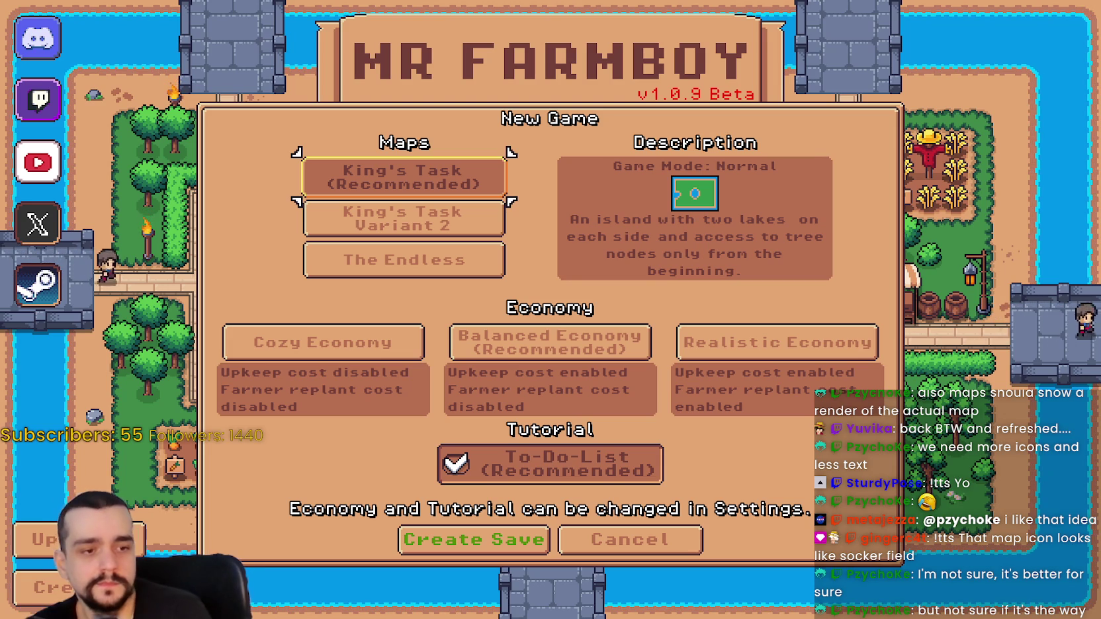
key("alt+Tab")
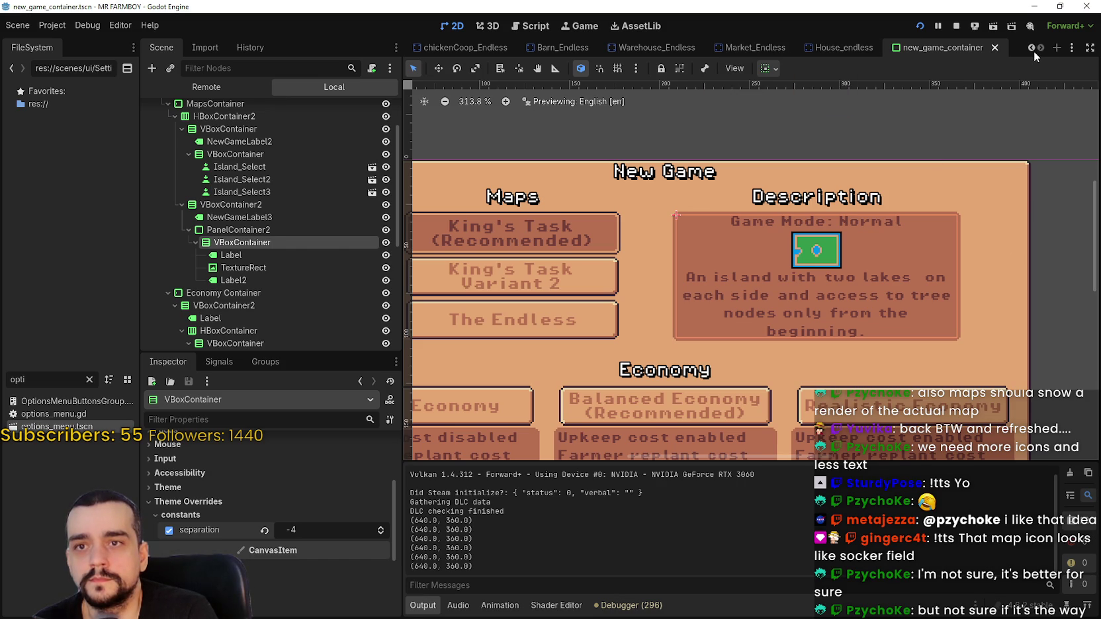
Filter the FileSystem for 'second', open Second_Map.tscn and zoom in on the map.
left_click(70, 364)
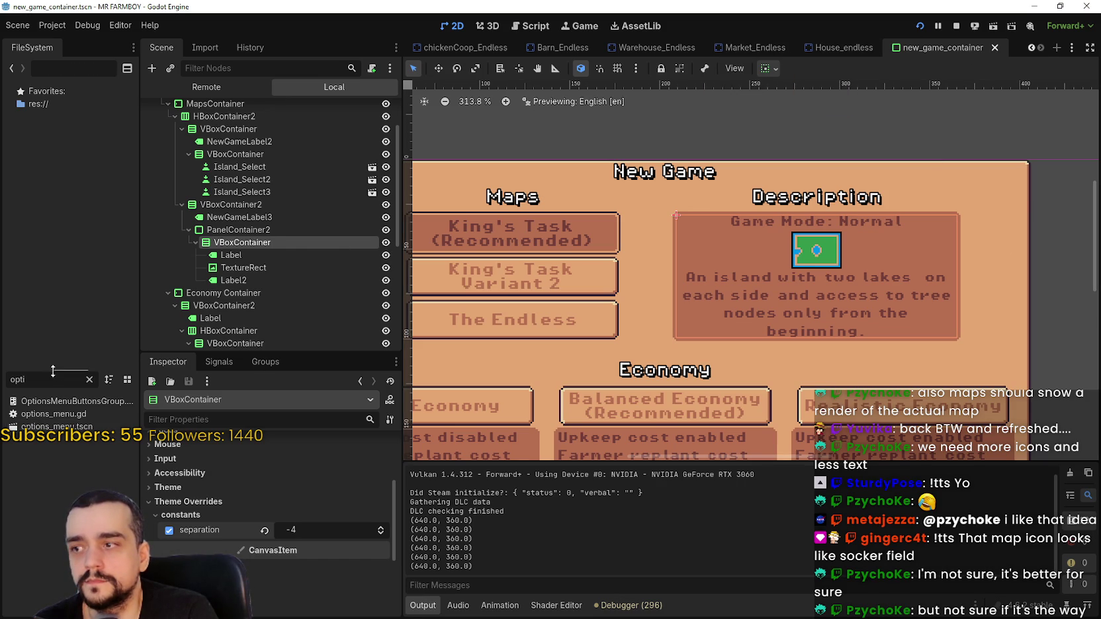
type("second")
left_click(41, 415)
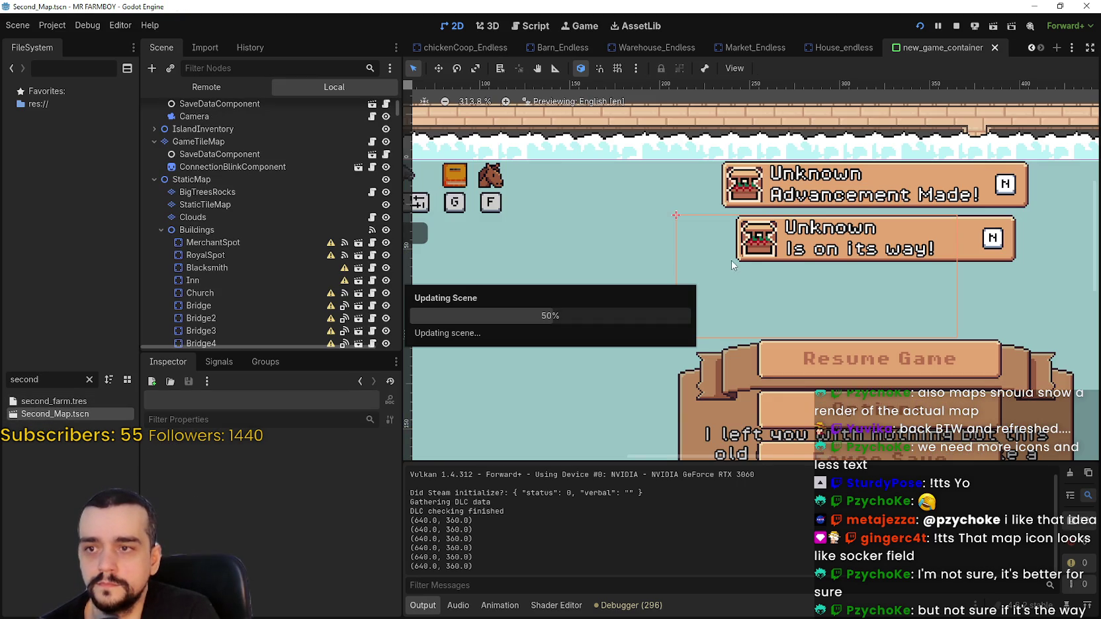
scroll(737, 275, "up", 2)
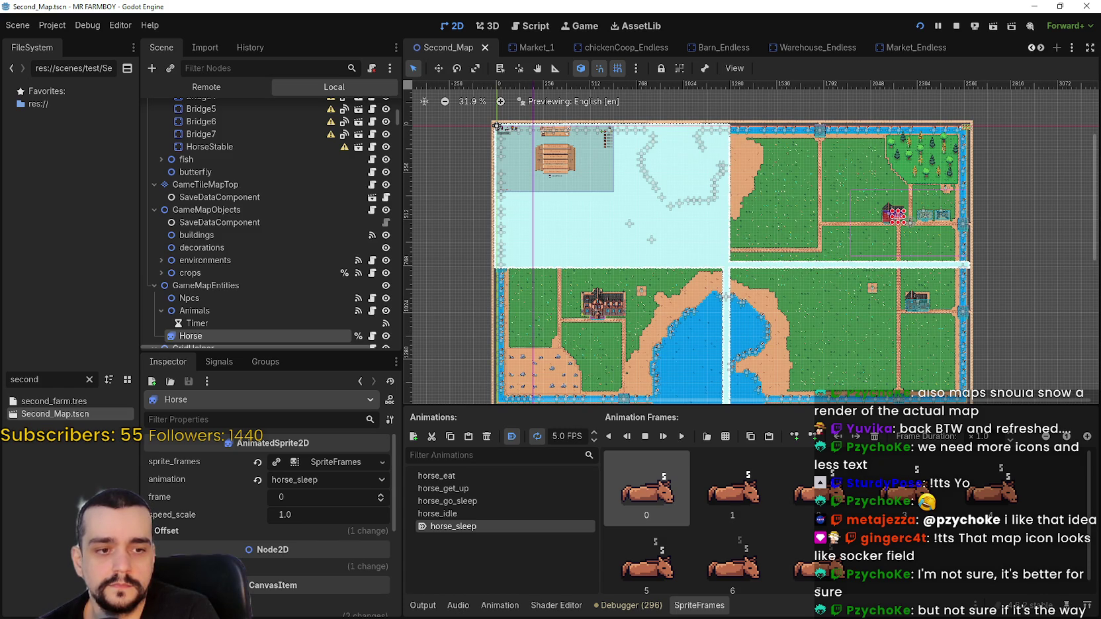
In the Player sprite sheet, duplicate the map preview tile beside the original.
key("alt+Tab")
scroll(572, 303, "down", 1)
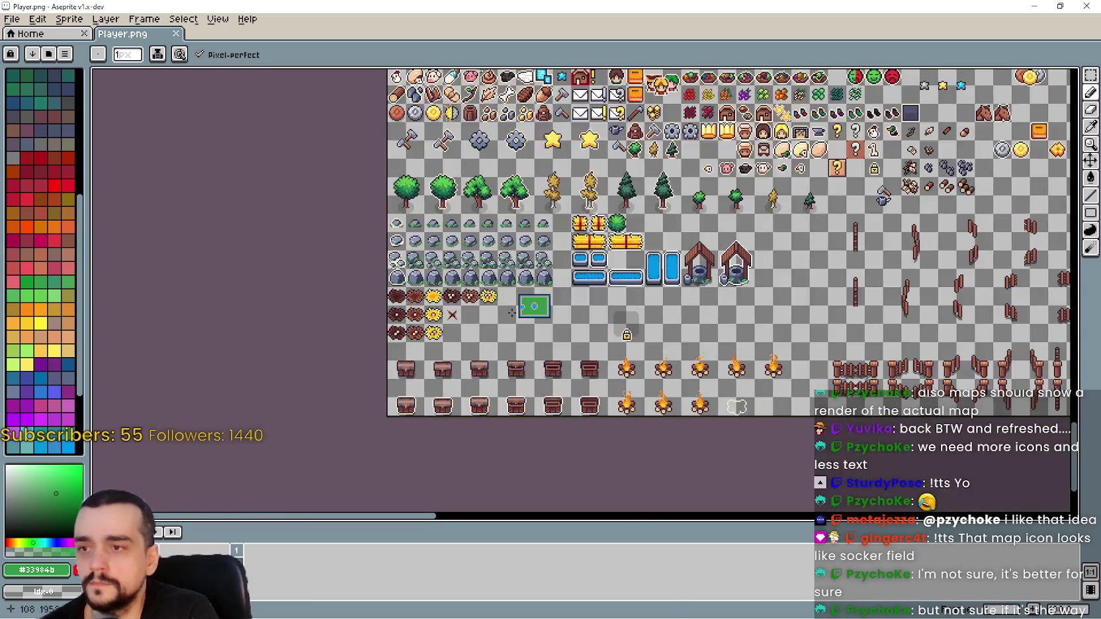
scroll(571, 303, "up", 1)
left_click(1090, 74)
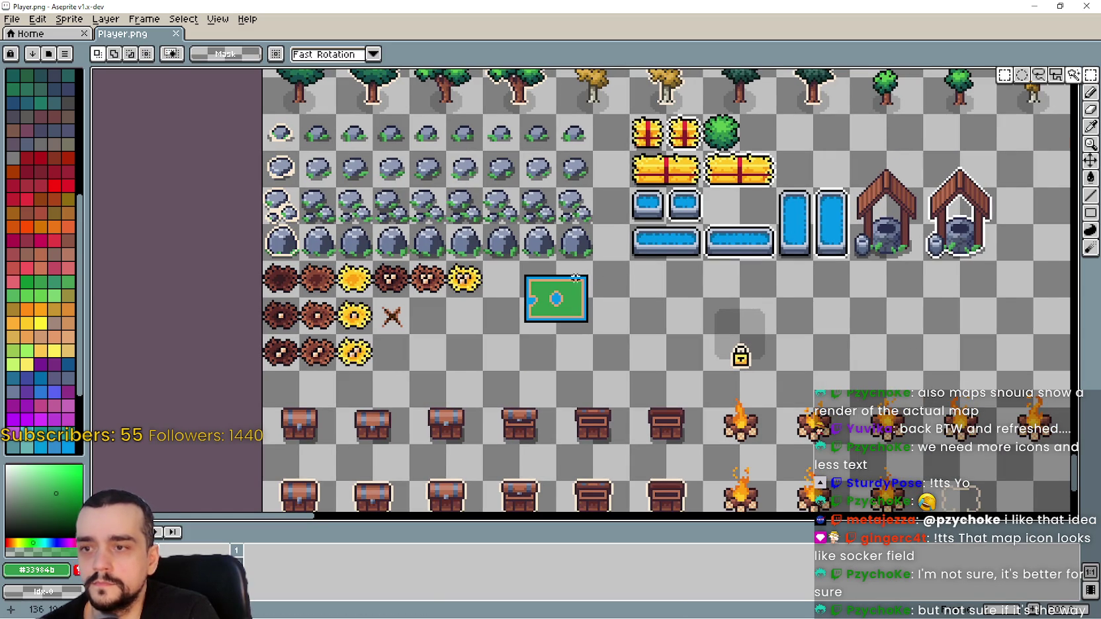
scroll(556, 301, "up", 1)
left_click_drag(501, 356, 601, 265)
mouse_move(551, 318)
left_mouse_down()
mouse_move(542, 406)
mouse_move(441, 374)
mouse_move(561, 422)
mouse_move(596, 275)
mouse_move(601, 378)
mouse_move(506, 374)
mouse_move(709, 268)
left_mouse_up()
scroll(678, 314, "up", 2)
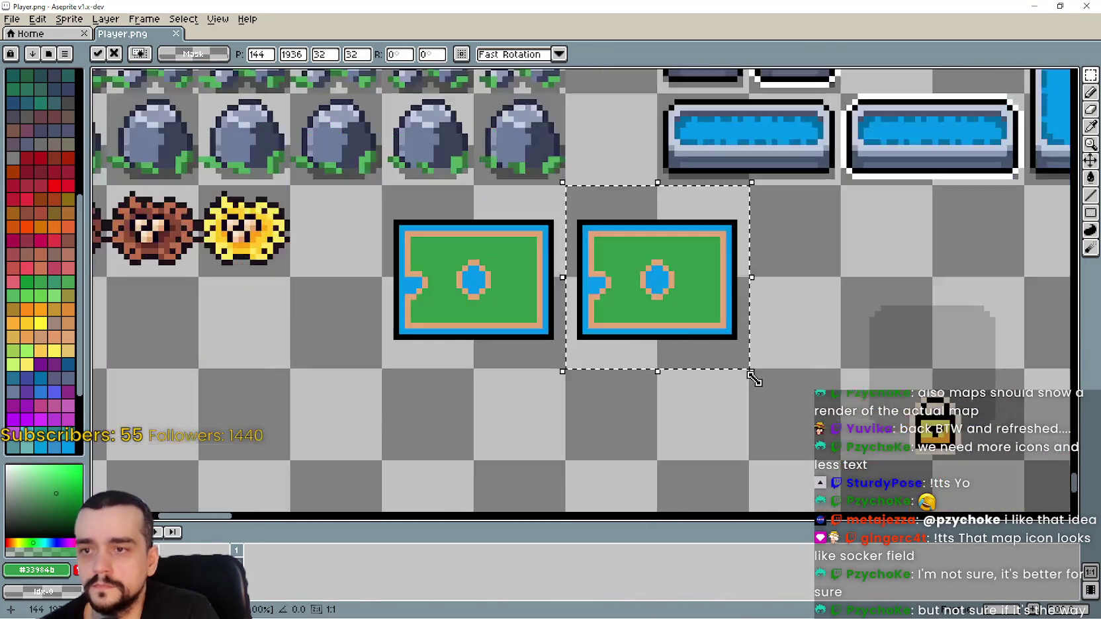
scroll(754, 378, "down", 1)
key("ctrl+d")
scroll(722, 327, "up", 2)
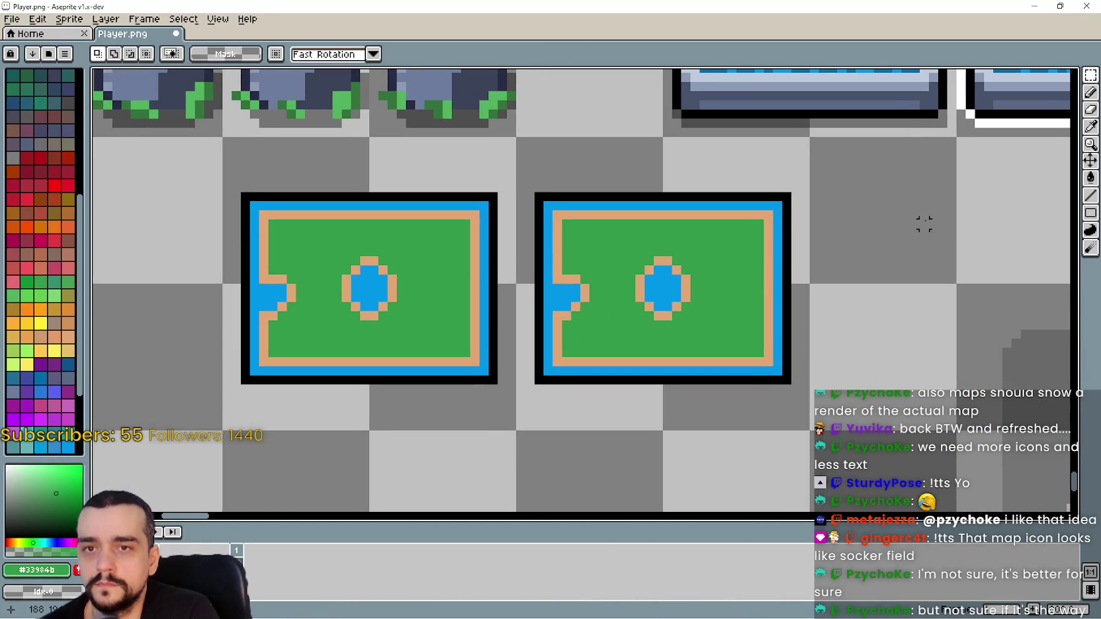
Paint the copy's centre lake green and fill its left water inlet with tan.
left_click(1091, 125)
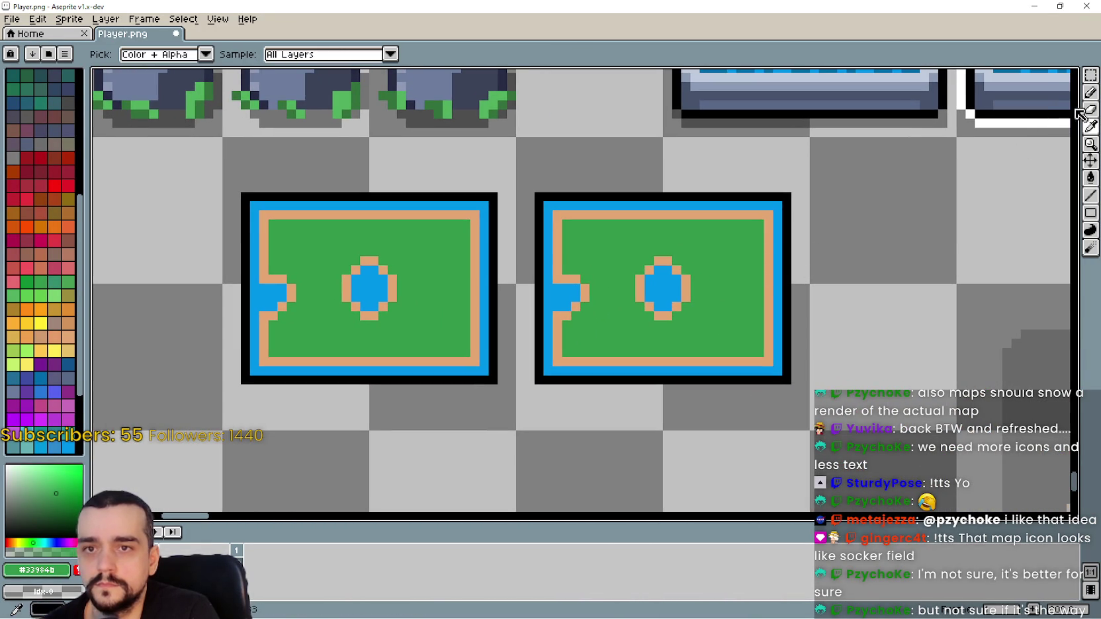
left_click(1090, 93)
left_click_drag(677, 289, 680, 258)
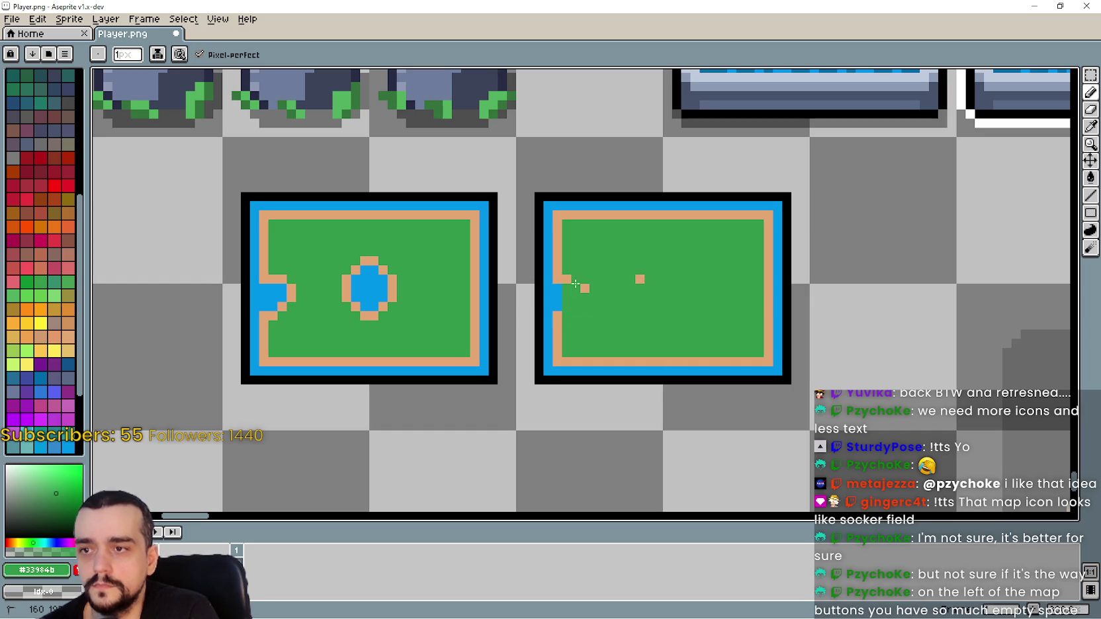
left_click(640, 279)
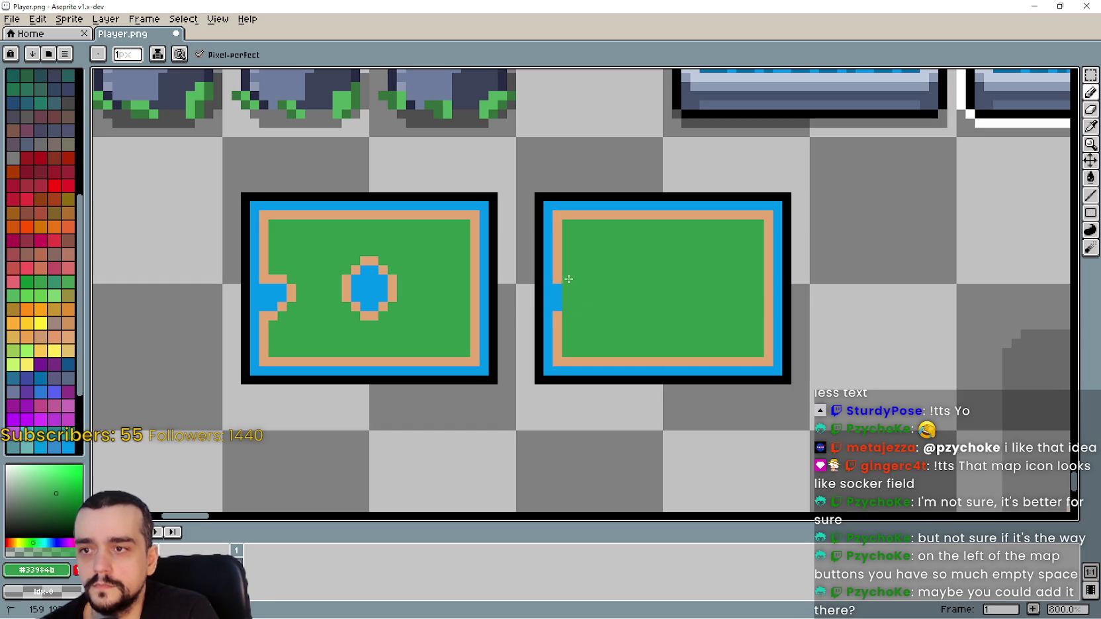
left_click(1090, 126)
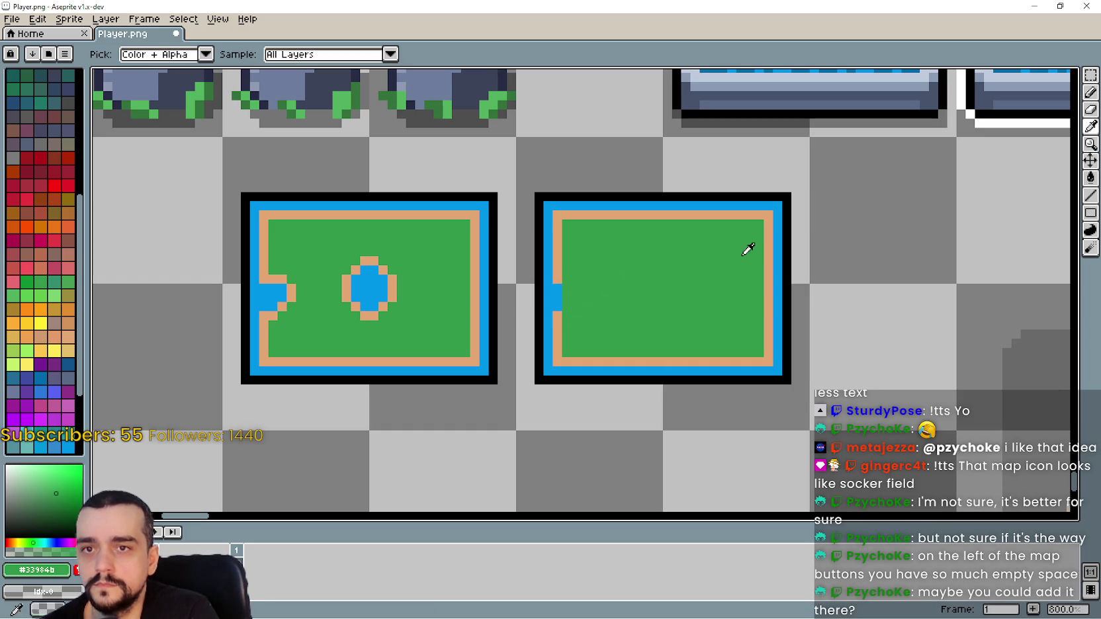
left_click(558, 265)
key("b")
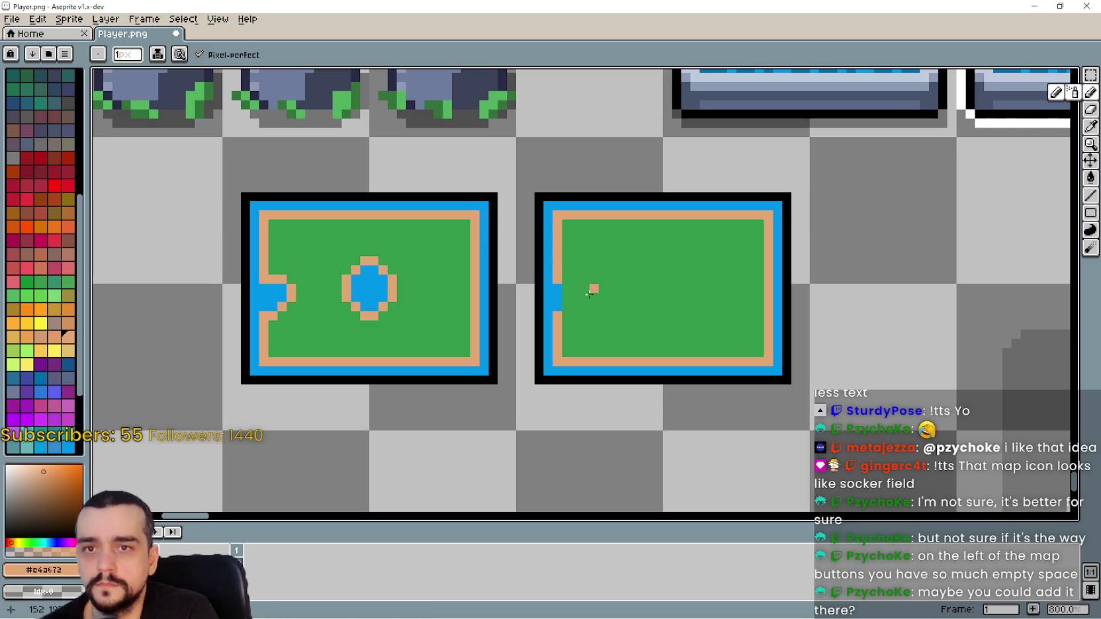
left_click_drag(560, 292, 556, 307)
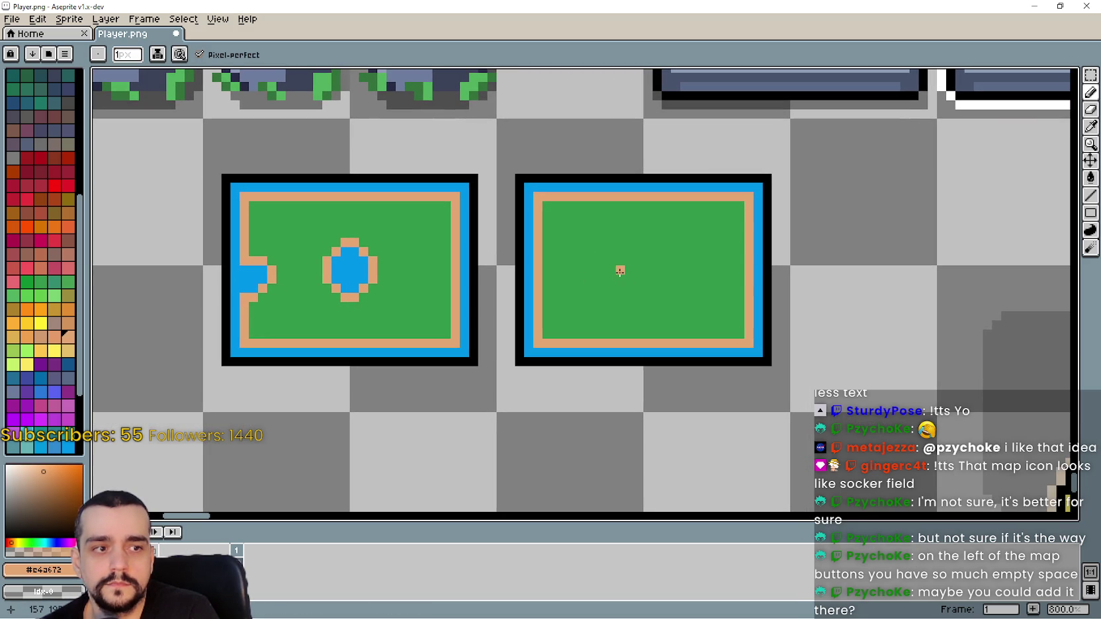
scroll(619, 272, "up", 2)
scroll(624, 272, "up", 1)
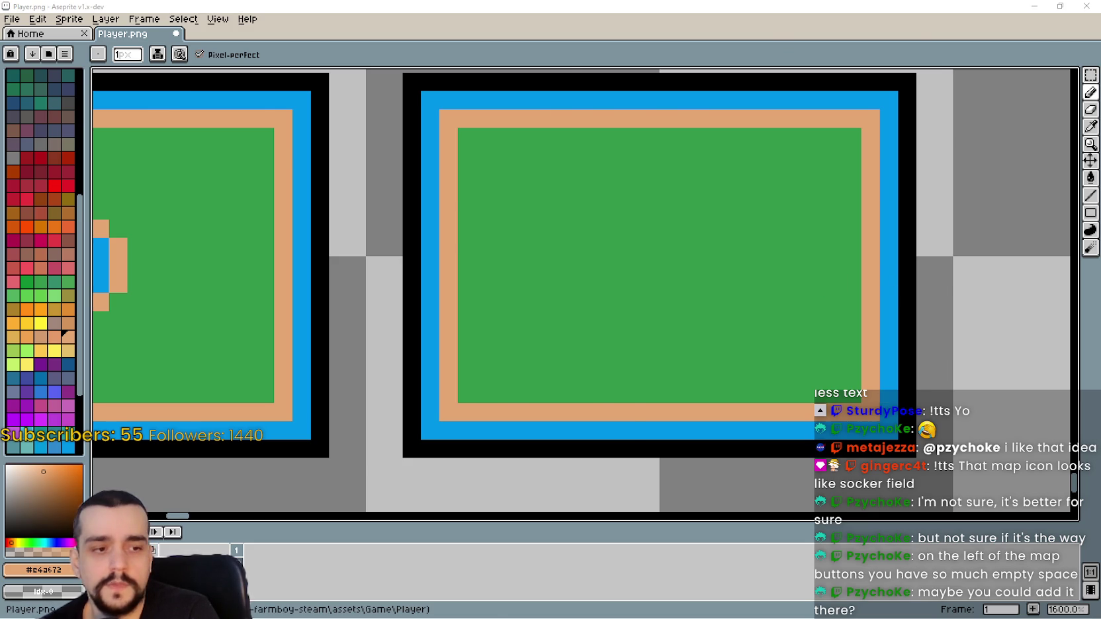
Compare against the game's New Game menu, then return to the sprite sheet.
key("alt+Tab")
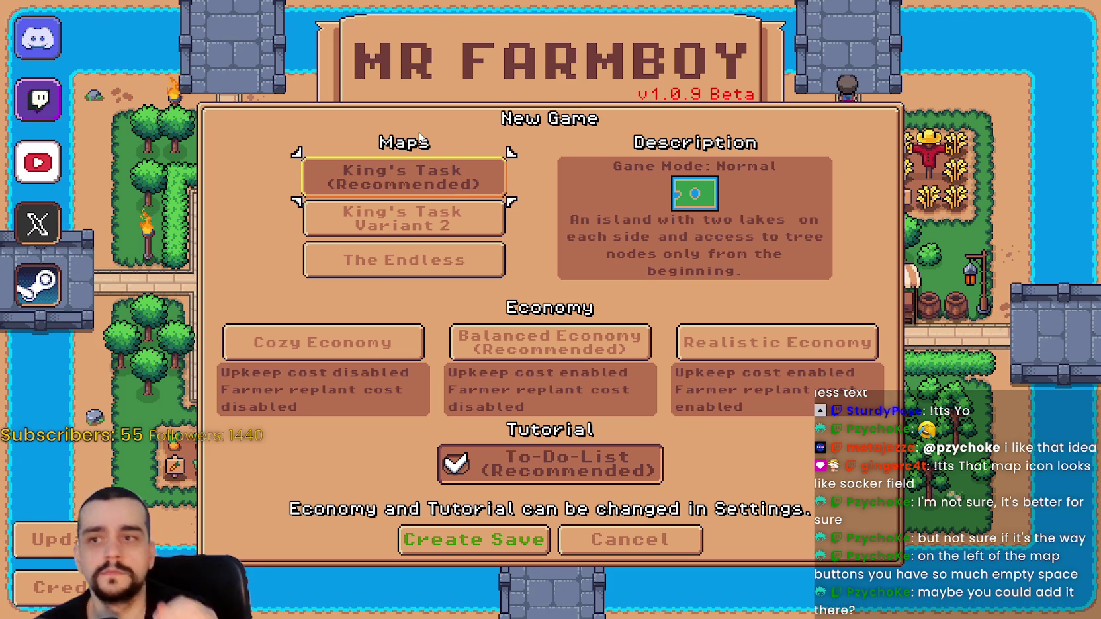
key("alt+Tab")
left_click(575, 209)
scroll(575, 209, "down", 2)
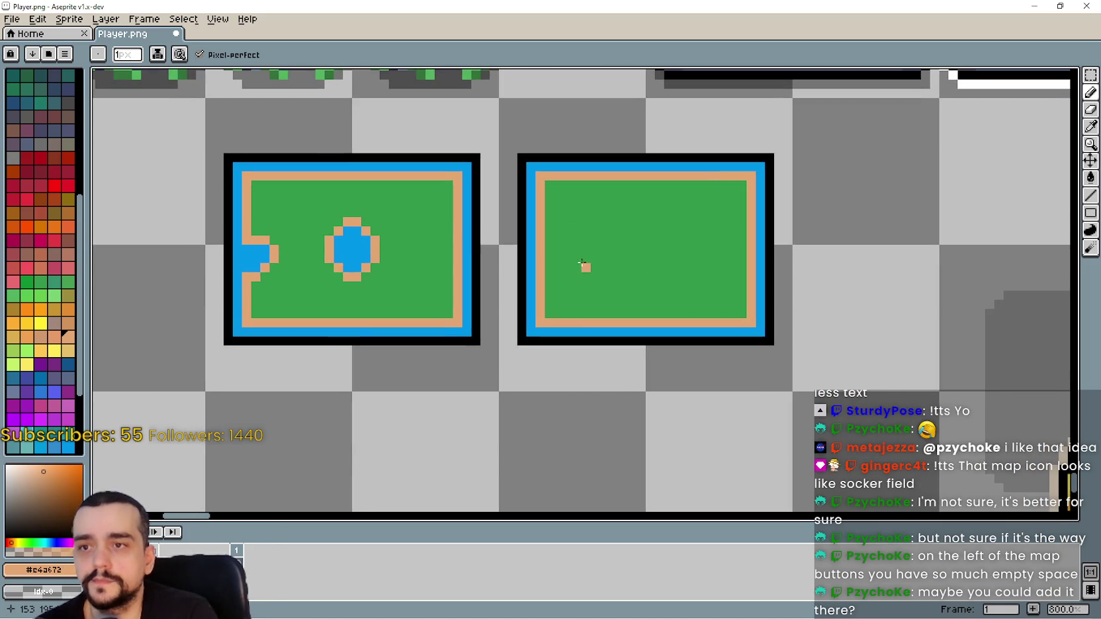
Pick the blue water colour from the original map icon for the Pencil.
scroll(581, 265, "down", 1)
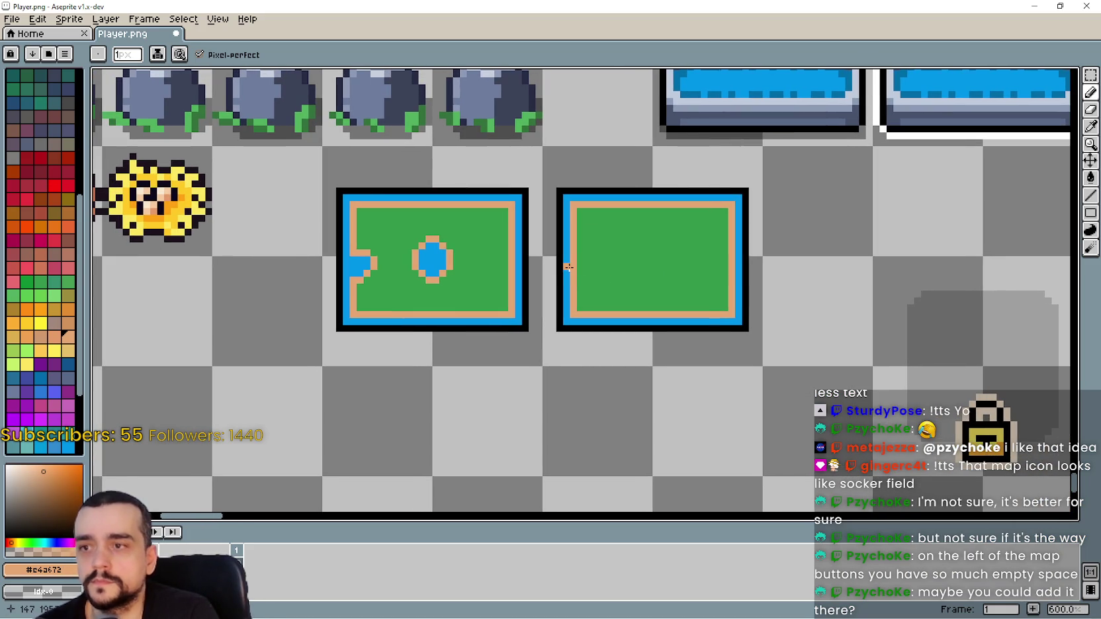
scroll(585, 241, "up", 1)
scroll(590, 243, "down", 1)
scroll(590, 243, "up", 1)
left_click(642, 310)
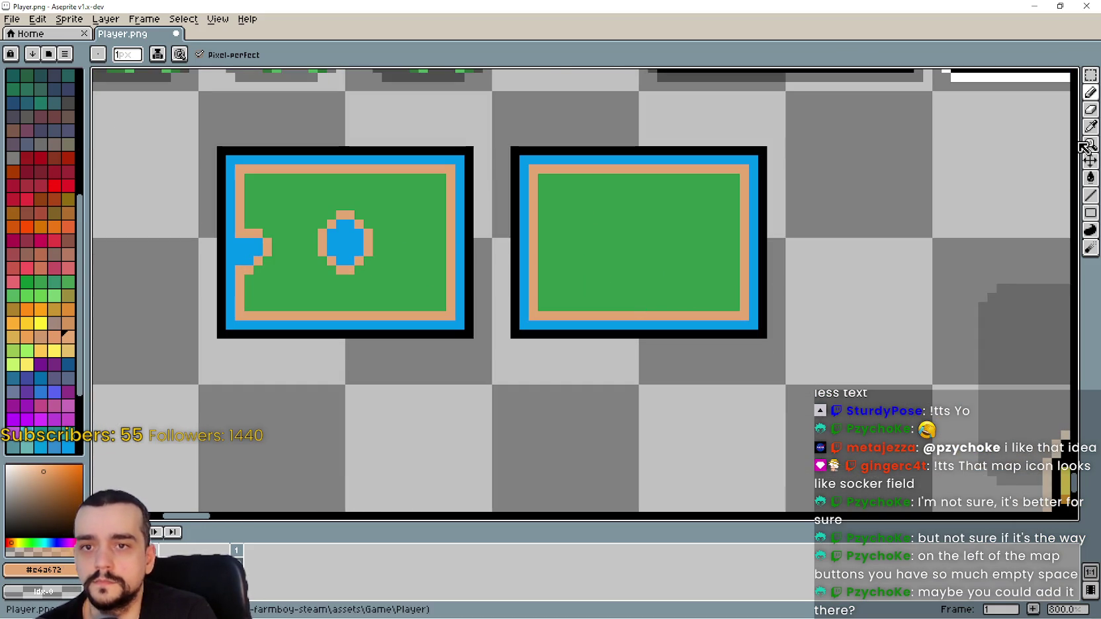
left_click(1091, 126)
scroll(645, 308, "up", 3)
scroll(640, 306, "down", 3)
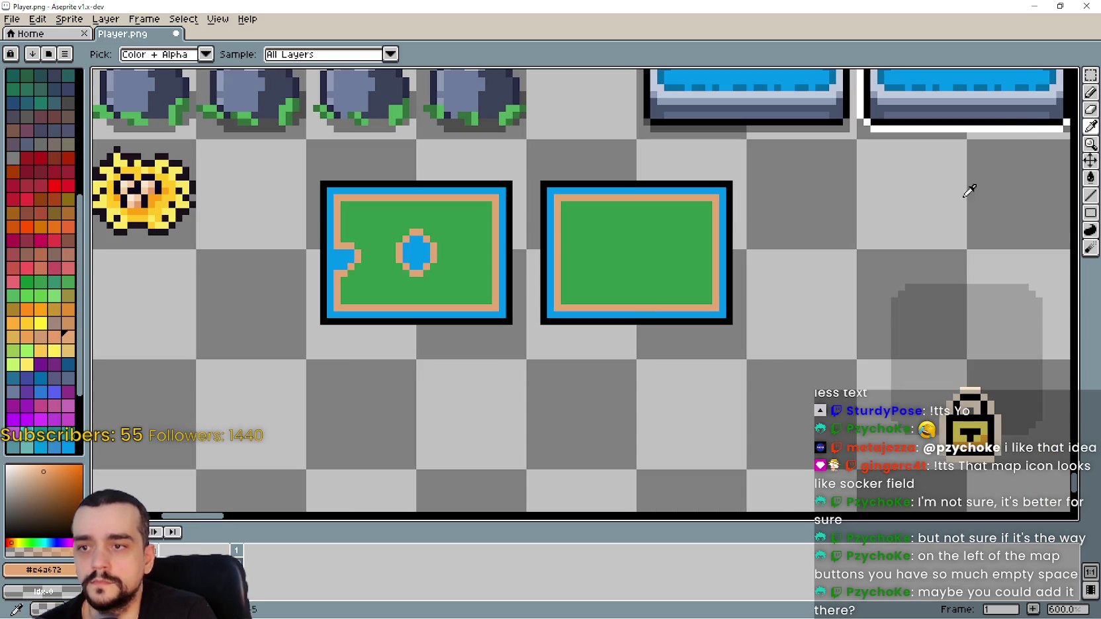
left_click(1091, 93)
scroll(644, 292, "up", 1)
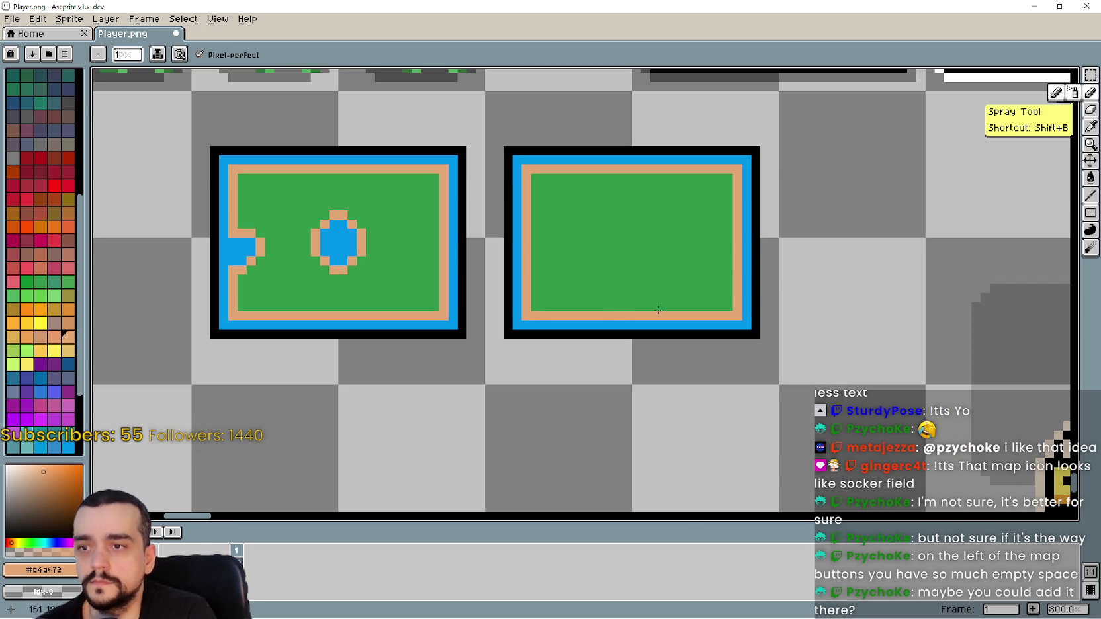
left_click(1091, 126)
scroll(596, 322, "up", 3)
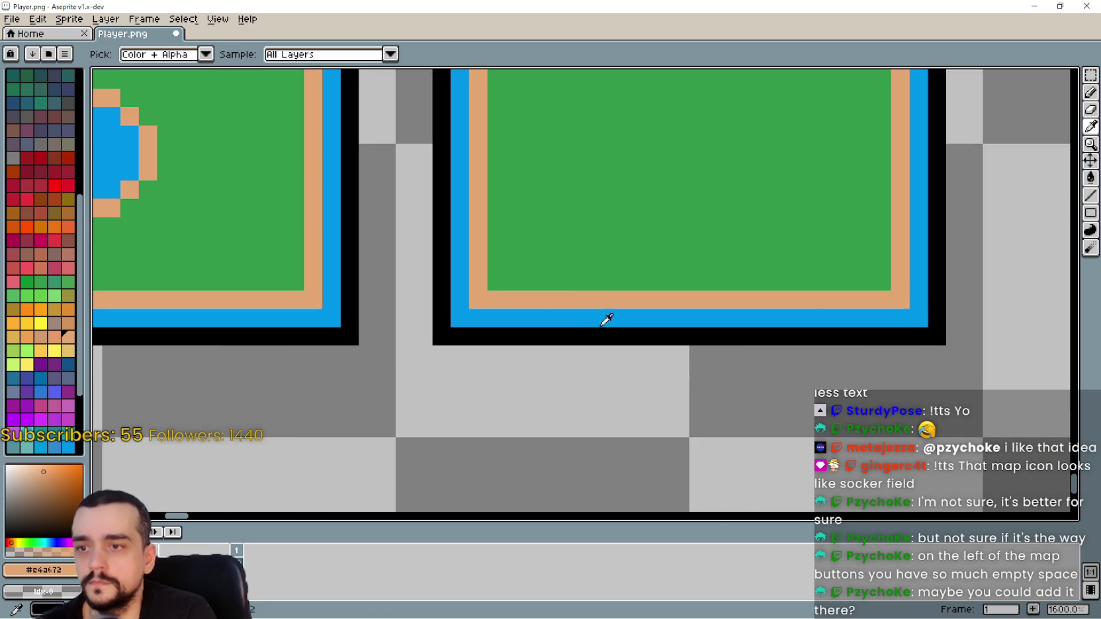
left_click(595, 321)
scroll(634, 297, "down", 1)
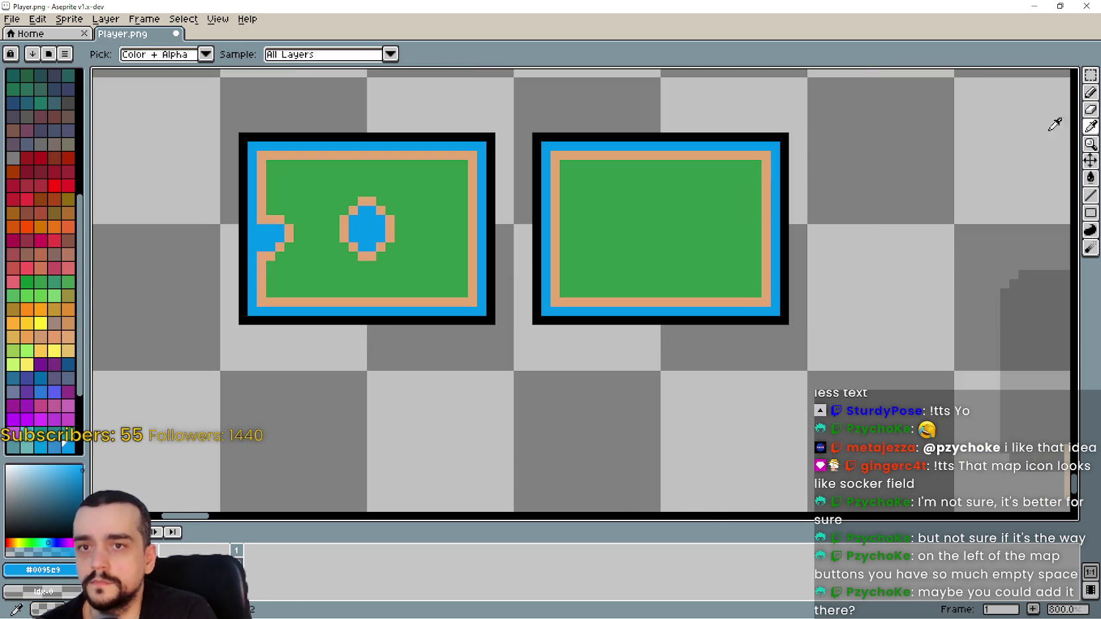
left_click(1090, 92)
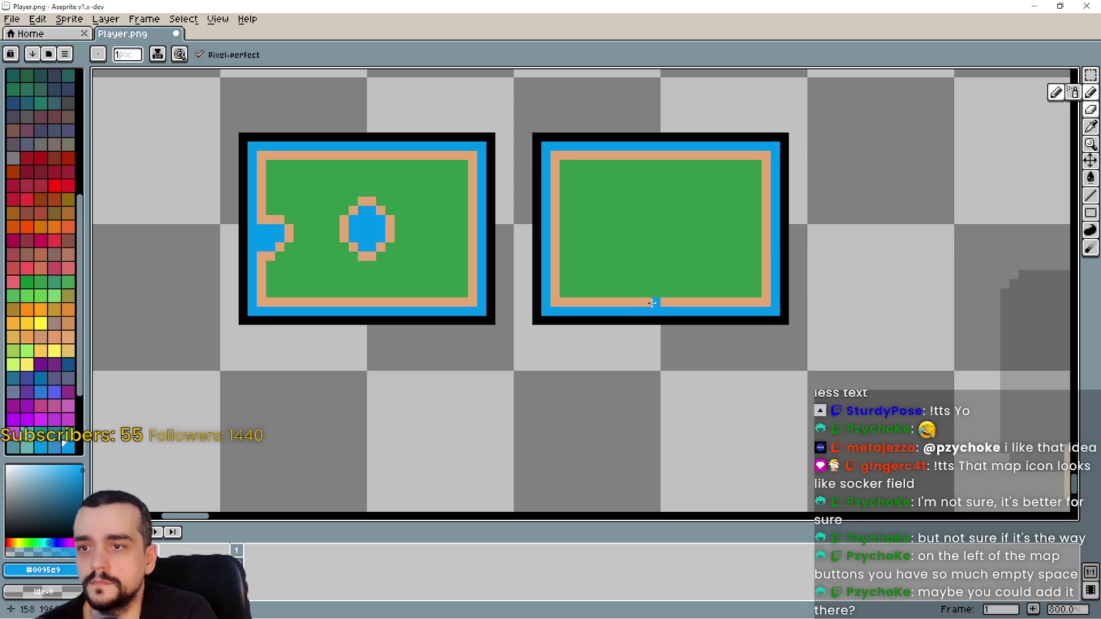
Draw blue inlets into the second icon's bottom and top borders, widening the bottom one.
left_click(664, 301)
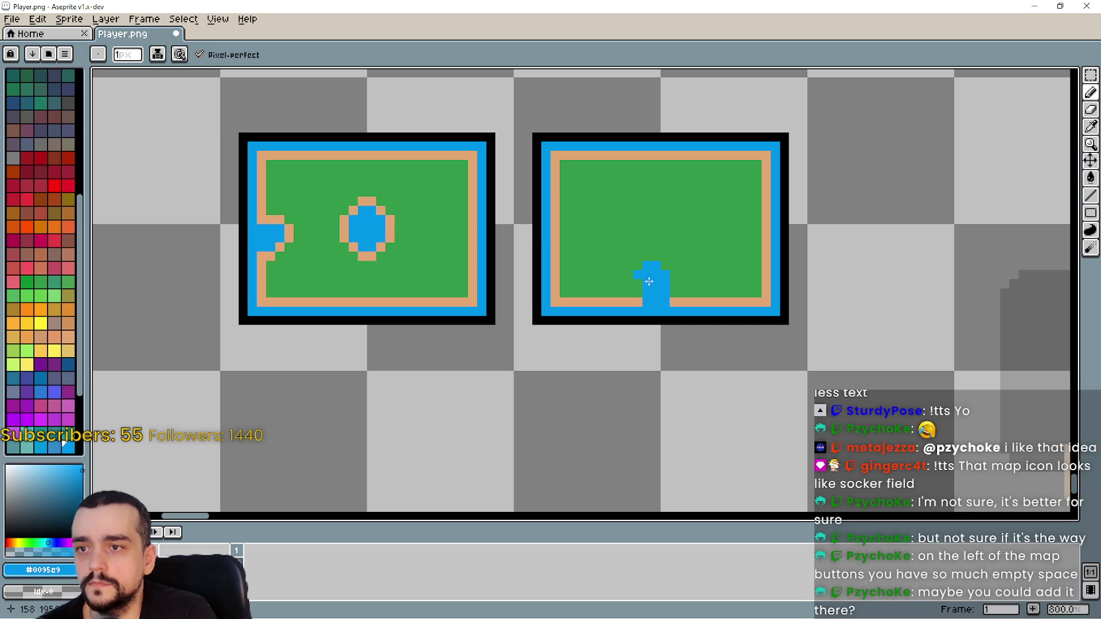
scroll(650, 203, "up", 2)
scroll(647, 200, "up", 2)
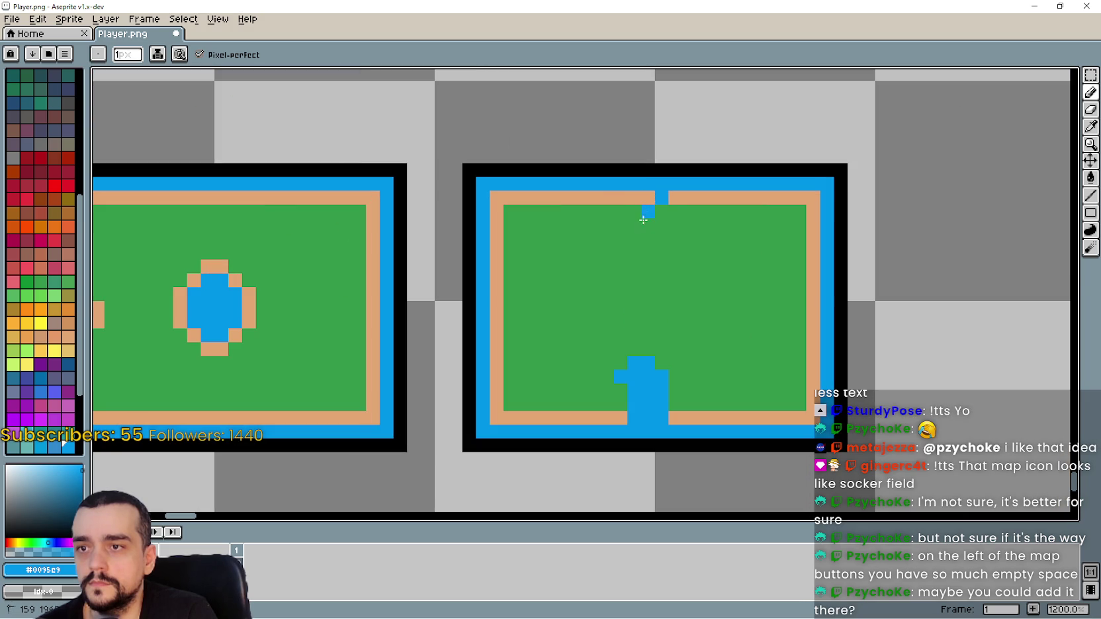
left_click(622, 210)
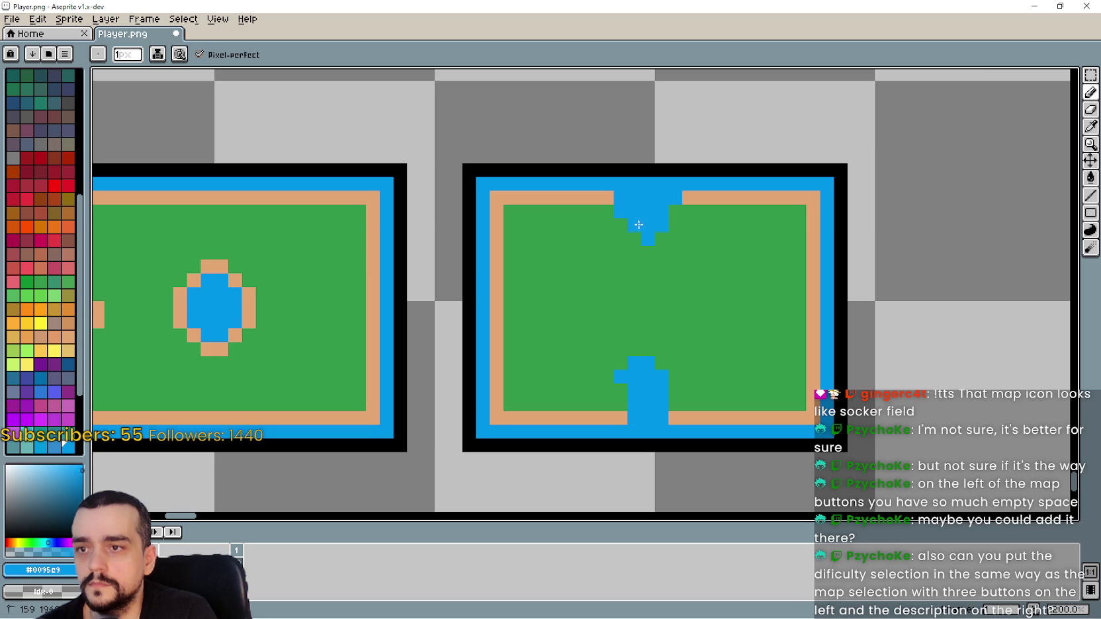
scroll(714, 282, "down", 3)
scroll(727, 297, "up", 1)
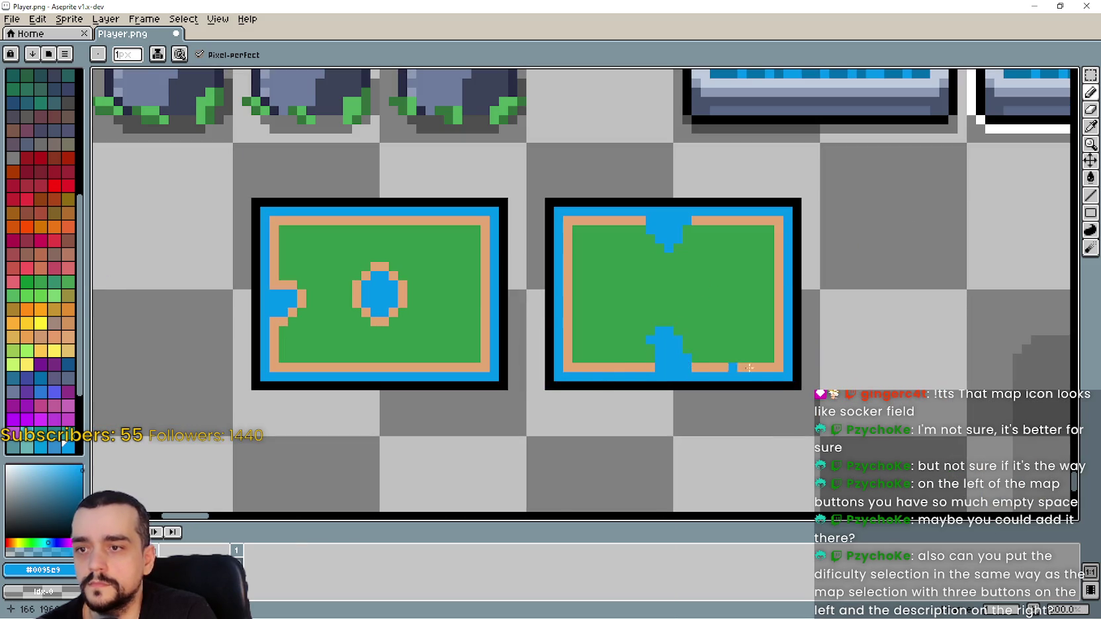
scroll(713, 337, "up", 1)
left_click(655, 360)
scroll(662, 359, "up", 3)
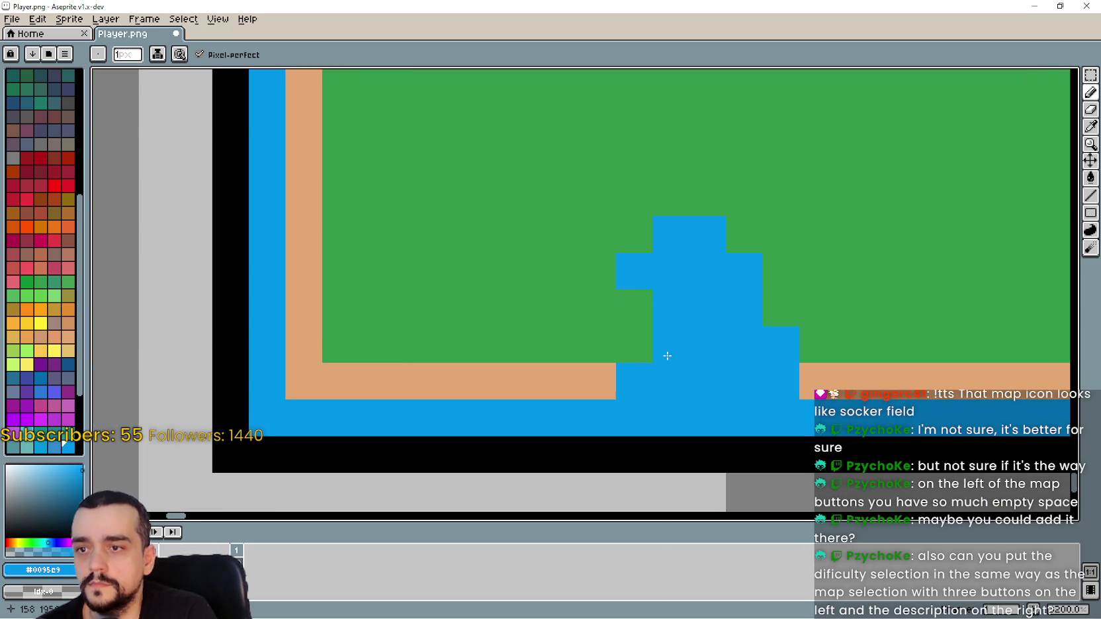
scroll(663, 349, "down", 5)
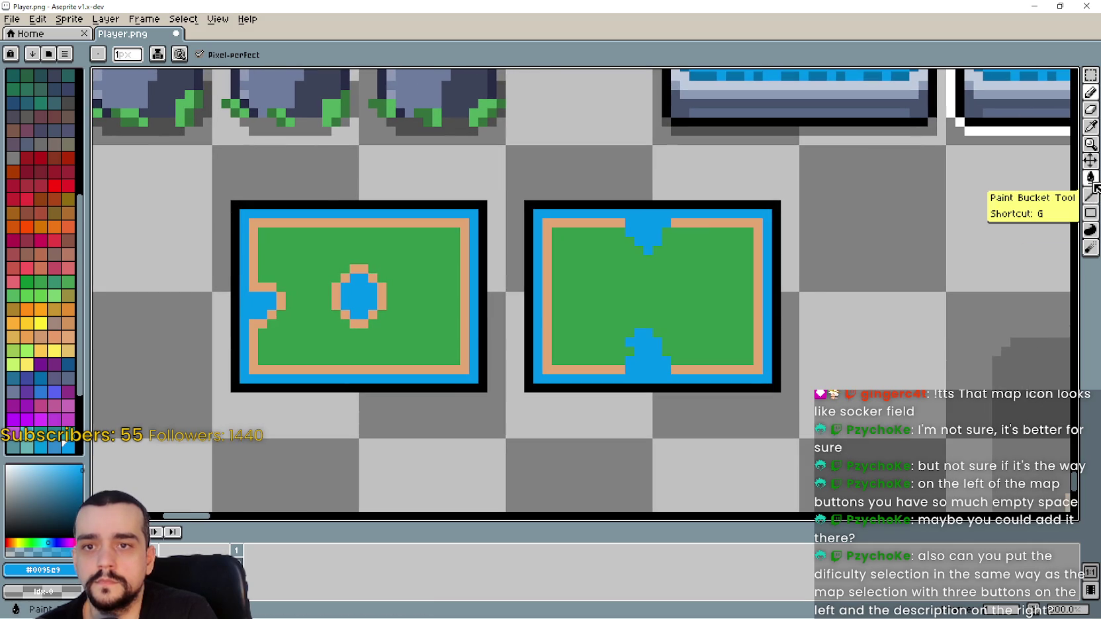
left_click(1091, 126)
Pick the tan border colour and draw tan shore pixels along the bottom inlet.
left_click(686, 223)
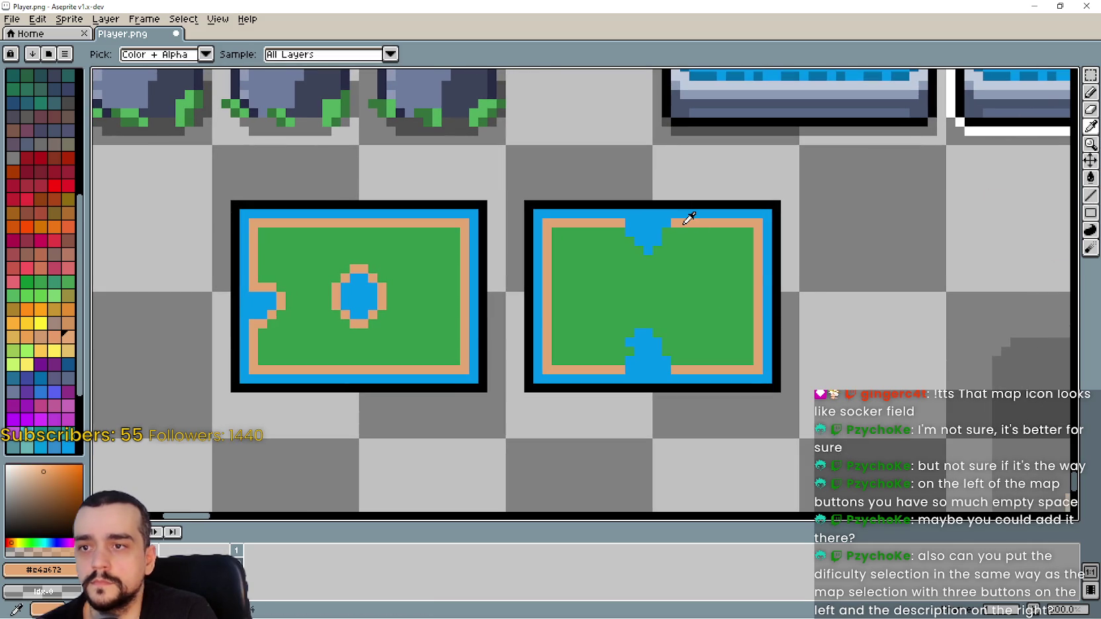
left_click(1091, 92)
scroll(655, 215, "up", 3)
mouse_move(689, 241)
left_mouse_down()
mouse_move(680, 316)
mouse_move(634, 351)
mouse_move(552, 270)
left_mouse_up()
scroll(560, 295, "down", 4)
scroll(632, 290, "up", 1)
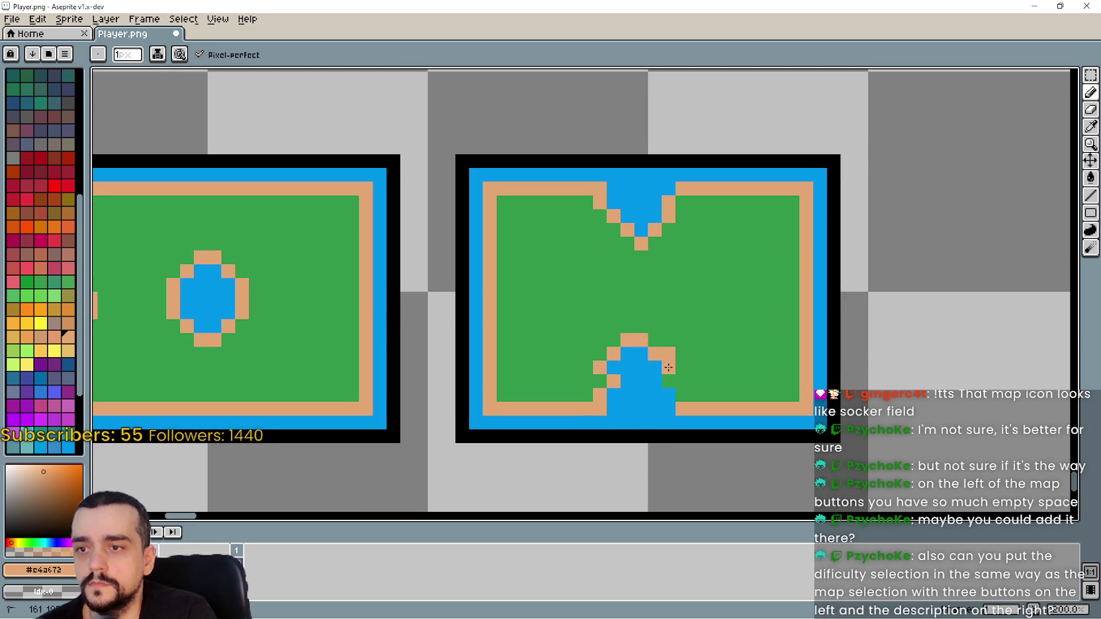
scroll(668, 367, "down", 5)
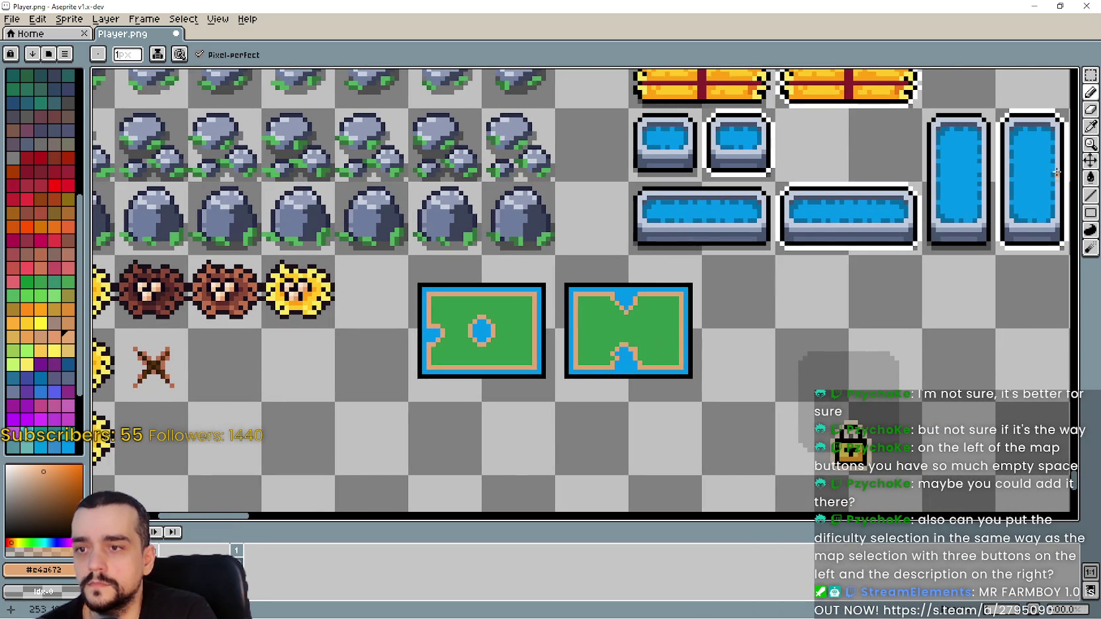
left_click(1091, 75)
Shift both existing map icons one cell left on the Player.png sheet.
scroll(781, 277, "down", 1)
scroll(603, 326, "up", 1)
left_click_drag(611, 374, 466, 228)
left_click(564, 386)
left_click_drag(467, 374, 759, 227)
left_click_drag(693, 313, 664, 364)
key("ctrl+d")
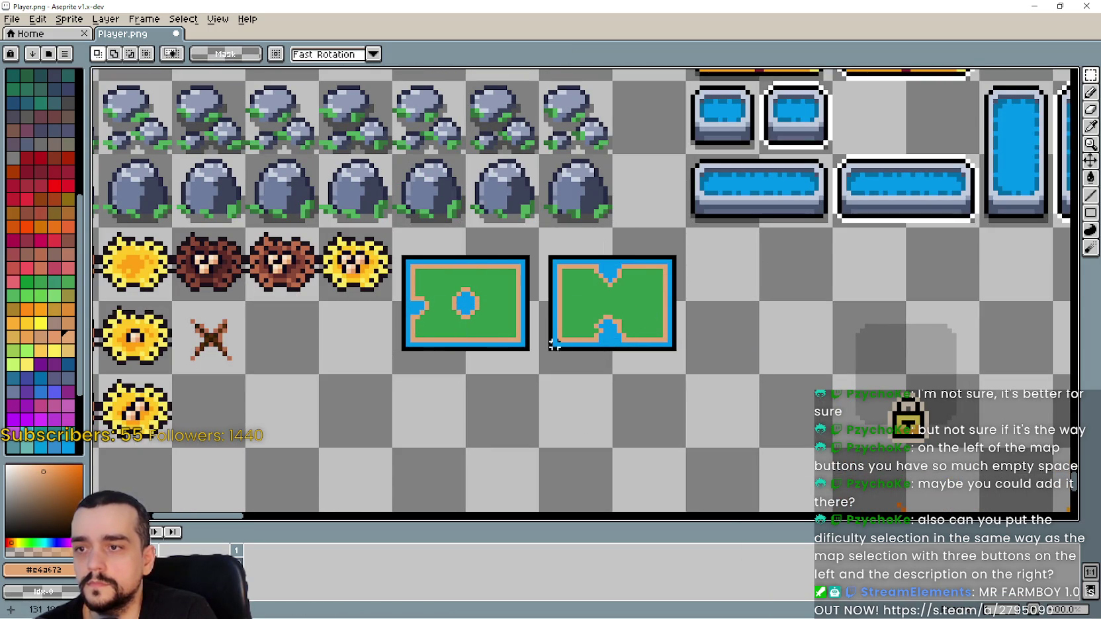
Copy the first map icon into the empty slot after the other two.
left_click_drag(519, 354, 397, 232)
mouse_move(462, 300)
left_mouse_down()
mouse_move(737, 320)
mouse_move(755, 300)
left_mouse_up()
left_click(720, 414)
scroll(754, 301, "up", 2)
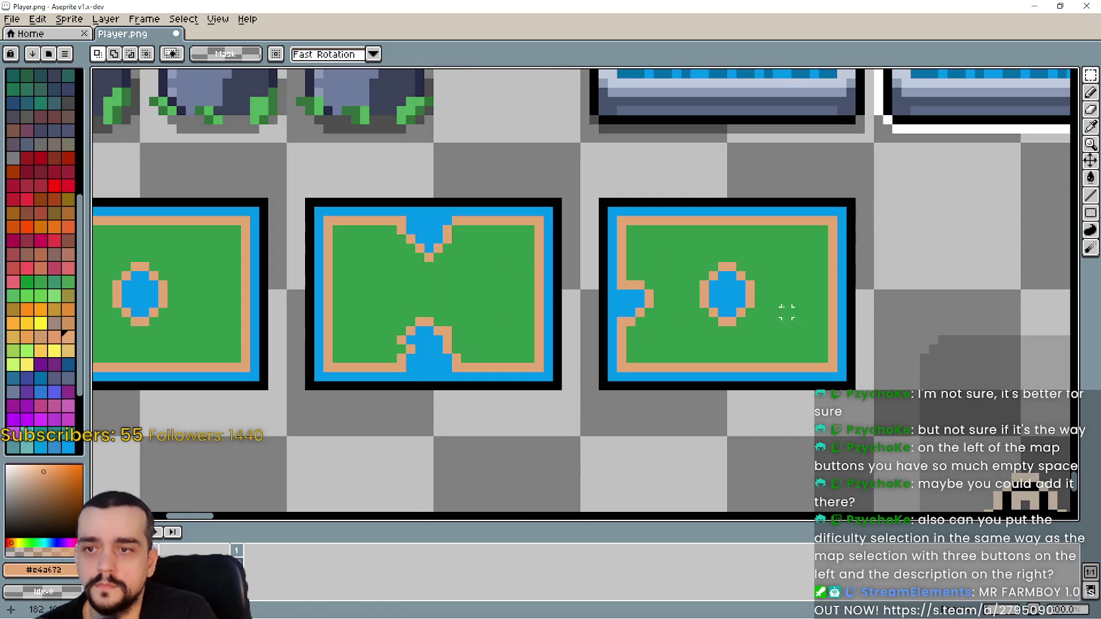
scroll(684, 286, "up", 2)
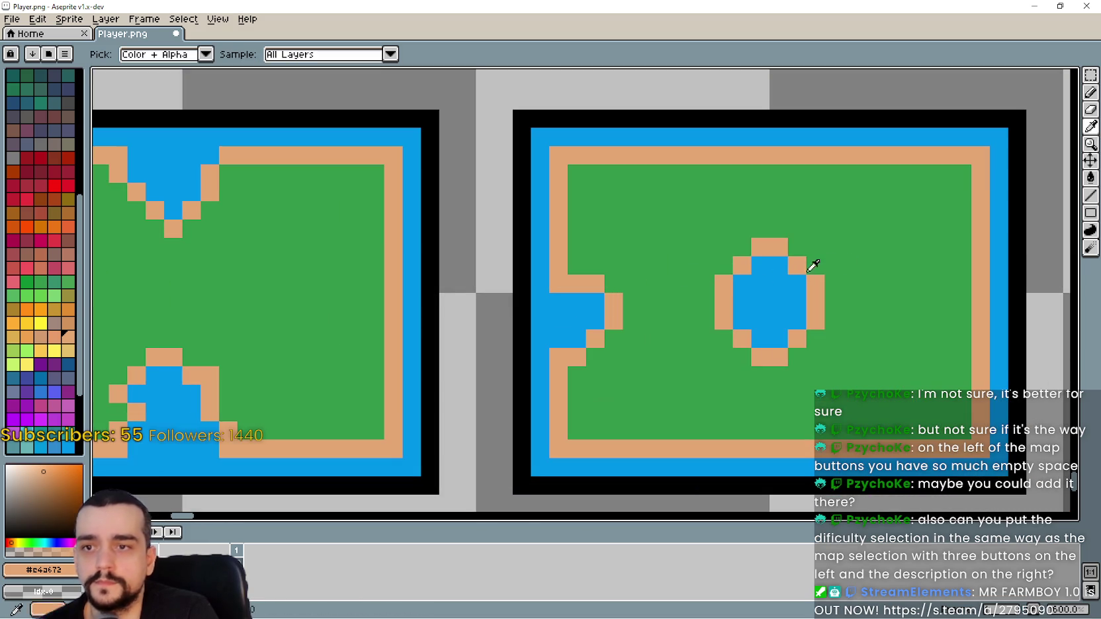
Paint over the copied map's lake with grass green using the Pencil.
left_click(827, 262, "alt")
left_click(1095, 93)
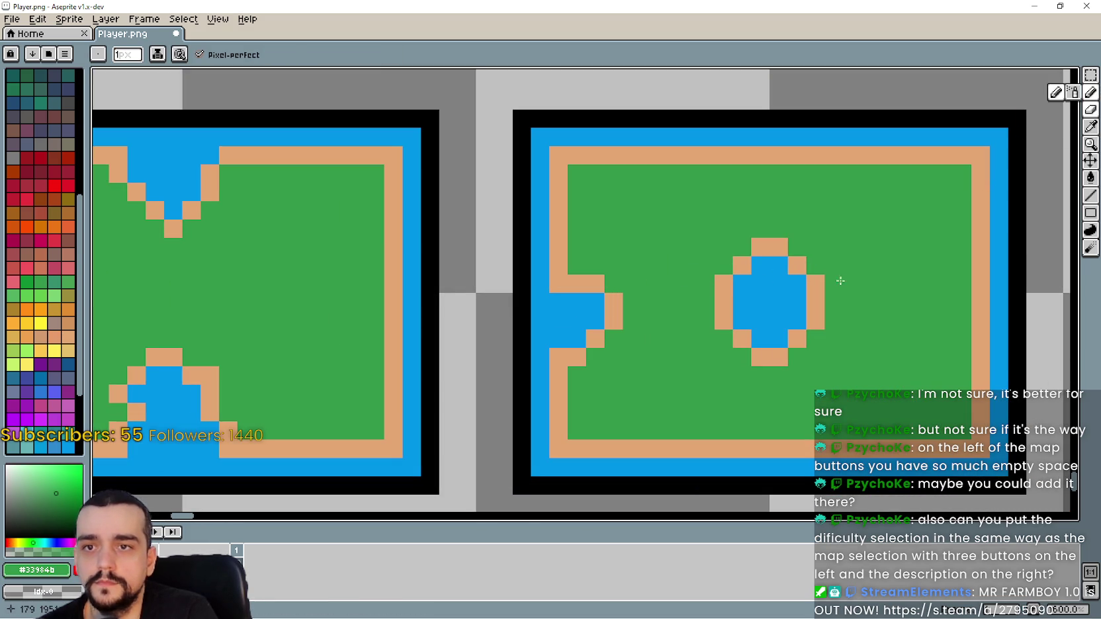
left_click(797, 265)
left_click(779, 247)
left_click(816, 283)
left_click(816, 320)
left_click(816, 301)
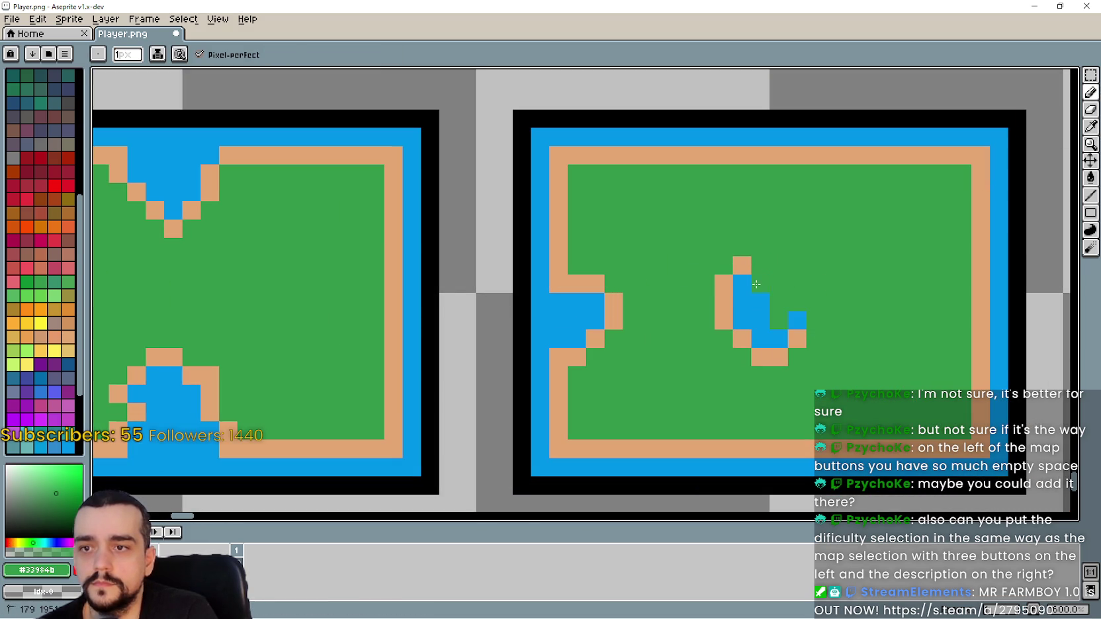
left_click_drag(745, 262, 764, 336)
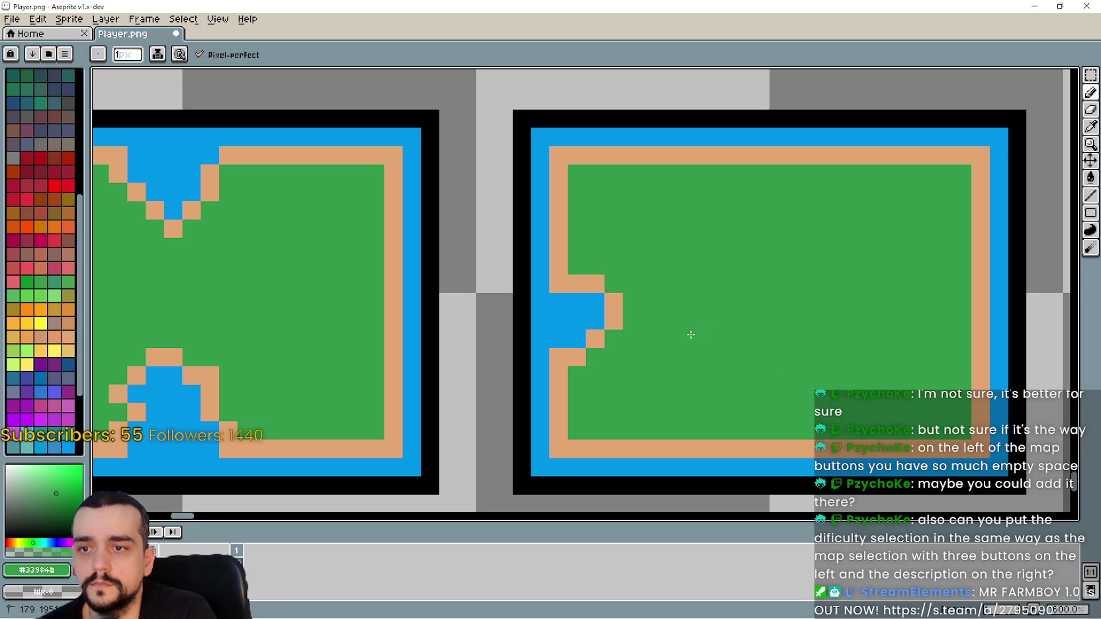
left_click_drag(613, 321, 595, 308)
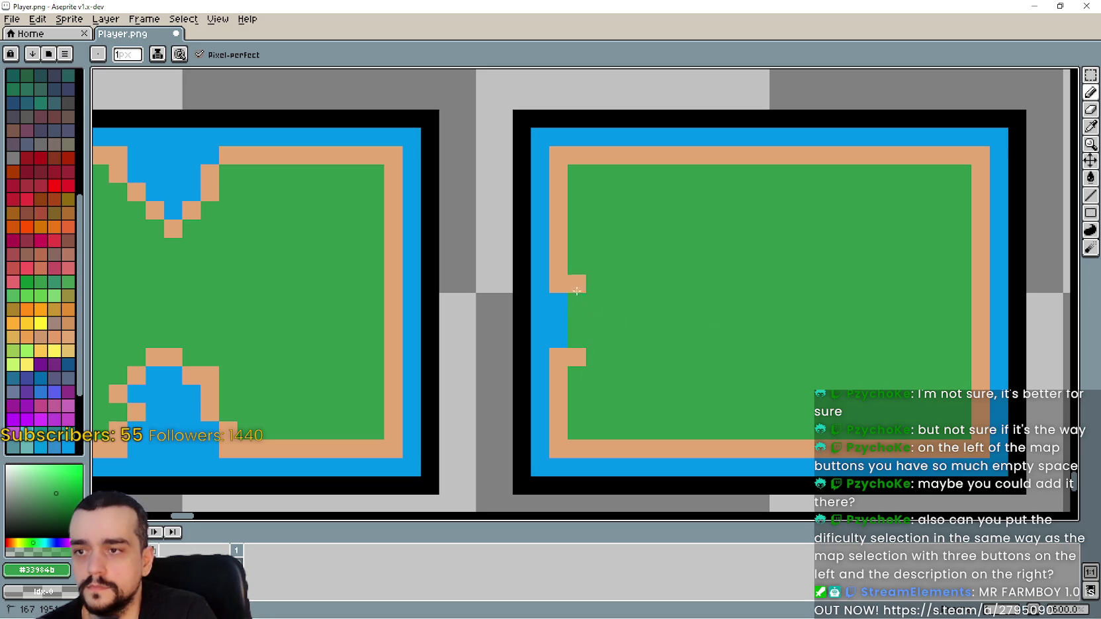
Sample the tan shore colour and fill the copied map's left inlet with it.
left_click(1089, 129)
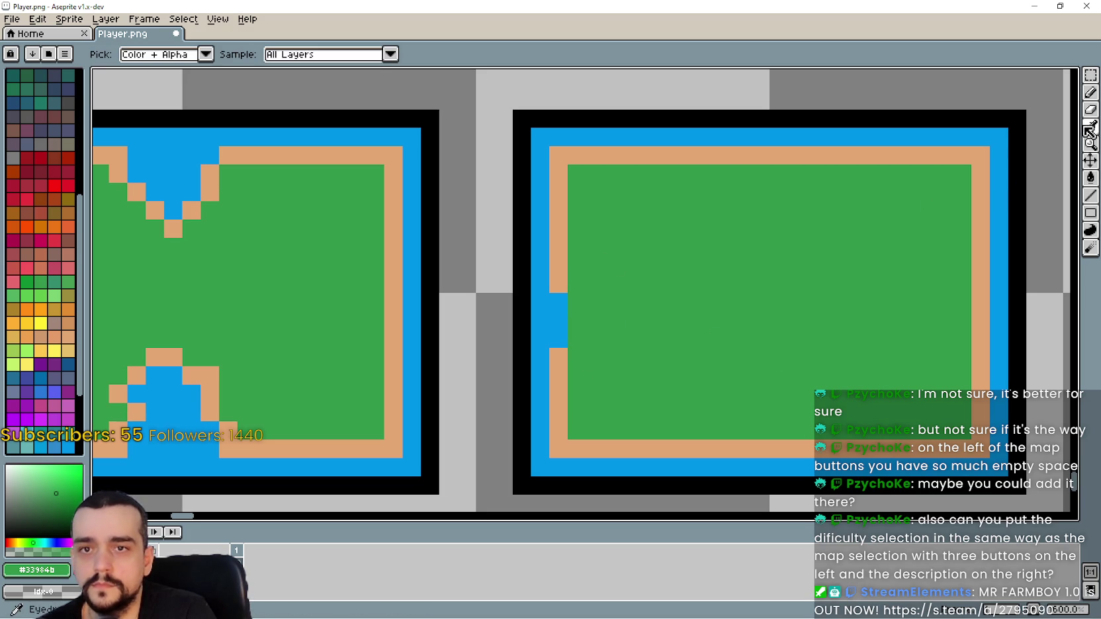
left_click(559, 241)
left_click(1091, 93)
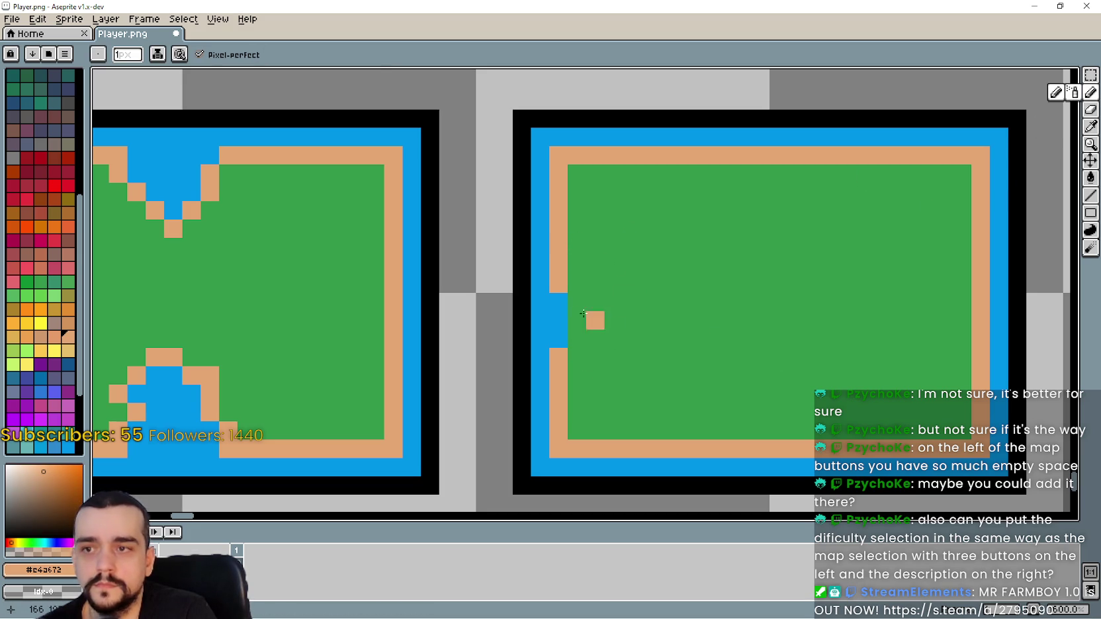
left_click(558, 339)
scroll(558, 339, "down", 5)
scroll(622, 369, "up", 2)
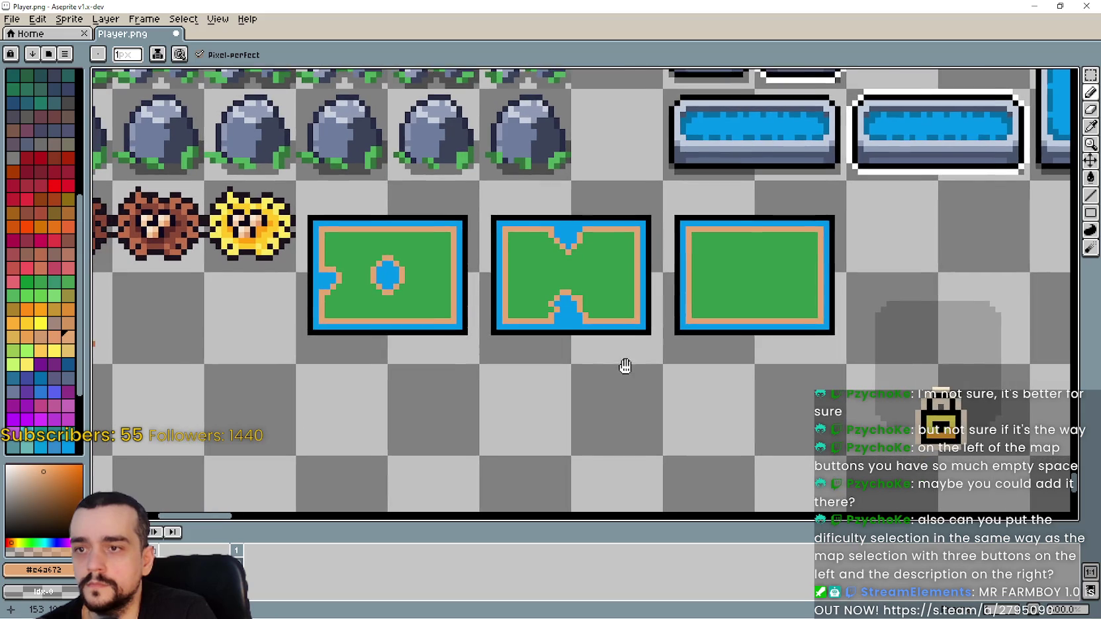
scroll(561, 350, "up", 2)
Save Player.png and undo a stray pixel left in the middle map.
left_click(523, 320)
key("ctrl+s")
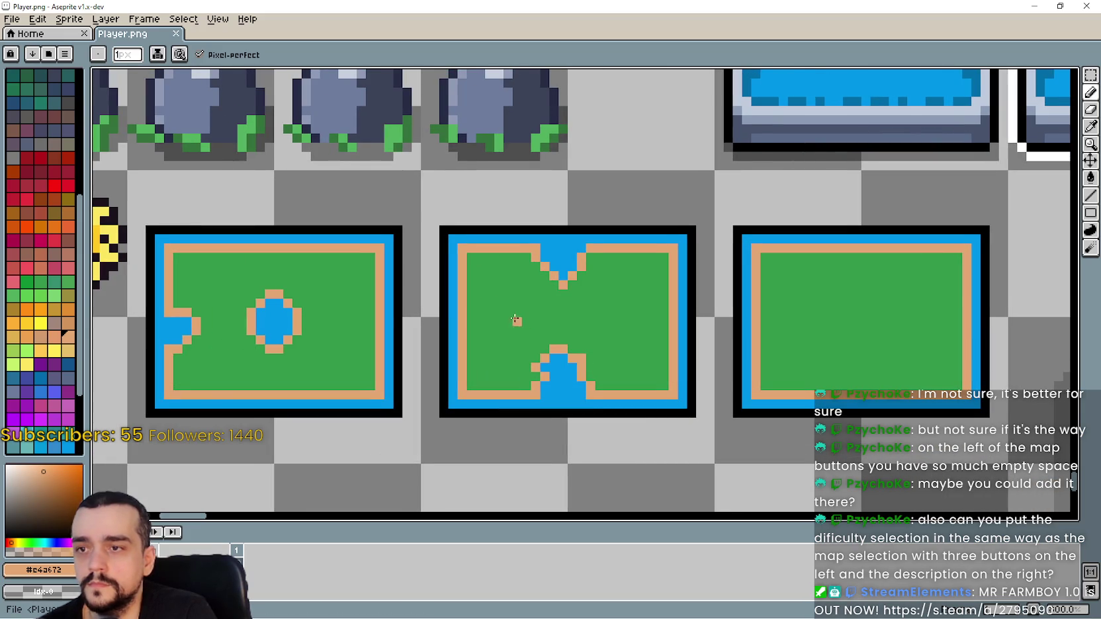
scroll(581, 333, "up", 1)
key("ctrl+z")
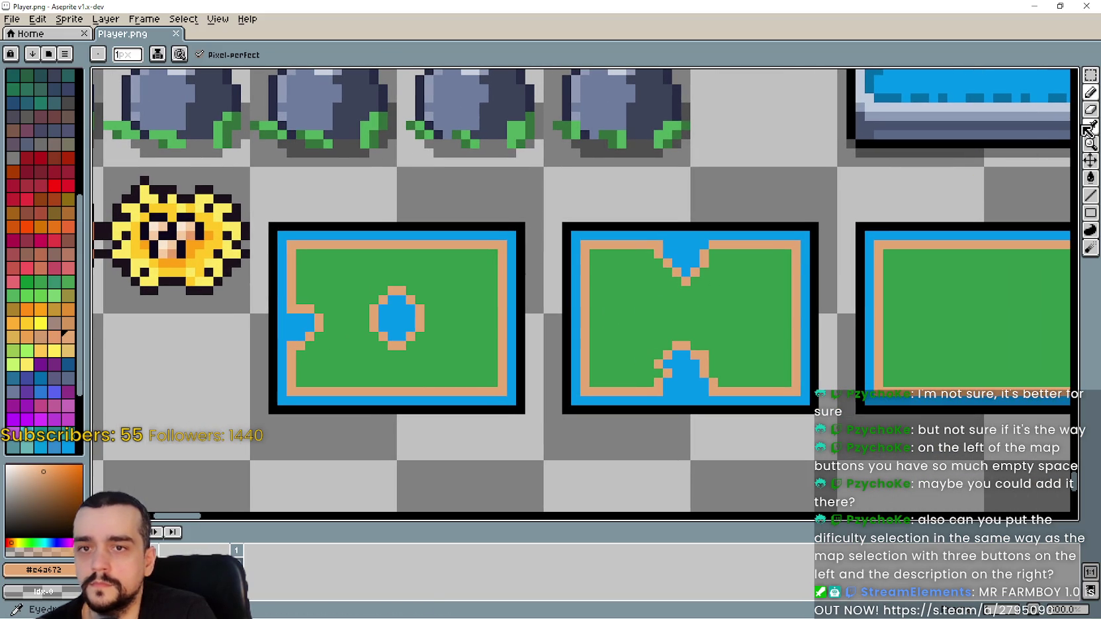
key("i")
scroll(617, 342, "down", 3)
scroll(617, 341, "right", 2)
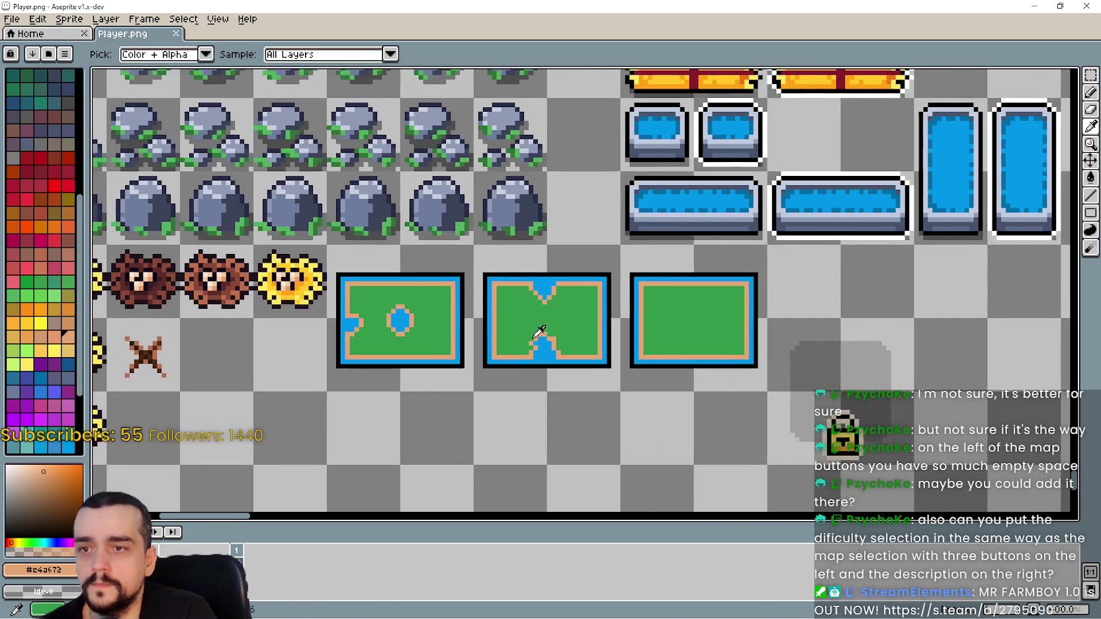
left_click(1030, 5)
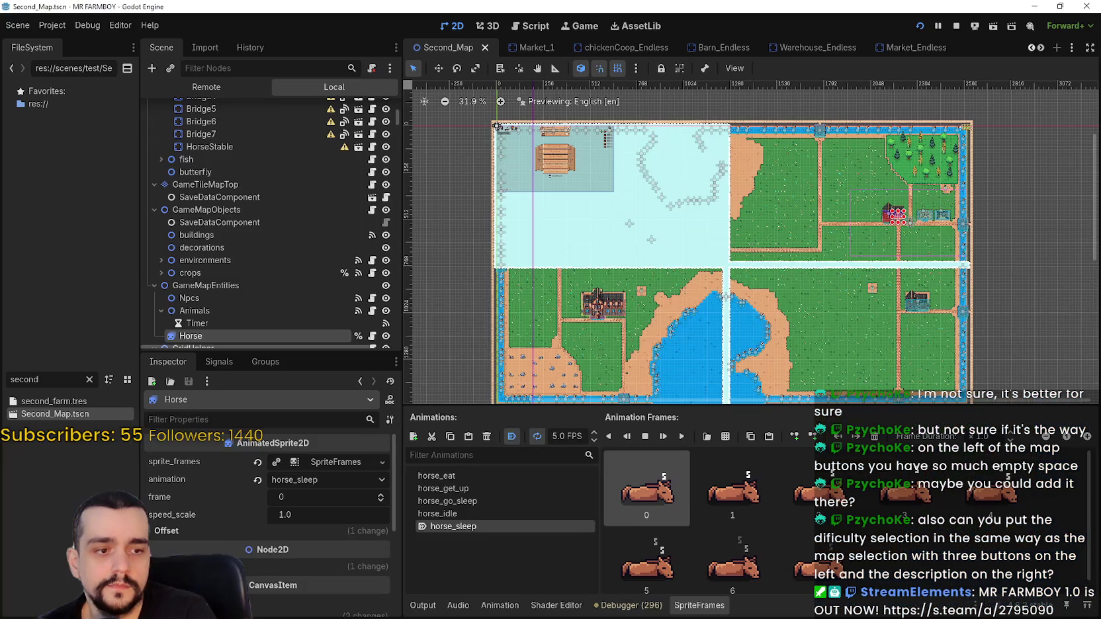
Return to Godot, let the sprite sheet reimport, and bring up the new_game_container scene.
key("alt+Tab")
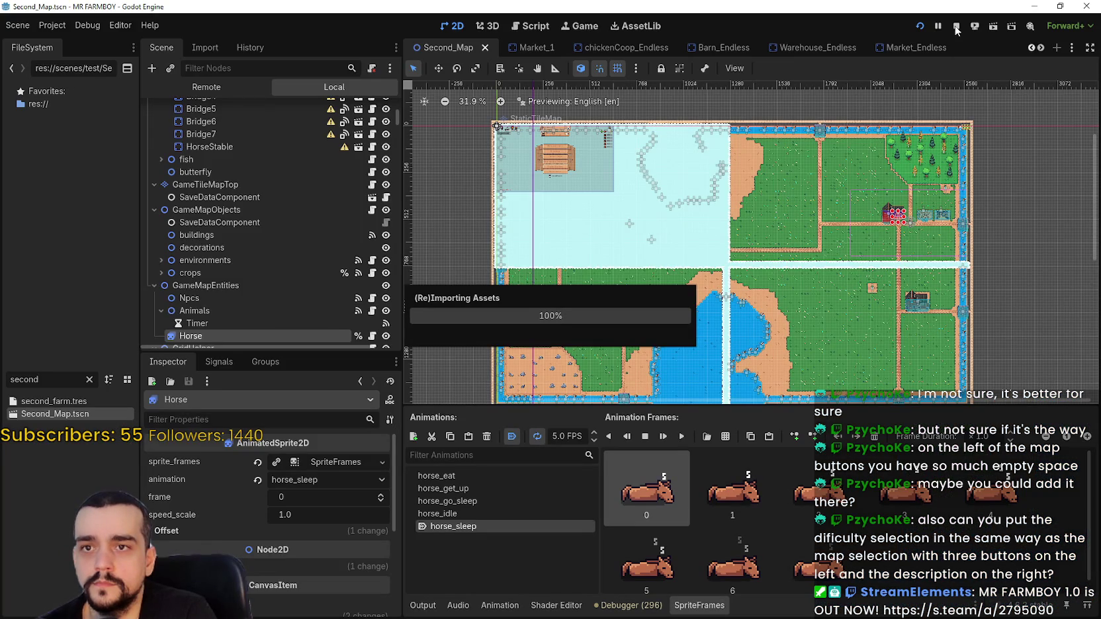
left_click(87, 26)
left_click(131, 23)
left_click(89, 26)
left_click(89, 25)
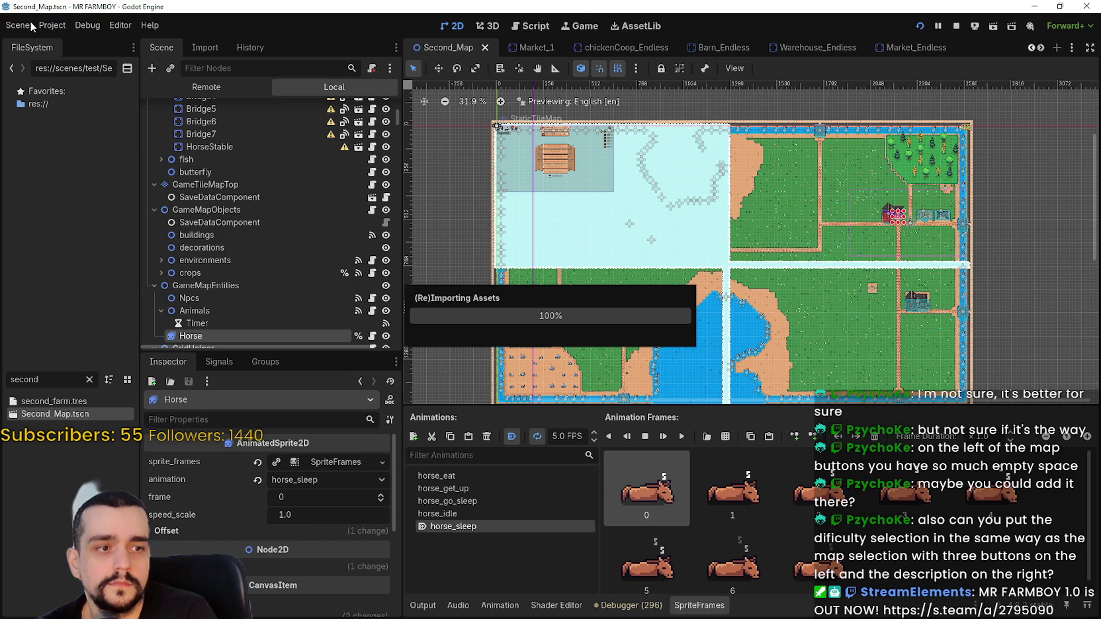
left_click(82, 24)
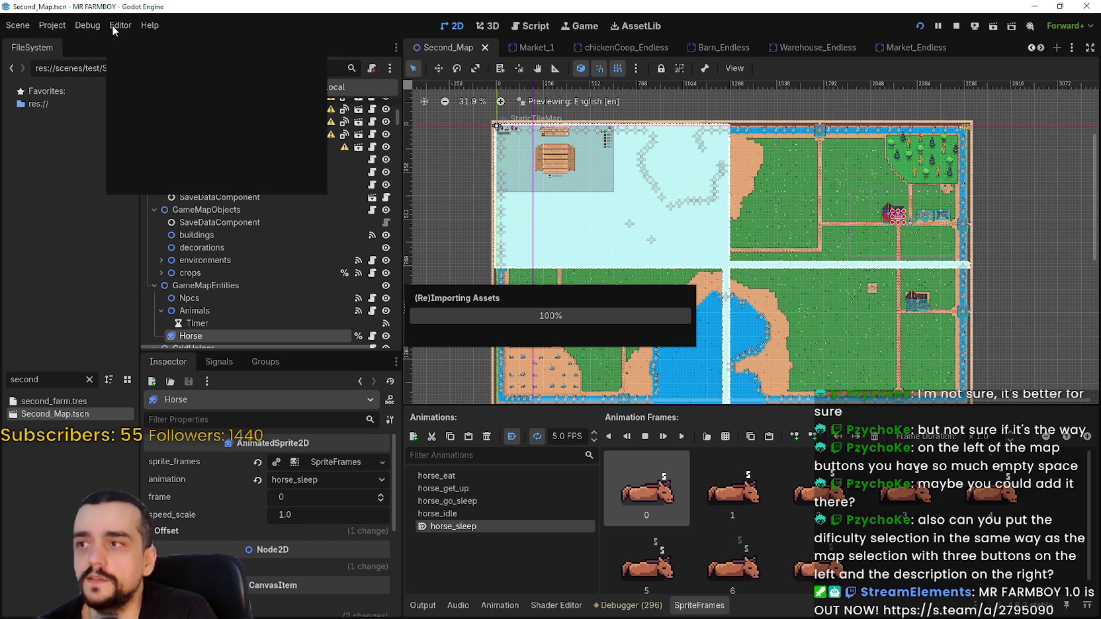
left_click(815, 82)
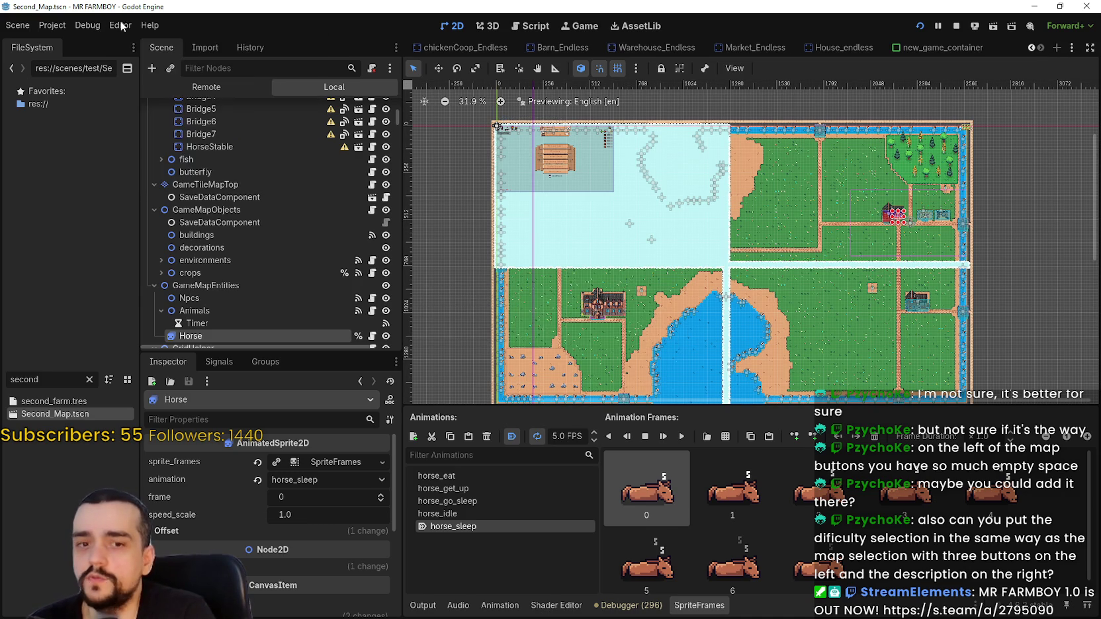
left_click(52, 25)
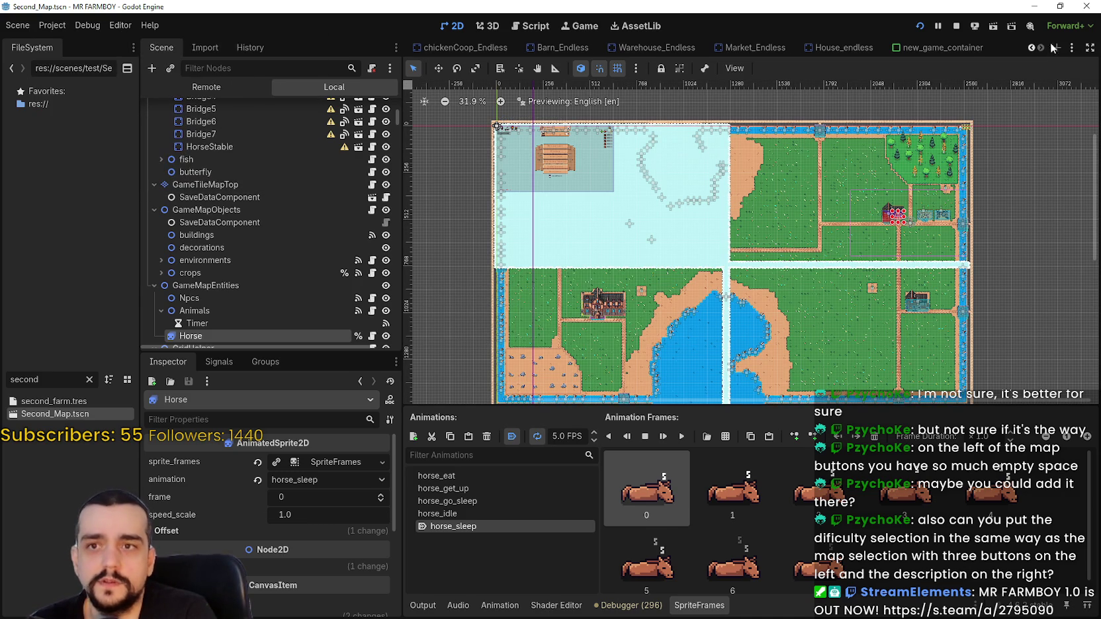
left_click(960, 49)
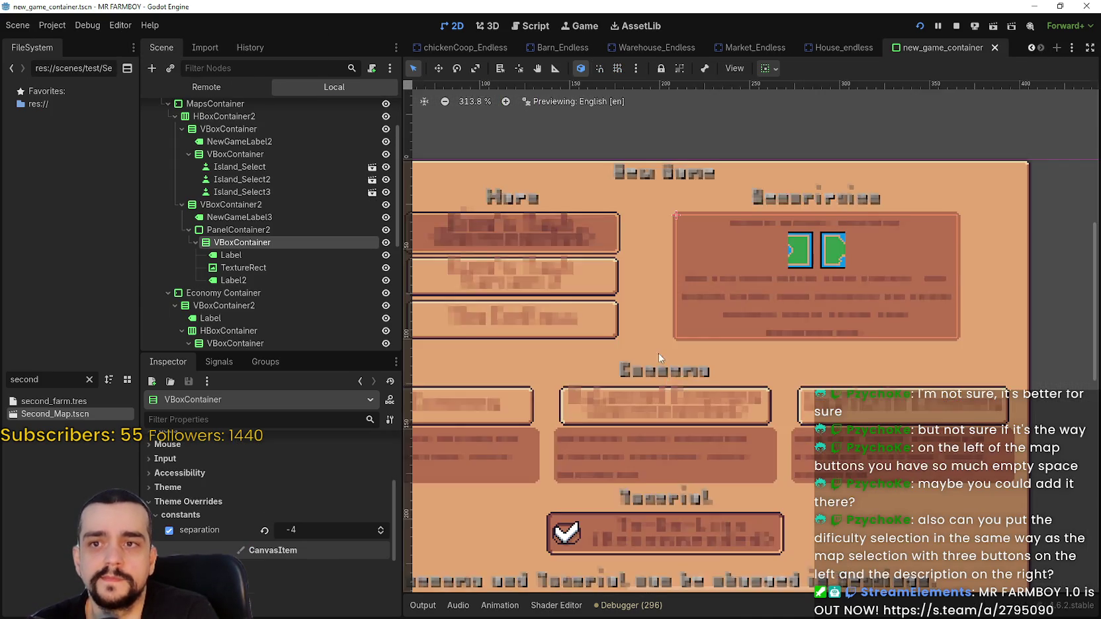
Inspect the description panel's Game Mode label, TextureRect and island description label nodes.
scroll(642, 442, "down", 1)
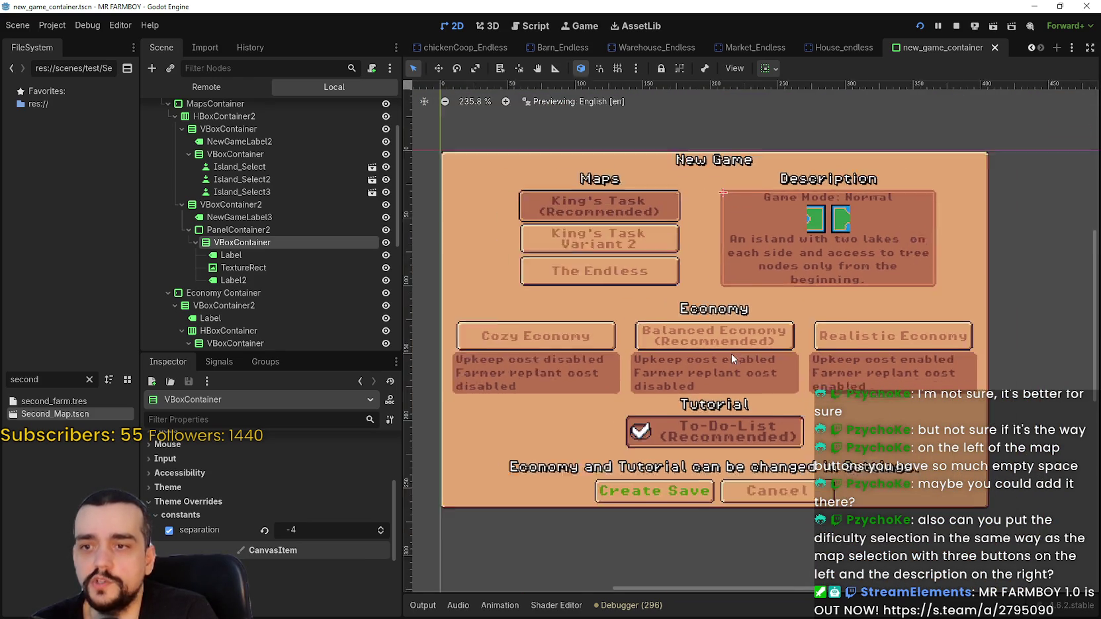
scroll(731, 353, "down", 2)
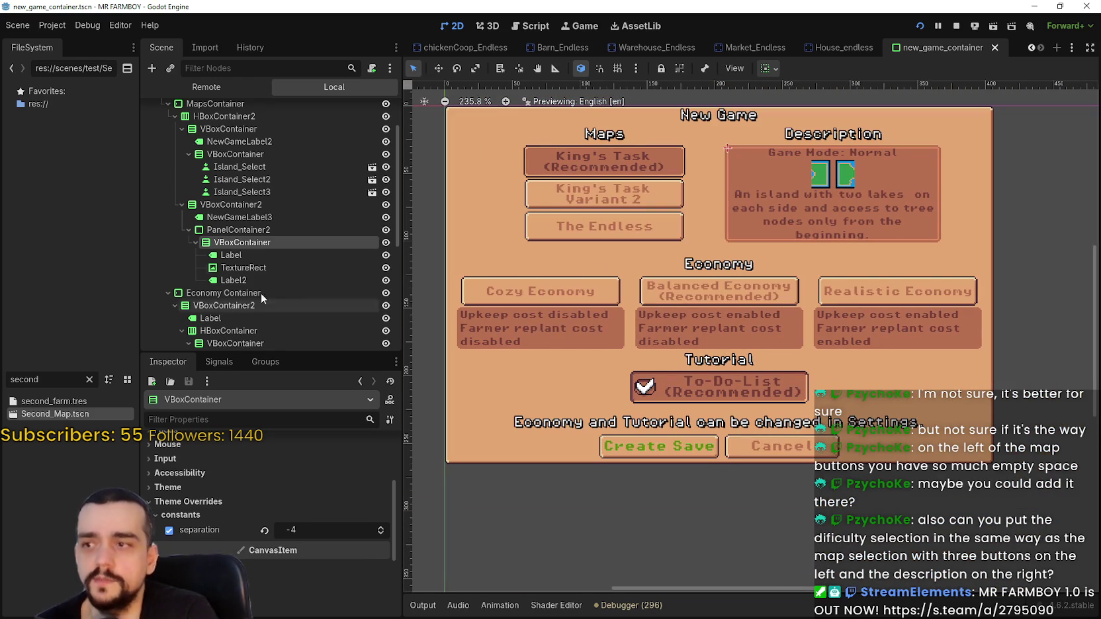
left_click(245, 256)
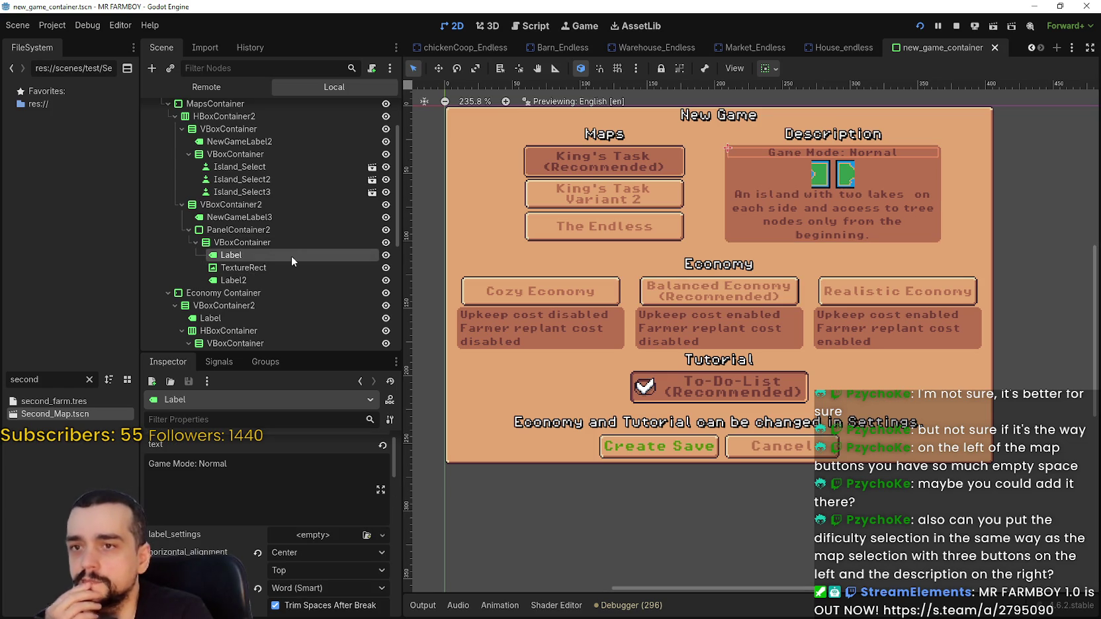
left_click(267, 267)
scroll(802, 117, "up", 1)
scroll(803, 118, "up", 1)
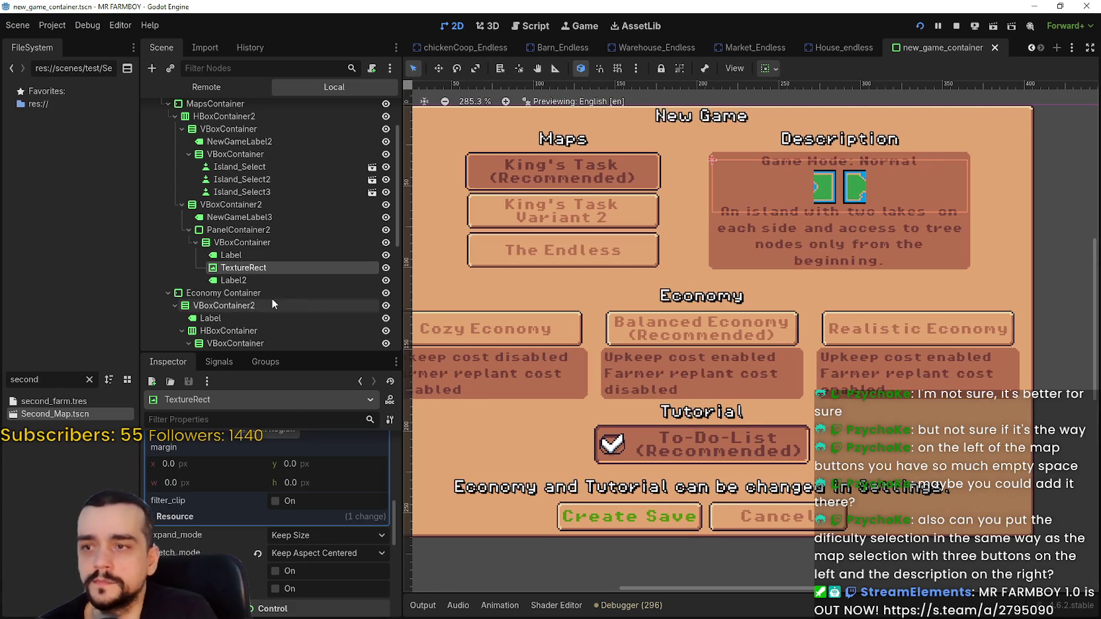
left_click(247, 280)
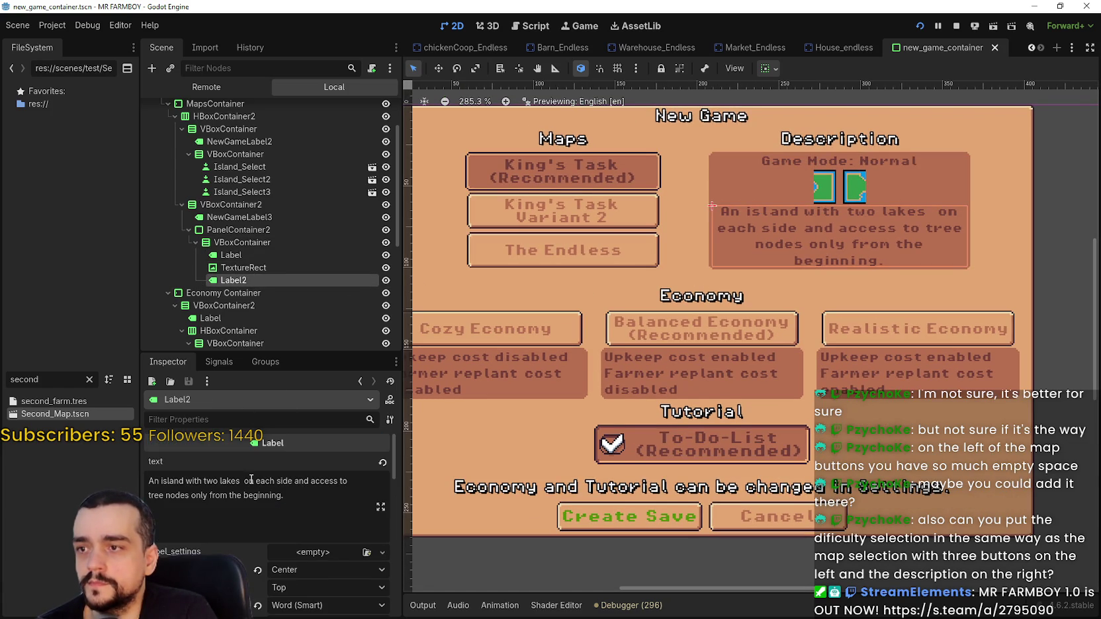
left_click(252, 256)
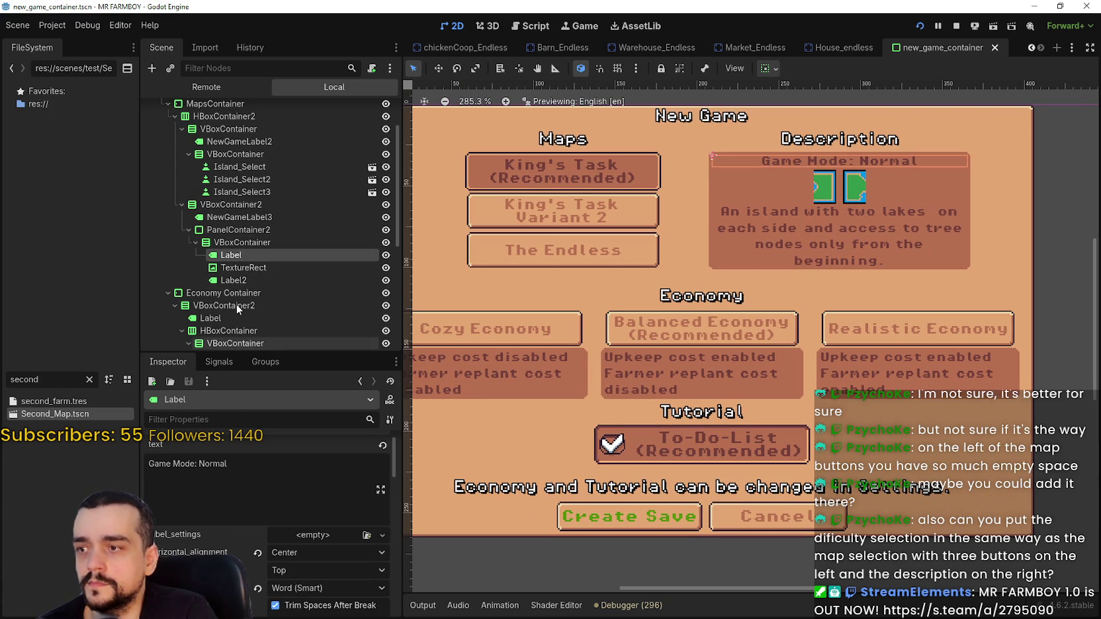
left_click(243, 280)
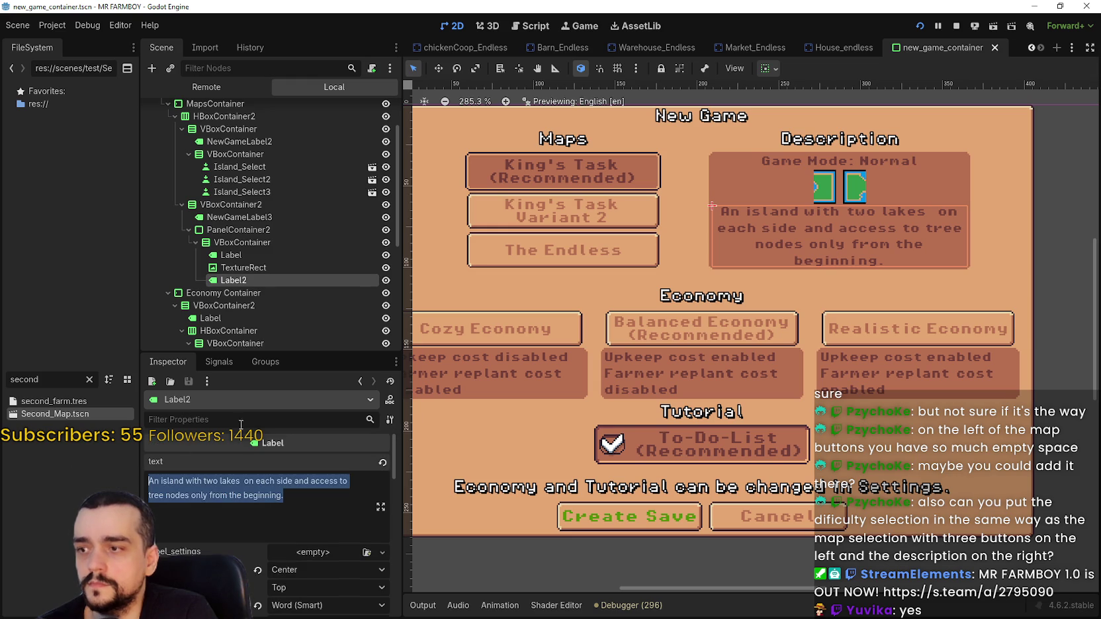
left_click(246, 255)
Append the island description below 'Game Mode: Normal' in the Game Mode label's text.
left_click(252, 485)
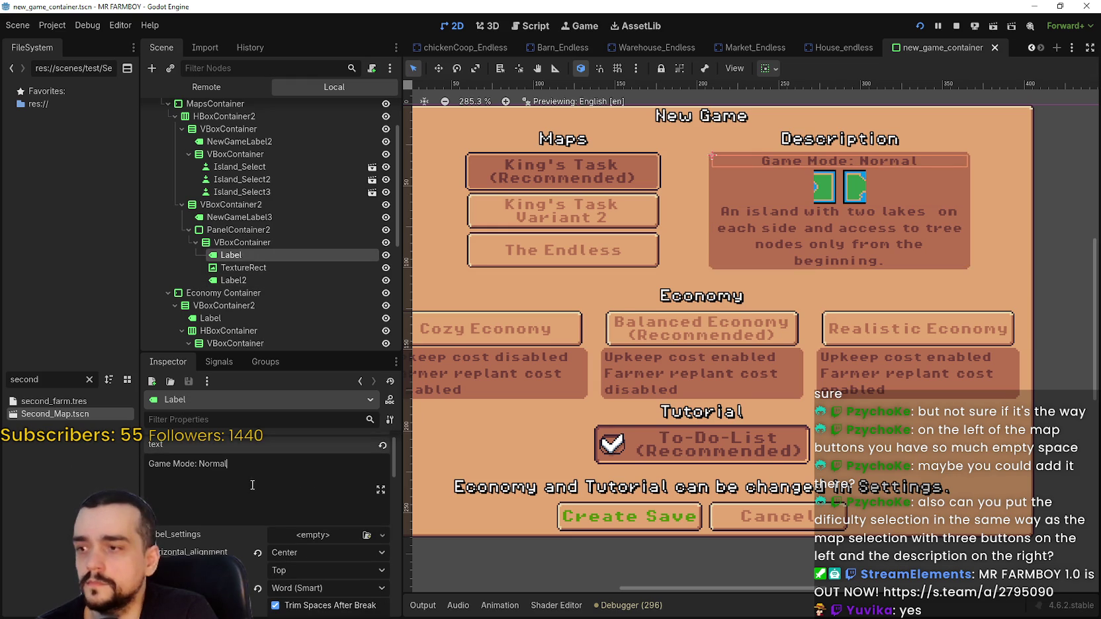
key("Return")
type("An island with two lakes  on each side and access to tree nodes only from the beginning.")
scroll(820, 221, "down", 1)
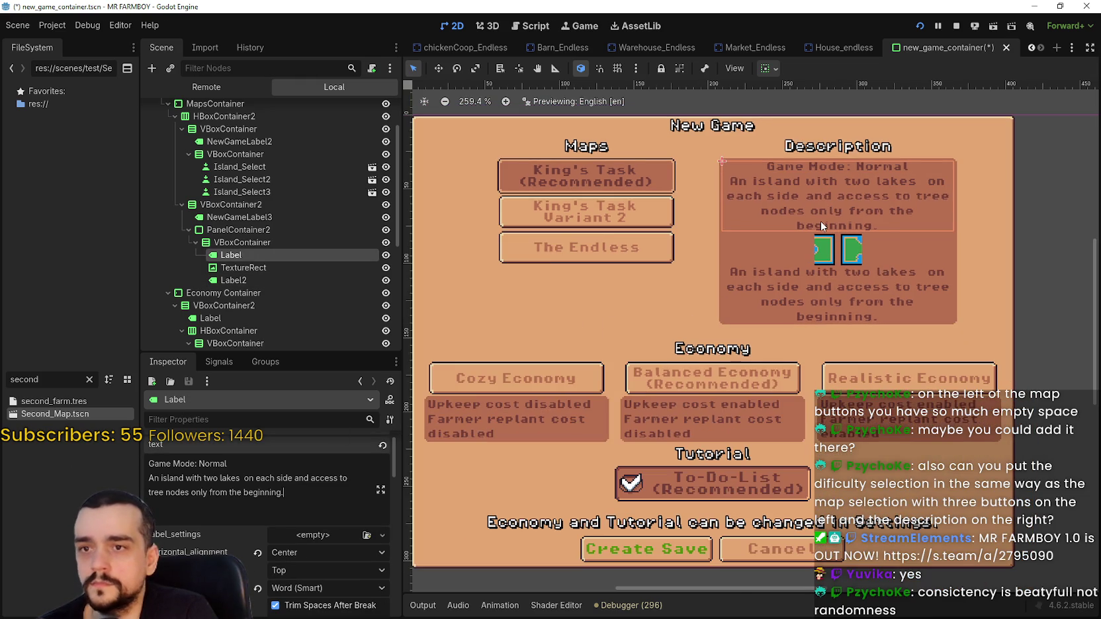
key("Return")
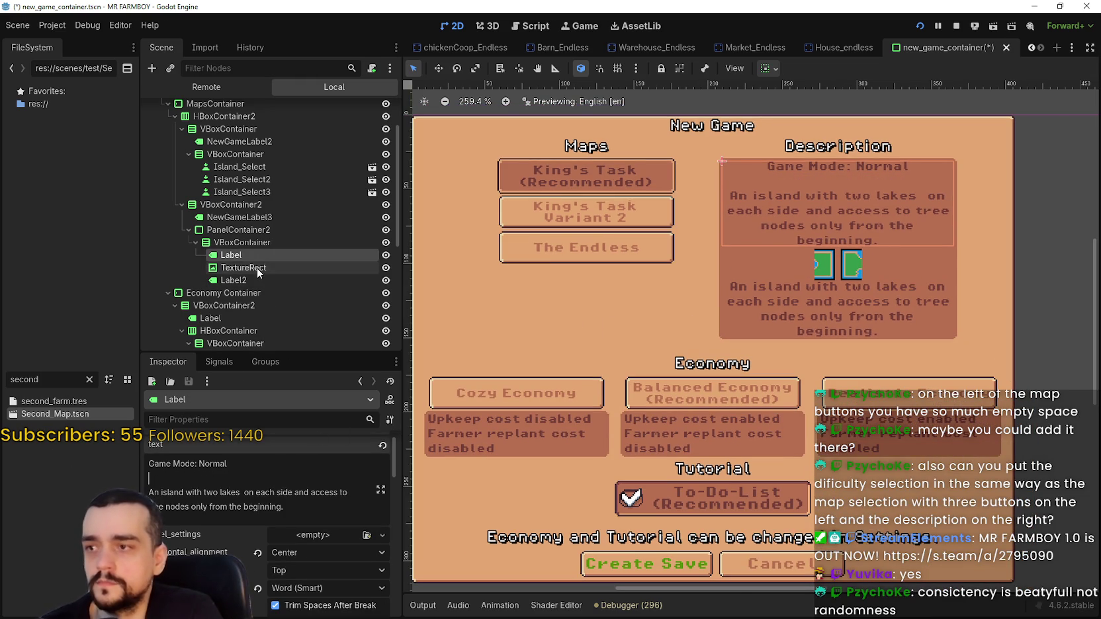
Delete the TextureRect preview and the duplicate Label2 node, then save the scene.
right_click(258, 267)
left_click(317, 599)
key("Return")
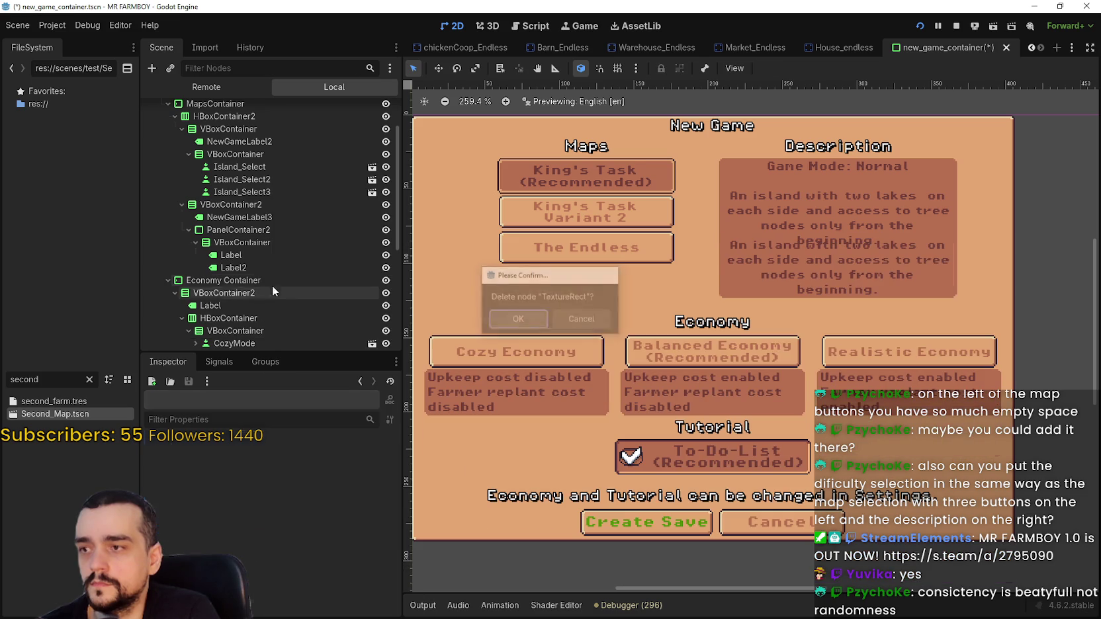
left_click(250, 265)
left_click(324, 602)
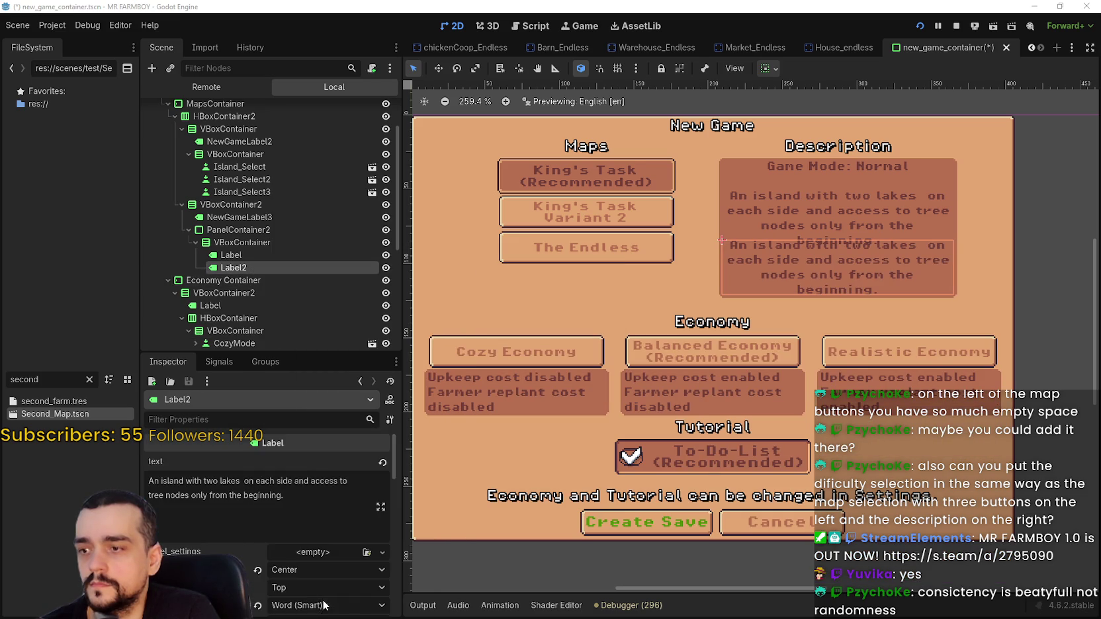
key("Return")
scroll(806, 274, "up", 3)
key("ctrl+s")
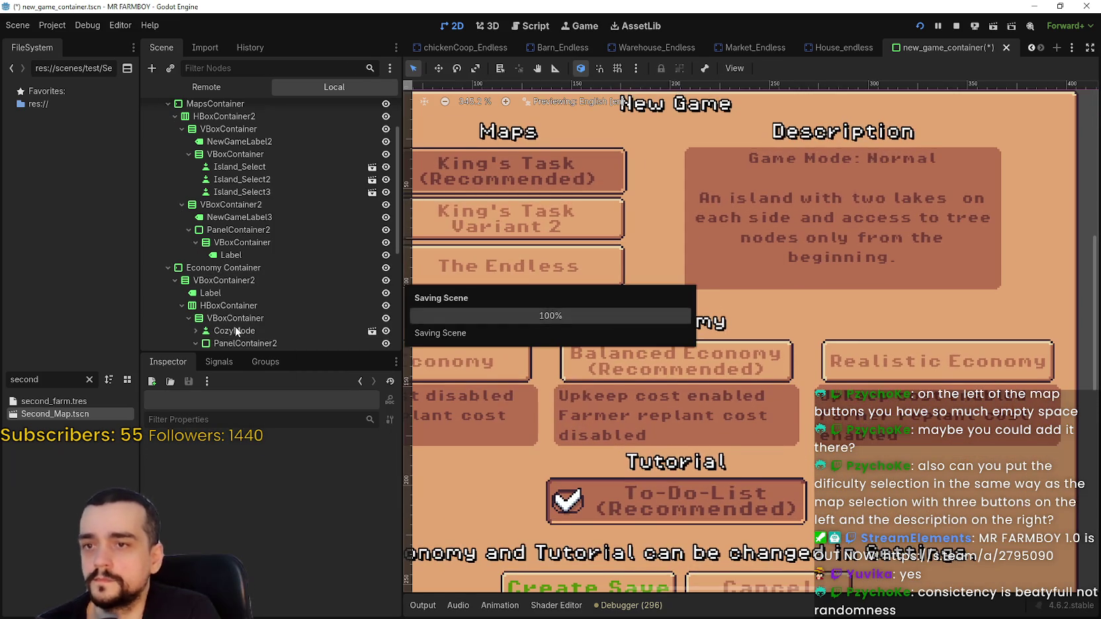
Select the description panel's VBoxContainer and save the scene again.
left_click(241, 243)
scroll(306, 503, "up", 2)
scroll(298, 530, "down", 2)
scroll(314, 499, "up", 5)
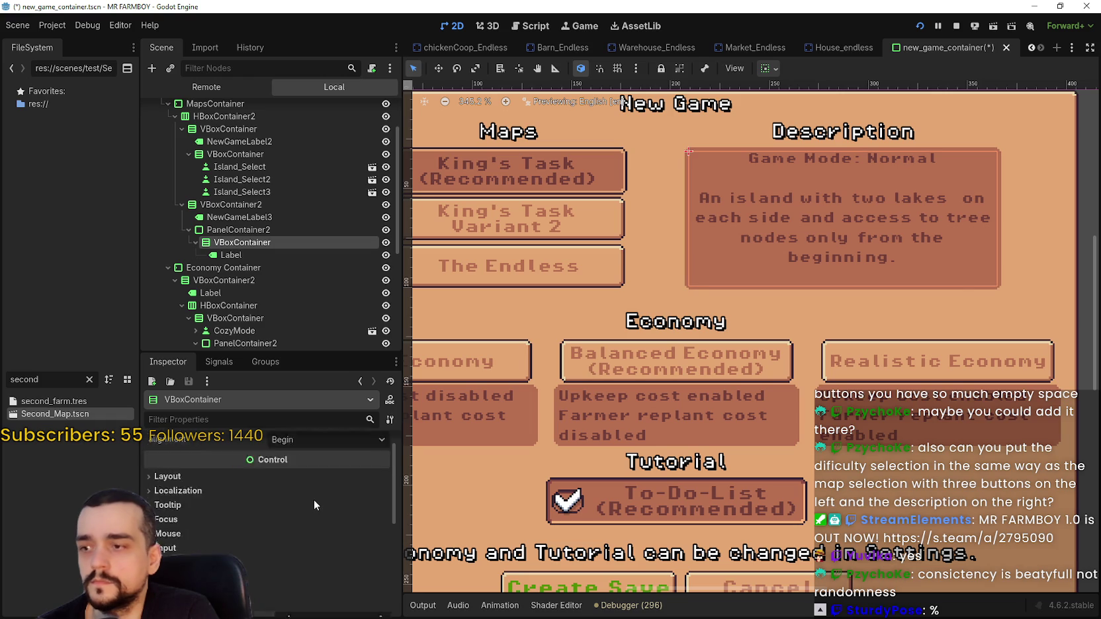
key("ctrl+s")
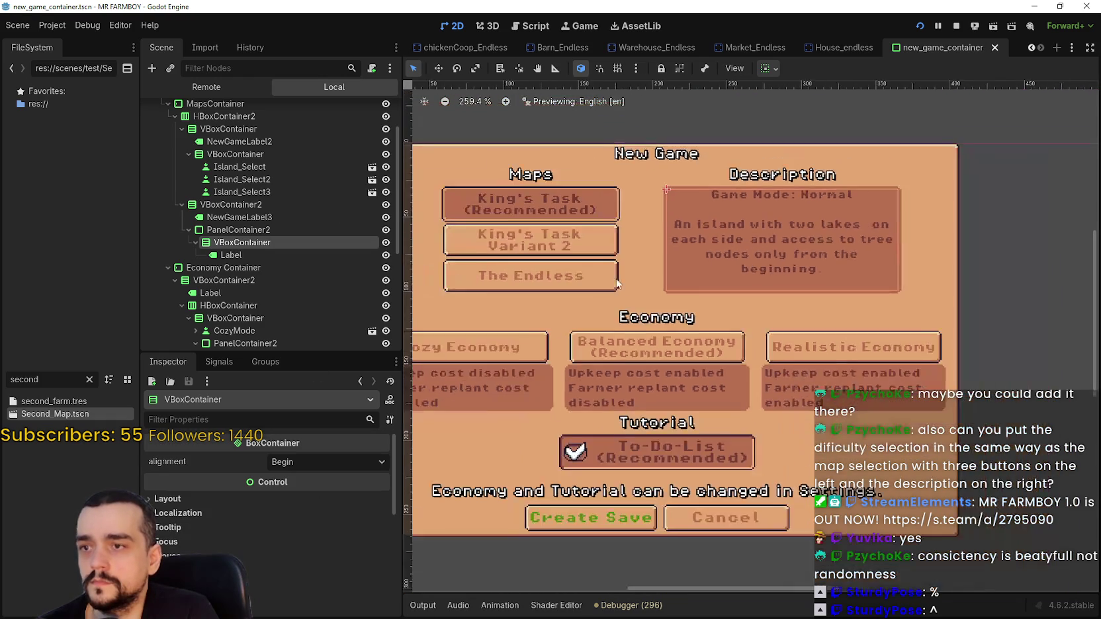
Select the Island_Select map button and center the view over the Maps buttons.
scroll(334, 225, "up", 3)
left_click(273, 224)
scroll(635, 212, "up", 3)
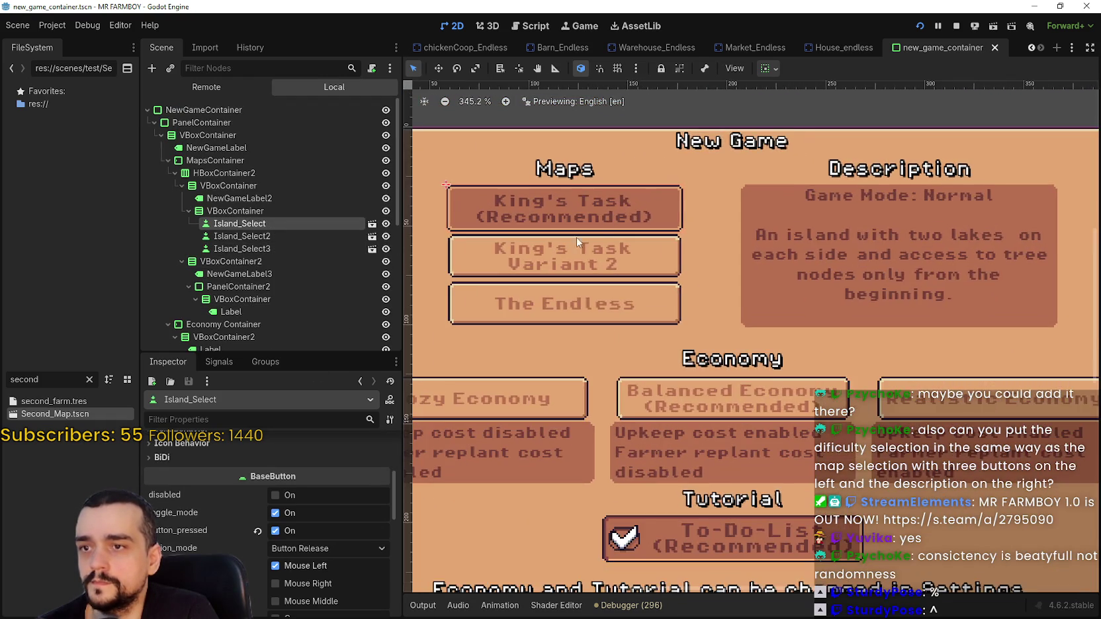
scroll(636, 212, "up", 1)
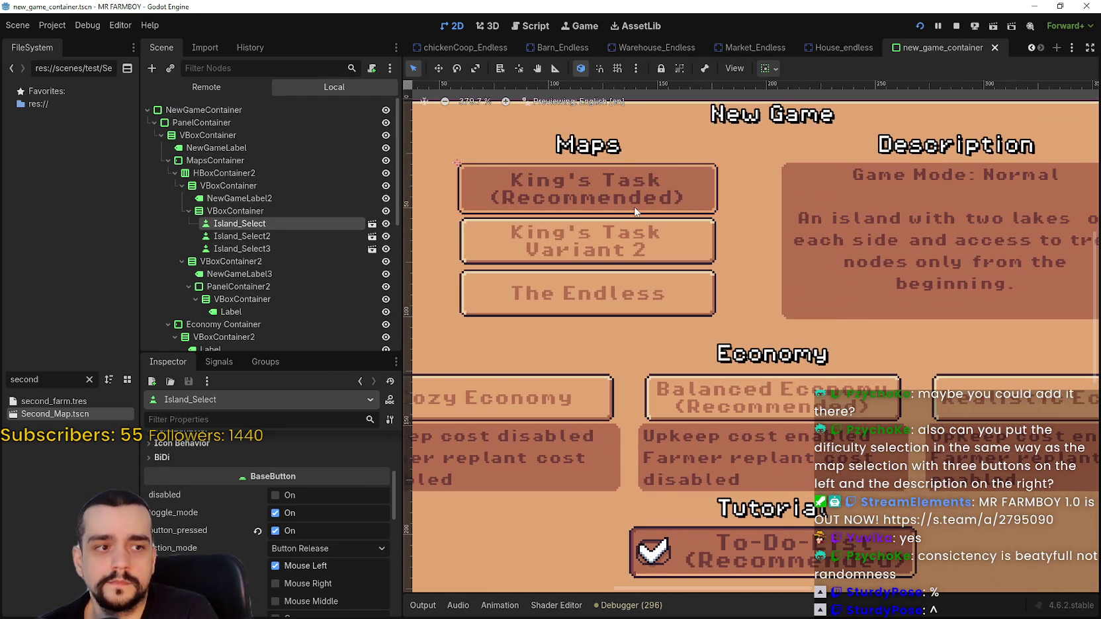
scroll(636, 212, "down", 1)
mouse_move(771, 263)
left_mouse_down()
mouse_move(733, 234)
mouse_move(743, 251)
mouse_move(754, 233)
left_mouse_up()
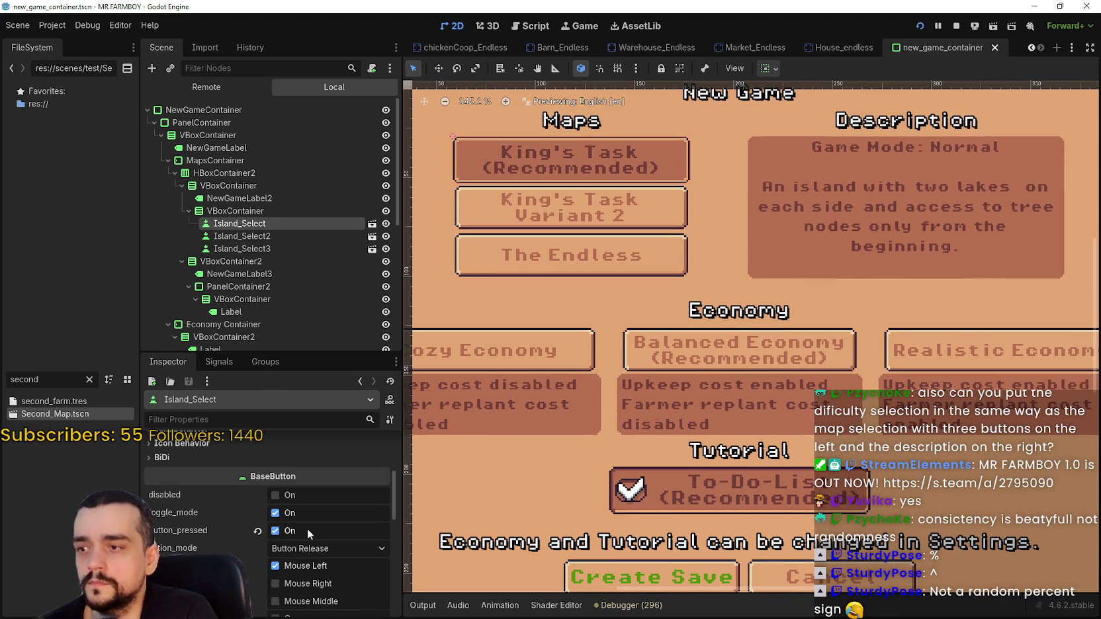
scroll(307, 529, "up", 4)
Set the Island_Select button's icon to a new AtlasTexture instead of an ImageTexture.
left_click(313, 486)
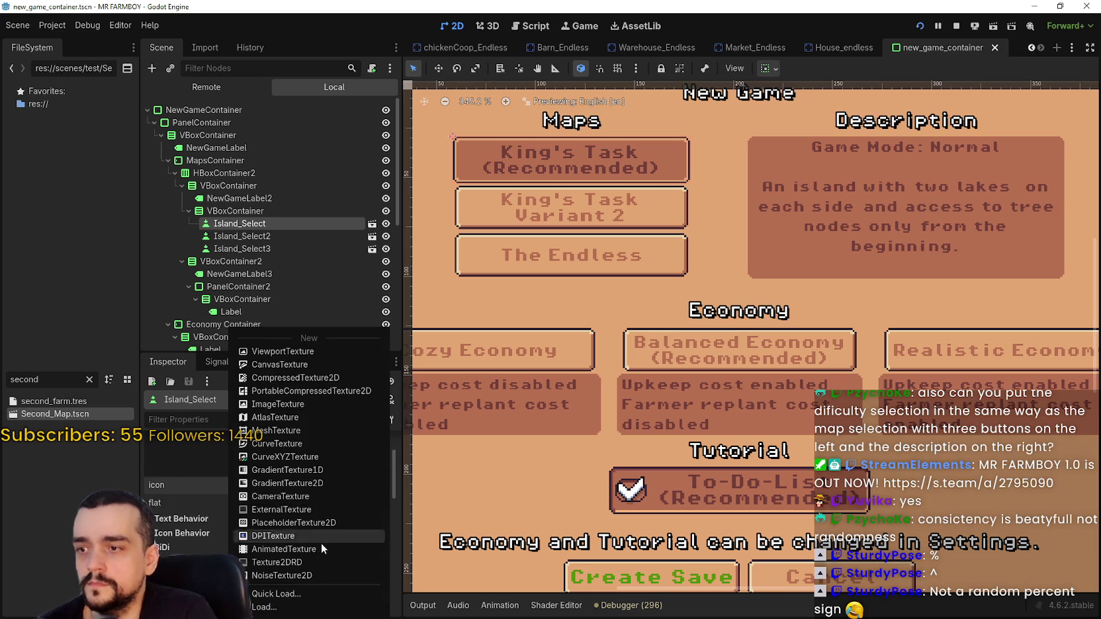
left_click(281, 405)
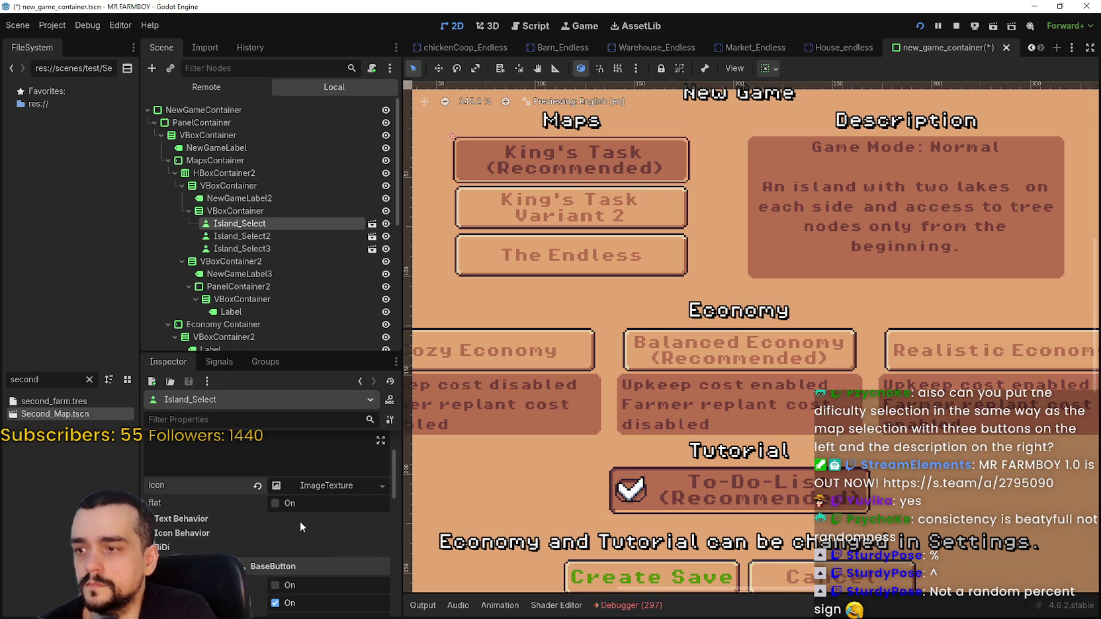
left_click(310, 487)
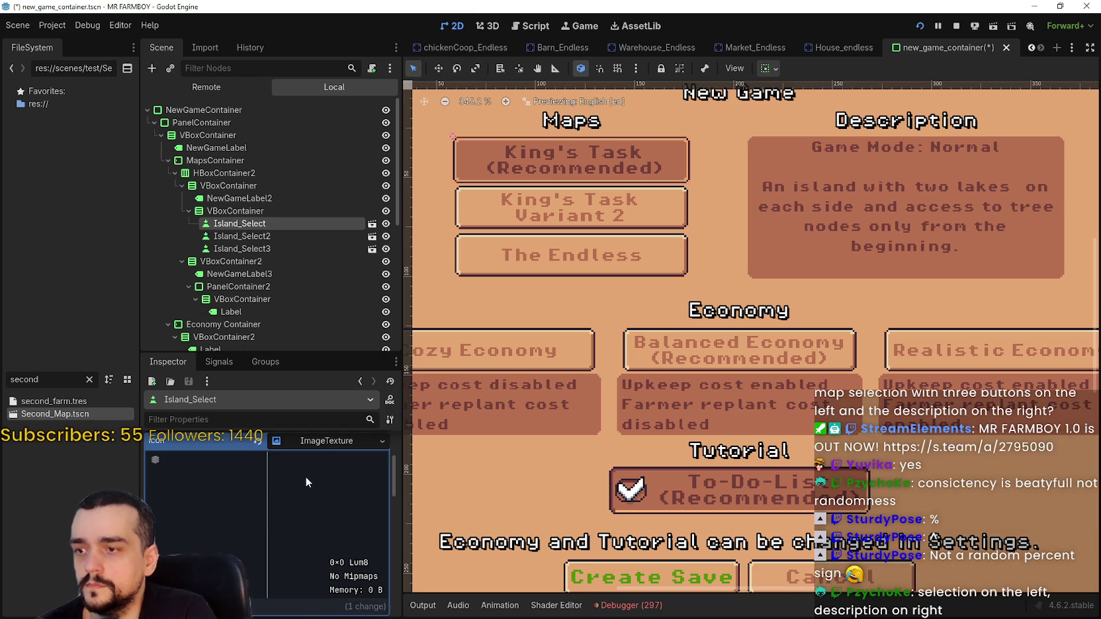
left_click(318, 441)
left_click(306, 442)
left_click(303, 425)
left_click(320, 443)
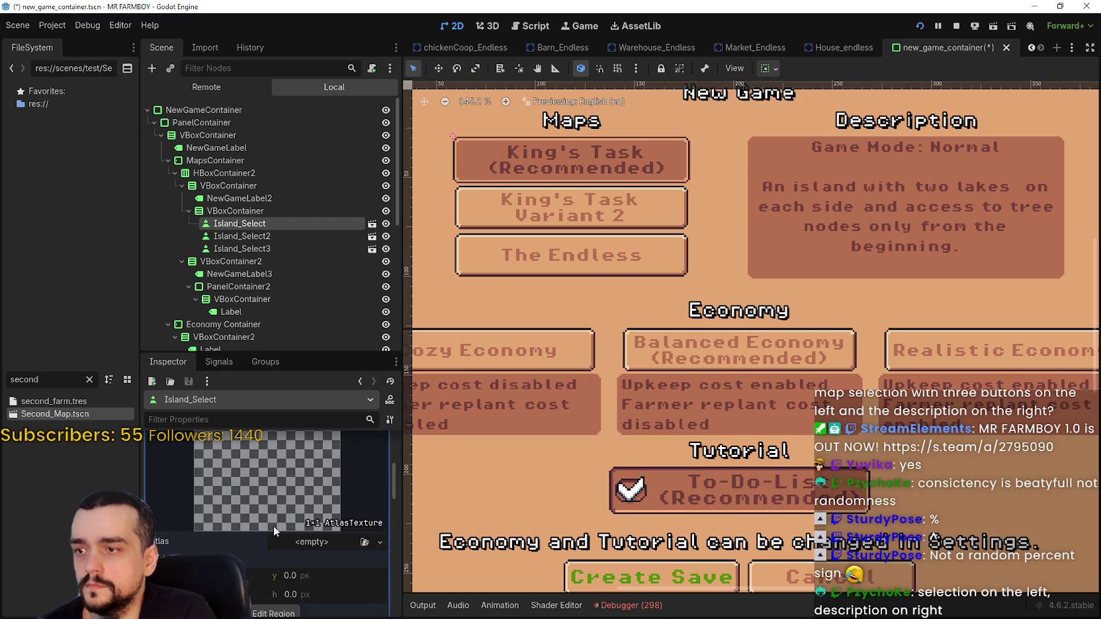
Quick Load Player.png as the atlas and open its Region Editor.
left_click(308, 541)
left_click(311, 596)
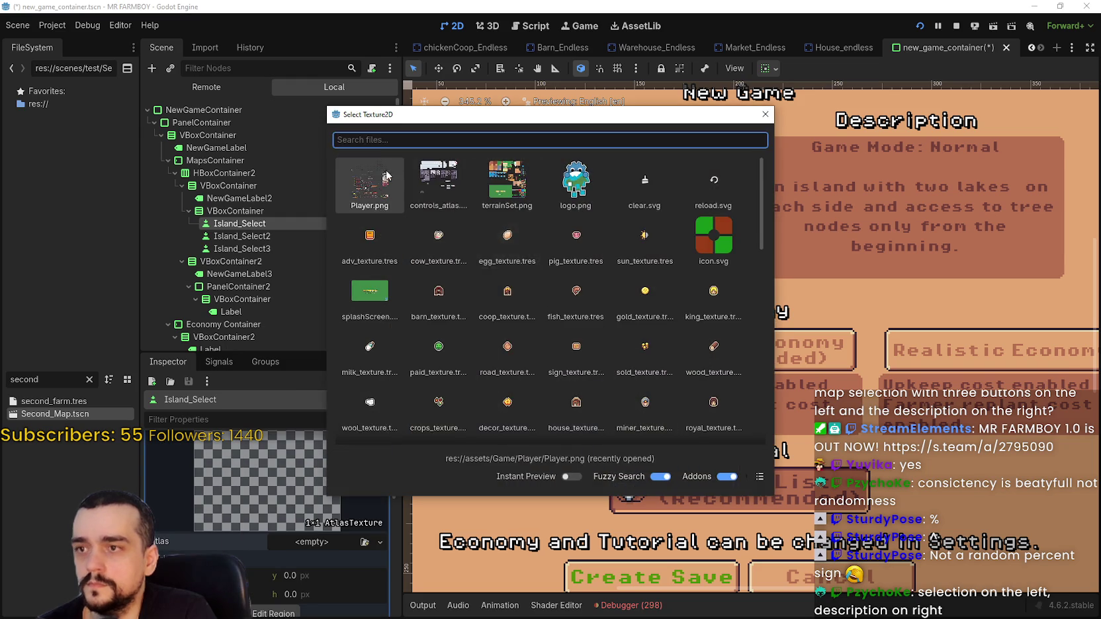
double_click(370, 188)
left_click(268, 544)
scroll(496, 297, "down", 3)
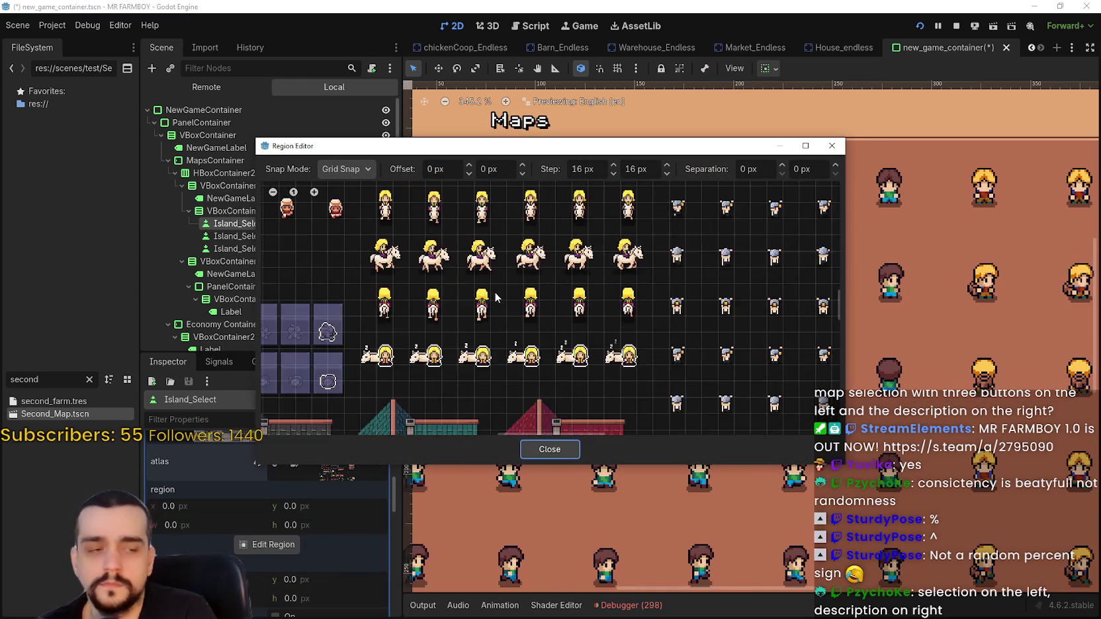
scroll(487, 370, "down", 3)
scroll(486, 391, "down", 5)
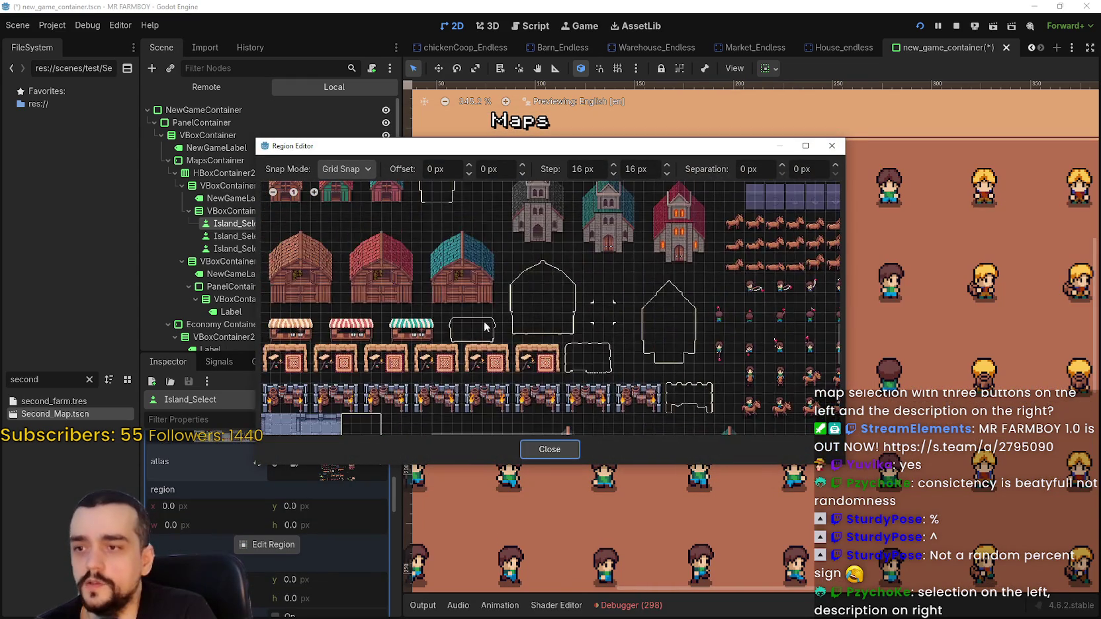
scroll(491, 252, "up", 1)
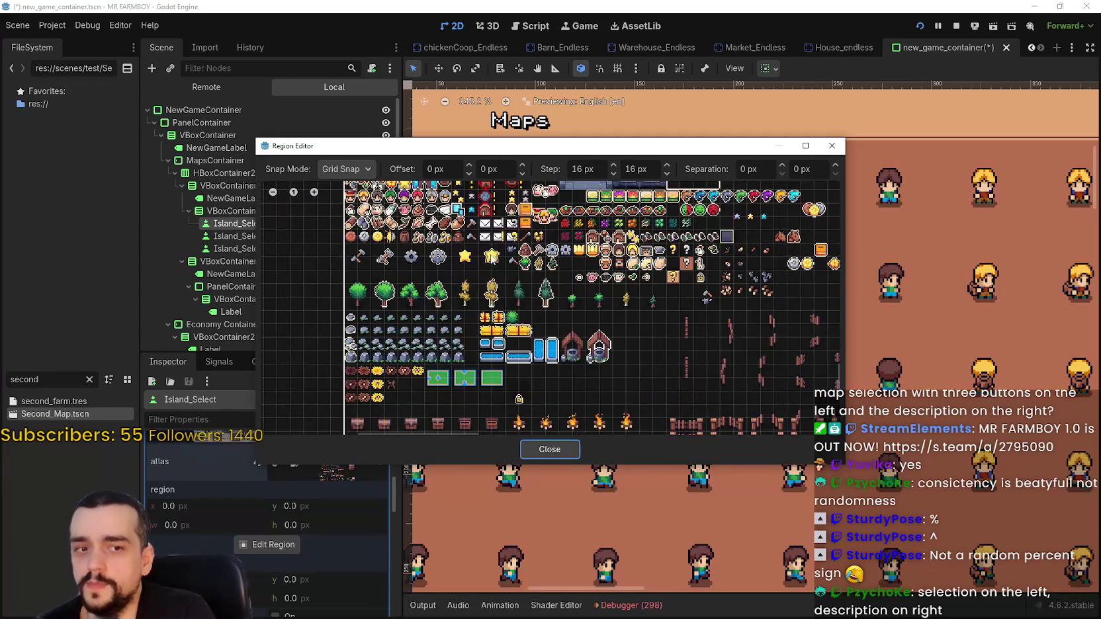
scroll(520, 329, "up", 3)
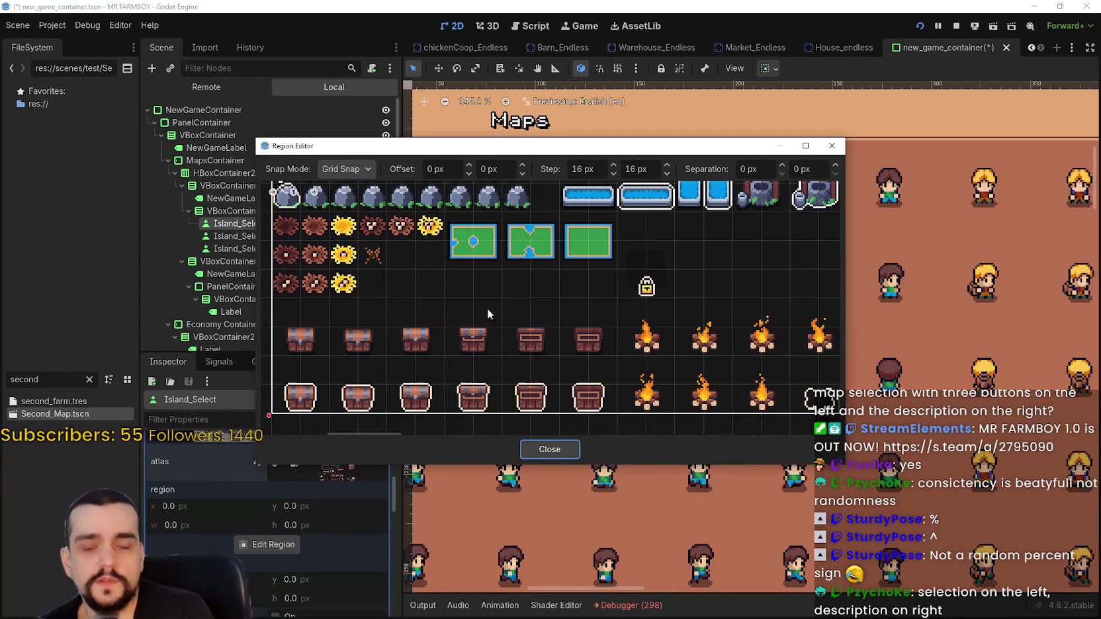
scroll(451, 233, "up", 1)
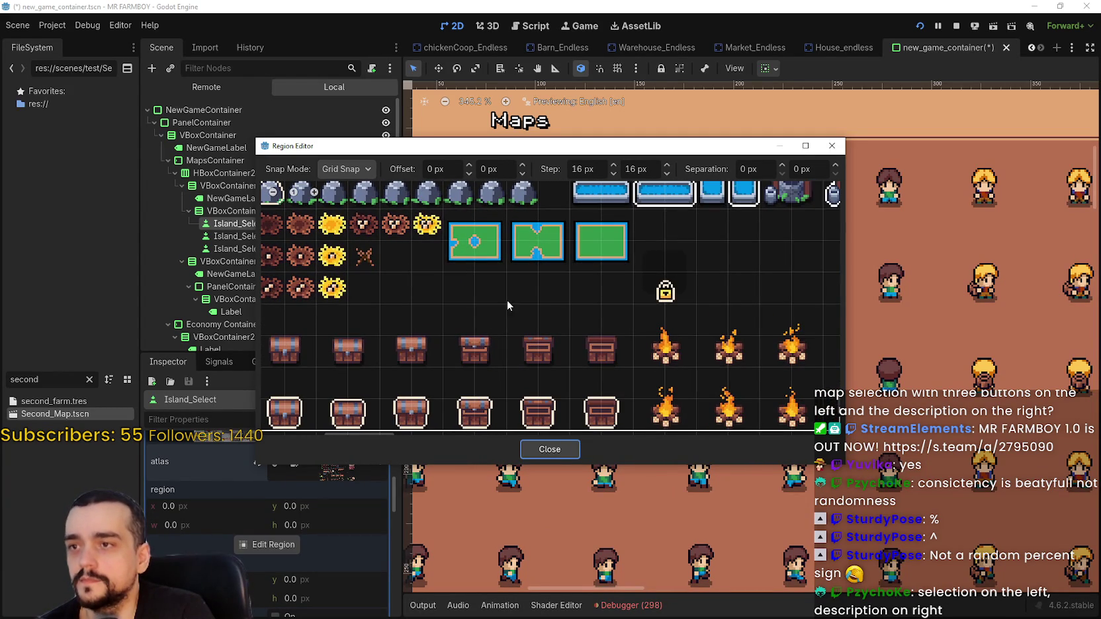